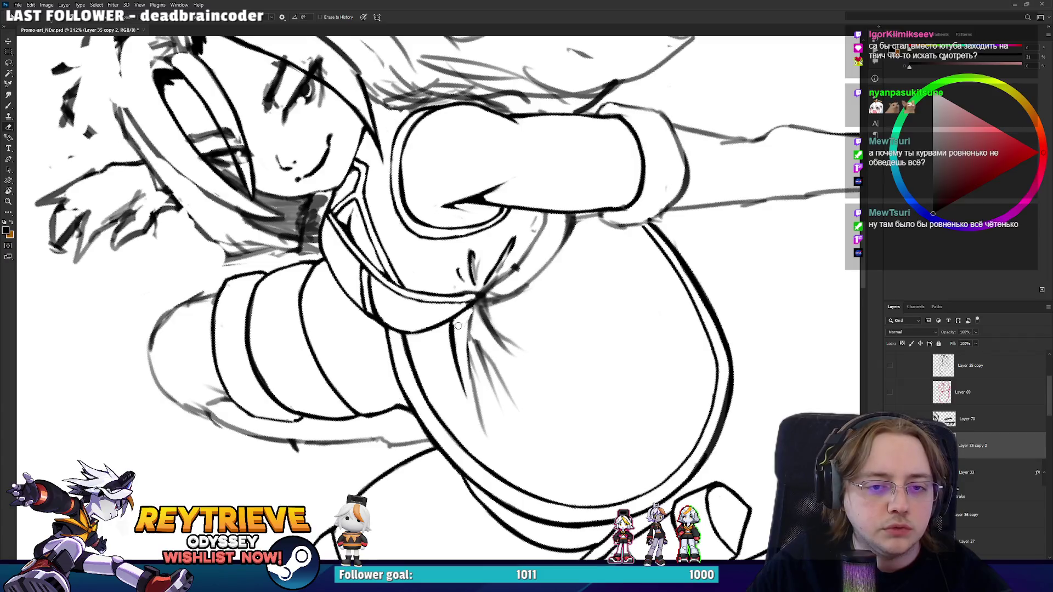
Tilt the canvas and redraw the curved ink line with the Brush.
key(b)
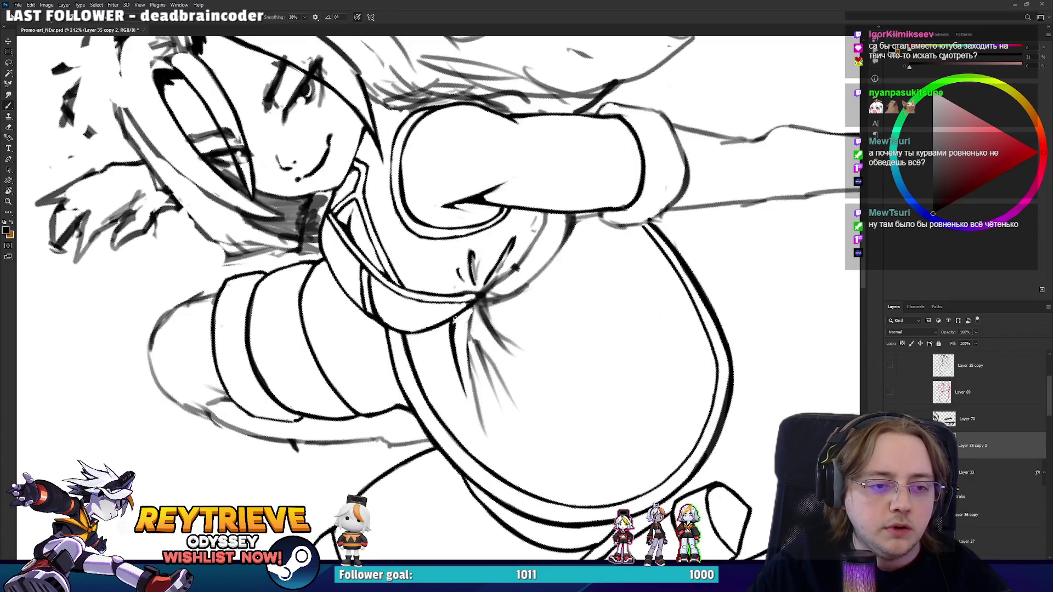
key(r)
mouse_move(487, 280)
mouse_down()
mouse_move(384, 340)
mouse_move(493, 384)
mouse_move(405, 252)
mouse_up()
scroll(404, 252, up, 5)
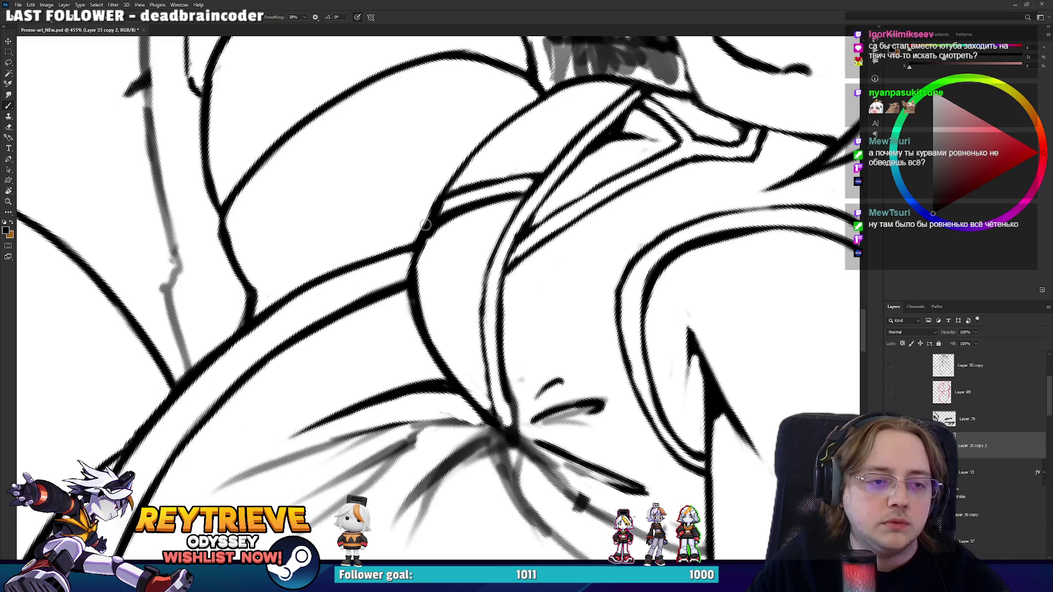
key(ctrl+z)
mouse_move(439, 356)
mouse_down()
mouse_move(420, 244)
mouse_move(431, 224)
mouse_up()
scroll(427, 264, up, 2)
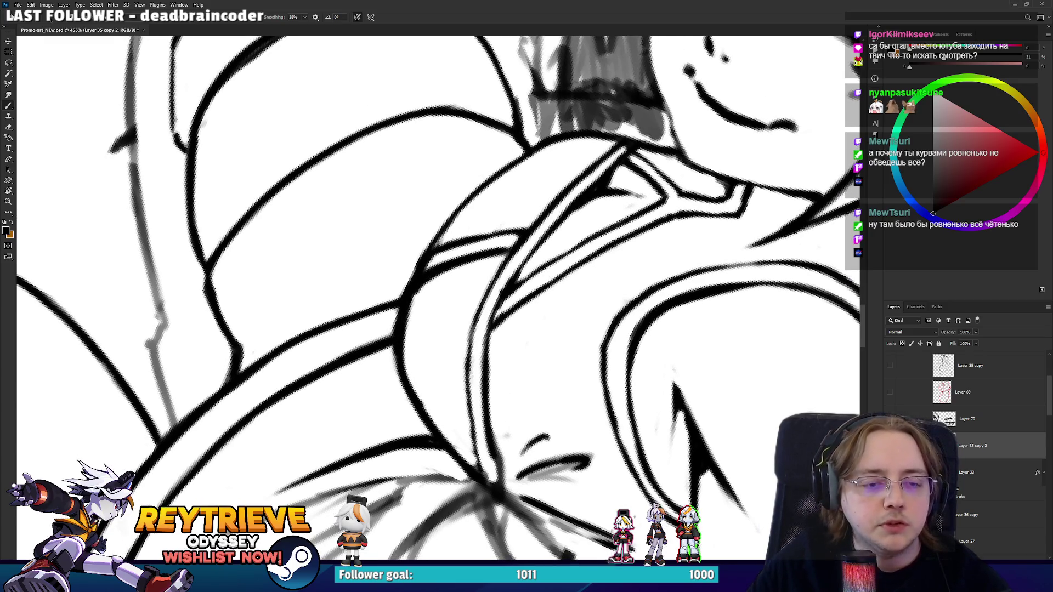
scroll(439, 244, down, 5)
scroll(529, 105, up, 4)
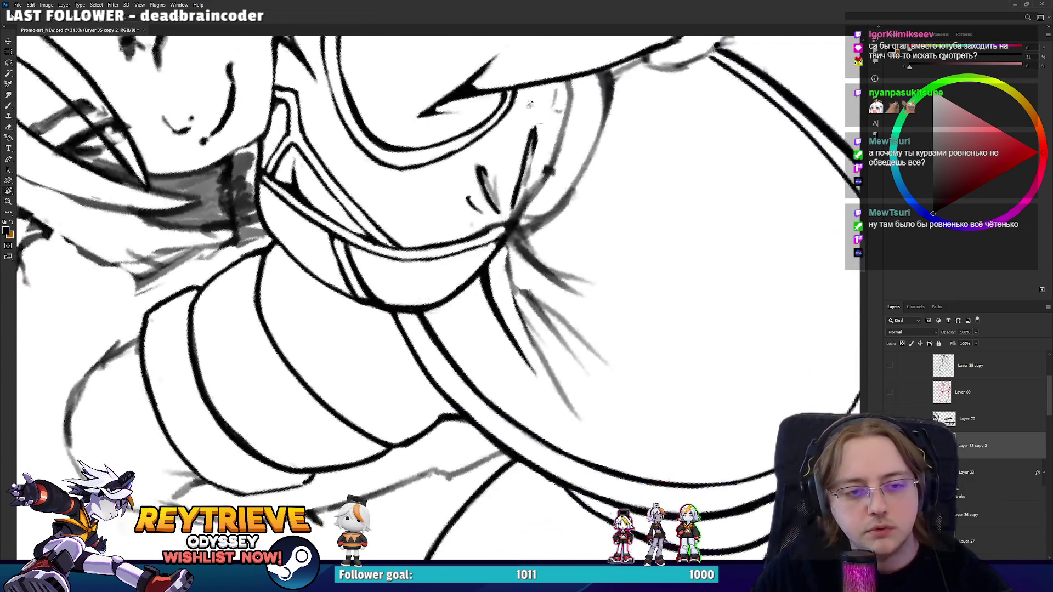
Darken strokes near the neck and erase stray marks by the jaw and collar.
key(e)
scroll(568, 147, up, 3)
key(b)
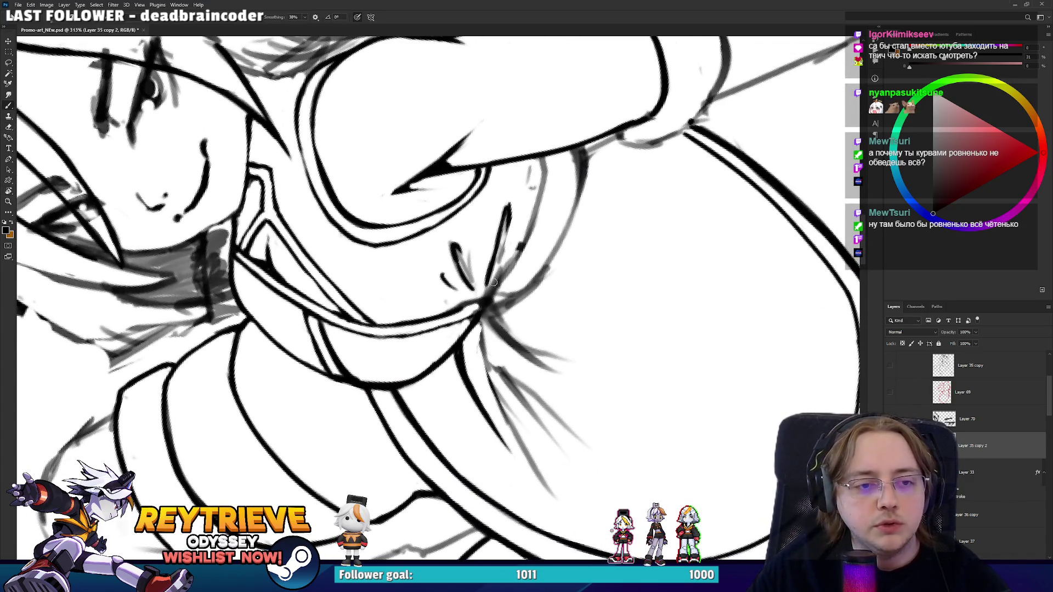
drag(492, 290, 539, 189)
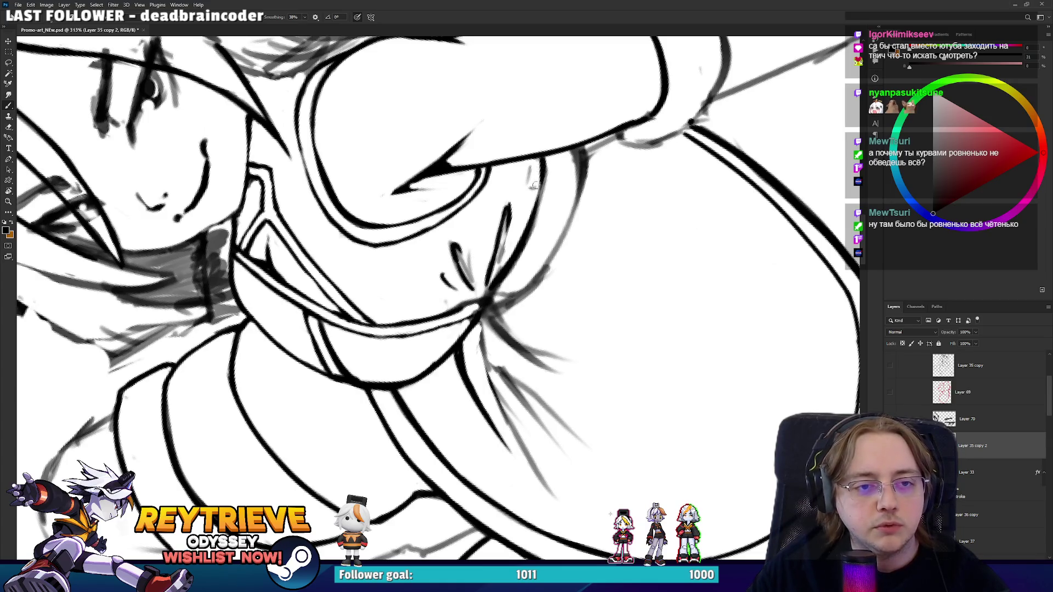
key(e)
drag(535, 175, 523, 194)
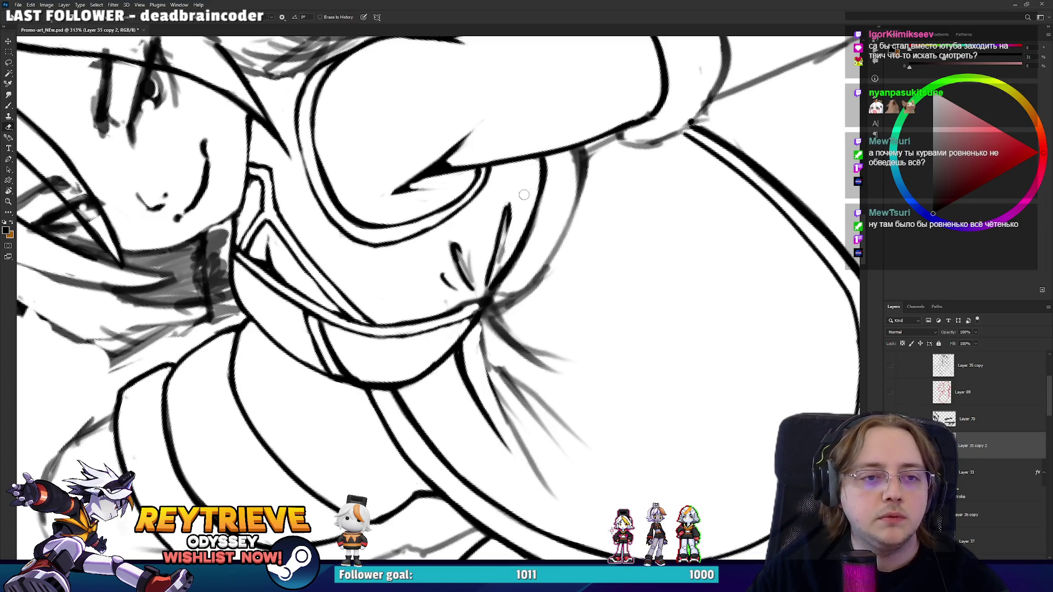
key(b)
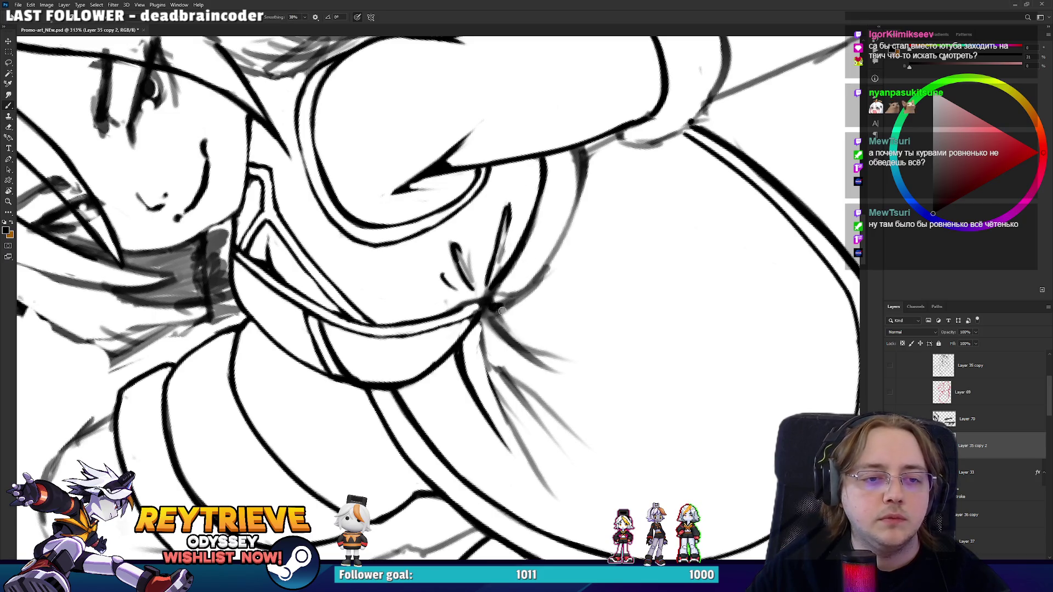
key(e)
mouse_move(512, 279)
mouse_down()
mouse_move(526, 285)
mouse_move(540, 269)
mouse_move(413, 412)
mouse_up()
Thicken and darken the lower-left body outline, redrawing it until clean.
key(r)
key(b)
drag(384, 362, 458, 508)
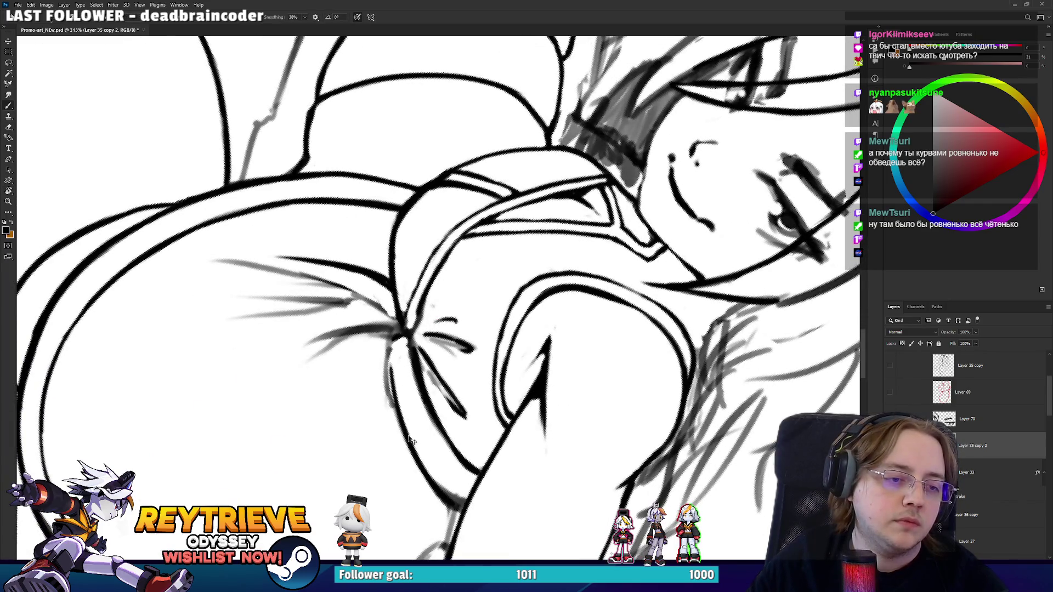
key(ctrl+z)
drag(390, 396, 458, 504)
drag(383, 354, 415, 450)
key(ctrl+z)
drag(454, 500, 384, 349)
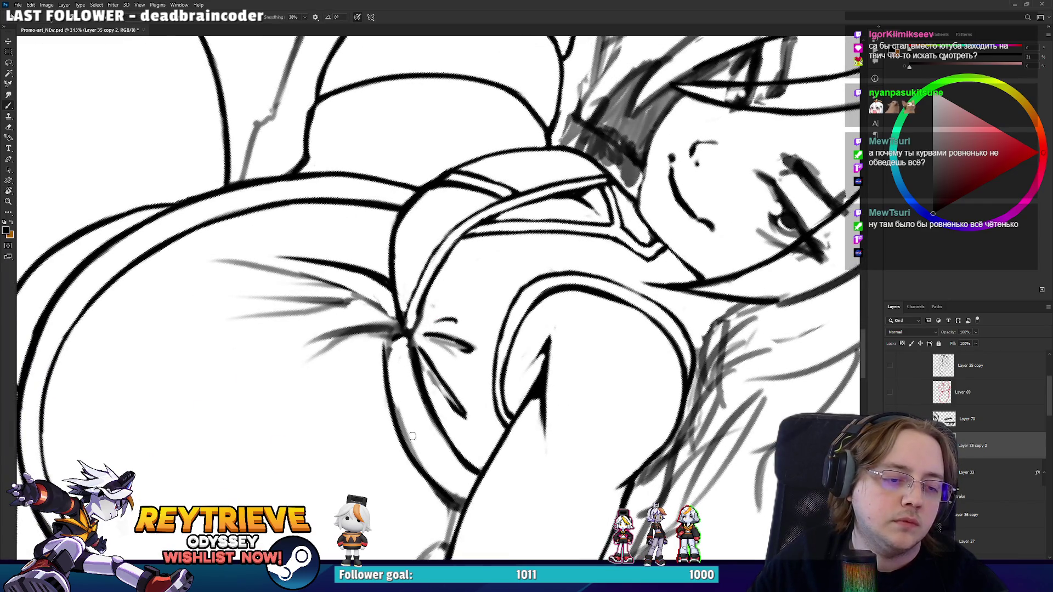
key(ctrl+z)
mouse_move(453, 499)
mouse_down()
mouse_move(403, 431)
mouse_move(384, 360)
mouse_up()
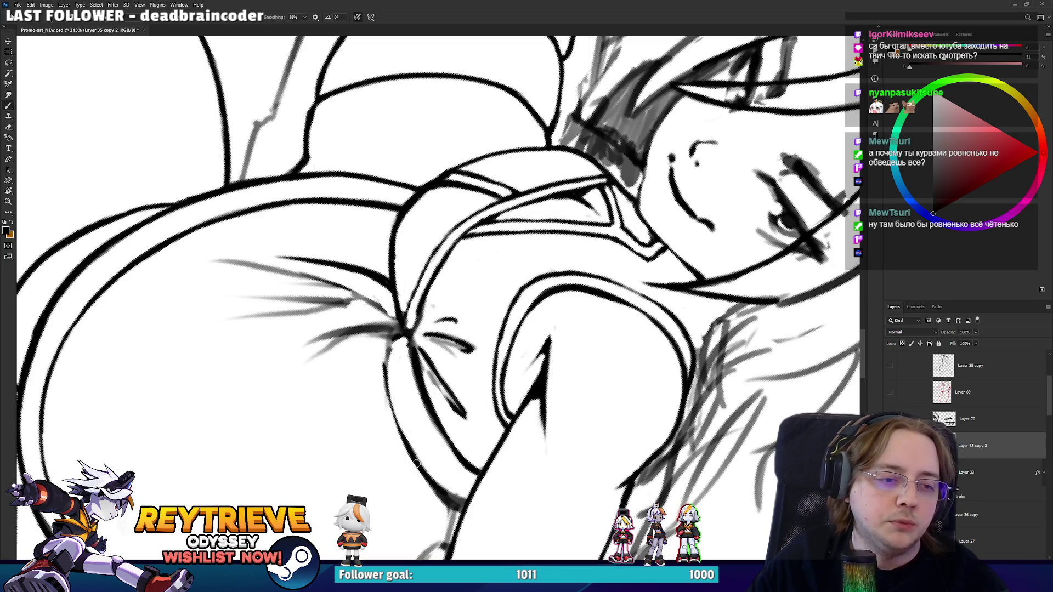
mouse_move(416, 463)
mouse_down()
mouse_move(385, 363)
mouse_move(466, 340)
mouse_move(492, 311)
mouse_move(431, 333)
mouse_up()
Lighten the lines beside the chest and inner arm, then fit and level the view.
key(e)
key(b)
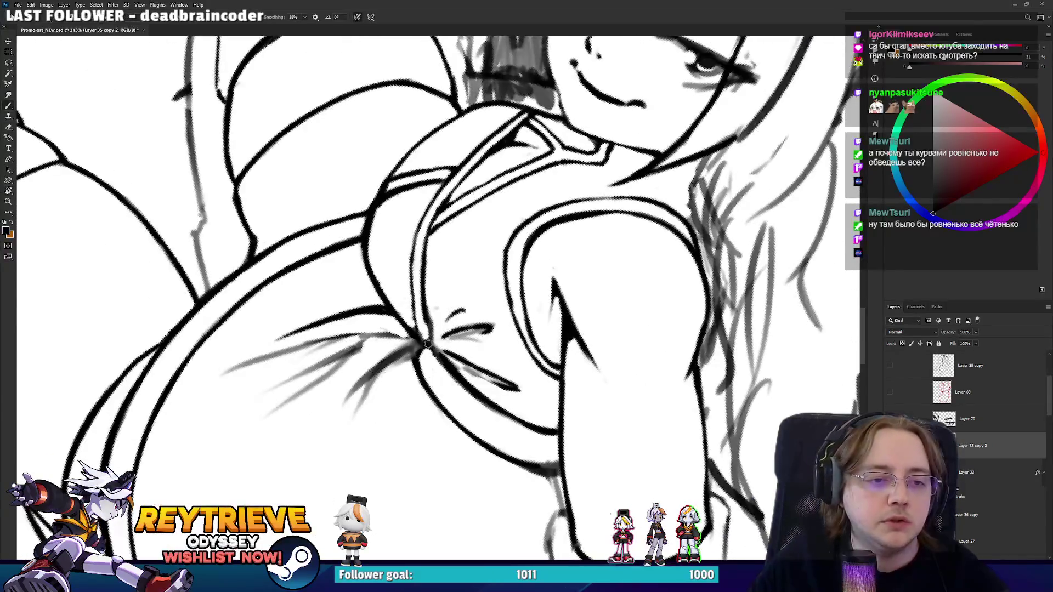
key(e)
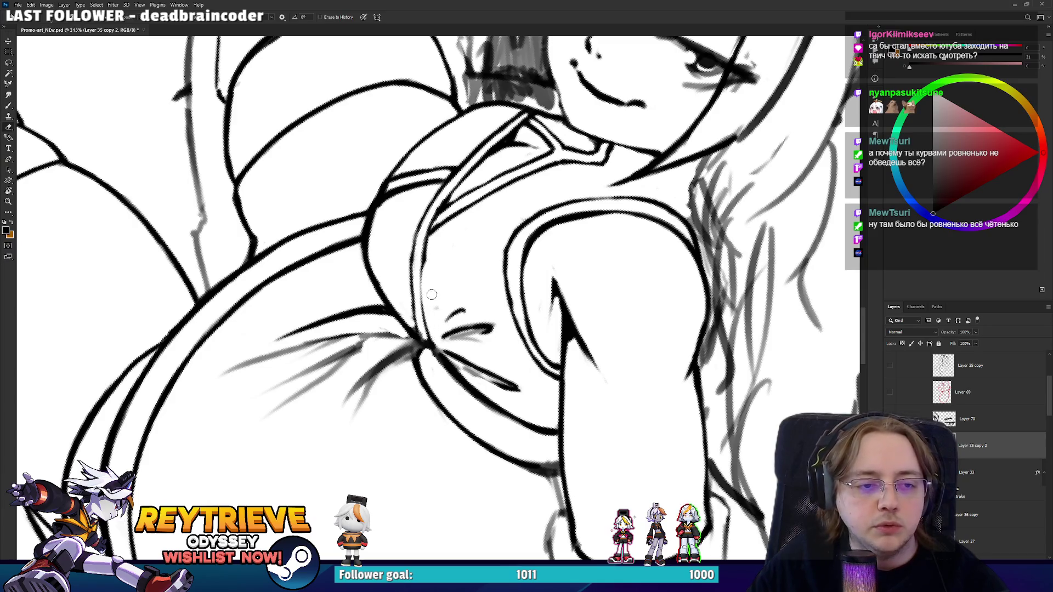
mouse_move(440, 345)
mouse_down()
mouse_move(433, 246)
mouse_move(451, 301)
mouse_up()
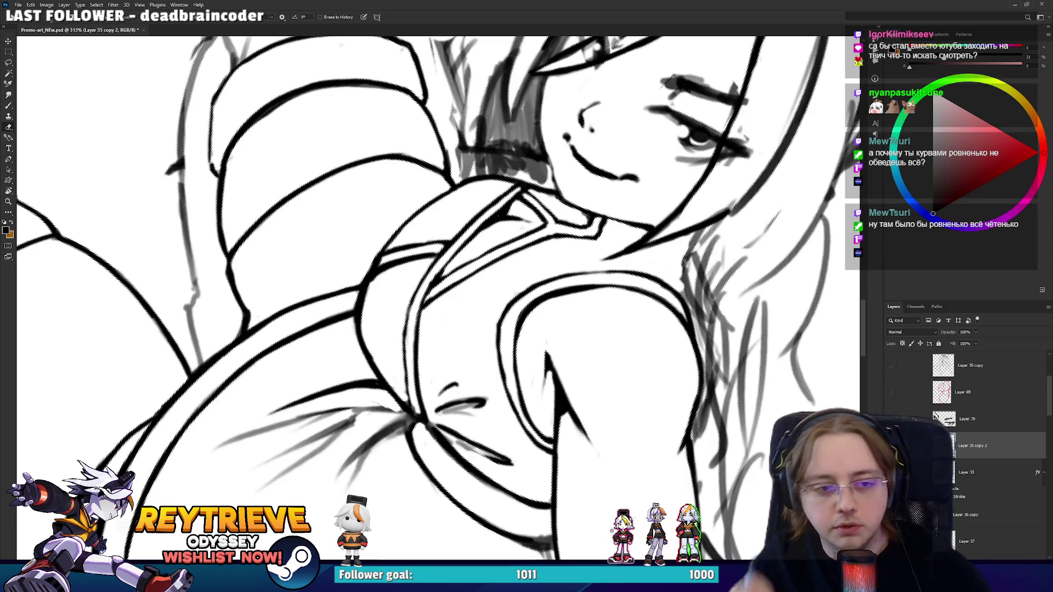
drag(543, 439, 510, 365)
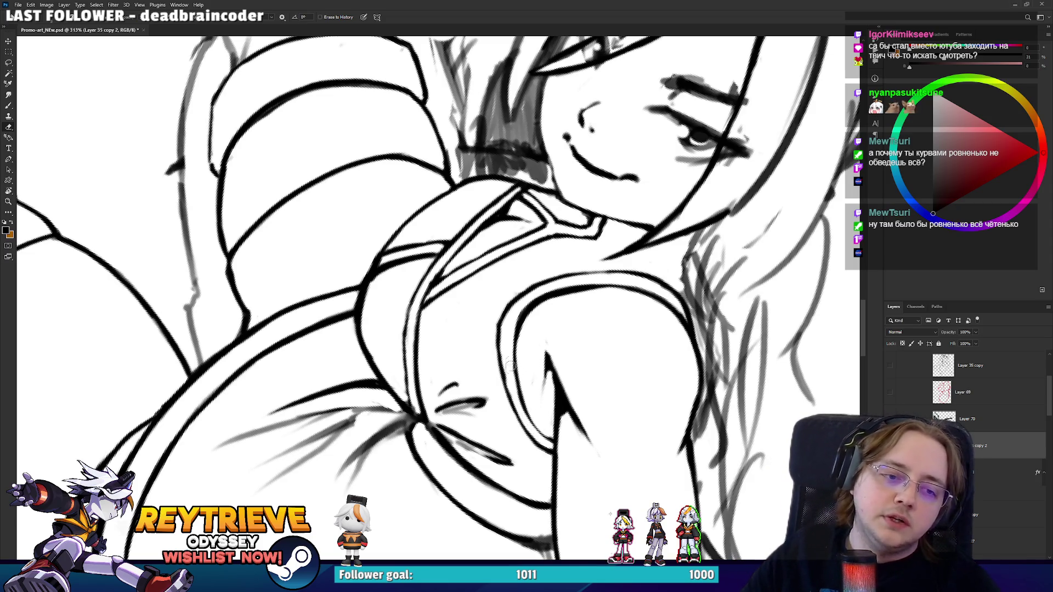
key(b)
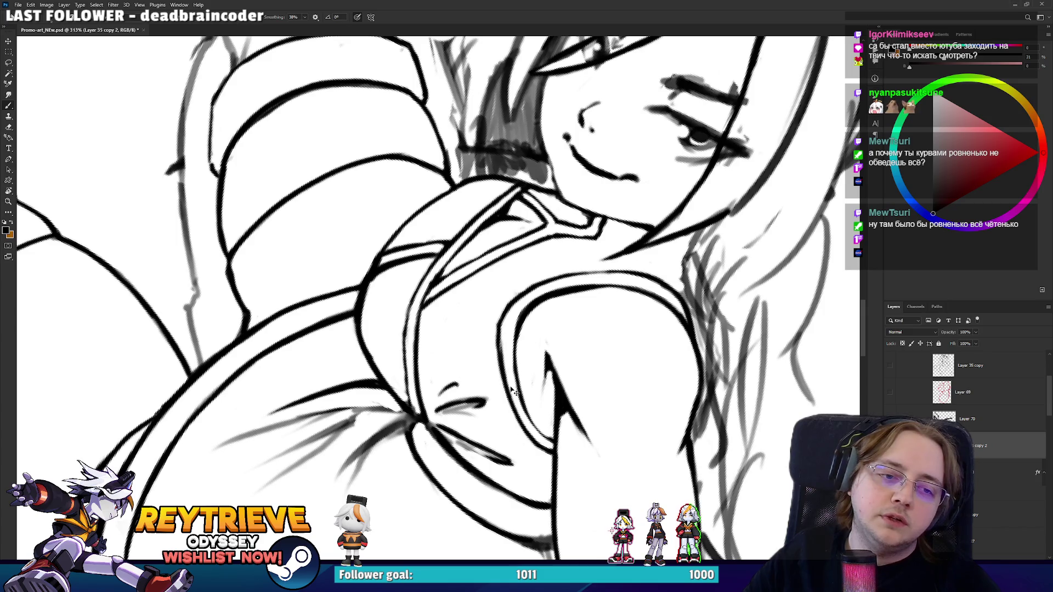
mouse_move(510, 344)
mouse_down()
mouse_move(625, 188)
mouse_move(539, 162)
mouse_up()
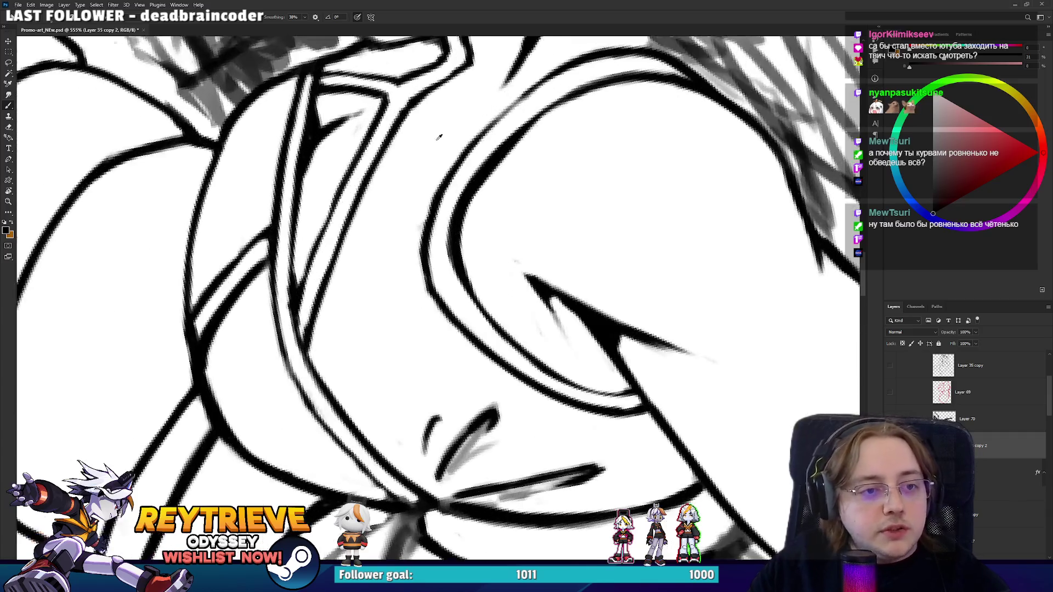
key(ctrl+0)
key(Escape)
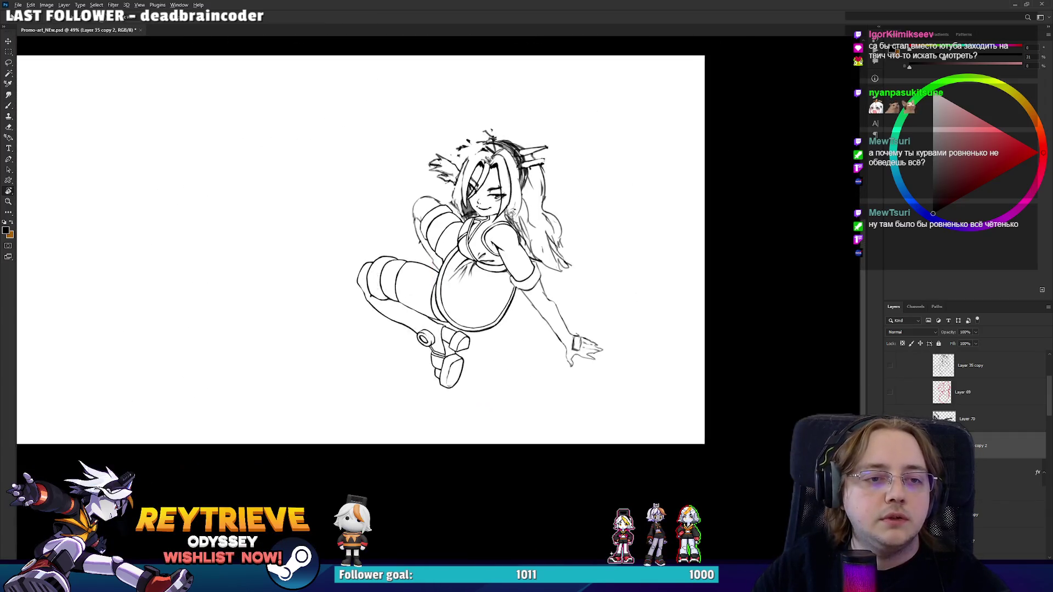
Zoom to about 75% and bring up Free Transform around the girl's line art.
scroll(448, 208, up, 10)
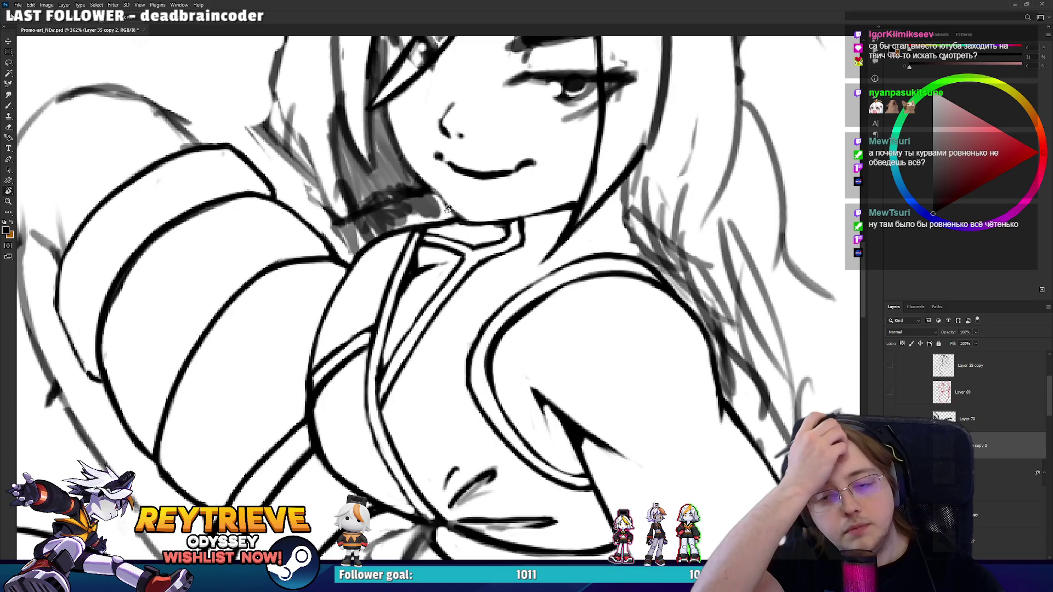
scroll(456, 188, down, 8)
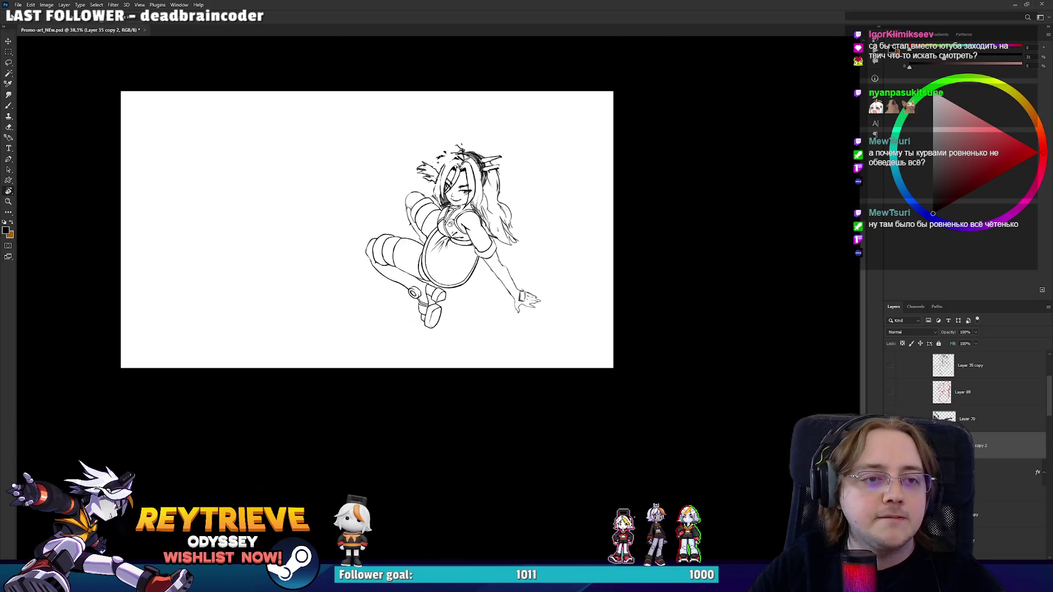
scroll(499, 225, up, 3)
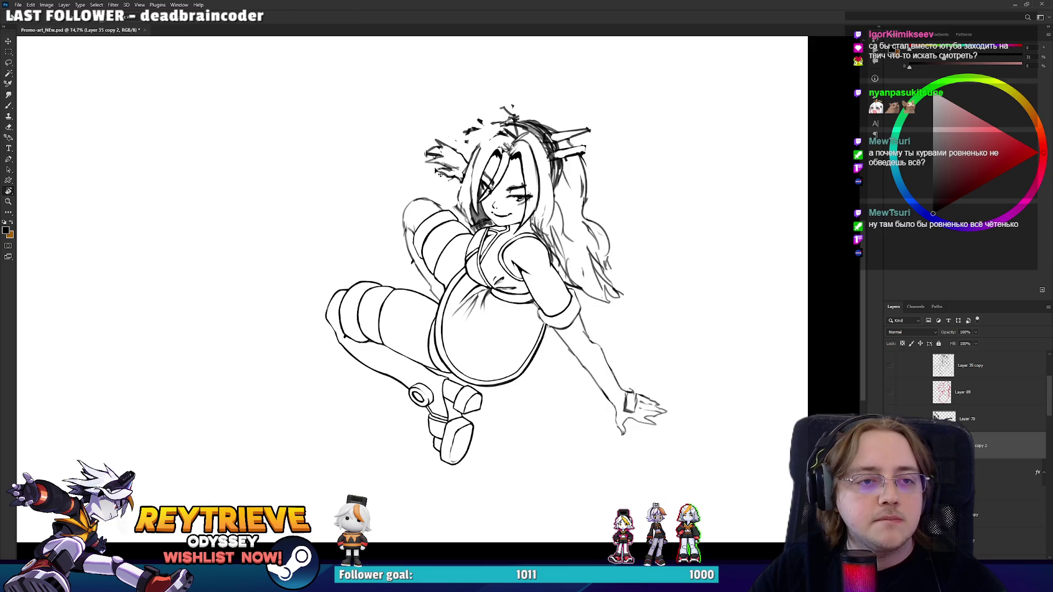
key(ctrl+t)
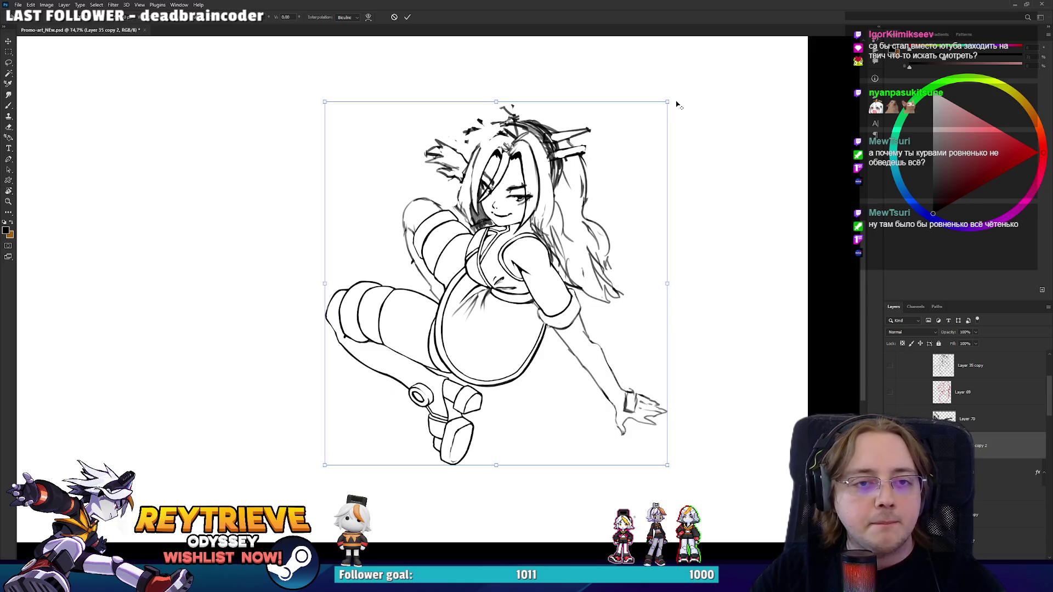
Add Layer 70 to the selection and scale both layers up with Free Transform.
key(Return)
shift+click(977, 420)
key(ctrl+t)
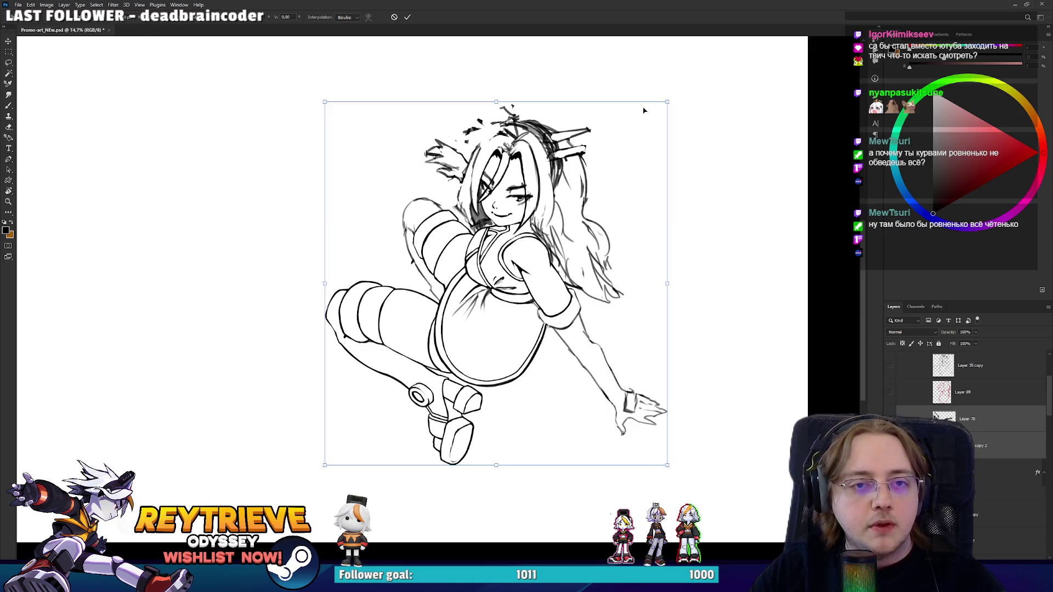
drag(664, 104, 738, 50)
key(Escape)
key(ctrl+t)
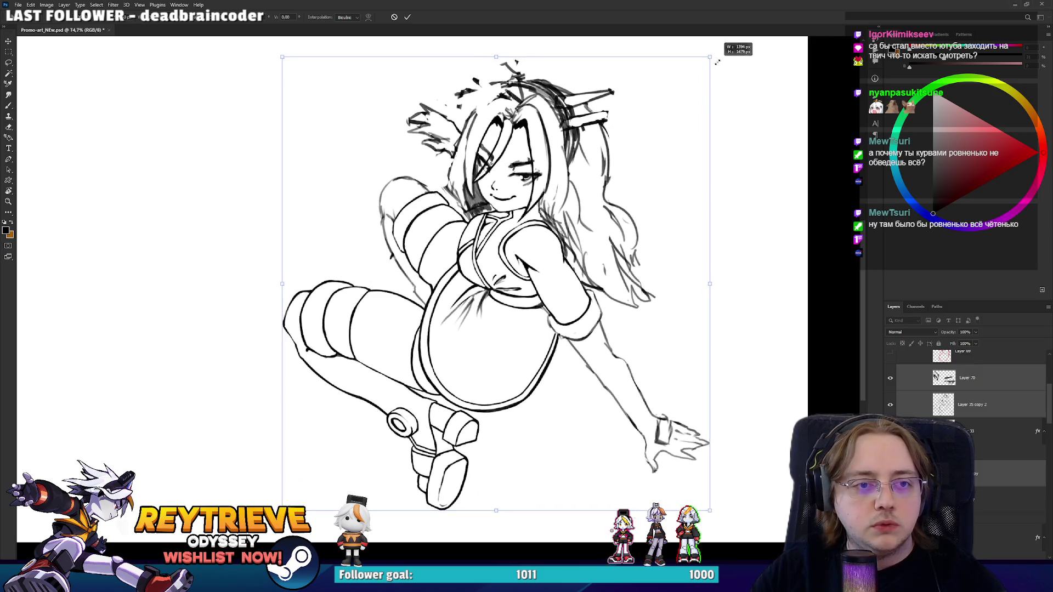
key(Return)
scroll(421, 225, up, 3)
scroll(548, 257, up, 5)
On Layer 35 copy 2, erase thin stray strokes near the collar and chest.
key(e)
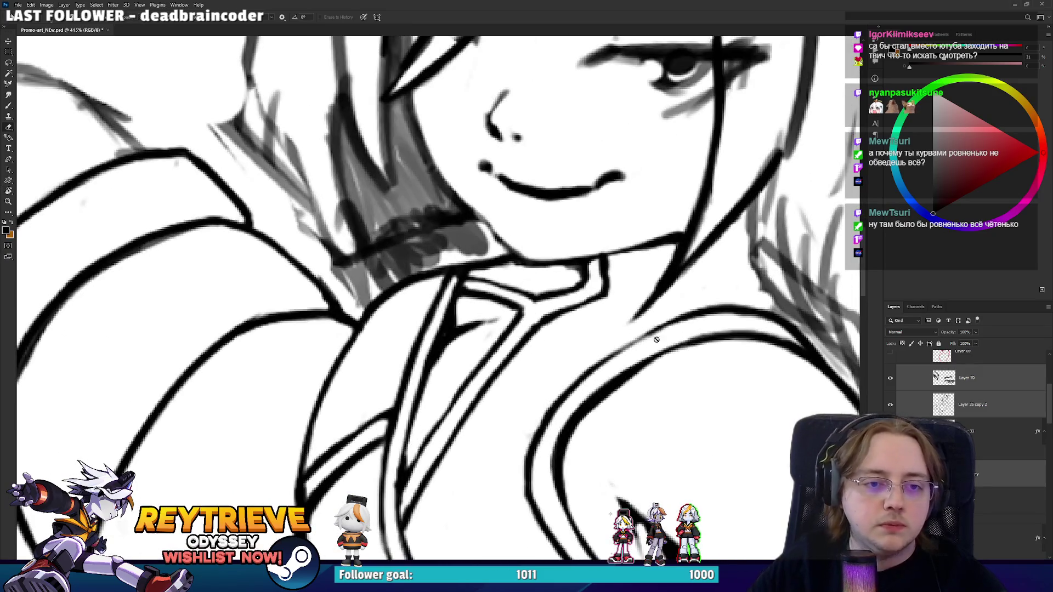
click(916, 409)
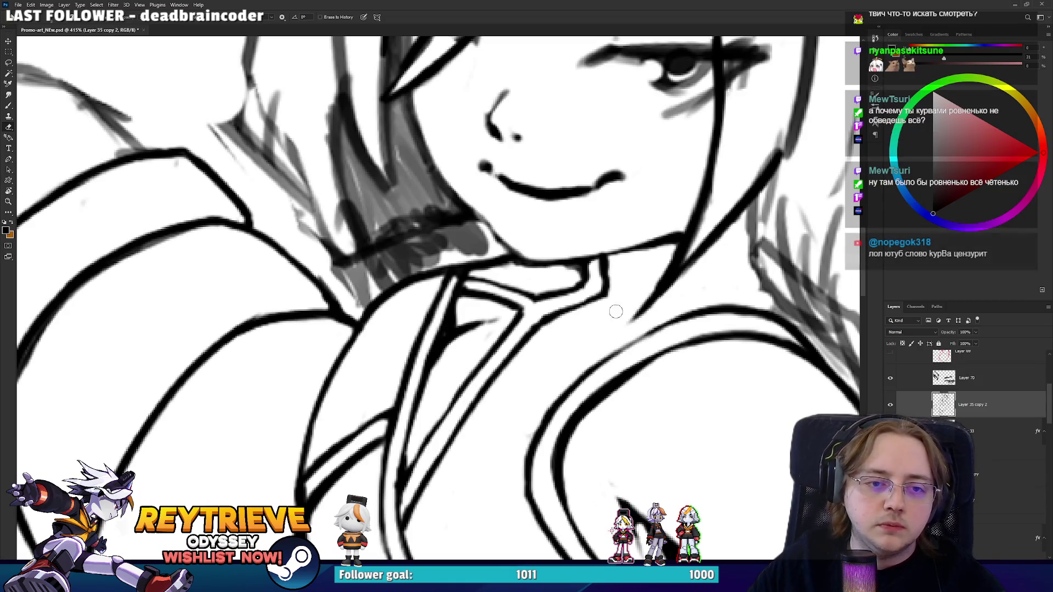
drag(632, 299, 637, 220)
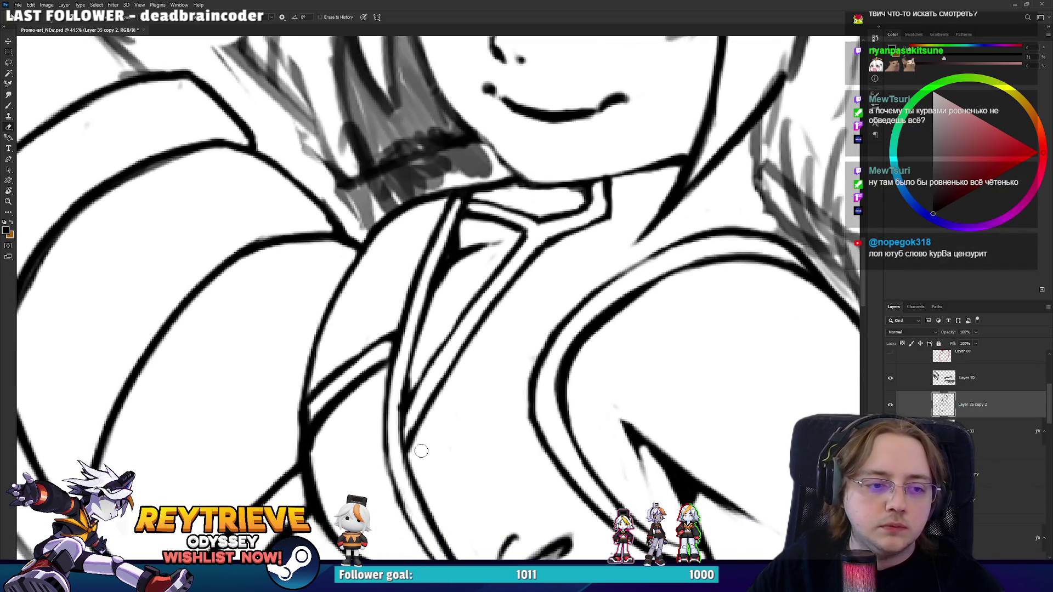
drag(421, 451, 439, 390)
drag(520, 402, 527, 381)
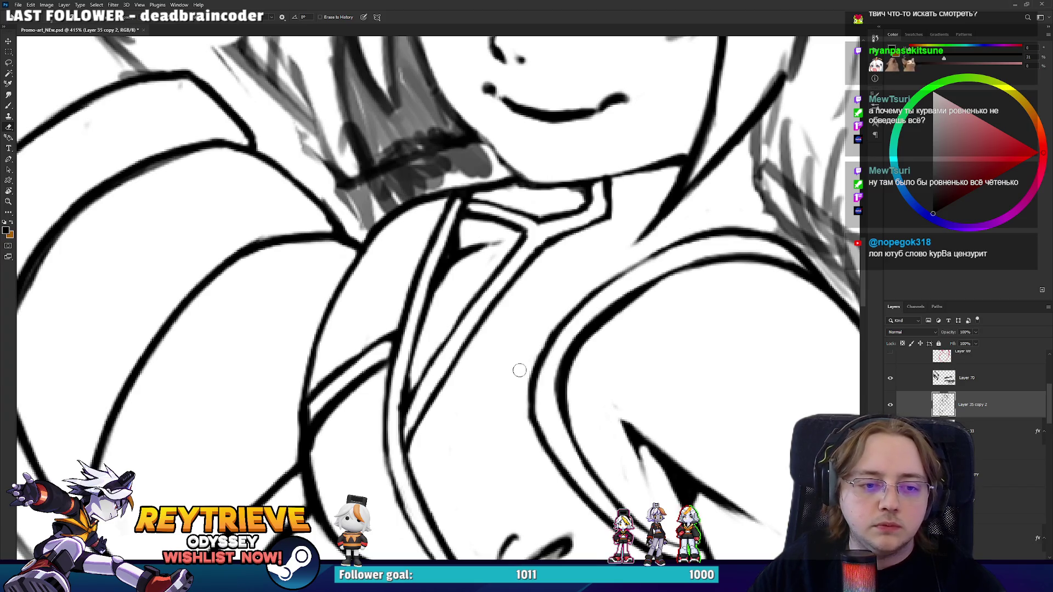
scroll(517, 389, down, 6)
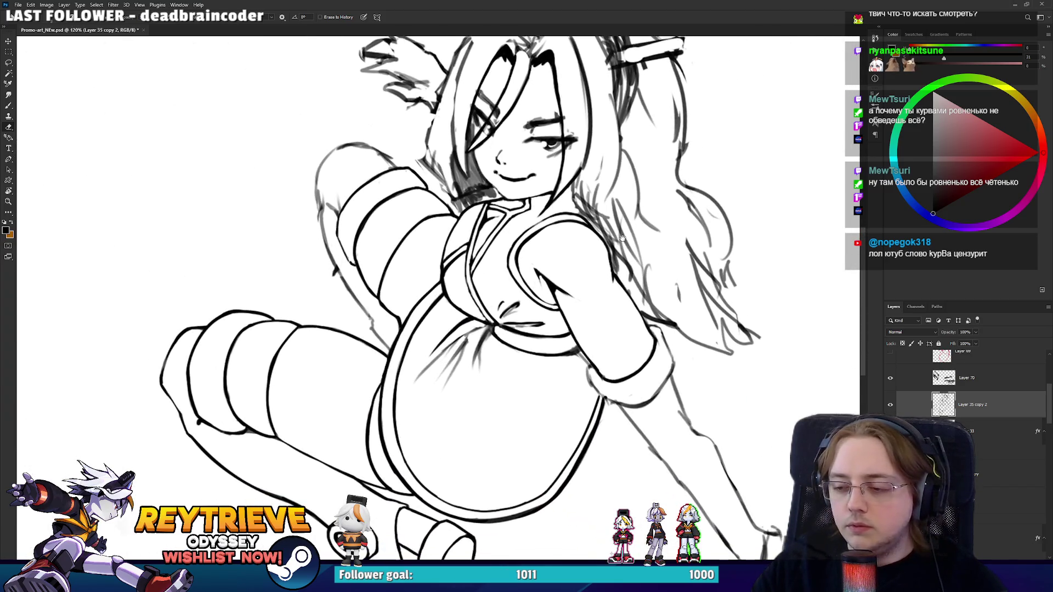
scroll(776, 393, up, 3)
Rotate the arm horizontal, thicken the cuff's left contour and erase its excess.
drag(776, 392, 751, 374)
key(r)
drag(531, 296, 474, 343)
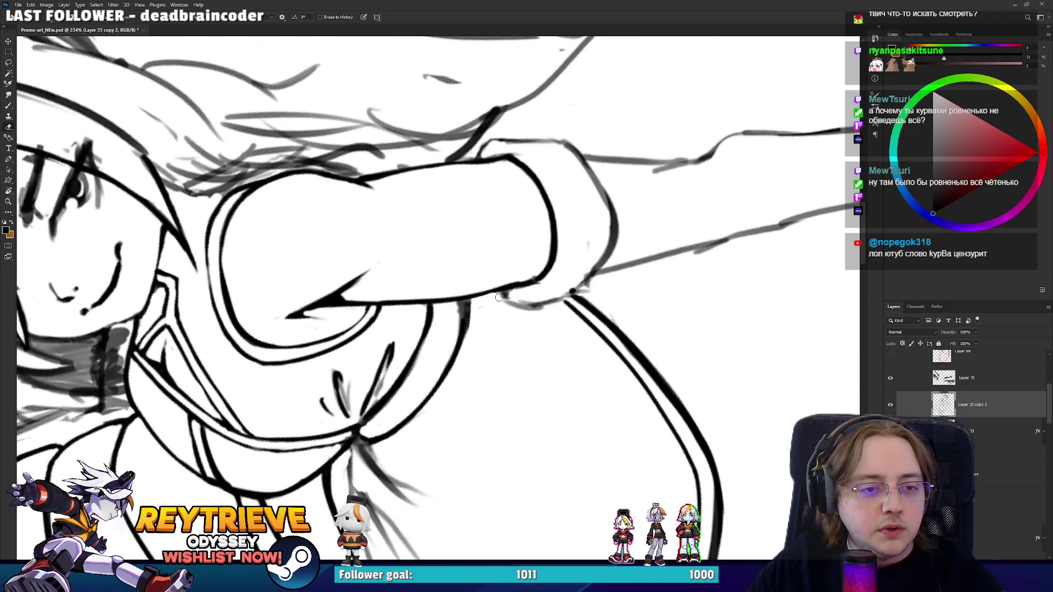
key(b)
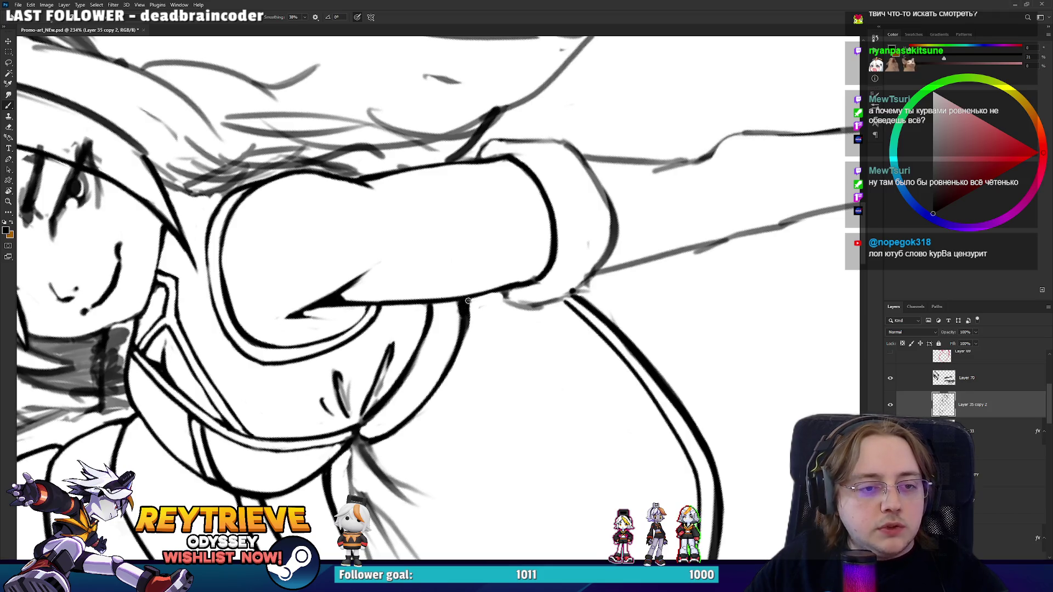
key(e)
mouse_move(456, 306)
mouse_down()
mouse_move(435, 294)
mouse_move(456, 404)
mouse_up()
key(b)
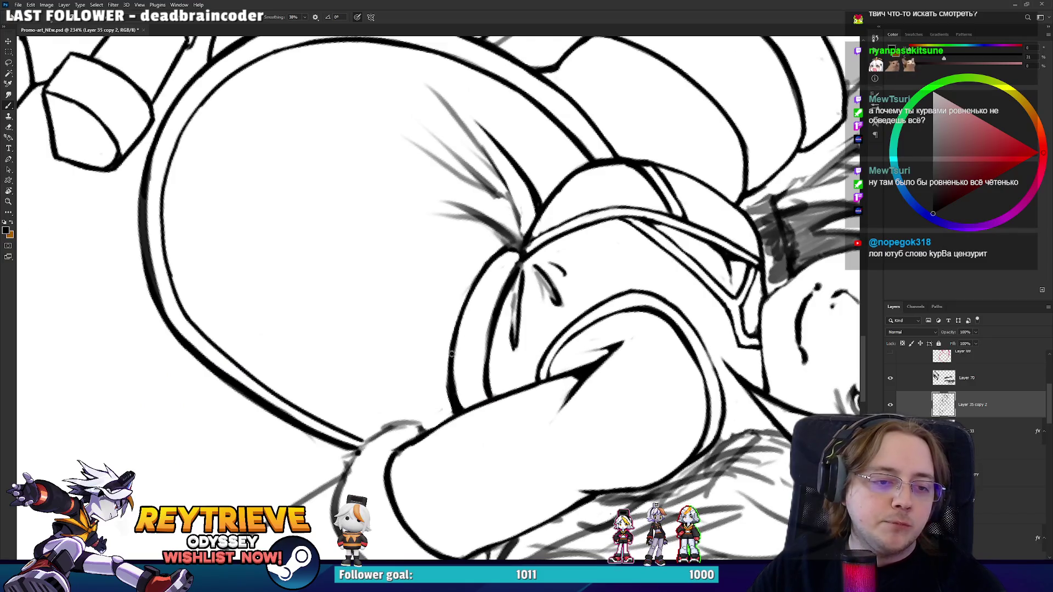
mouse_move(451, 353)
mouse_down()
mouse_move(482, 351)
mouse_move(481, 305)
mouse_up()
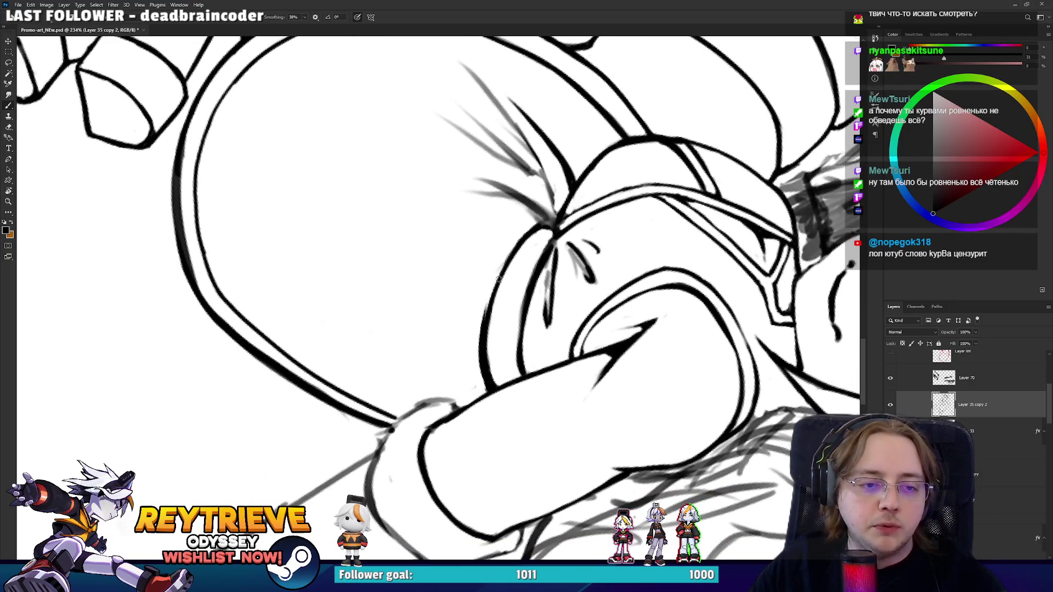
drag(480, 348, 498, 277)
key(e)
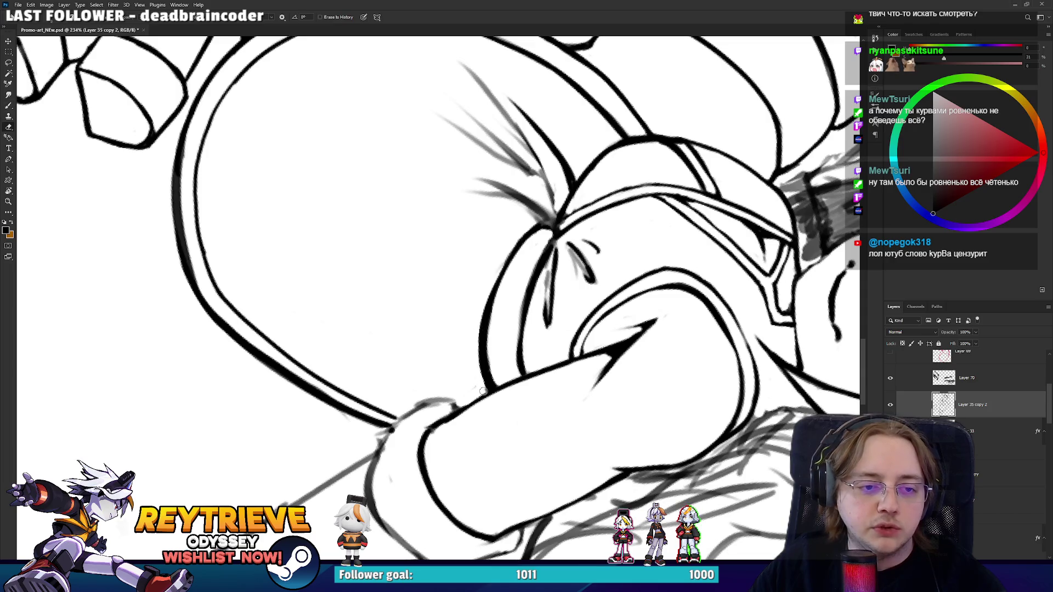
drag(483, 392, 487, 288)
Ink the cuff's bottom contour and erase its old outer edge line.
mouse_move(461, 328)
mouse_down()
mouse_move(622, 335)
mouse_move(612, 228)
mouse_up()
key(b)
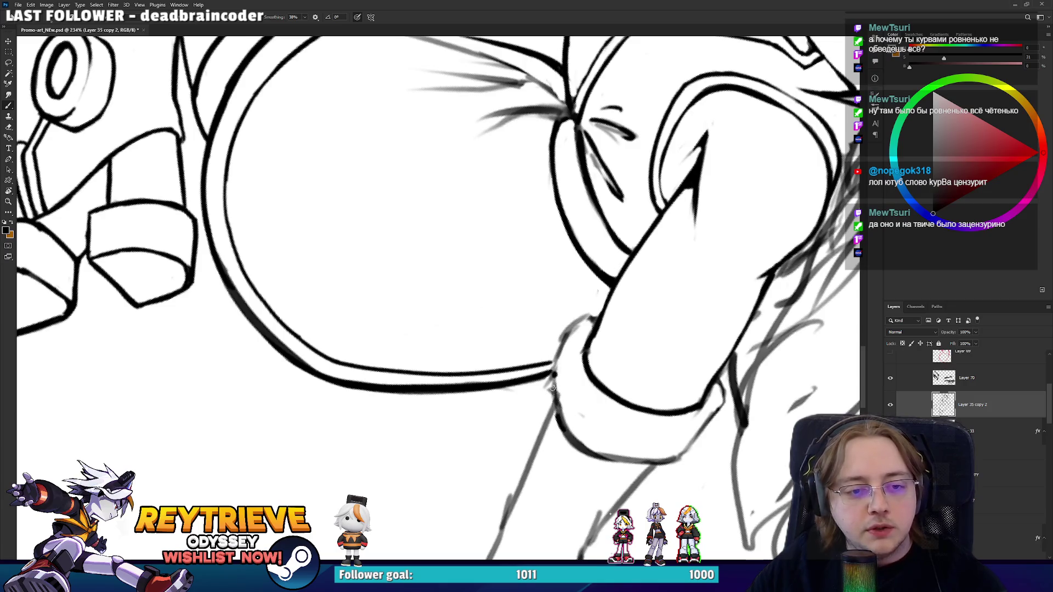
drag(553, 387, 556, 360)
key(e)
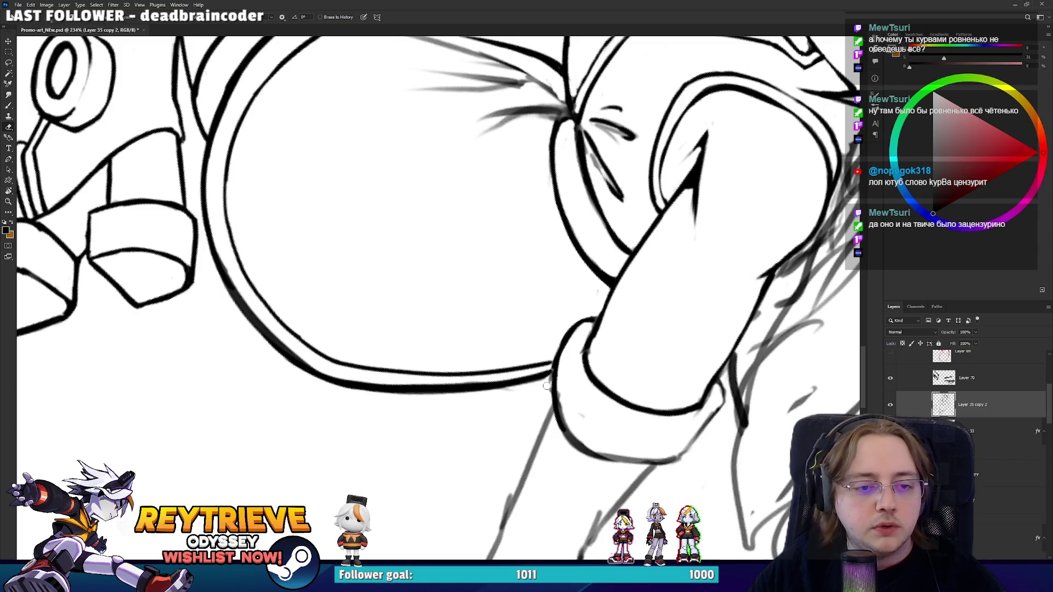
drag(543, 399, 542, 348)
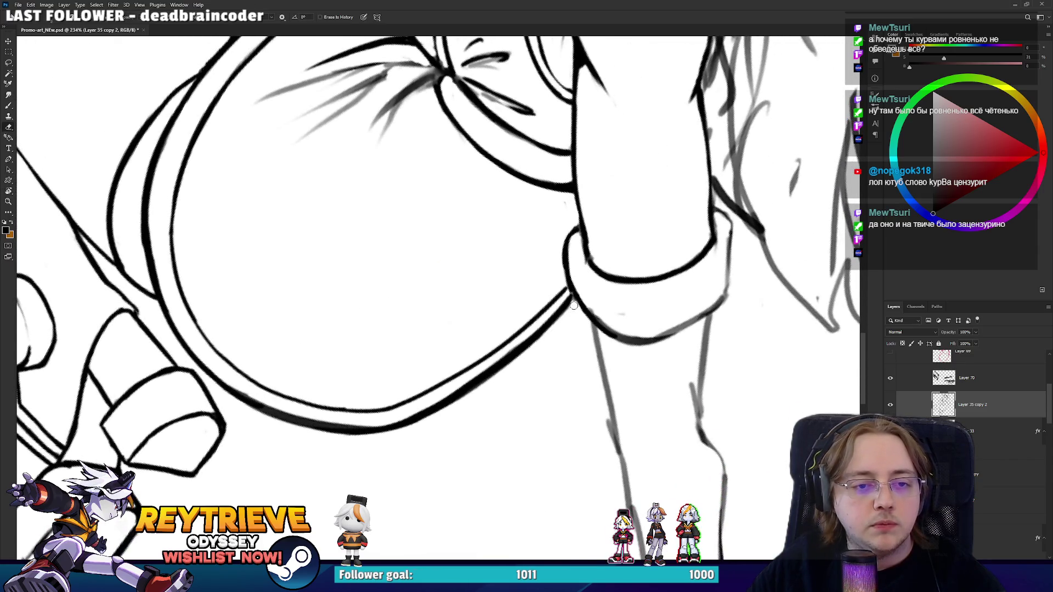
key(r)
mouse_move(573, 305)
mouse_down()
mouse_move(567, 161)
mouse_move(490, 313)
mouse_move(517, 230)
mouse_up()
key(b)
key(e)
mouse_move(529, 277)
mouse_down()
mouse_move(528, 234)
mouse_move(544, 329)
mouse_move(362, 346)
mouse_up()
Erase the rough sketch at the cuff's left edge and redraw it as a clean stroke.
key(r)
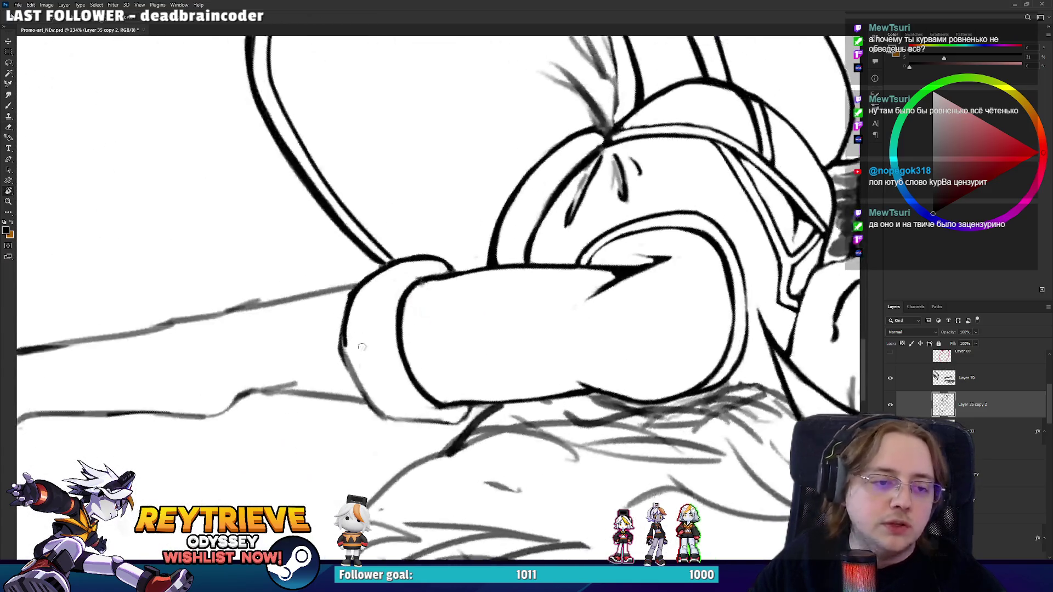
key(b)
mouse_move(384, 421)
mouse_down()
mouse_move(342, 334)
mouse_move(344, 306)
mouse_up()
key(ctrl+z)
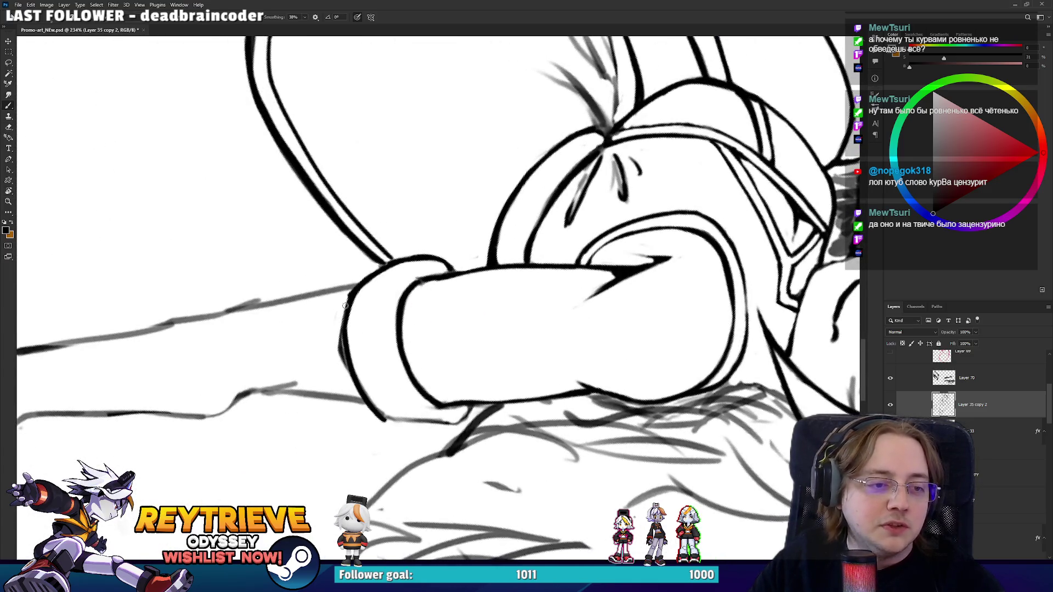
key(e)
drag(344, 375, 341, 307)
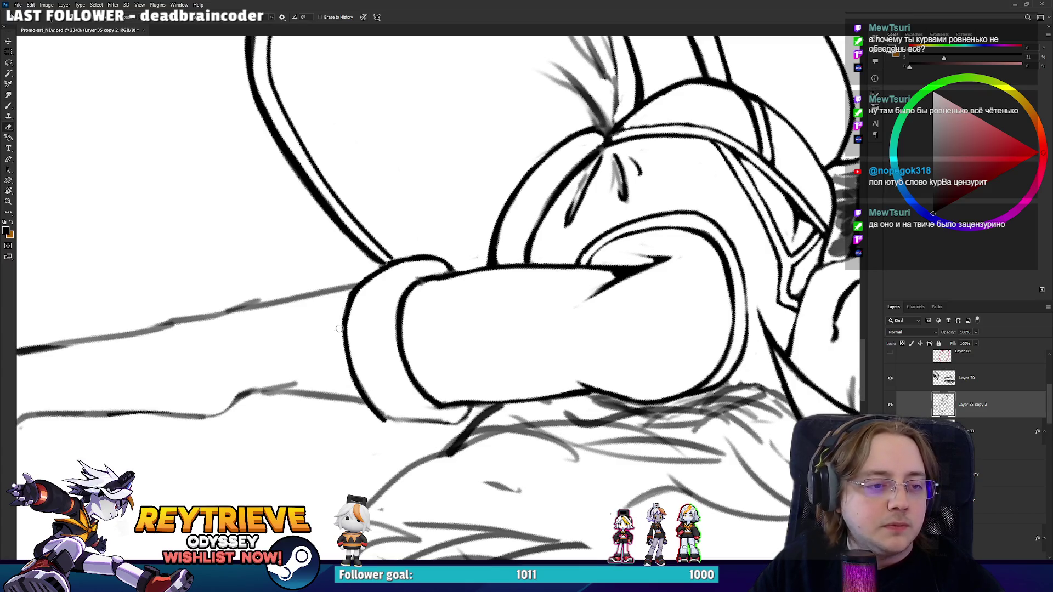
key(r)
mouse_move(388, 404)
mouse_down()
mouse_move(446, 294)
mouse_move(466, 315)
mouse_up()
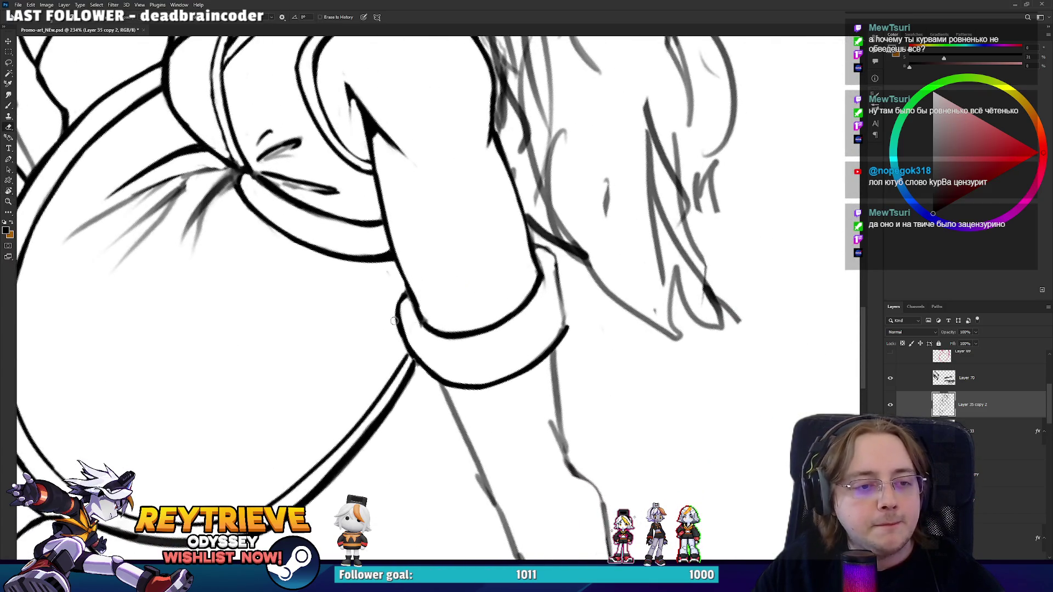
key(b)
key(e)
mouse_move(411, 365)
mouse_down()
mouse_move(398, 328)
mouse_move(414, 373)
mouse_up()
key(b)
mouse_move(399, 325)
mouse_down()
mouse_move(421, 369)
mouse_move(418, 349)
mouse_up()
Clean the remaining sketch strokes off the cuff's left edge at new view angles.
key(e)
key(b)
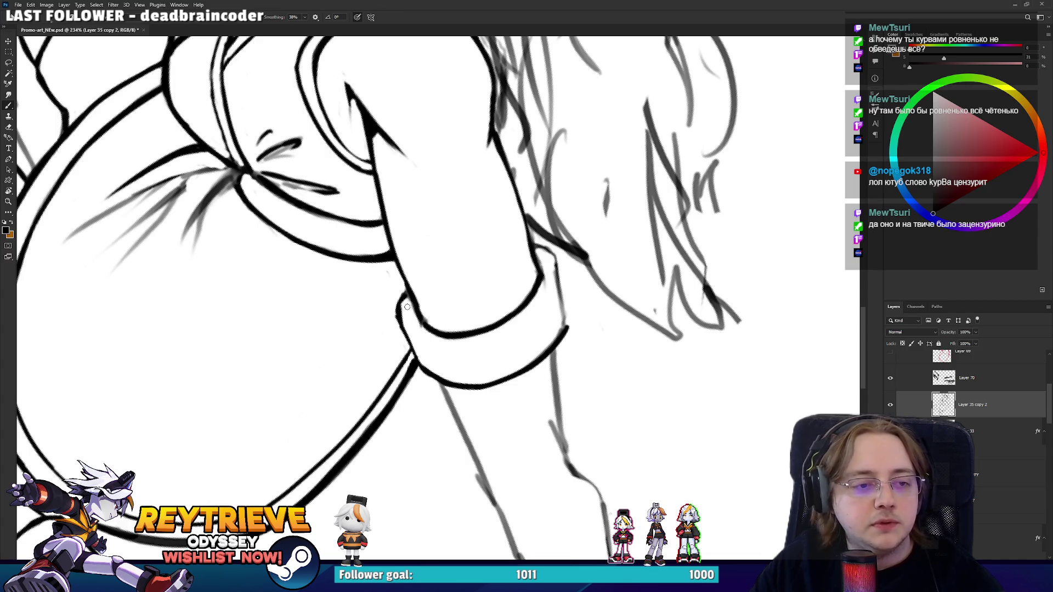
key(e)
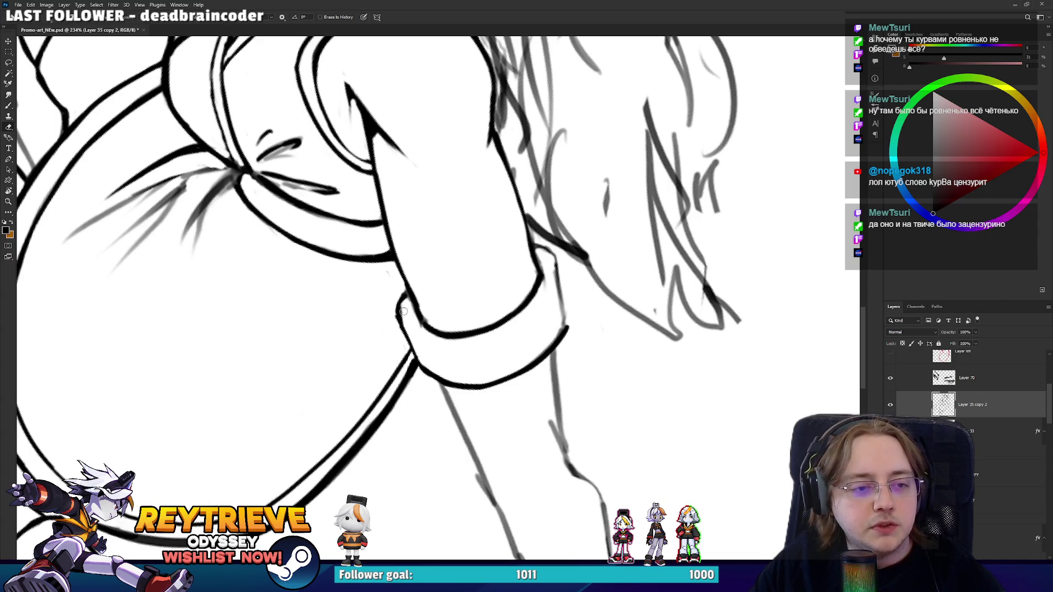
key(r)
mouse_move(412, 305)
mouse_down()
mouse_move(361, 144)
mouse_move(351, 180)
mouse_move(384, 247)
mouse_move(467, 314)
mouse_move(464, 326)
mouse_move(491, 259)
mouse_up()
key(b)
key(e)
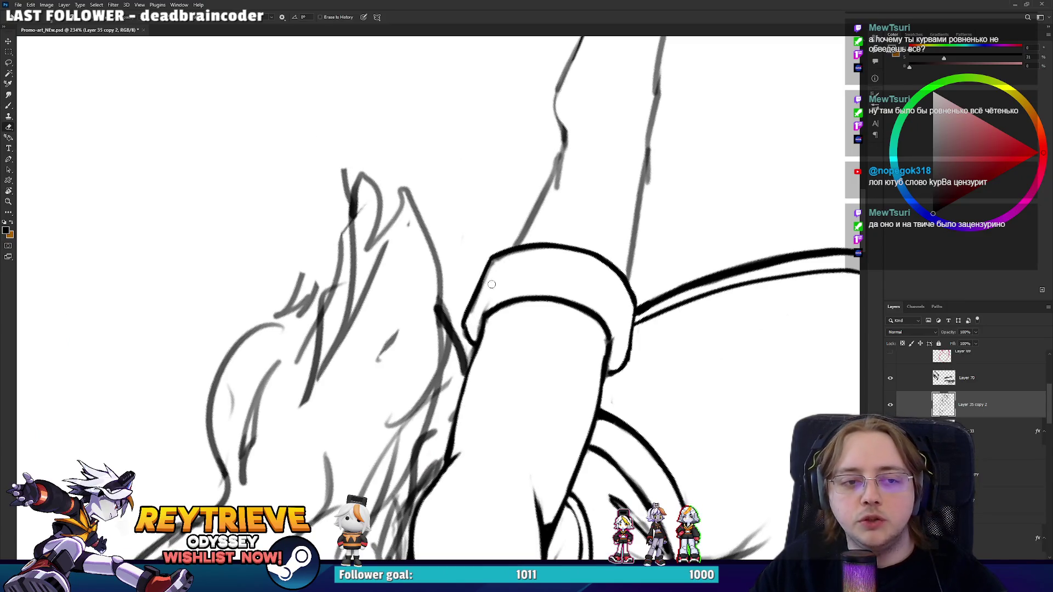
mouse_move(473, 317)
mouse_down()
mouse_move(496, 264)
mouse_move(427, 232)
mouse_up()
key(r)
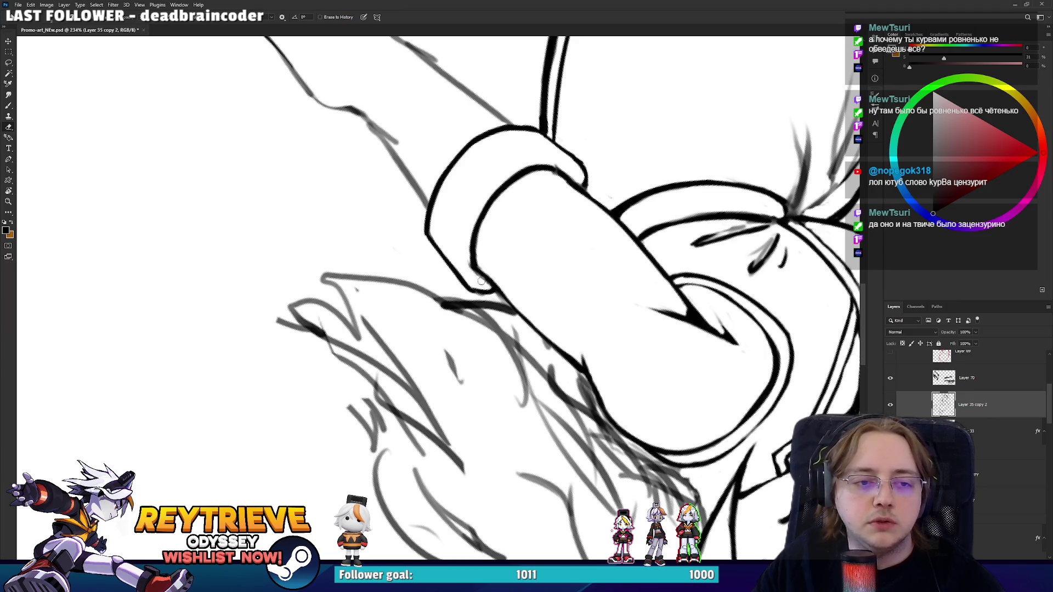
key(b)
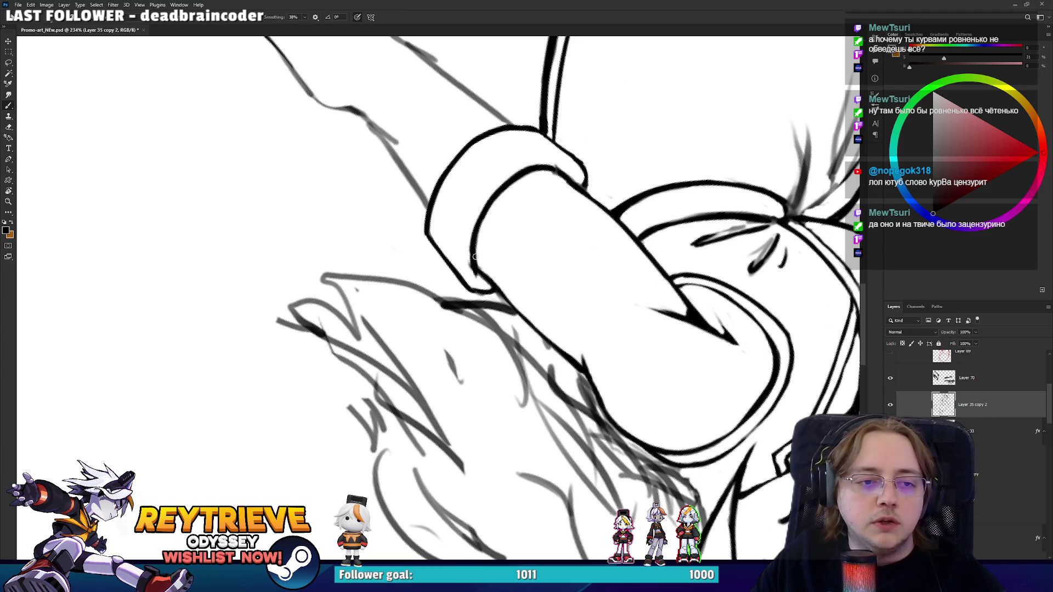
key(r)
mouse_move(475, 256)
mouse_down()
mouse_move(600, 307)
mouse_move(422, 294)
mouse_move(406, 341)
mouse_up()
Erase the rough forearm contour and ink a dark new line up to the cuff.
key(e)
key(r)
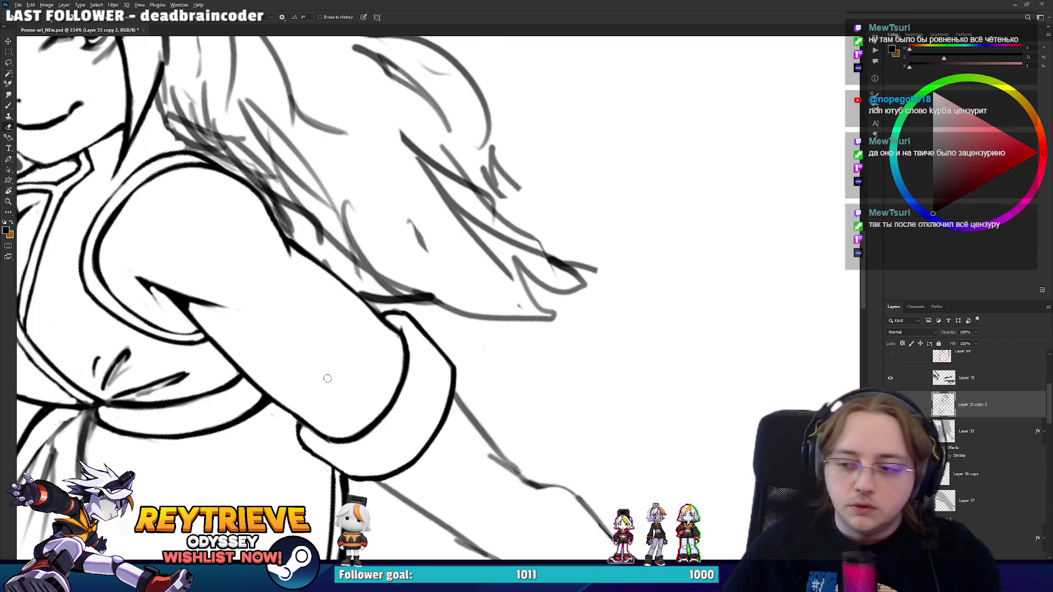
mouse_move(308, 366)
mouse_down()
mouse_move(336, 361)
mouse_move(408, 312)
mouse_move(334, 281)
mouse_up()
key(r)
key(b)
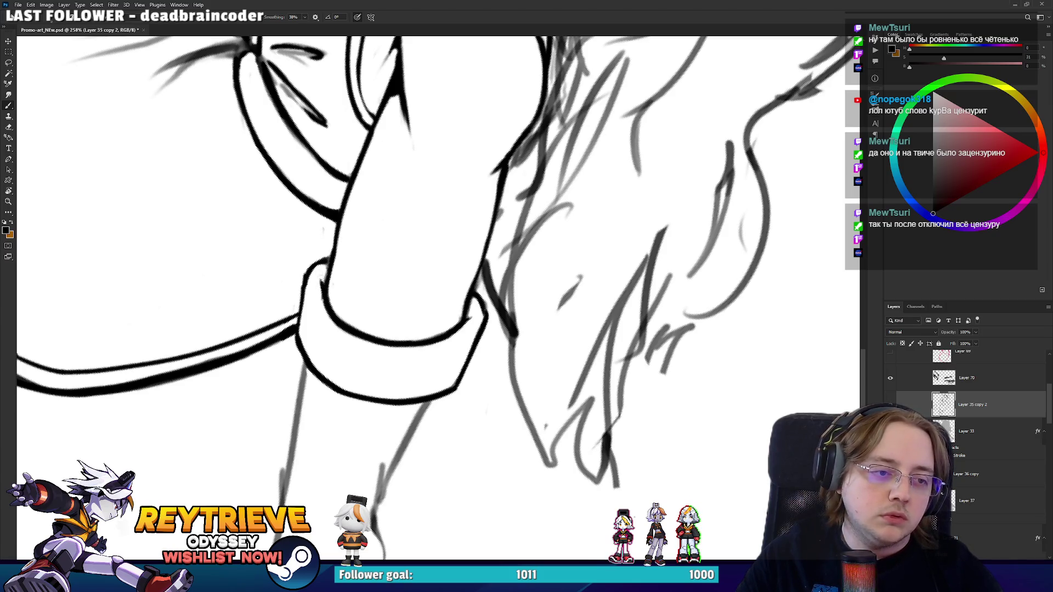
key(e)
drag(363, 236, 400, 327)
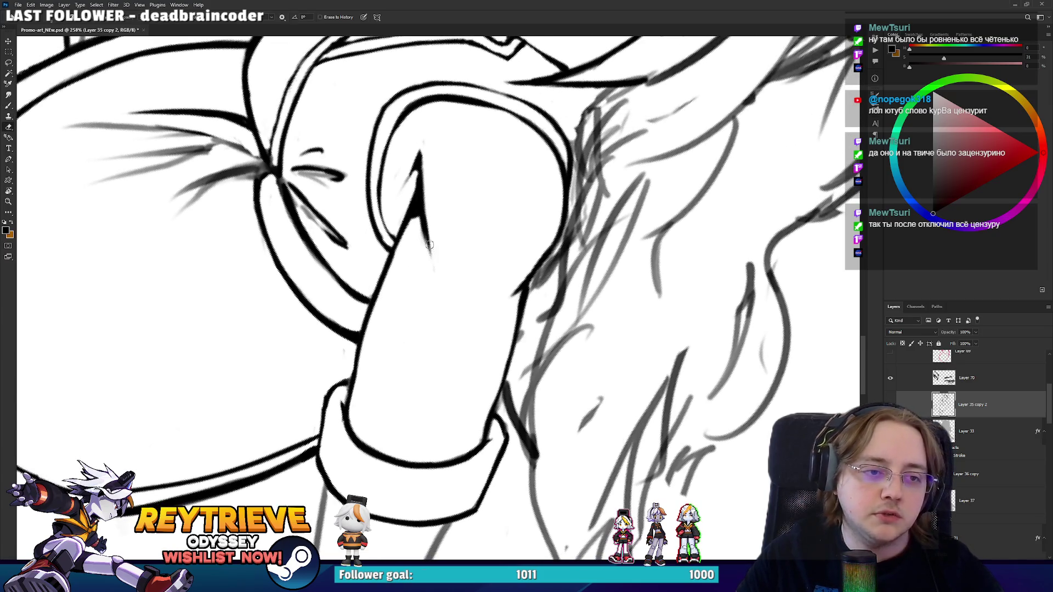
scroll(414, 207, down, 3)
scroll(496, 314, up, 3)
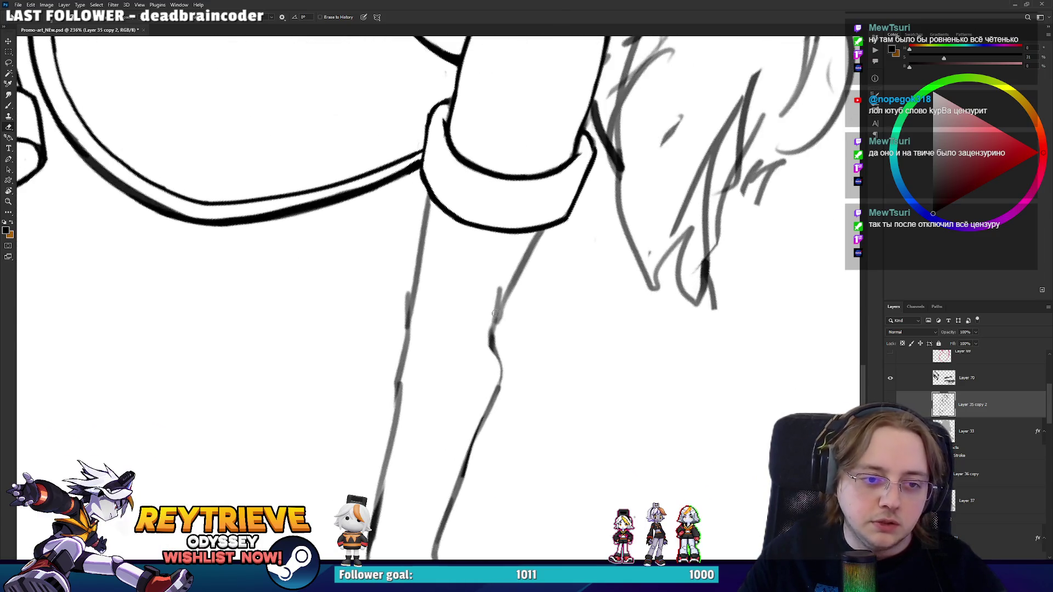
mouse_move(500, 287)
mouse_down()
mouse_move(489, 336)
mouse_move(505, 309)
mouse_up()
key(b)
key(ctrl+z)
mouse_move(495, 357)
mouse_down()
mouse_move(500, 307)
mouse_move(537, 240)
mouse_up()
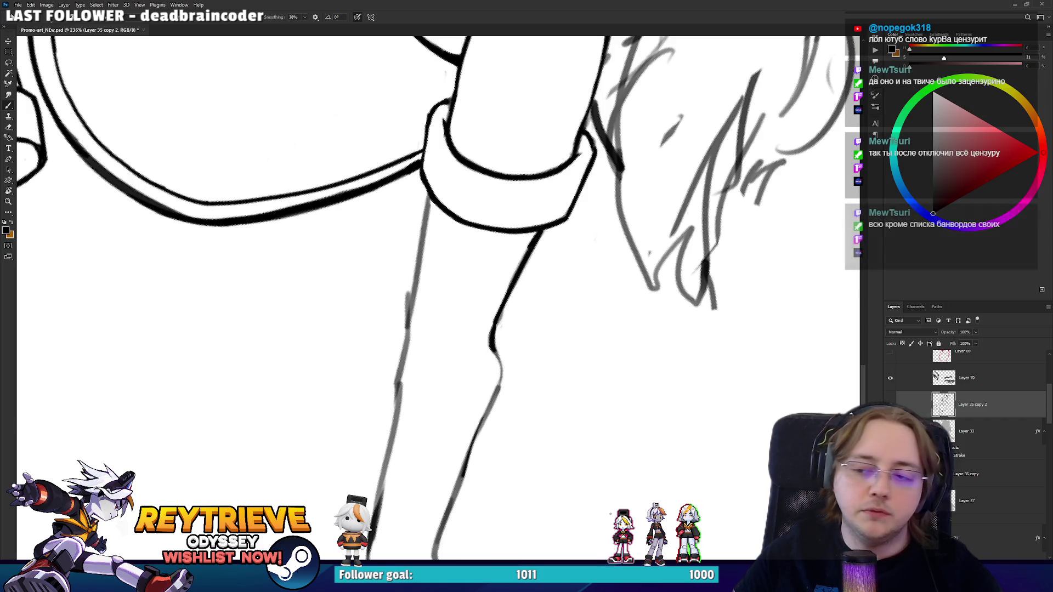
Touch up the lower forearm line and frame the outstretched arm and hand.
mouse_move(536, 282)
mouse_down()
mouse_move(541, 302)
mouse_move(531, 291)
mouse_up()
key(e)
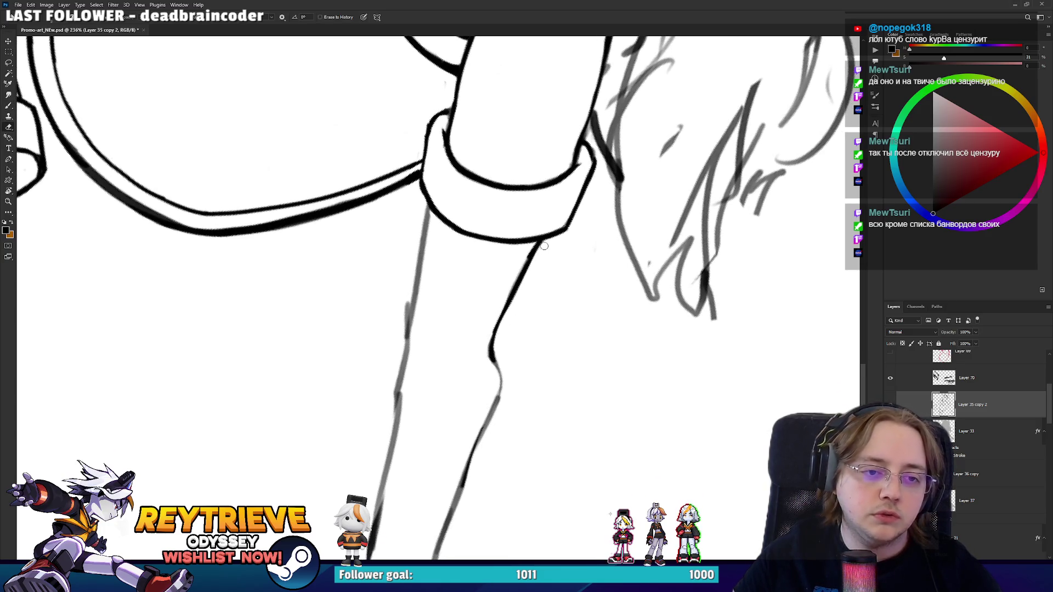
key(b)
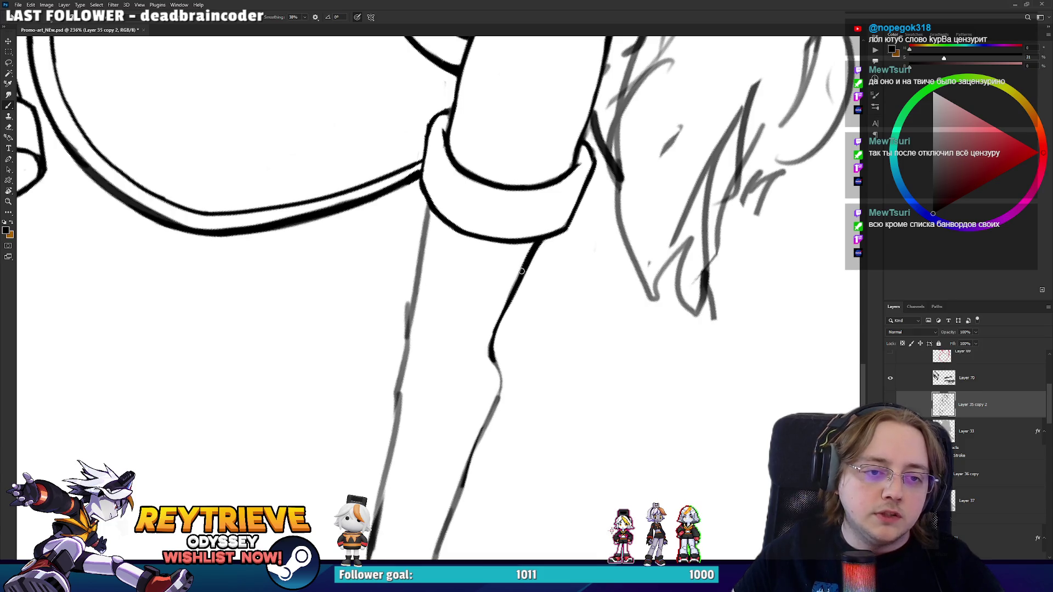
mouse_move(407, 333)
mouse_down()
mouse_move(406, 269)
mouse_move(164, 164)
mouse_up()
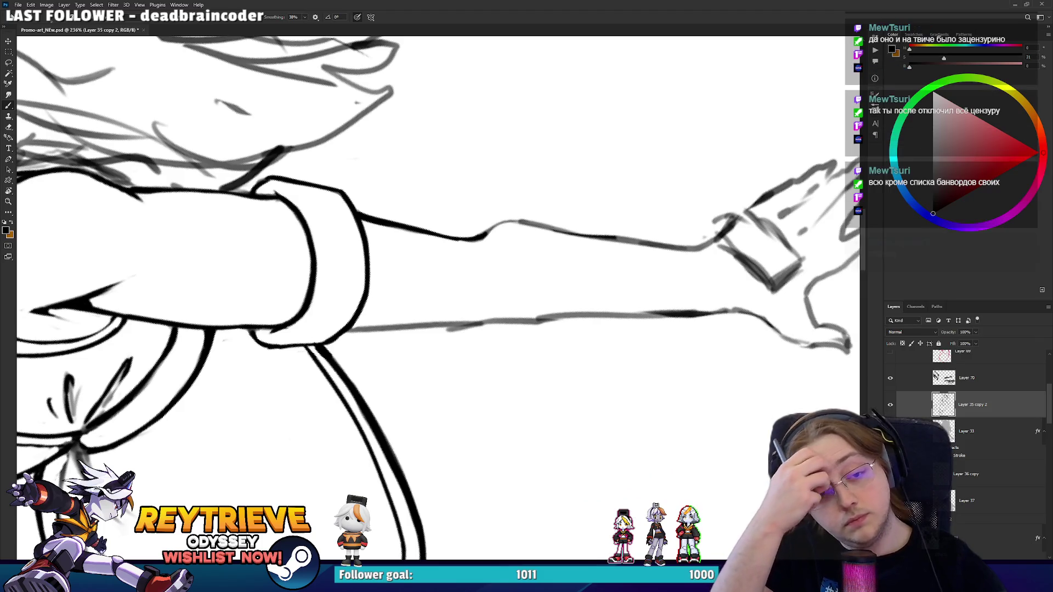
Rotate the view along the arm and ink the forearm's left contour upward.
key(r)
mouse_move(644, 217)
mouse_down()
mouse_move(557, 112)
mouse_move(523, 99)
mouse_move(373, 91)
mouse_up()
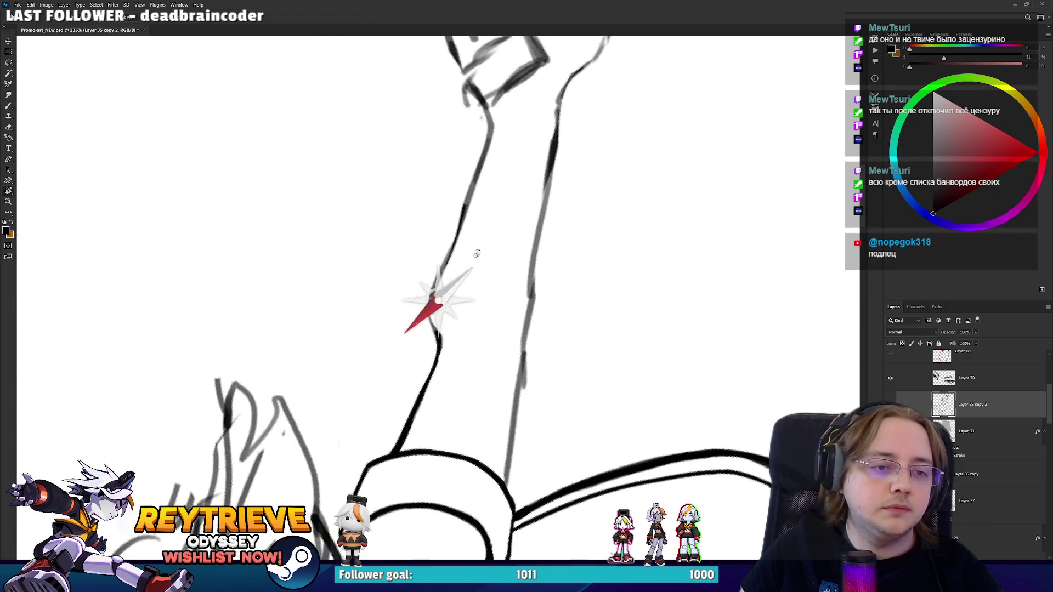
mouse_move(445, 328)
mouse_down()
mouse_move(442, 286)
mouse_move(461, 224)
mouse_up()
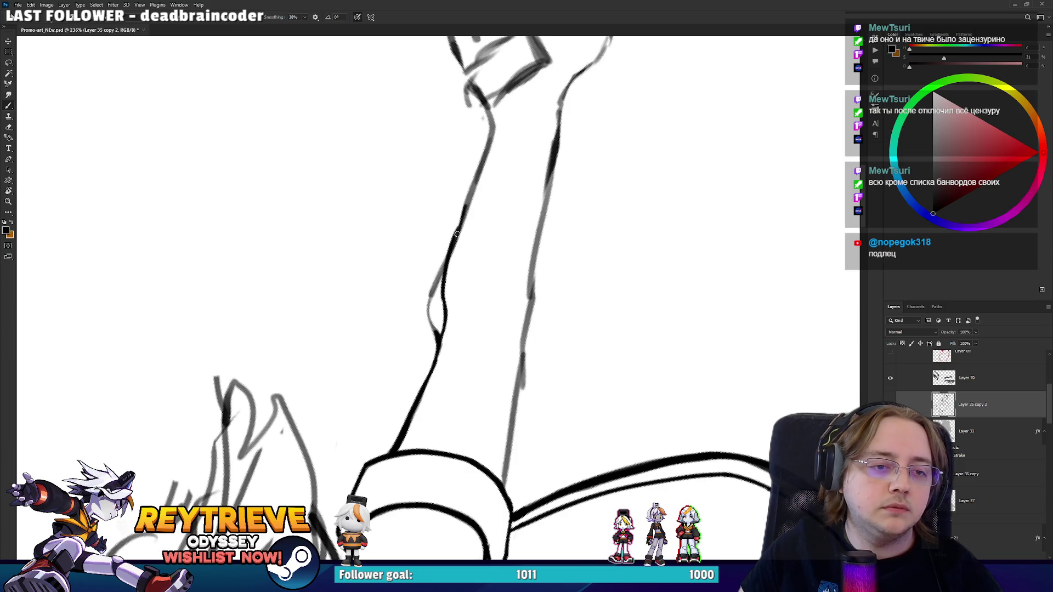
key(ctrl+z)
drag(445, 320, 444, 285)
mouse_move(445, 288)
mouse_down()
mouse_move(470, 191)
mouse_move(432, 331)
mouse_move(430, 294)
mouse_up()
Straighten the view over the whole arm and erase the lower right arm contour.
key(e)
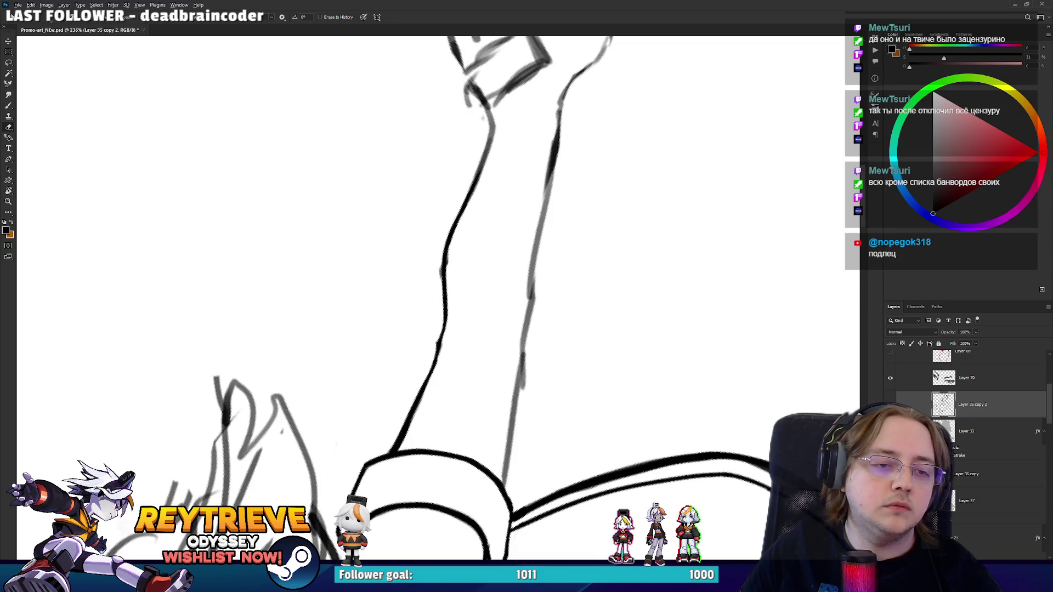
key(r)
mouse_move(493, 329)
mouse_down()
mouse_move(565, 452)
mouse_move(554, 491)
mouse_up()
scroll(565, 451, up, 3)
scroll(565, 452, up, 3)
scroll(522, 364, up, 2)
key(e)
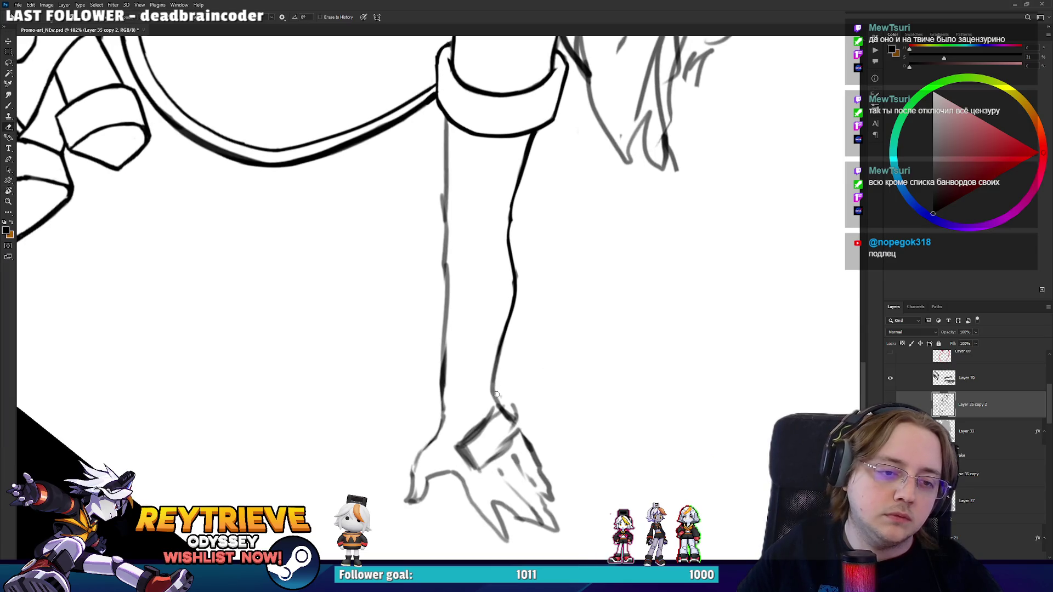
drag(500, 342, 493, 396)
key(b)
mouse_move(501, 340)
mouse_down()
mouse_move(492, 395)
mouse_move(518, 190)
mouse_up()
key(ctrl+z)
Try an ink stroke along the forearm's right edge, then undo it.
key(e)
key(b)
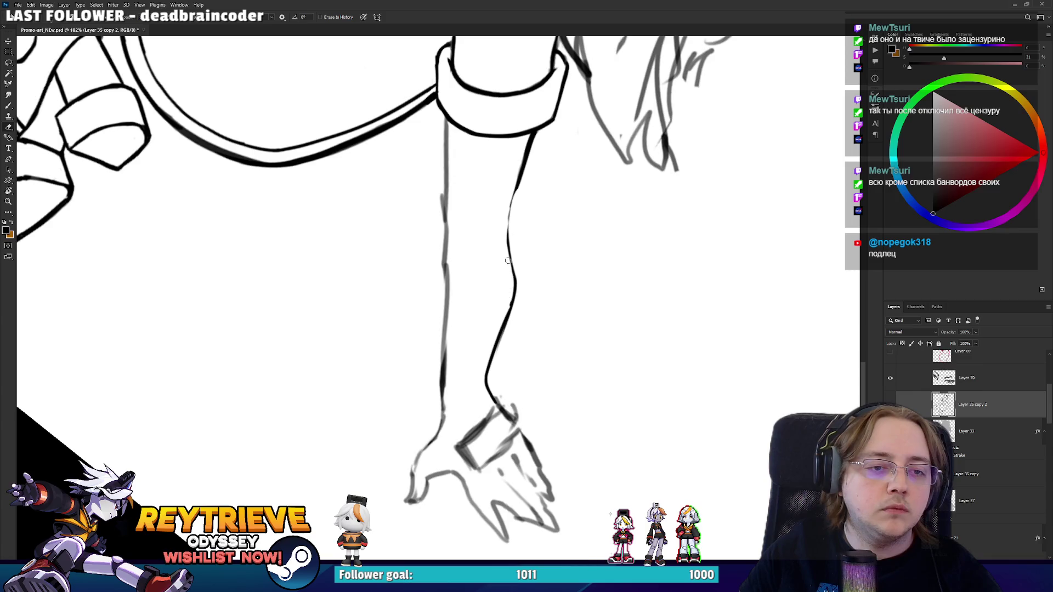
key(b)
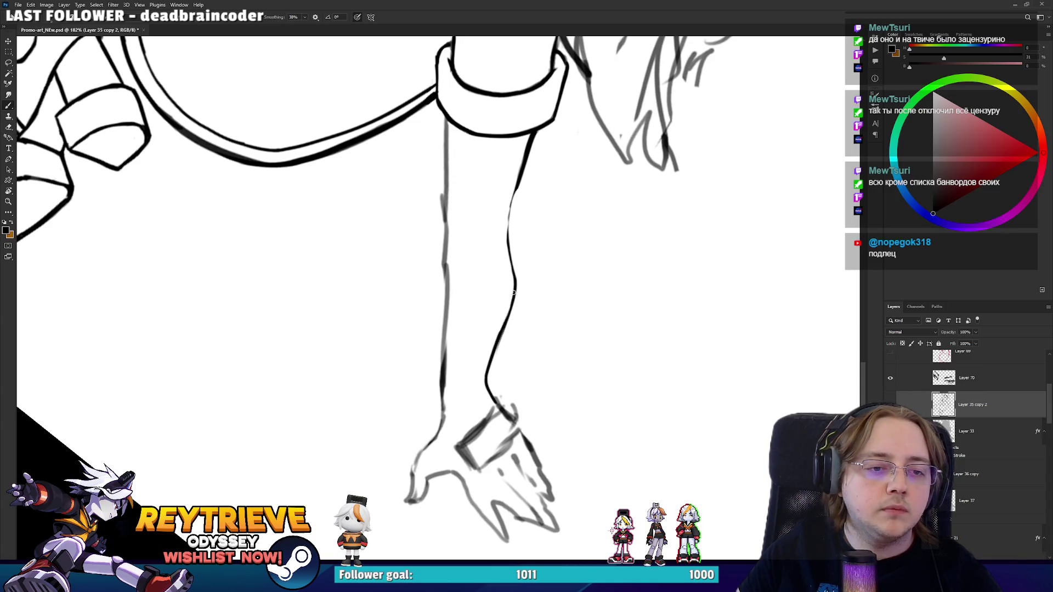
drag(513, 288, 506, 184)
key(ctrl+z)
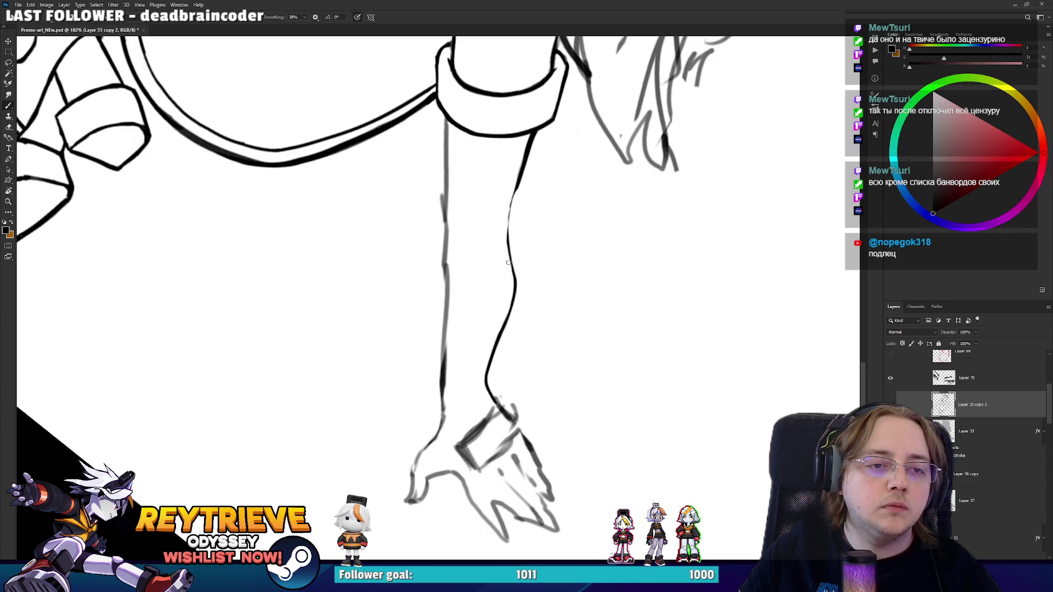
Ink a long dark line down the forearm's left edge.
key(e)
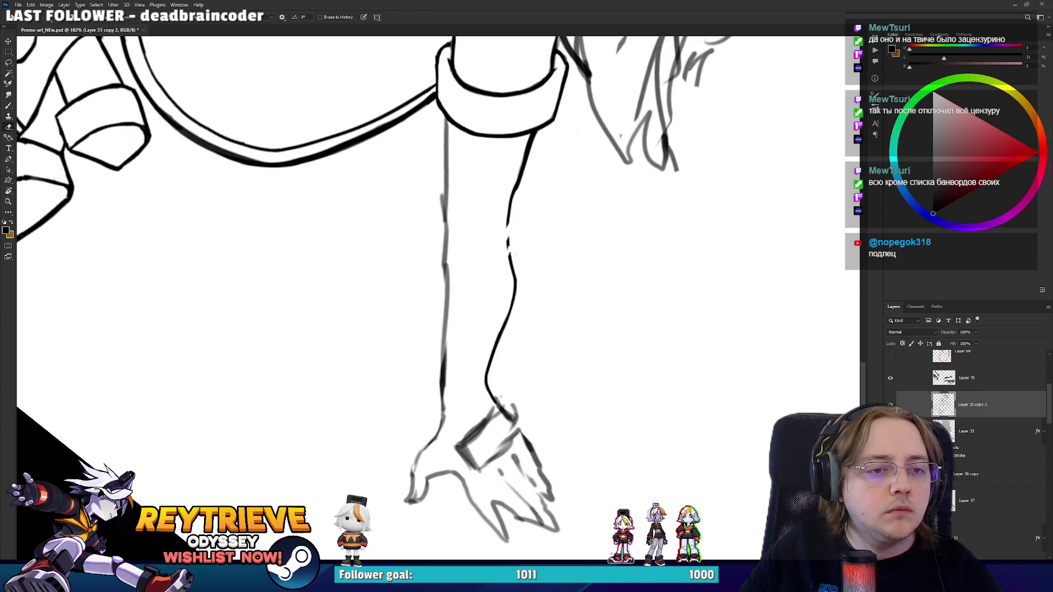
key(b)
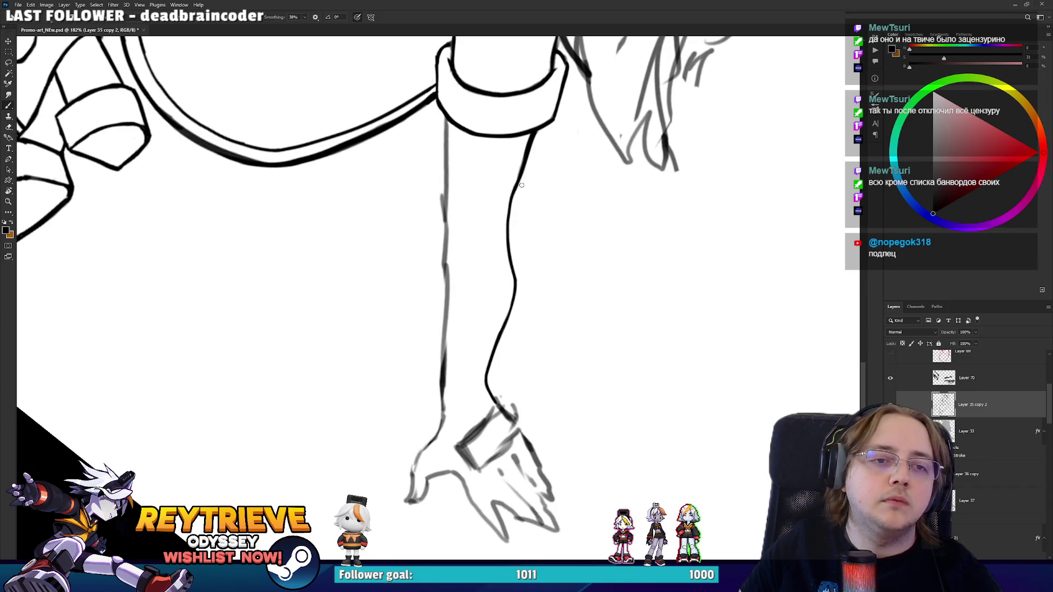
key(e)
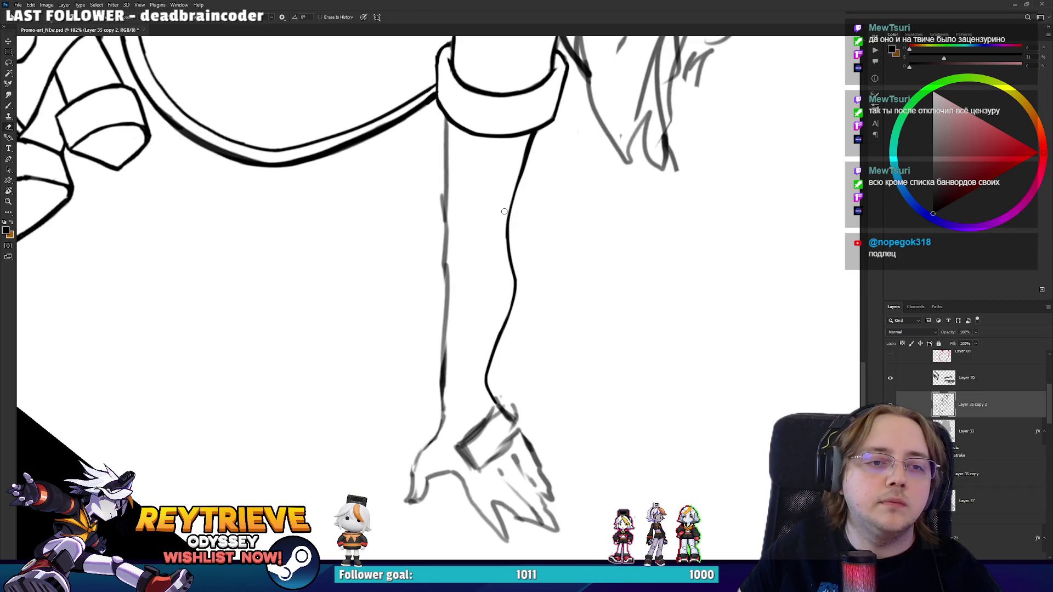
scroll(504, 211, up, 3)
key(b)
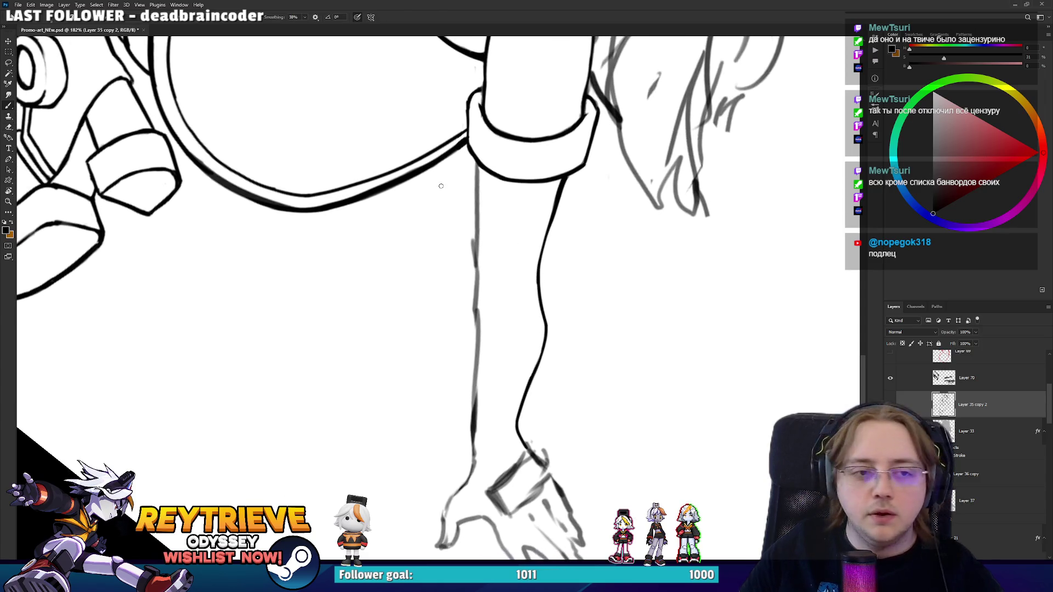
key(e)
key(b)
mouse_move(478, 163)
mouse_down()
mouse_move(475, 263)
mouse_move(407, 238)
mouse_move(378, 337)
mouse_up()
Rotate the view and erase faint sketch along the arm's right edge.
key(r)
key(e)
drag(331, 377, 335, 369)
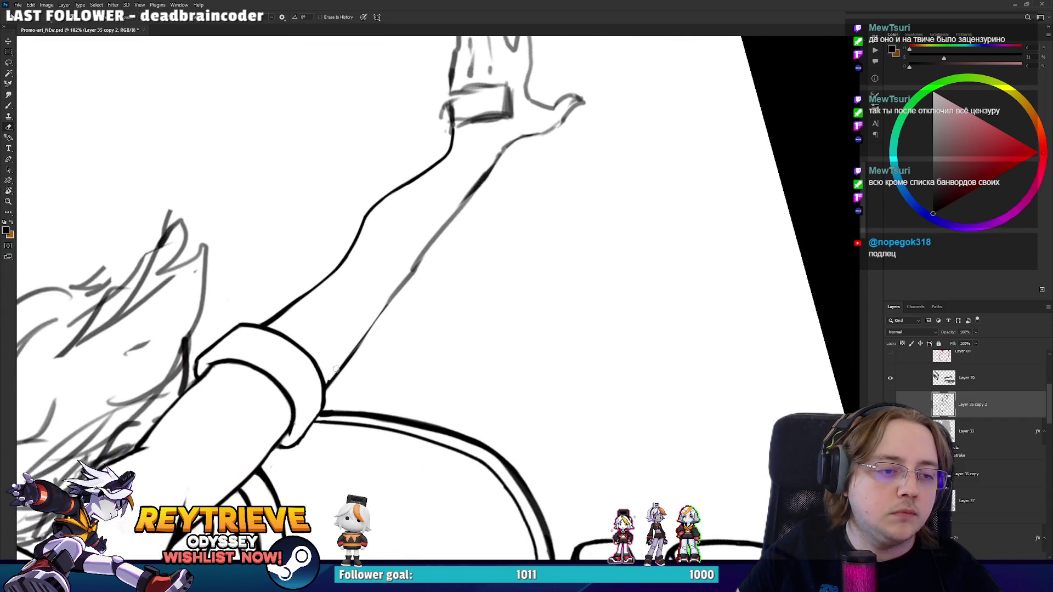
key(b)
key(e)
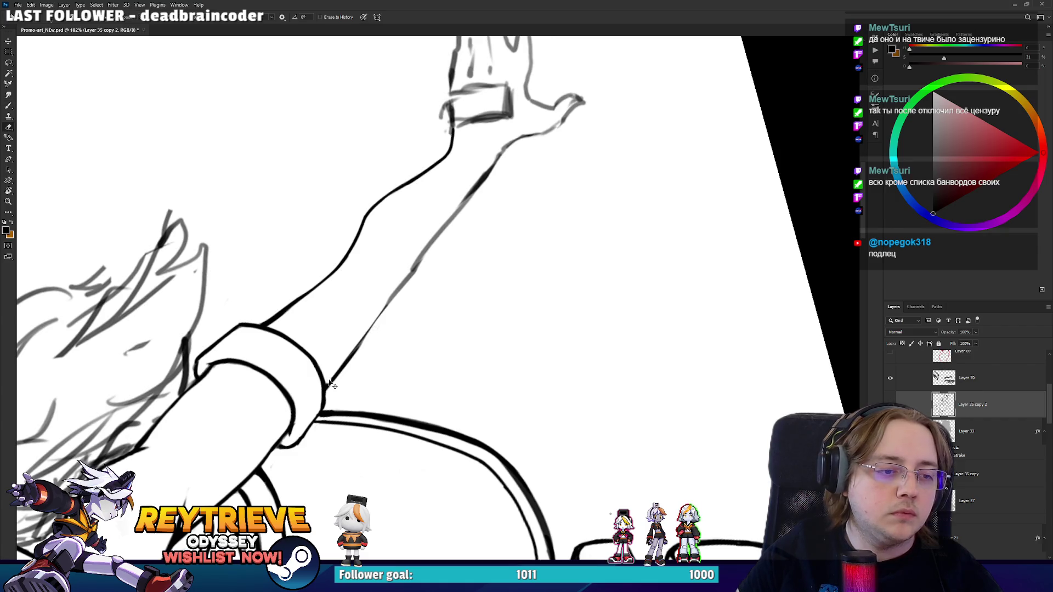
key(b)
Ink the arm's right outline darker and erase the faint sketch marks beside it.
drag(349, 357, 444, 229)
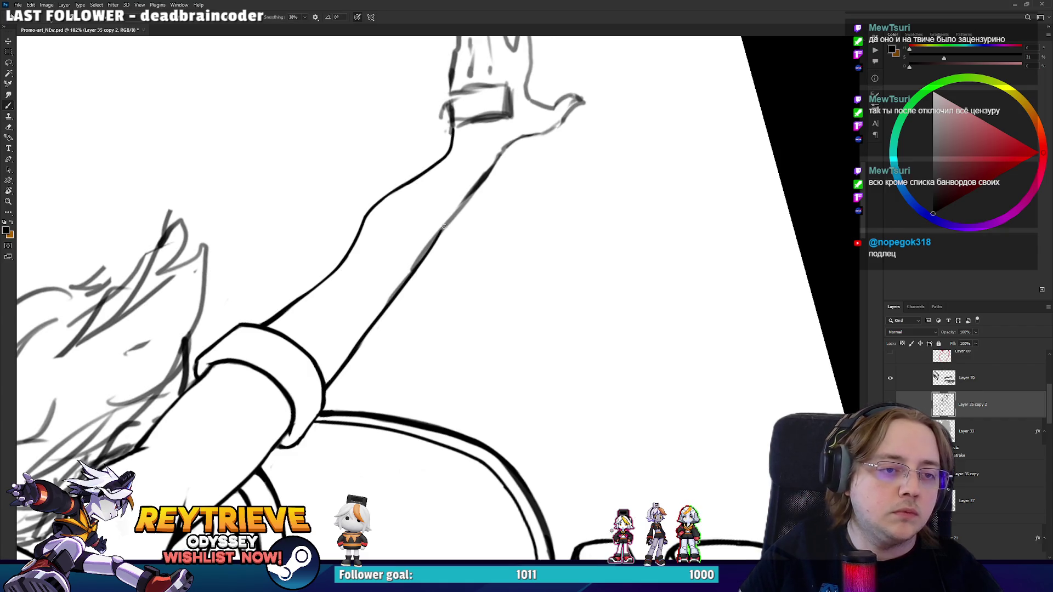
key(ctrl+z)
drag(357, 344, 439, 233)
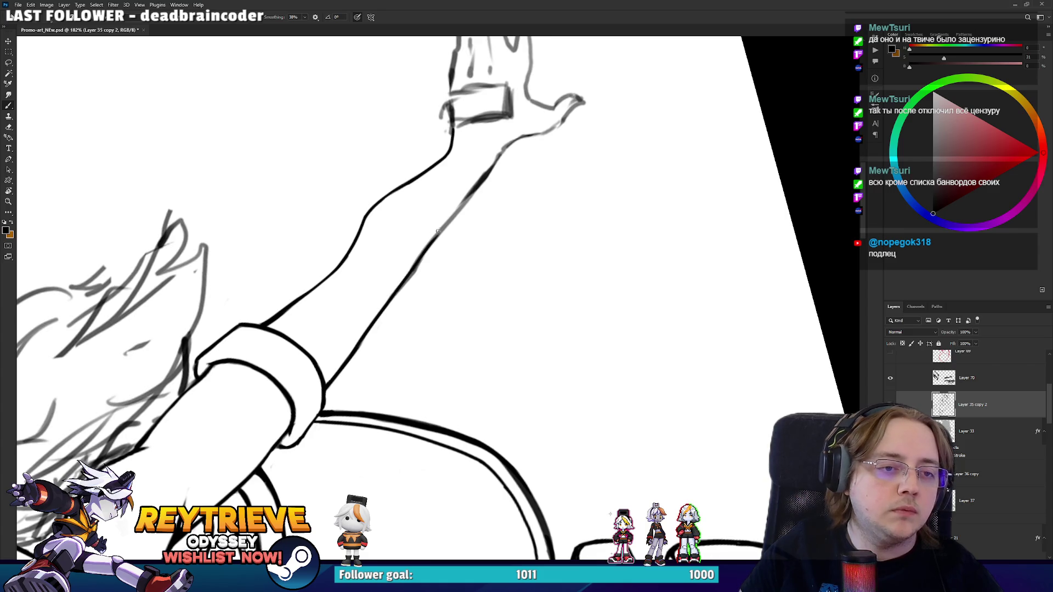
key(e)
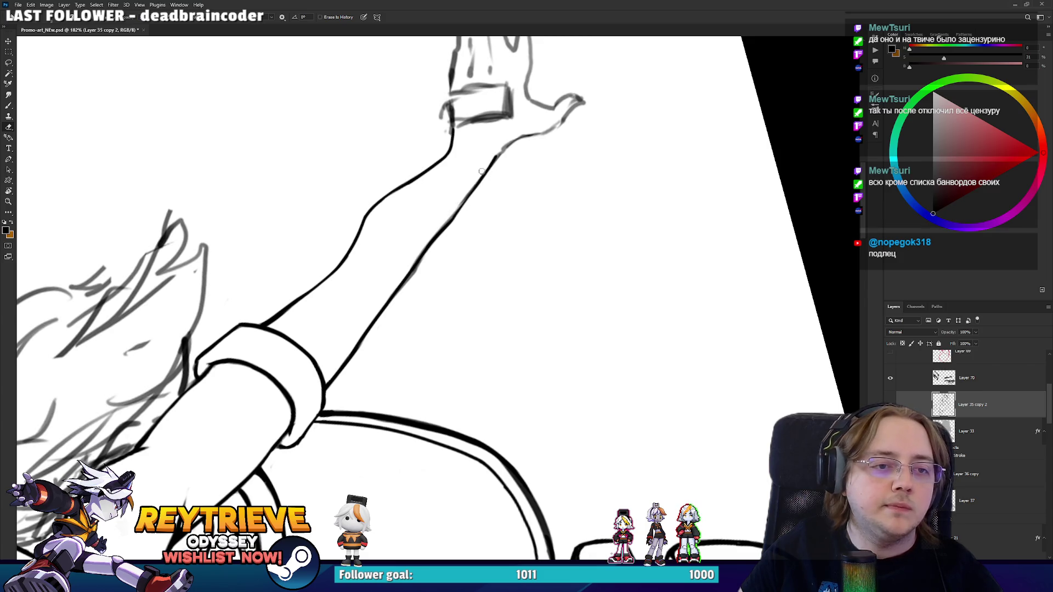
mouse_move(447, 215)
mouse_down()
mouse_move(482, 167)
mouse_move(554, 279)
mouse_move(465, 414)
mouse_move(483, 315)
mouse_up()
Rotate the arm to point down and trim the lower-left outline toward the wrist cuff.
key(r)
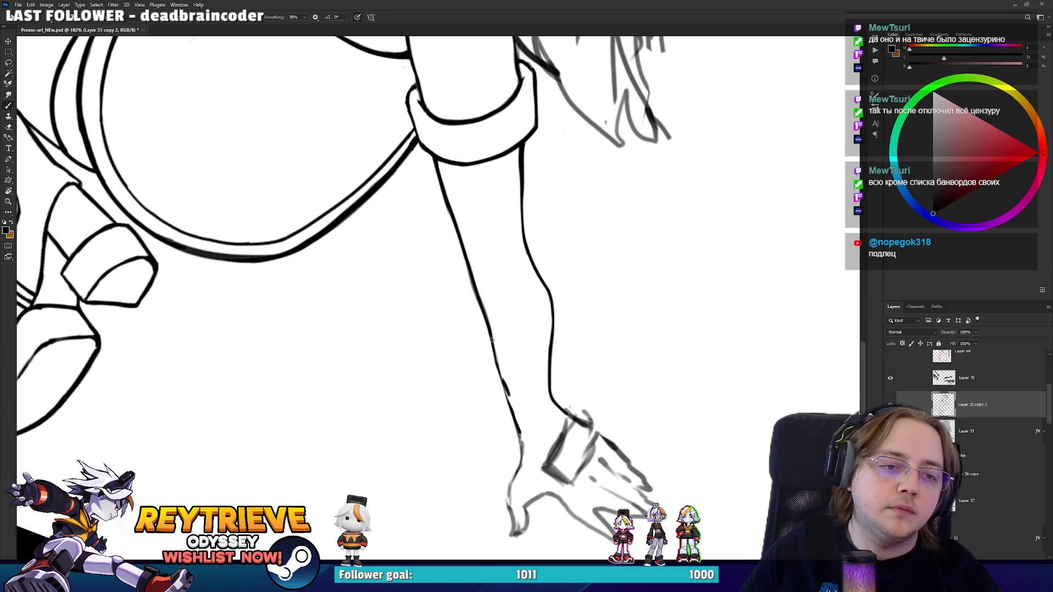
drag(500, 370, 487, 294)
key(b)
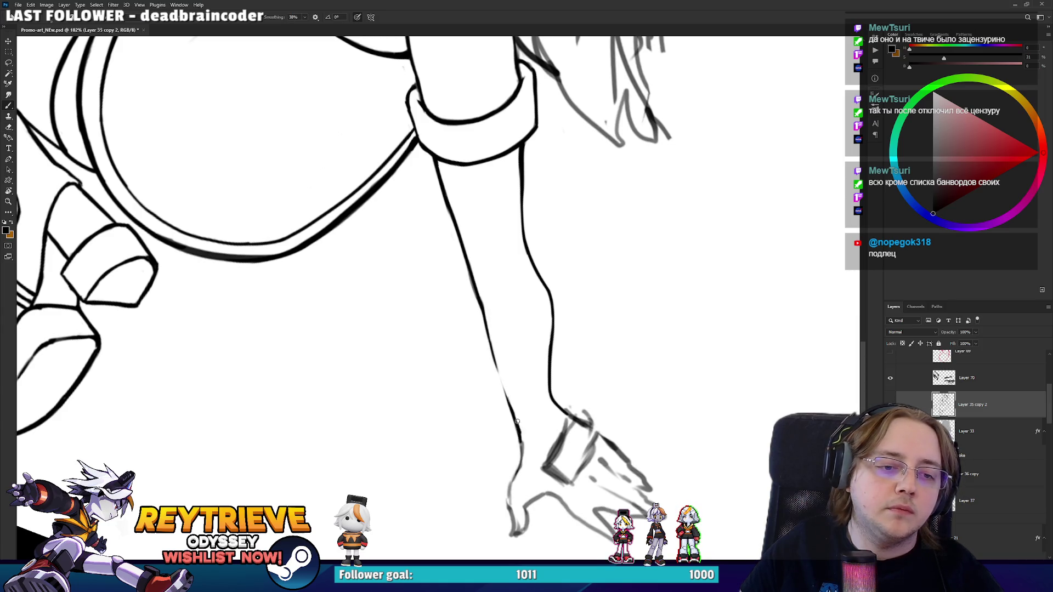
key(e)
mouse_move(494, 362)
mouse_down()
mouse_move(514, 435)
mouse_move(512, 343)
mouse_up()
key(b)
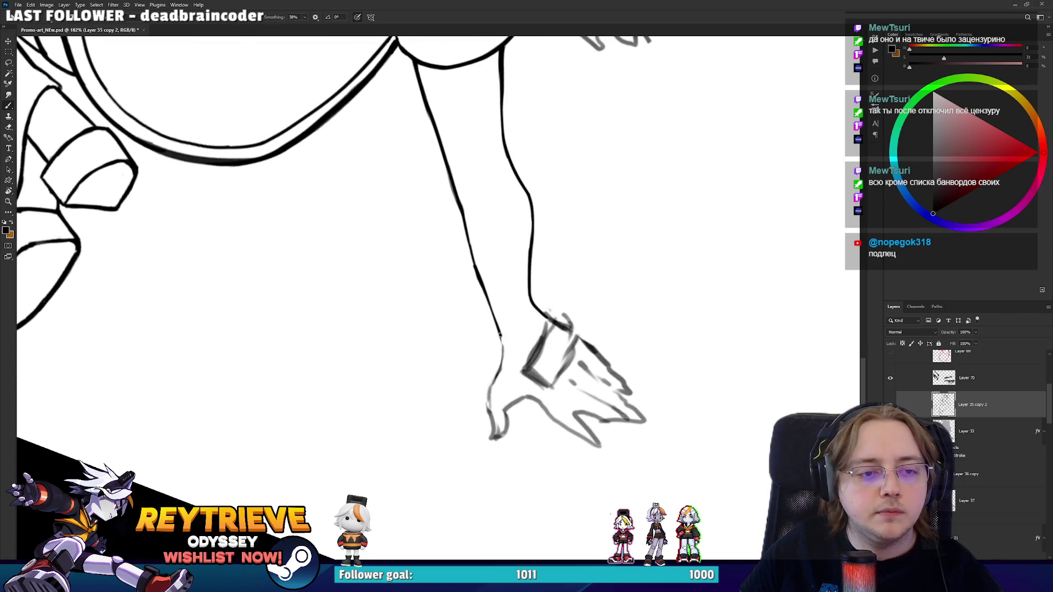
scroll(492, 327, up, 5)
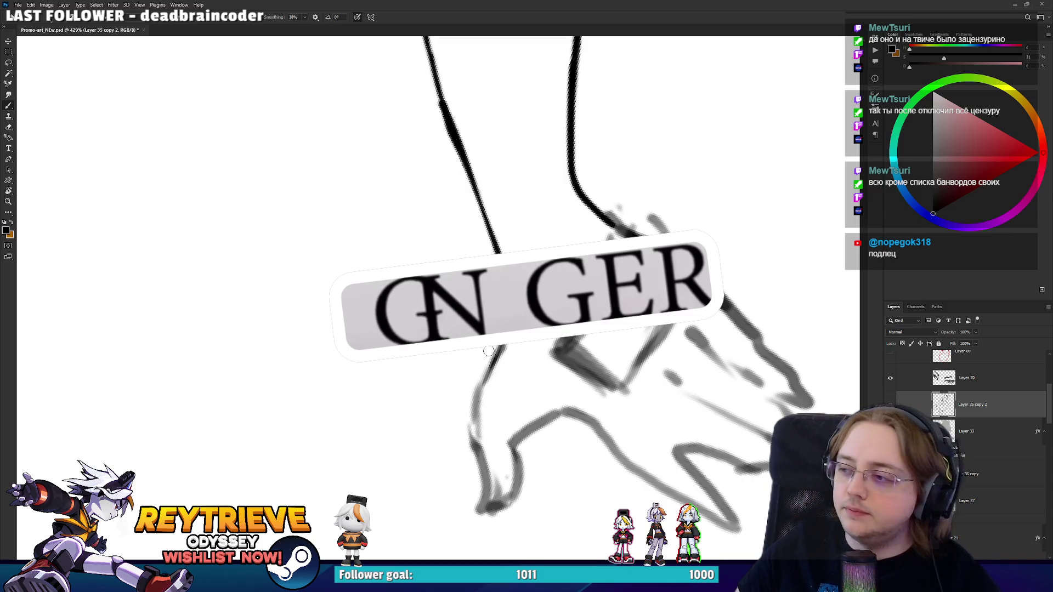
Ink the wrist line with short dark strokes.
mouse_move(465, 399)
mouse_down()
mouse_move(516, 354)
mouse_move(501, 330)
mouse_up()
key(e)
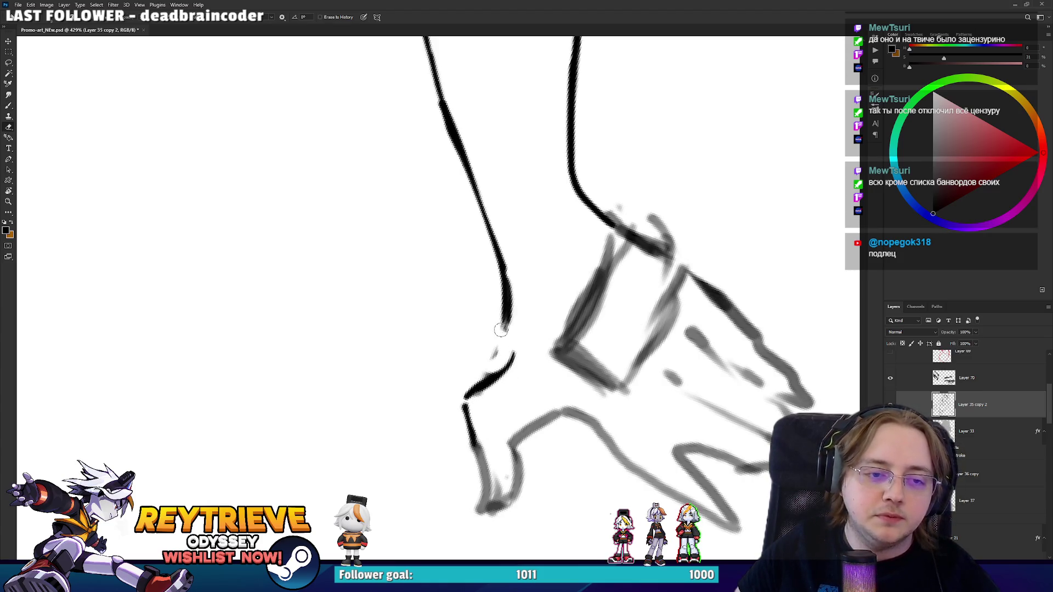
key(b)
scroll(548, 406, down, 3)
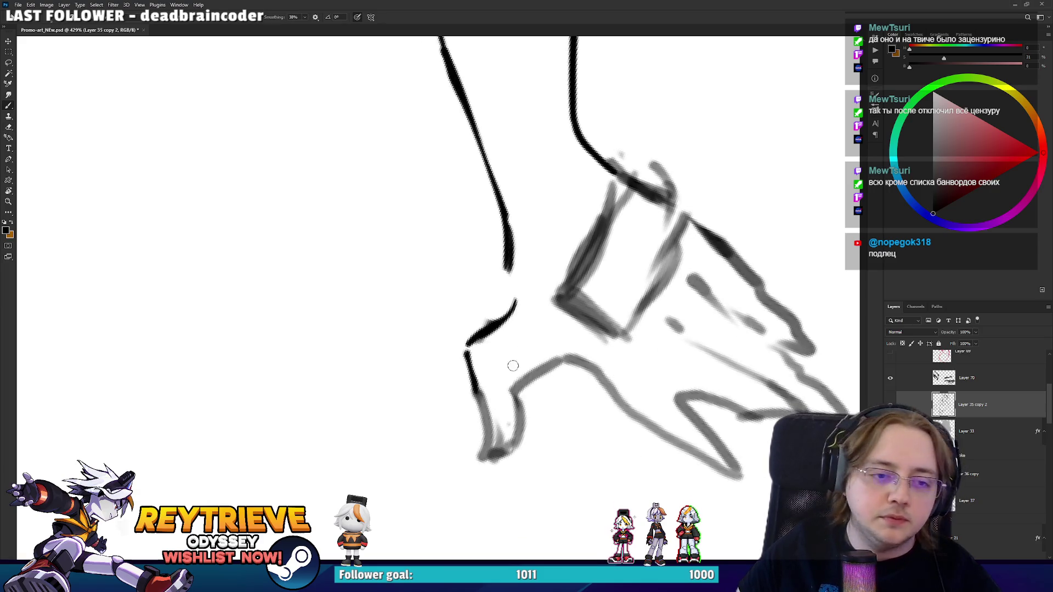
mouse_move(496, 372)
mouse_down()
mouse_move(515, 382)
mouse_move(505, 445)
mouse_move(495, 396)
mouse_move(481, 466)
mouse_up()
key(e)
key(b)
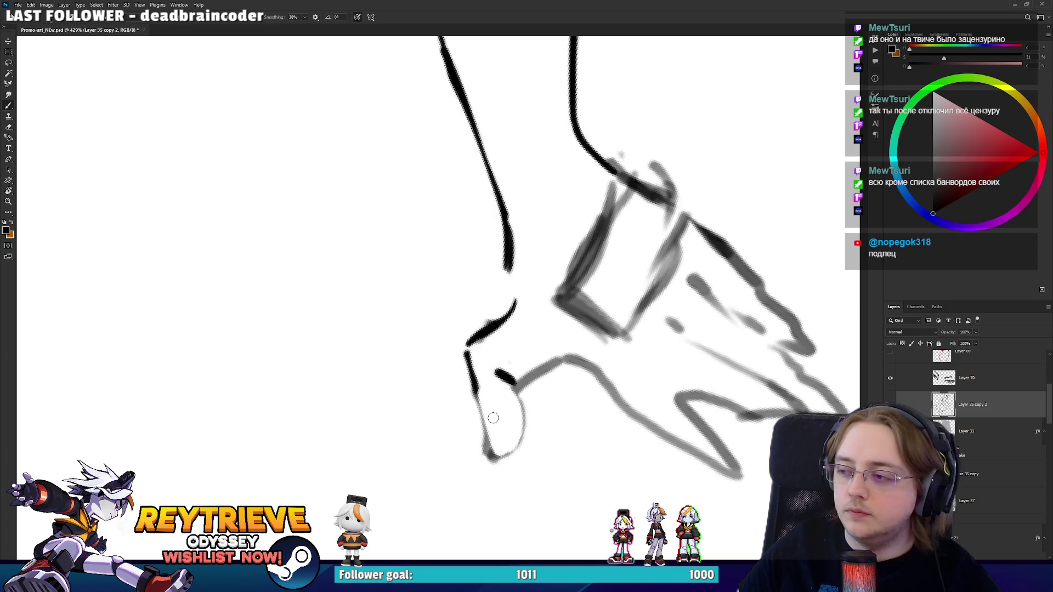
Darken and extend the lower finger's left and upper outlines.
mouse_move(470, 384)
mouse_down()
mouse_move(484, 412)
mouse_move(483, 469)
mouse_move(526, 459)
mouse_move(530, 414)
mouse_move(499, 458)
mouse_up()
key(e)
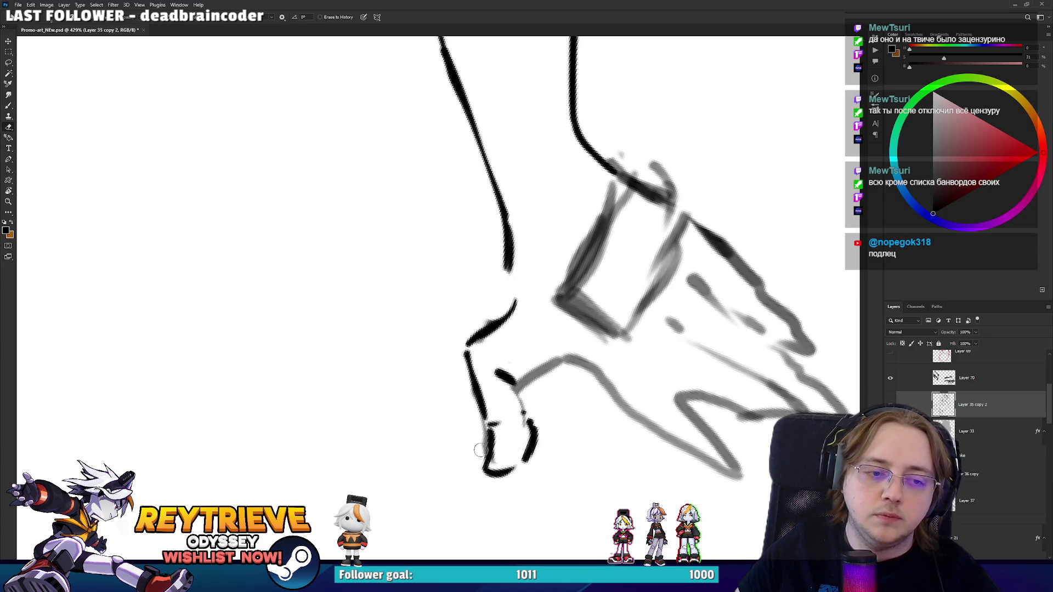
key(b)
mouse_move(511, 379)
mouse_down()
mouse_move(528, 407)
mouse_move(500, 425)
mouse_move(530, 416)
mouse_move(559, 384)
mouse_move(554, 375)
mouse_move(565, 383)
mouse_up()
Rotate the view about 19° clockwise and ink the hand's outer edge down to the finger.
key(r)
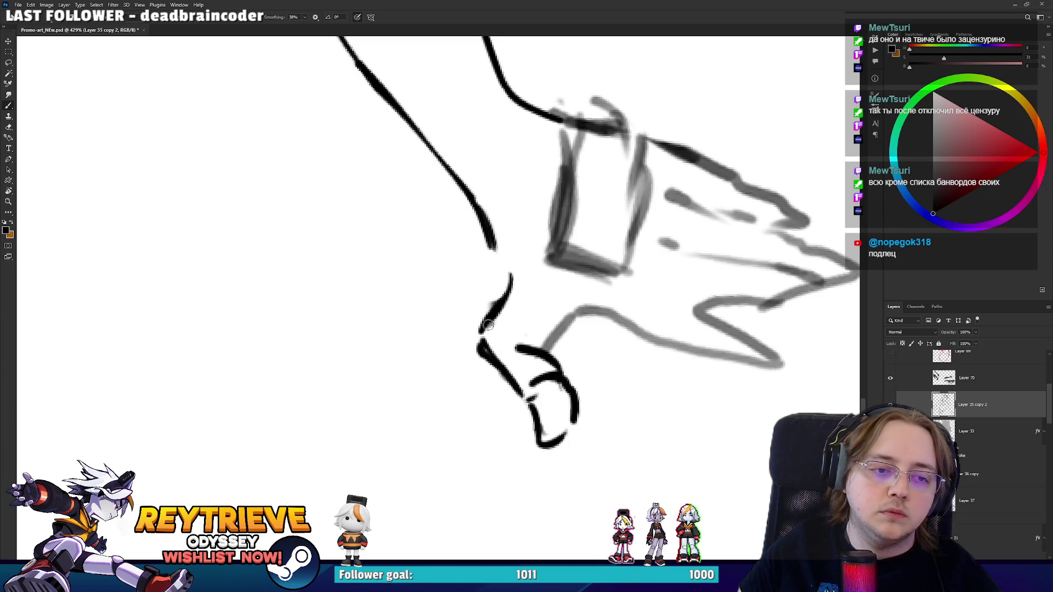
key(r)
mouse_move(572, 359)
mouse_down()
mouse_move(583, 436)
mouse_move(498, 407)
mouse_move(472, 480)
mouse_move(518, 433)
mouse_move(460, 391)
mouse_move(491, 336)
mouse_up()
key(e)
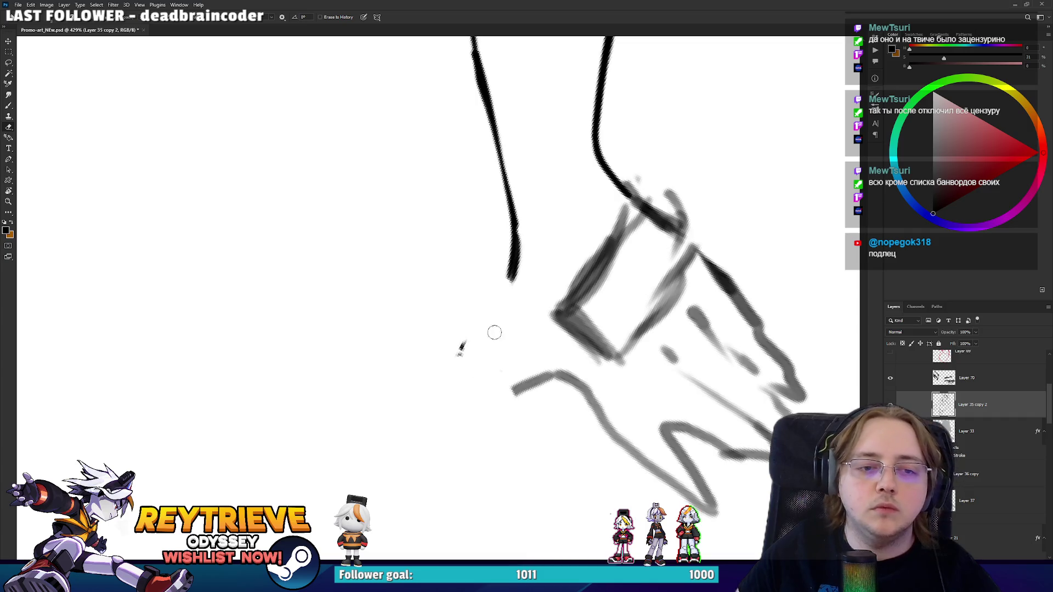
key(b)
mouse_move(515, 277)
mouse_down()
mouse_move(476, 364)
mouse_move(483, 398)
mouse_up()
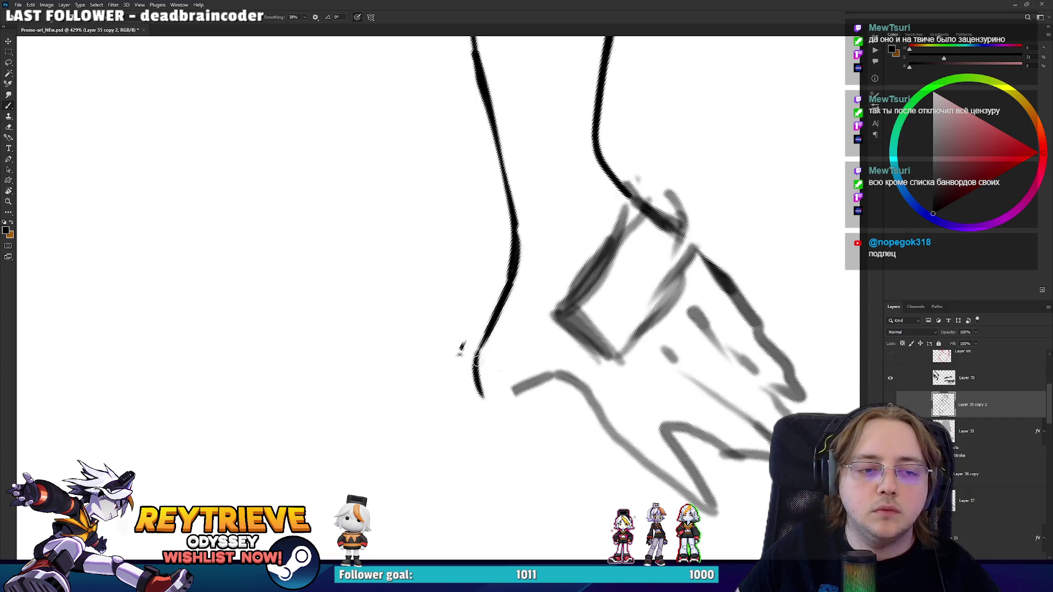
key(ctrl+z)
mouse_move(506, 317)
mouse_down()
mouse_move(470, 348)
mouse_move(490, 448)
mouse_move(518, 478)
mouse_move(551, 459)
mouse_move(517, 367)
mouse_up()
Clean stray marks along the finger curve and wrist, and redraw a taller fingertip.
key(e)
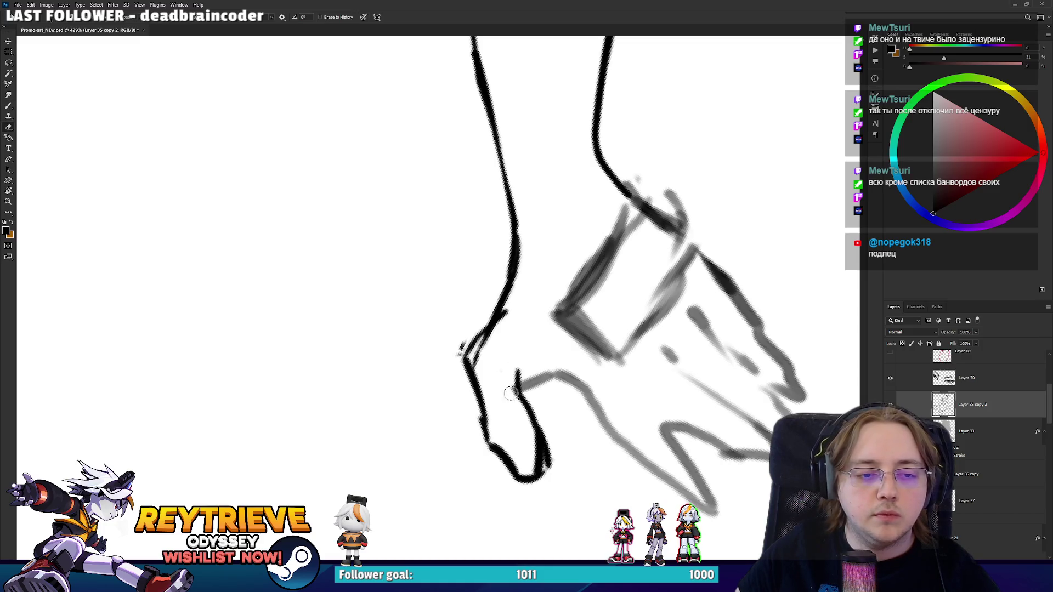
mouse_move(525, 454)
mouse_down()
mouse_move(532, 466)
mouse_move(557, 442)
mouse_up()
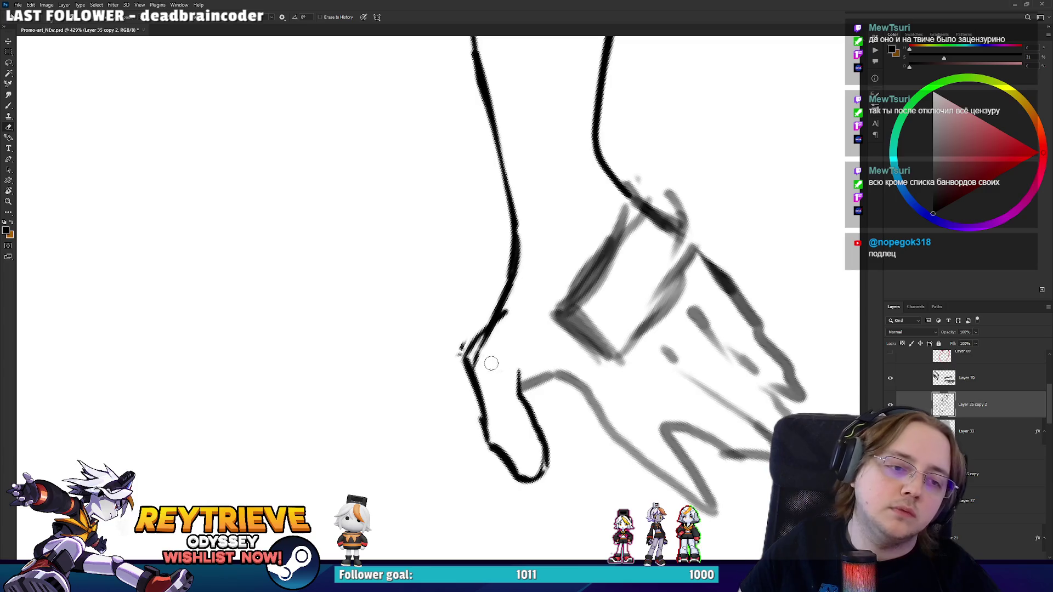
drag(486, 365, 520, 272)
mouse_move(464, 327)
mouse_down()
mouse_move(469, 390)
mouse_move(468, 355)
mouse_up()
key(b)
key(e)
mouse_move(518, 241)
mouse_down()
mouse_move(467, 335)
mouse_move(516, 241)
mouse_move(470, 278)
mouse_move(755, 233)
mouse_move(631, 165)
mouse_move(512, 439)
mouse_up()
key(r)
mouse_move(559, 327)
mouse_down()
mouse_move(571, 269)
mouse_move(579, 308)
mouse_move(571, 327)
mouse_up()
Redraw the fingertip's right outline in black.
key(b)
key(e)
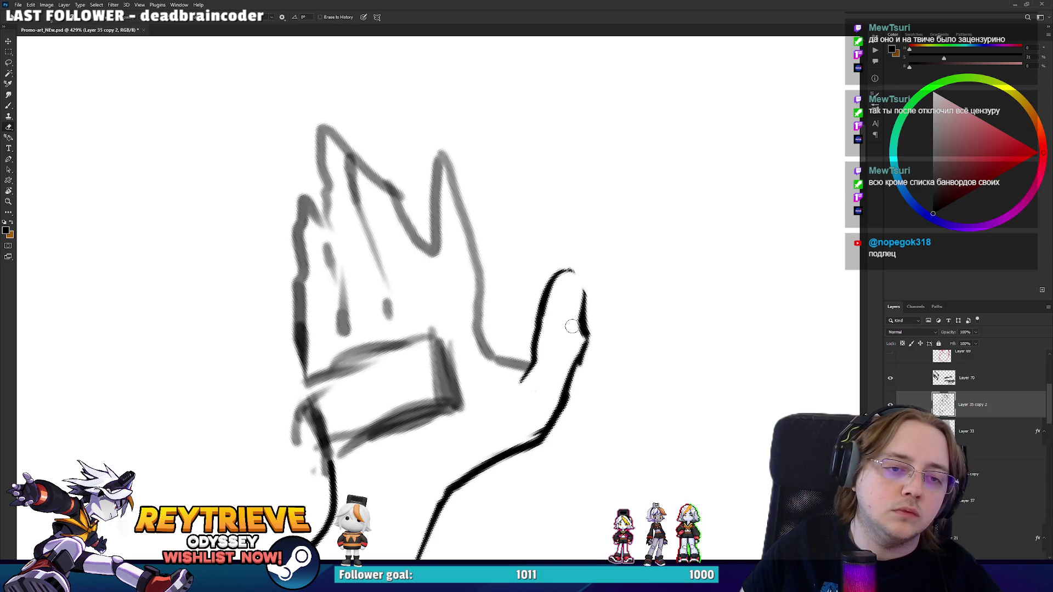
key(b)
mouse_move(565, 270)
mouse_down()
mouse_move(588, 343)
mouse_move(583, 317)
mouse_move(532, 342)
mouse_move(485, 416)
mouse_move(507, 443)
mouse_move(527, 439)
mouse_move(493, 376)
mouse_move(565, 351)
mouse_move(581, 286)
mouse_up()
key(e)
key(b)
Ink the index finger's right outline and trim the hooked end of the inner stroke.
key(r)
key(e)
key(b)
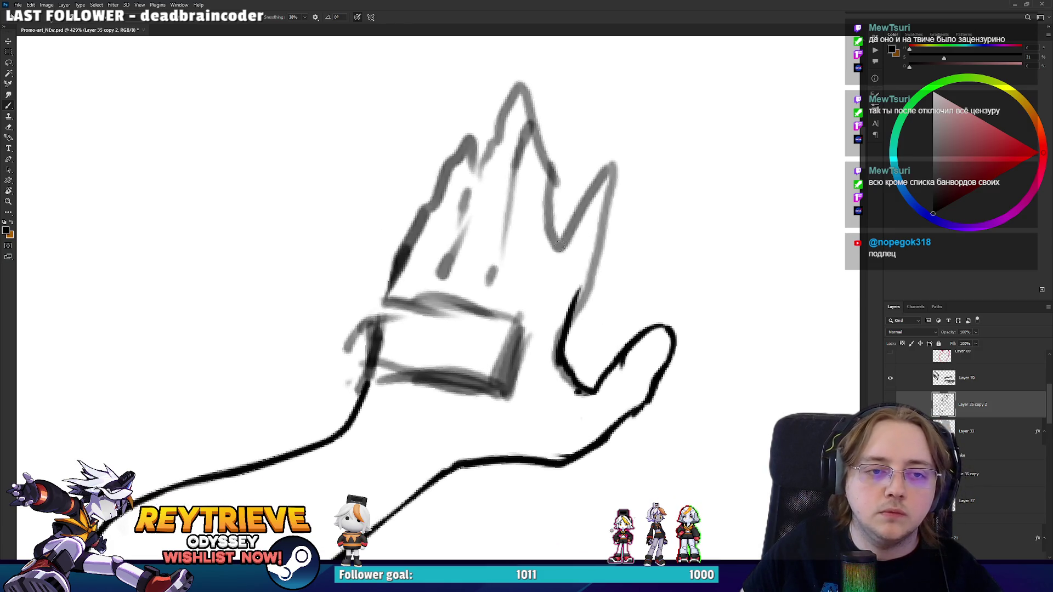
mouse_move(556, 250)
mouse_down()
mouse_move(625, 140)
mouse_move(633, 159)
mouse_move(592, 246)
mouse_up()
drag(619, 183, 570, 304)
key(e)
mouse_move(595, 249)
mouse_down()
mouse_move(571, 305)
mouse_move(600, 228)
mouse_up()
mouse_move(606, 208)
mouse_down()
mouse_move(622, 158)
mouse_move(597, 273)
mouse_move(565, 337)
mouse_up()
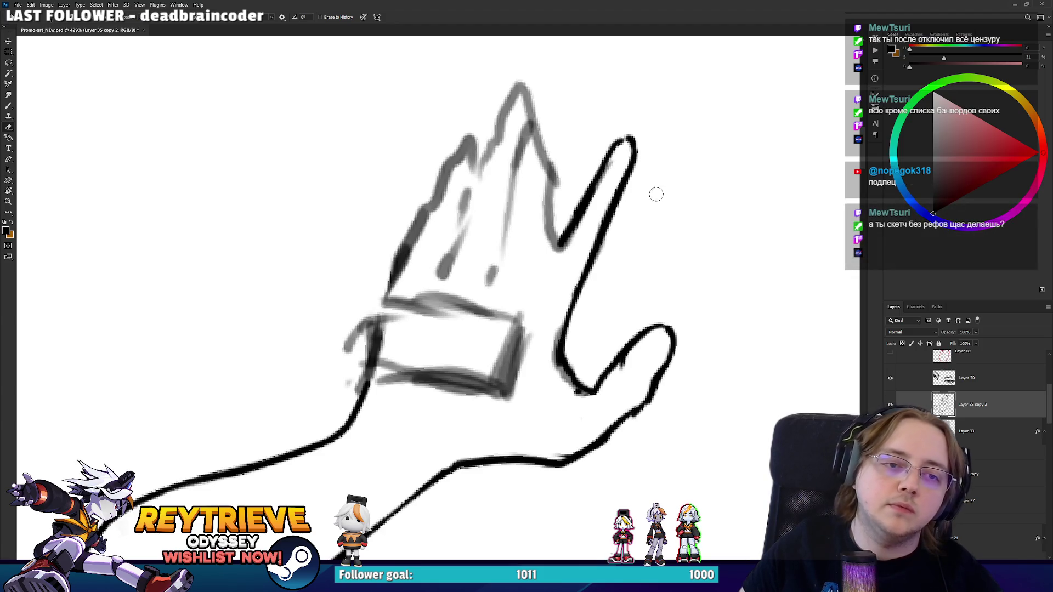
Rotate the hand to point down-right and ink the middle finger's edges dark.
key(r)
mouse_move(660, 254)
mouse_down()
mouse_move(557, 340)
mouse_move(406, 329)
mouse_move(452, 455)
mouse_move(468, 467)
mouse_move(501, 458)
mouse_move(502, 283)
mouse_move(499, 306)
mouse_up()
drag(456, 275, 466, 374)
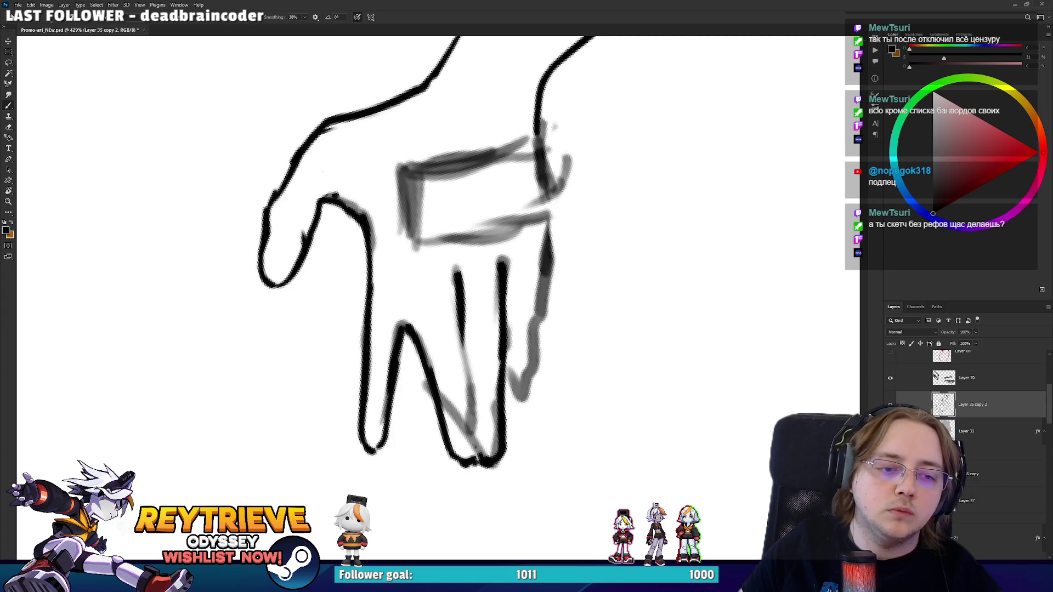
mouse_move(475, 462)
mouse_down()
mouse_move(469, 378)
mouse_move(480, 433)
mouse_move(450, 375)
mouse_move(458, 439)
mouse_move(431, 365)
mouse_move(466, 356)
mouse_move(526, 274)
mouse_move(454, 147)
mouse_up()
key(e)
Erase the stroke between the middle and ring fingers and redraw the middle finger line darker.
key(r)
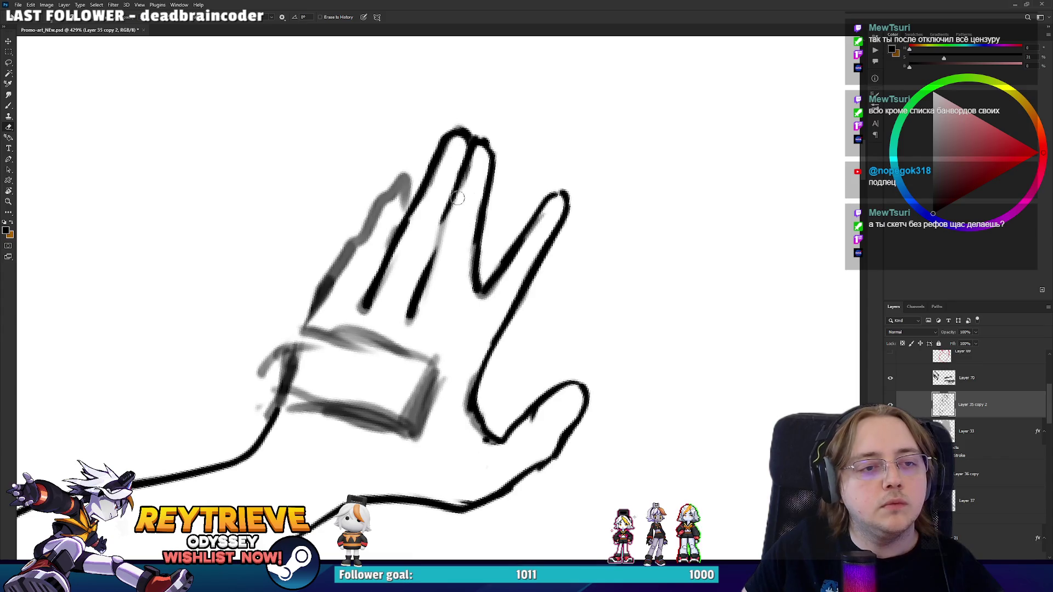
mouse_move(485, 278)
mouse_down()
mouse_move(536, 332)
mouse_move(565, 266)
mouse_up()
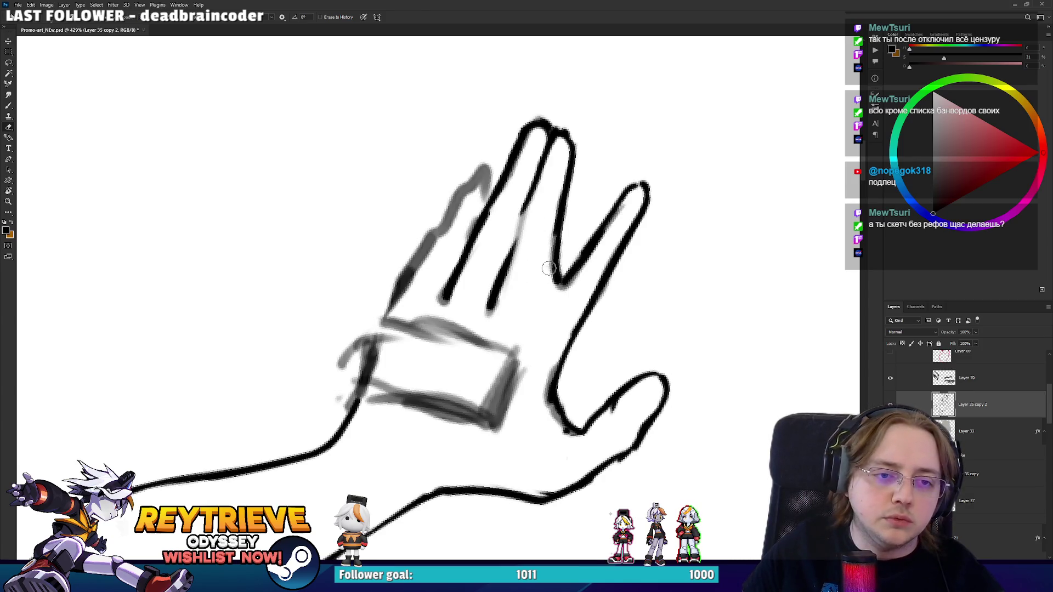
mouse_move(548, 269)
mouse_down()
mouse_move(550, 233)
mouse_move(562, 282)
mouse_move(551, 297)
mouse_move(574, 272)
mouse_up()
key(b)
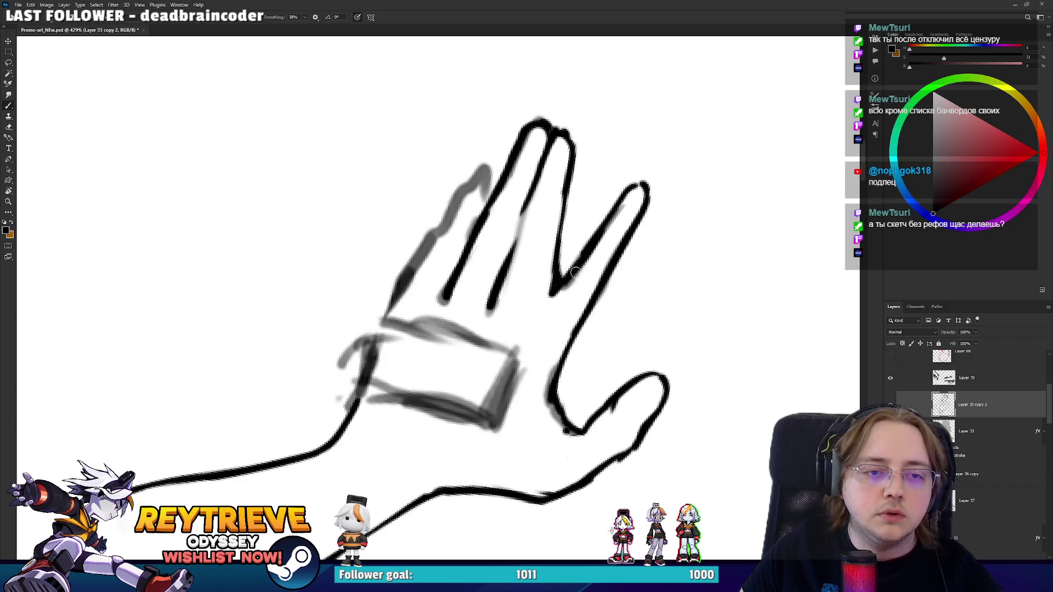
key(e)
drag(552, 311, 599, 249)
mouse_move(572, 295)
mouse_down()
mouse_move(629, 209)
mouse_move(620, 218)
mouse_up()
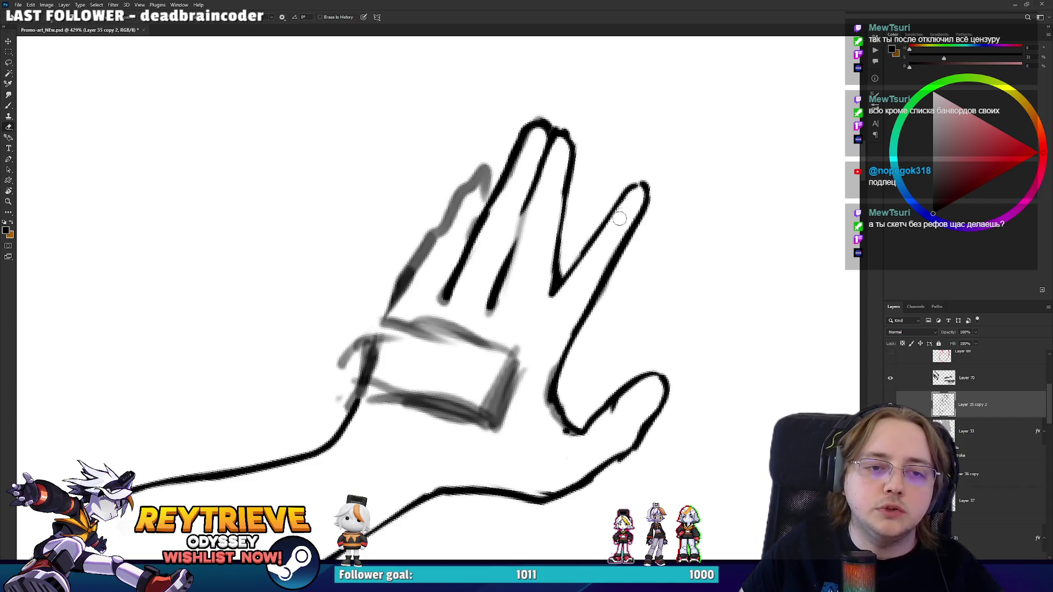
key(b)
drag(506, 266, 522, 216)
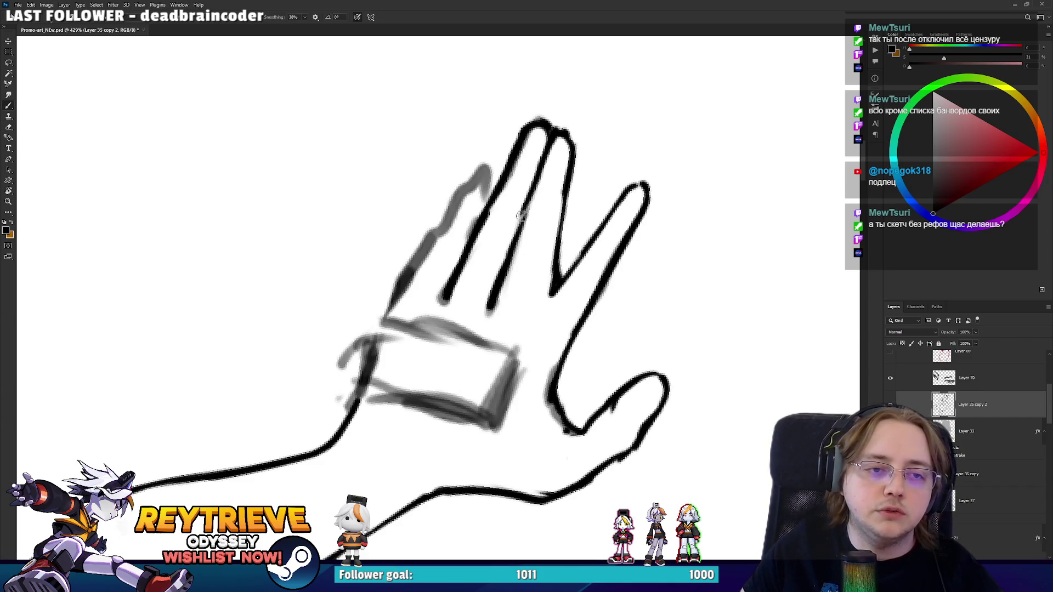
Ink the index finger's left edge down to the fingertip.
drag(383, 318, 419, 252)
key(ctrl+z)
mouse_move(382, 321)
mouse_down()
mouse_move(480, 171)
mouse_move(485, 215)
mouse_move(466, 209)
mouse_move(414, 282)
mouse_move(469, 159)
mouse_move(471, 231)
mouse_move(480, 181)
mouse_move(465, 241)
mouse_move(460, 357)
mouse_move(471, 387)
mouse_up()
key(e)
key(b)
key(e)
Ink the ring finger's edge and erase small stray bits near the fingers.
key(r)
key(b)
mouse_move(447, 333)
mouse_down()
mouse_move(490, 418)
mouse_move(518, 420)
mouse_up()
key(e)
key(b)
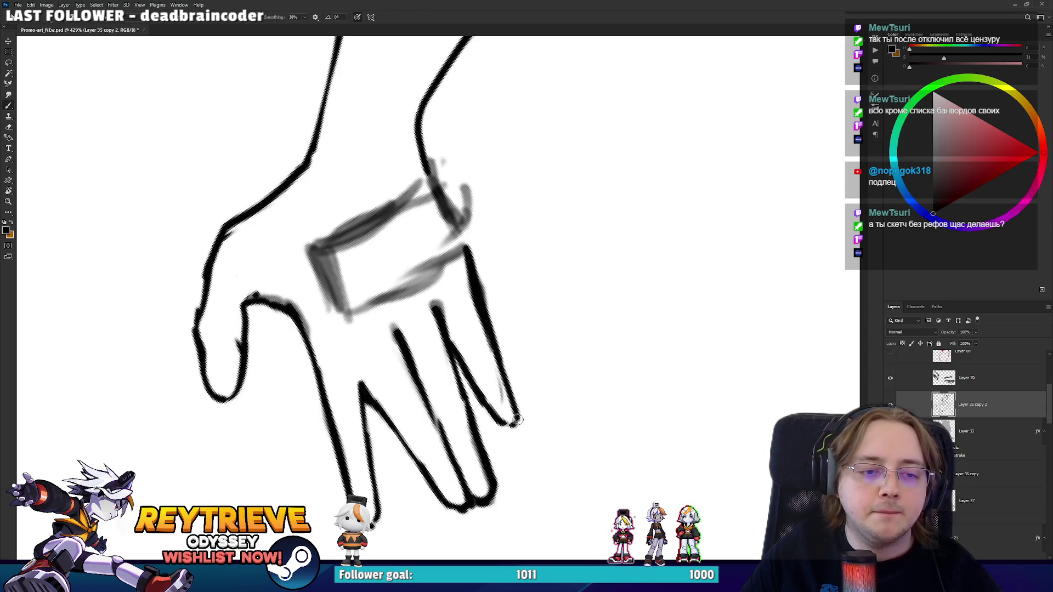
key(e)
mouse_move(477, 296)
mouse_down()
mouse_move(473, 329)
mouse_move(496, 362)
mouse_up()
key(r)
mouse_move(496, 361)
mouse_down()
mouse_move(396, 243)
mouse_move(390, 290)
mouse_move(425, 244)
mouse_move(419, 254)
mouse_move(483, 263)
mouse_move(448, 308)
mouse_up()
Rotate the view so the hand points up-right and ink the bracelet's upper-left edge.
key(b)
key(e)
key(r)
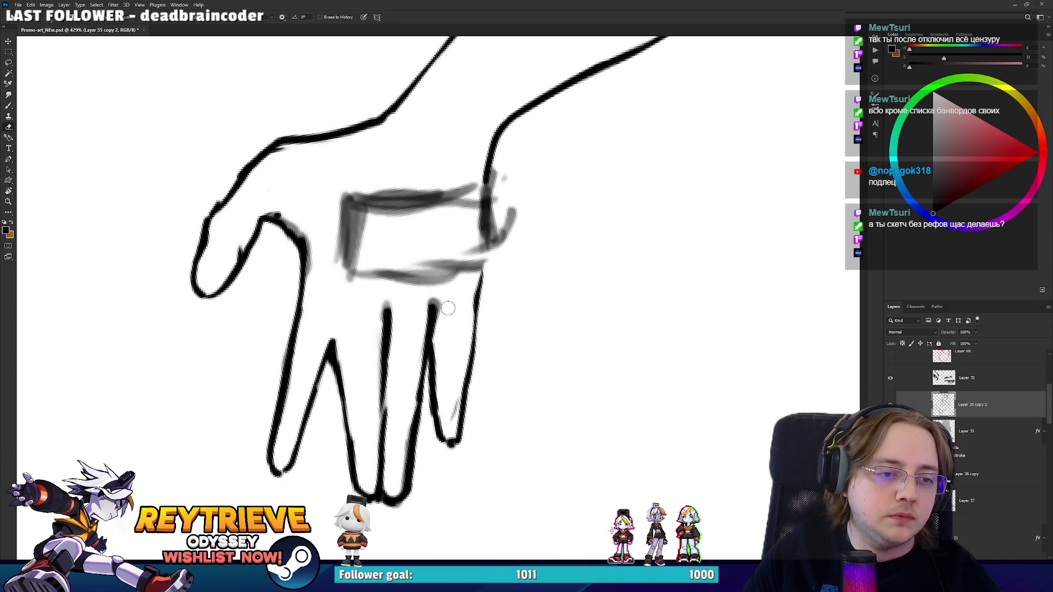
key(r)
mouse_move(463, 270)
mouse_down()
mouse_move(406, 247)
mouse_move(334, 317)
mouse_move(395, 362)
mouse_up()
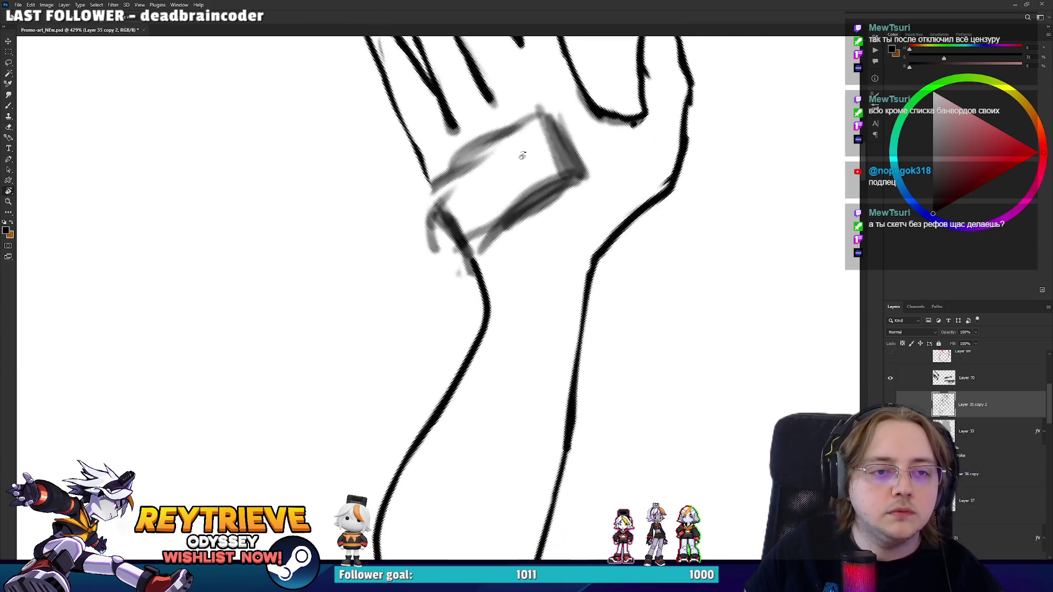
key(b)
key(e)
mouse_move(423, 203)
mouse_down()
mouse_move(493, 131)
mouse_move(441, 218)
mouse_move(477, 162)
mouse_up()
key(b)
Erase the bracelet's grey edge and draw a dark double line along its lower edge.
drag(447, 246, 508, 194)
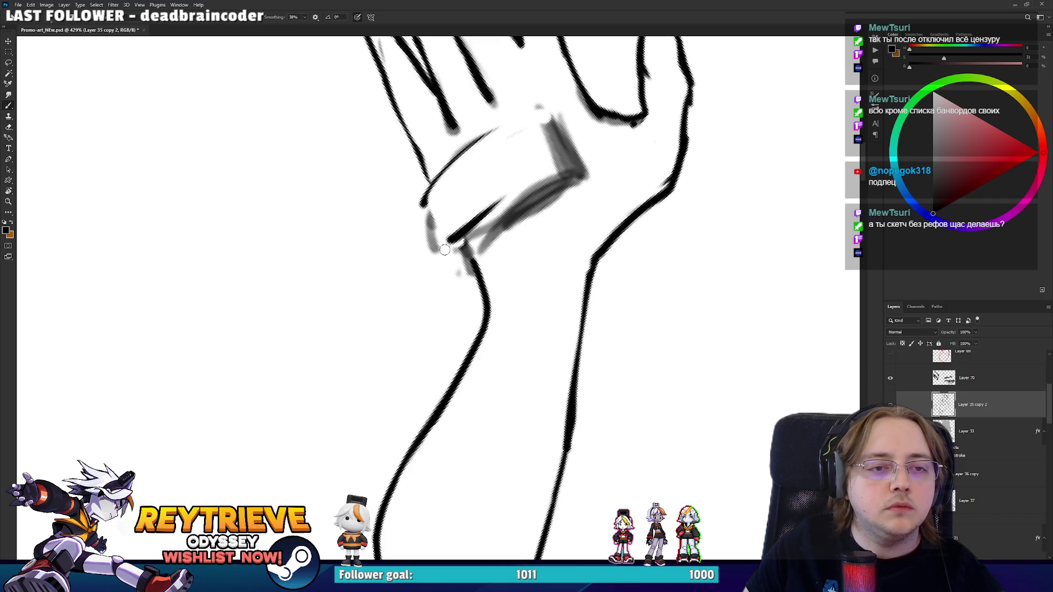
key(ctrl+z)
mouse_move(449, 247)
mouse_down()
mouse_move(562, 167)
mouse_move(425, 200)
mouse_move(449, 250)
mouse_move(542, 198)
mouse_move(493, 236)
mouse_move(570, 176)
mouse_move(487, 241)
mouse_move(575, 176)
mouse_move(475, 242)
mouse_up()
key(e)
key(b)
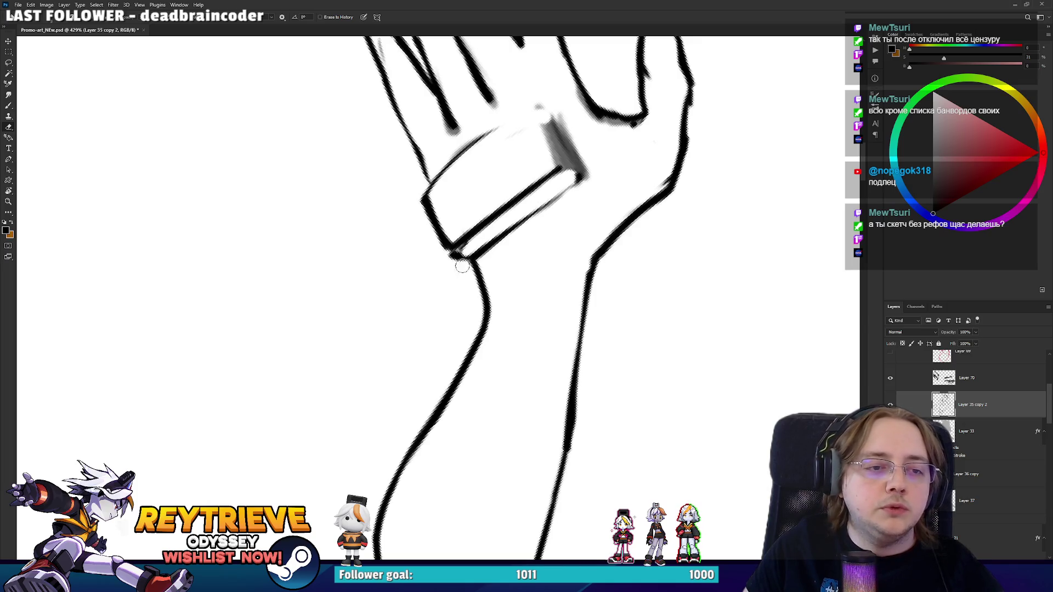
Rotate the view around the wrist and fingers until the wristband stands upright.
drag(513, 203, 485, 462)
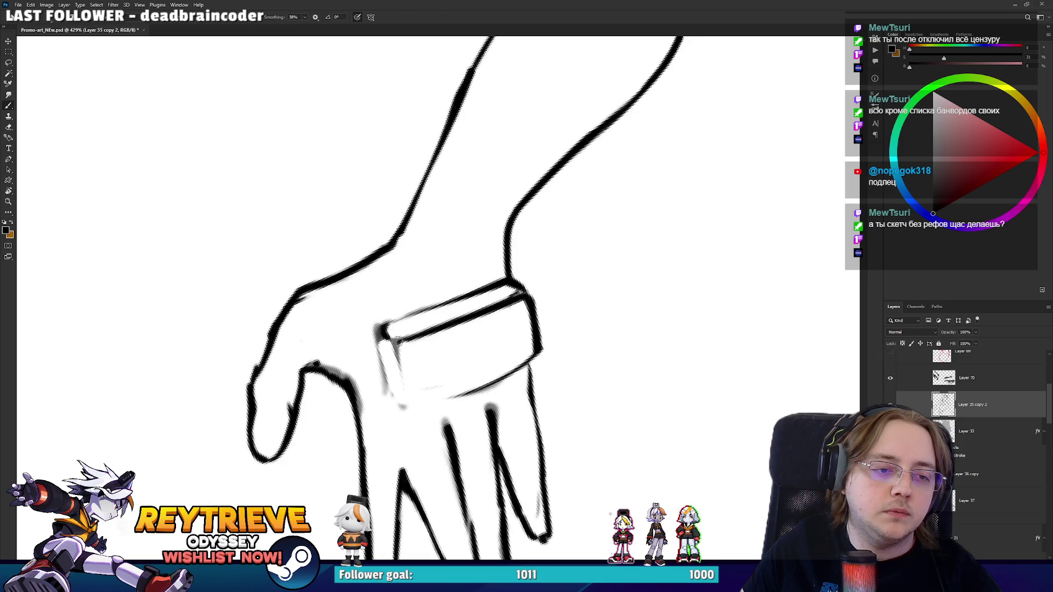
drag(447, 403, 520, 332)
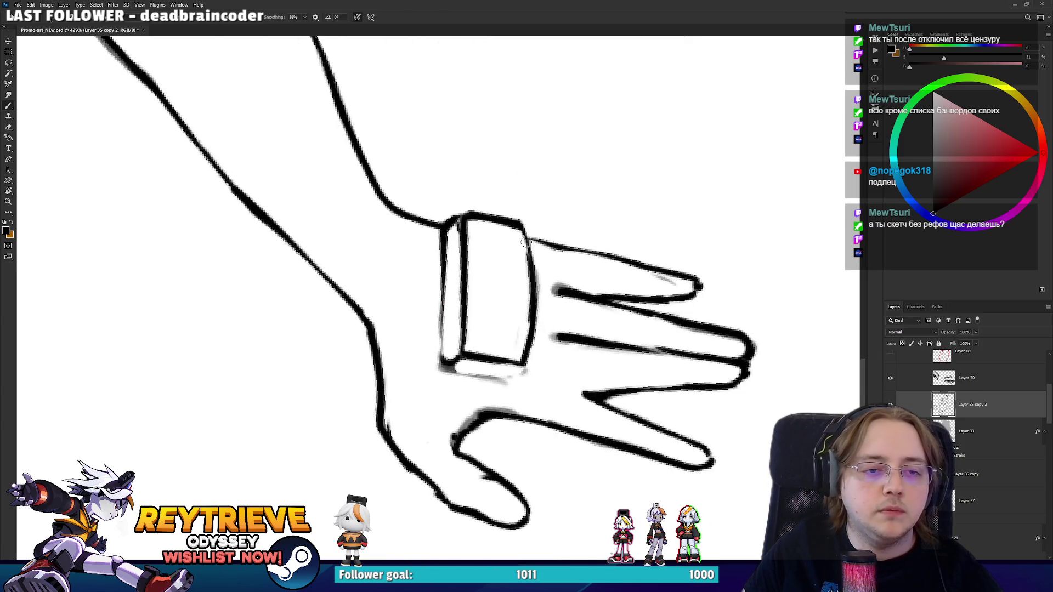
mouse_move(541, 356)
mouse_down()
mouse_move(556, 321)
mouse_move(545, 296)
mouse_move(500, 309)
mouse_up()
key(b)
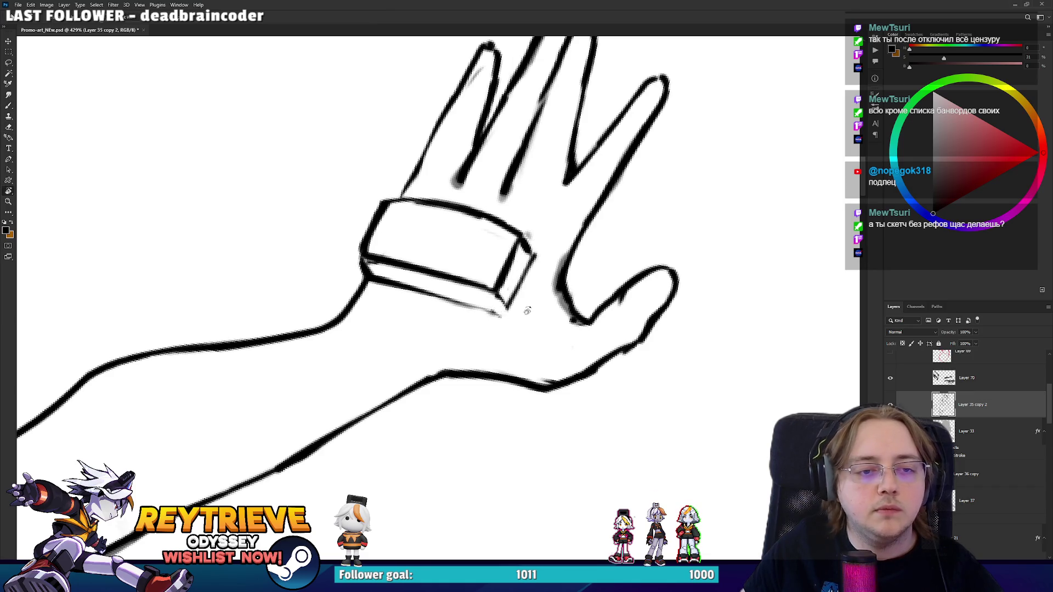
mouse_move(527, 310)
mouse_down()
mouse_move(501, 251)
mouse_move(506, 308)
mouse_move(428, 289)
mouse_move(447, 355)
mouse_up()
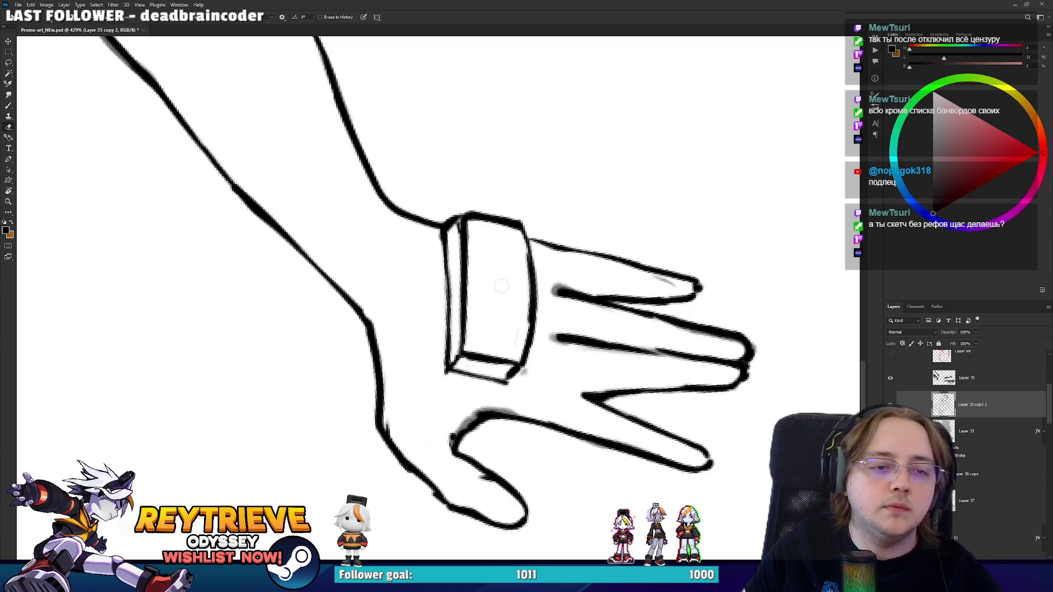
drag(501, 286, 483, 197)
drag(559, 264, 543, 326)
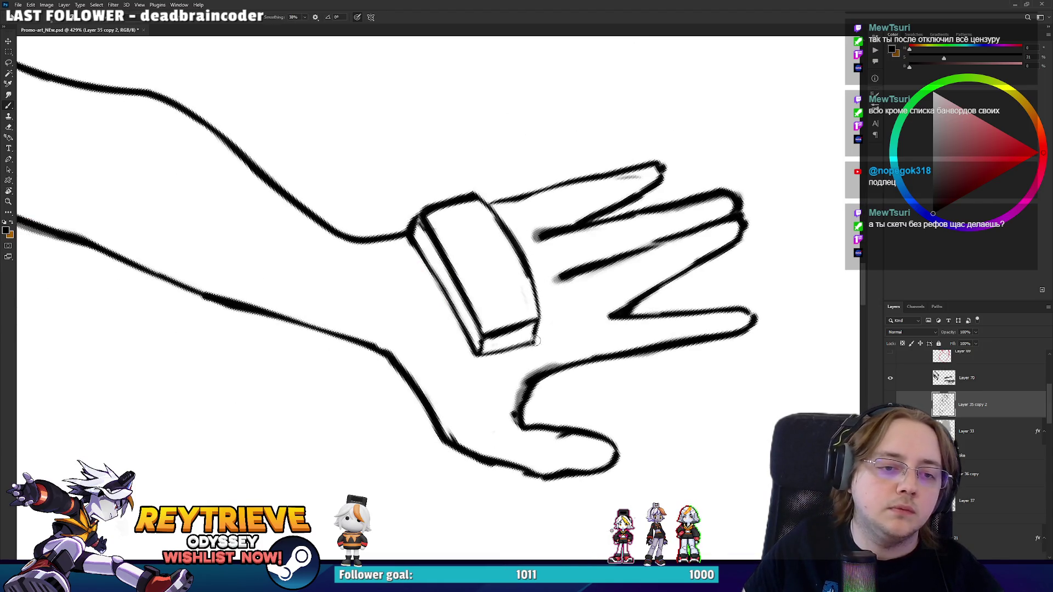
mouse_move(543, 314)
mouse_down()
mouse_move(535, 342)
mouse_move(454, 371)
mouse_up()
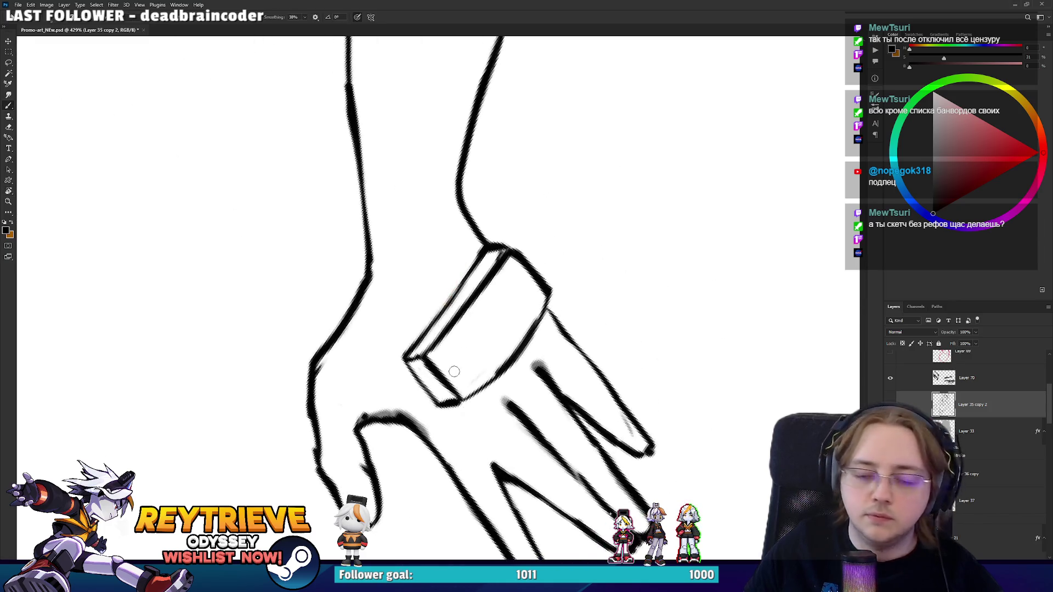
mouse_move(563, 364)
mouse_down()
mouse_move(549, 274)
mouse_move(569, 200)
mouse_up()
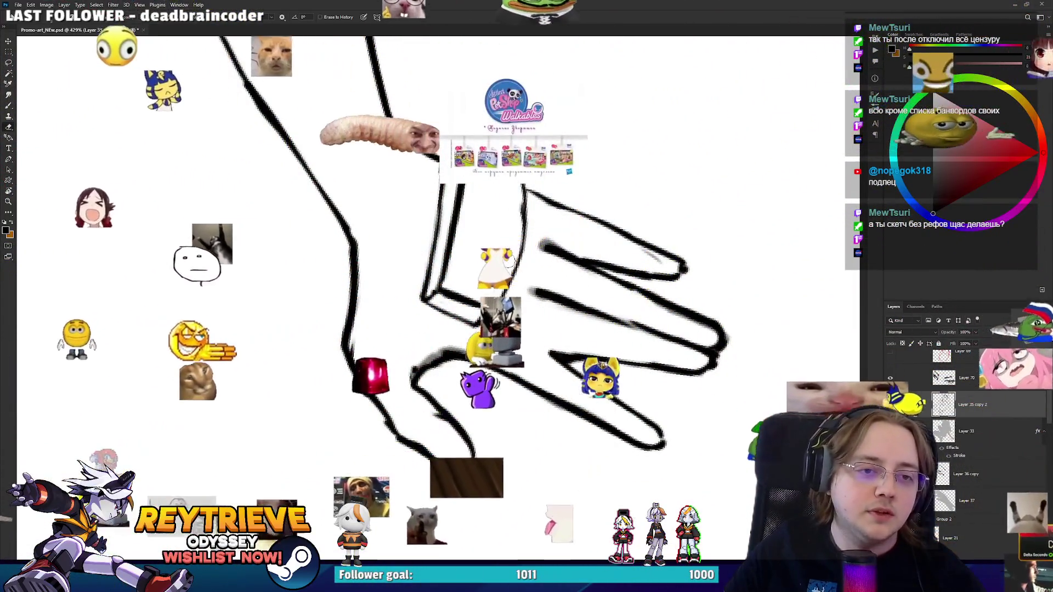
key(r)
drag(500, 301, 391, 350)
key(e)
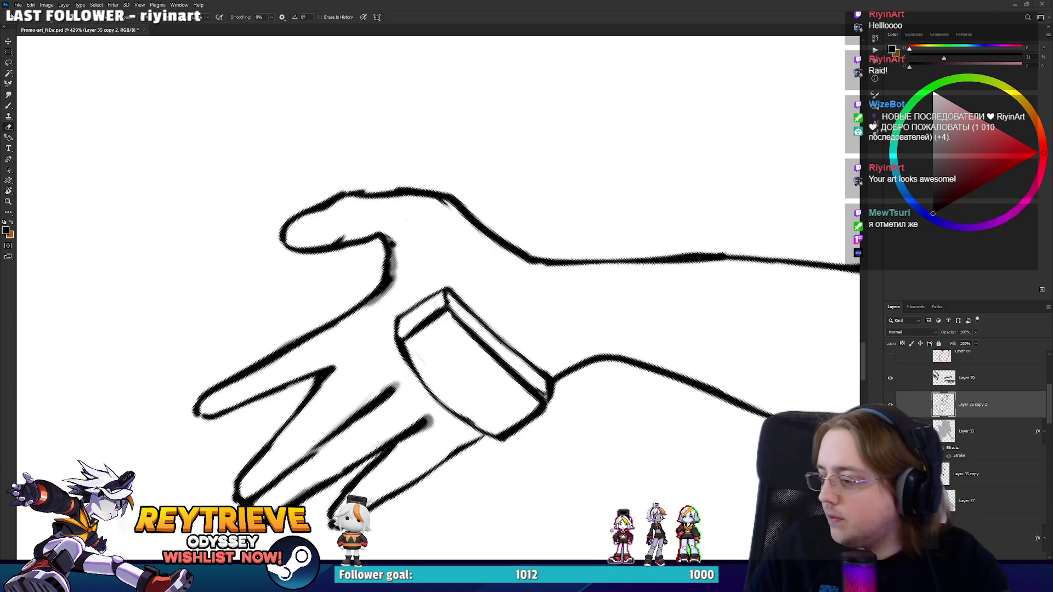
scroll(439, 296, down, 2)
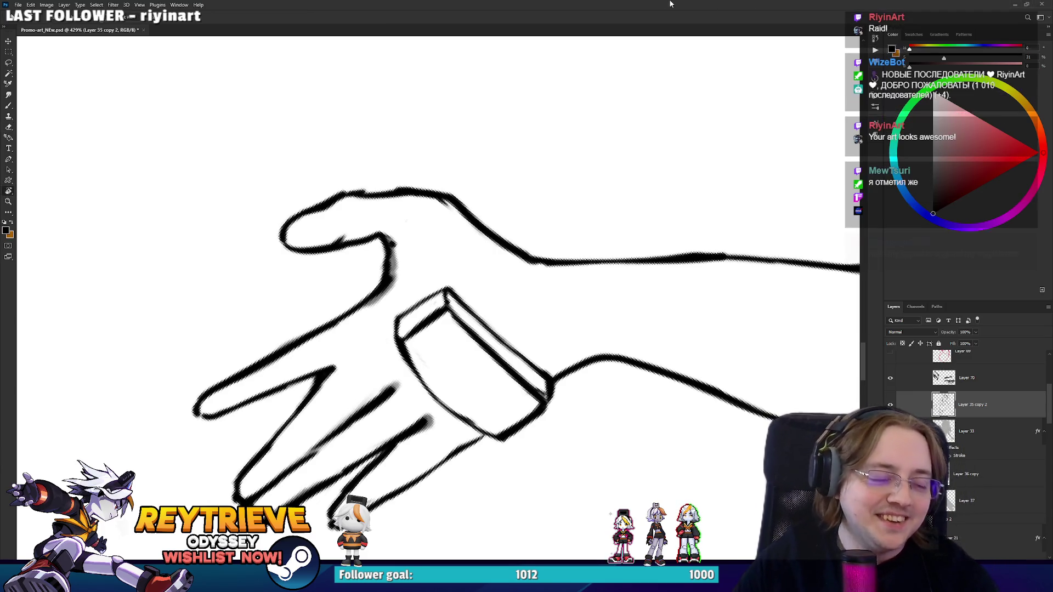
drag(493, 219, 475, 331)
scroll(475, 331, up, 2)
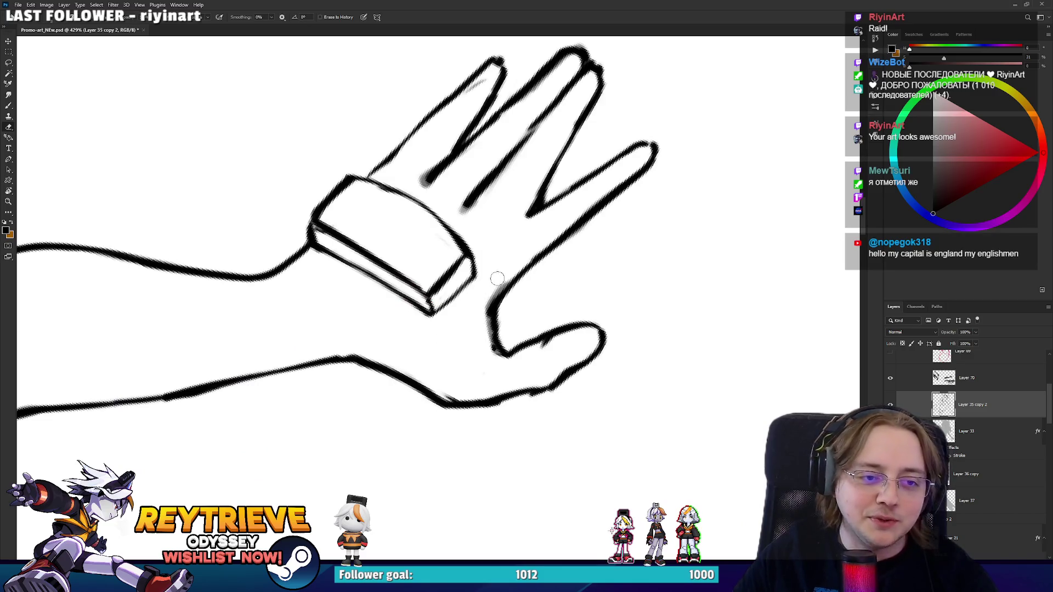
scroll(558, 237, down, 2)
drag(558, 236, 578, 252)
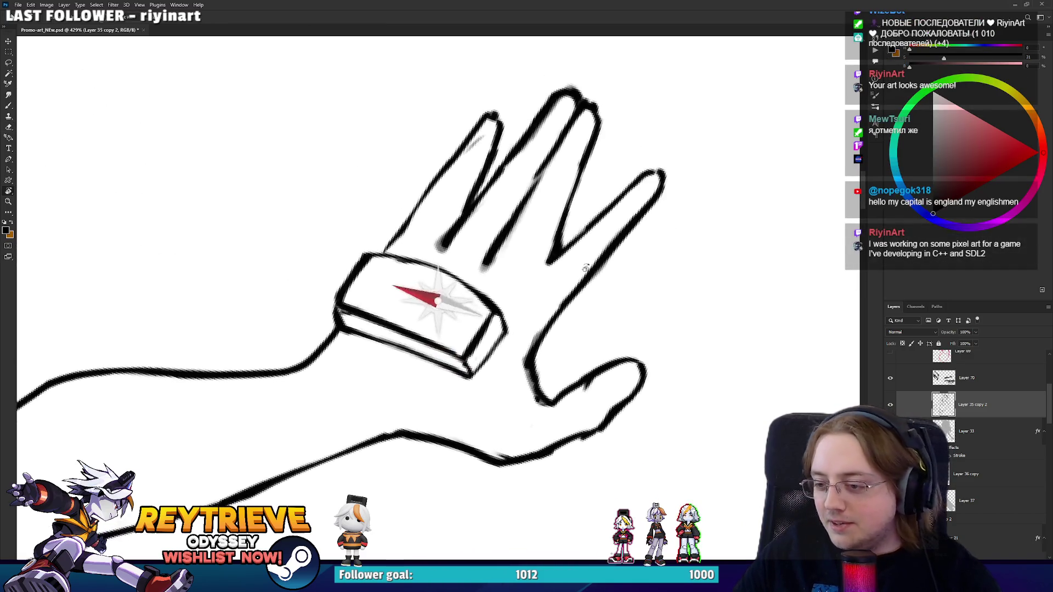
scroll(579, 251, up, 2)
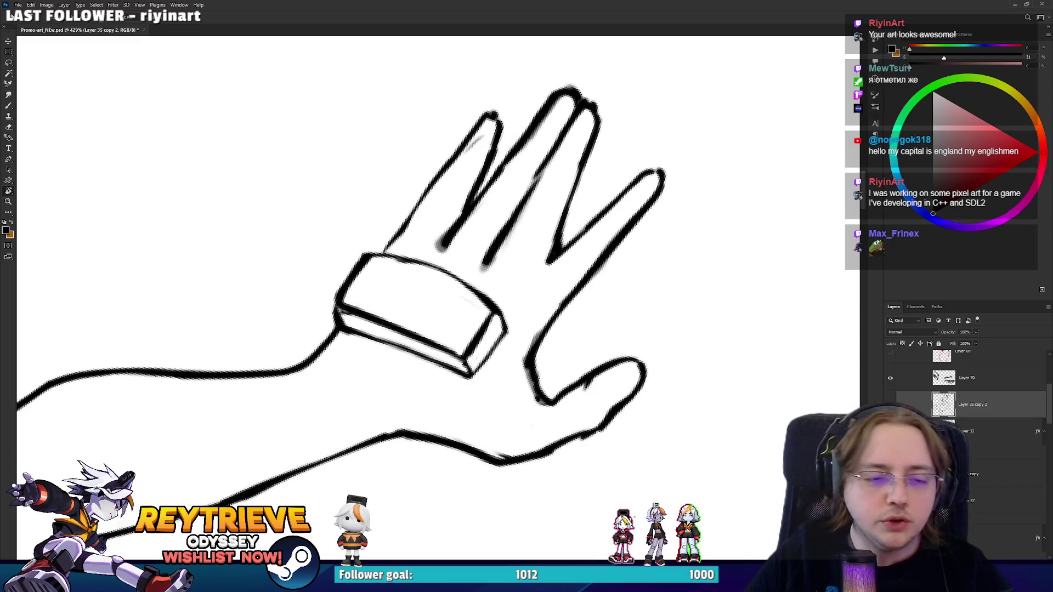
drag(520, 341, 526, 392)
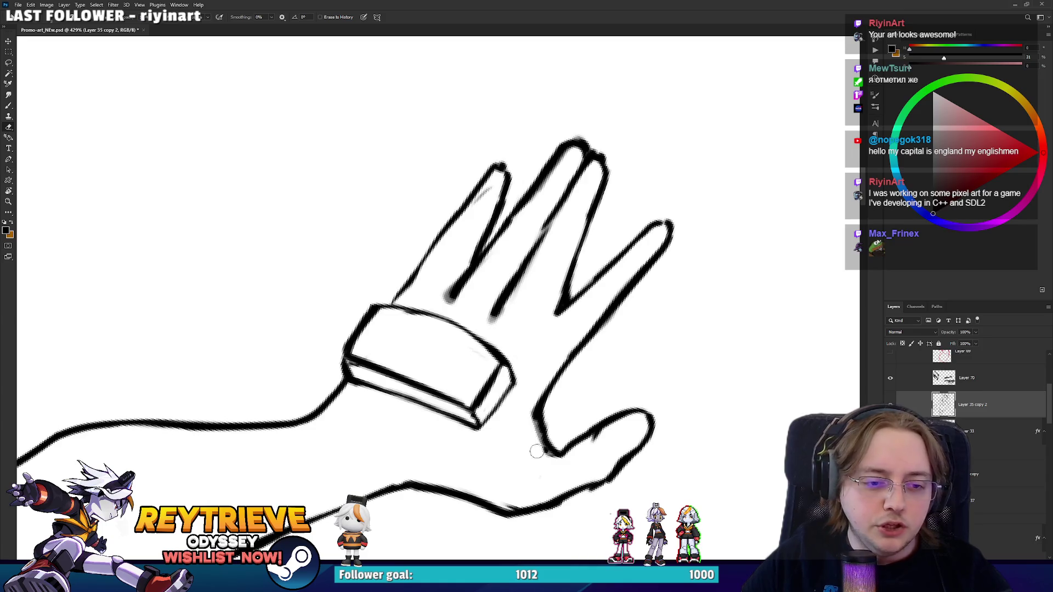
key(r)
mouse_move(533, 440)
mouse_down()
mouse_move(589, 414)
mouse_move(634, 370)
mouse_move(521, 416)
mouse_move(443, 480)
mouse_up()
key(b)
key(r)
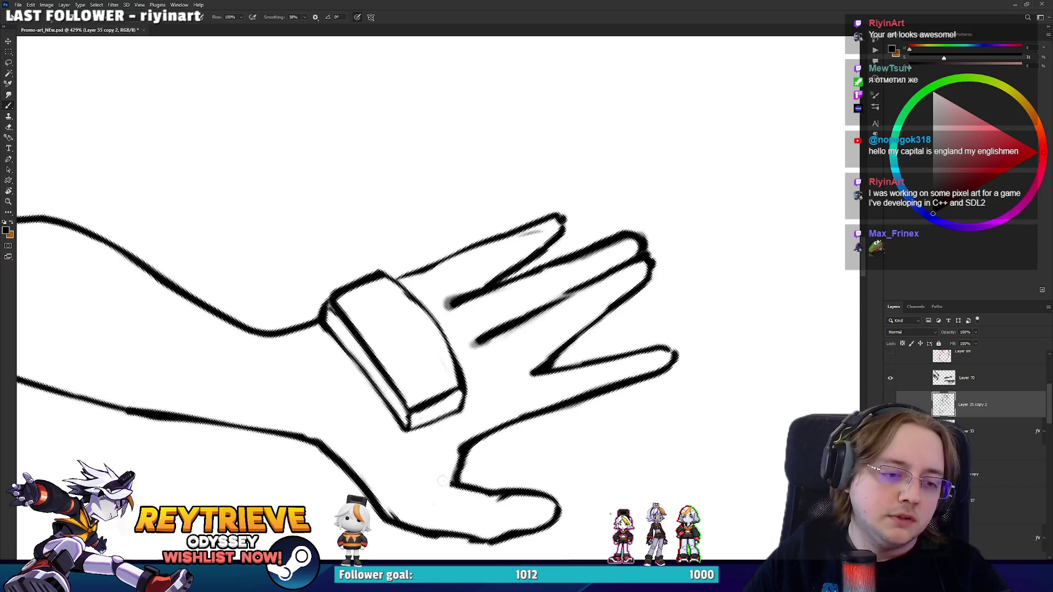
key(e)
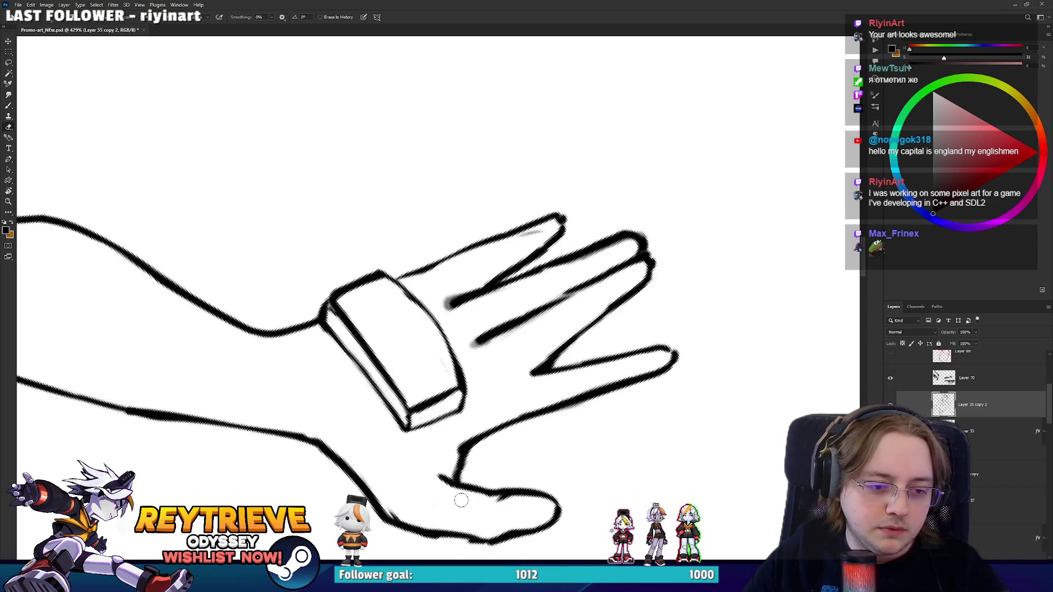
scroll(459, 499, down, 3)
key(r)
mouse_move(473, 411)
mouse_down()
mouse_move(383, 357)
mouse_move(493, 307)
mouse_up()
key(b)
key(r)
key(e)
scroll(623, 267, up, 3)
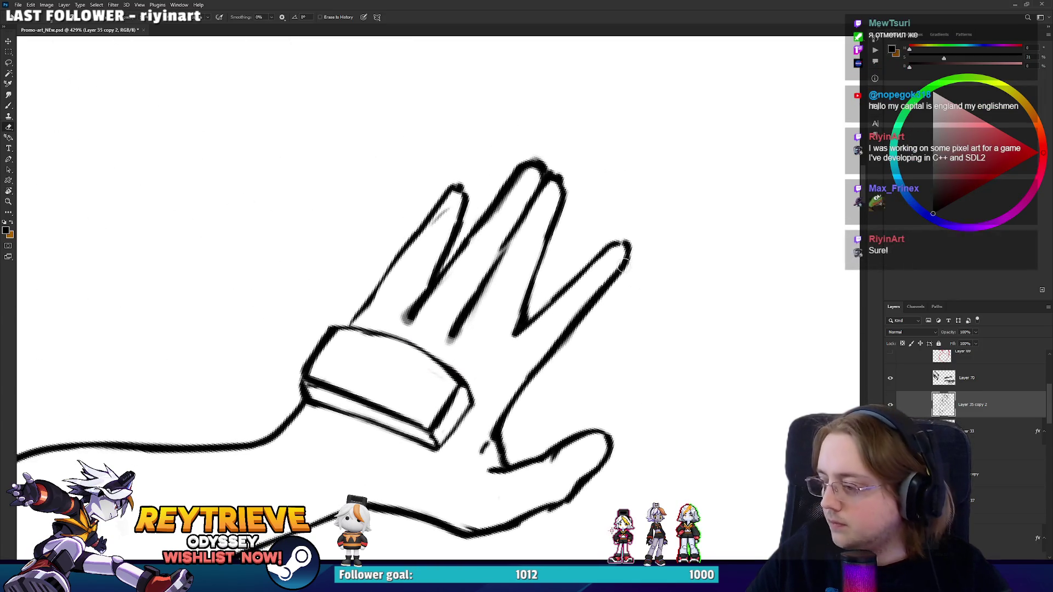
scroll(642, 244, down, 2)
scroll(680, 189, down, 2)
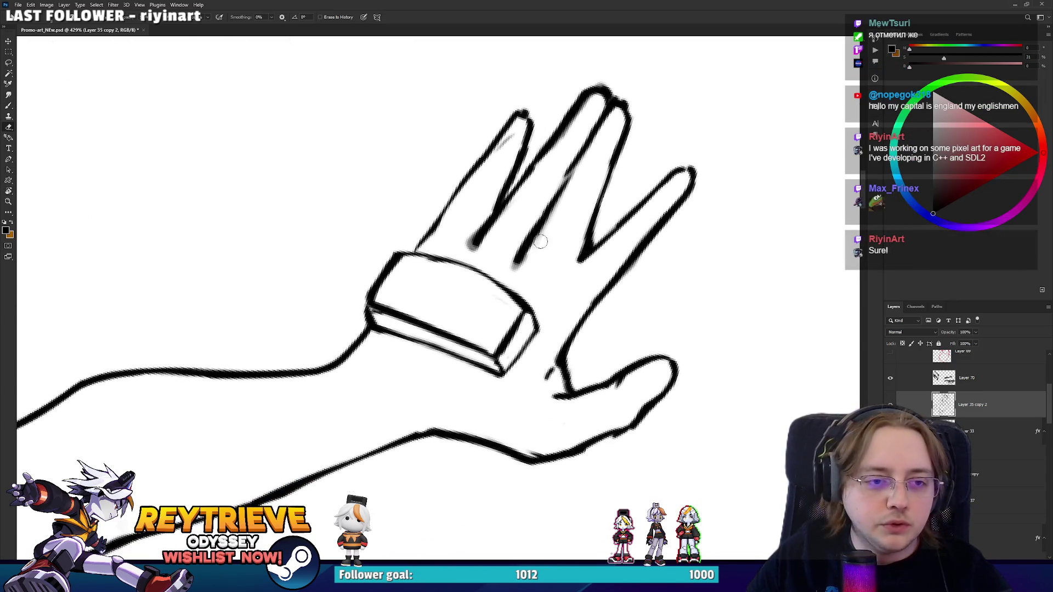
key(r)
drag(483, 220, 495, 388)
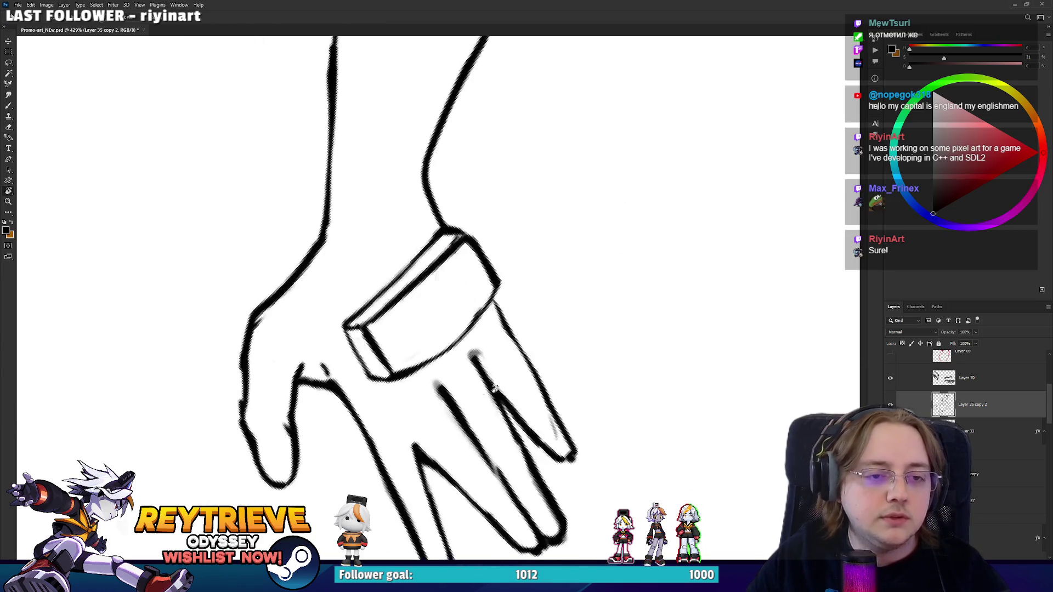
key(r)
mouse_move(520, 349)
mouse_down()
mouse_move(525, 301)
mouse_move(583, 291)
mouse_move(481, 401)
mouse_up()
key(e)
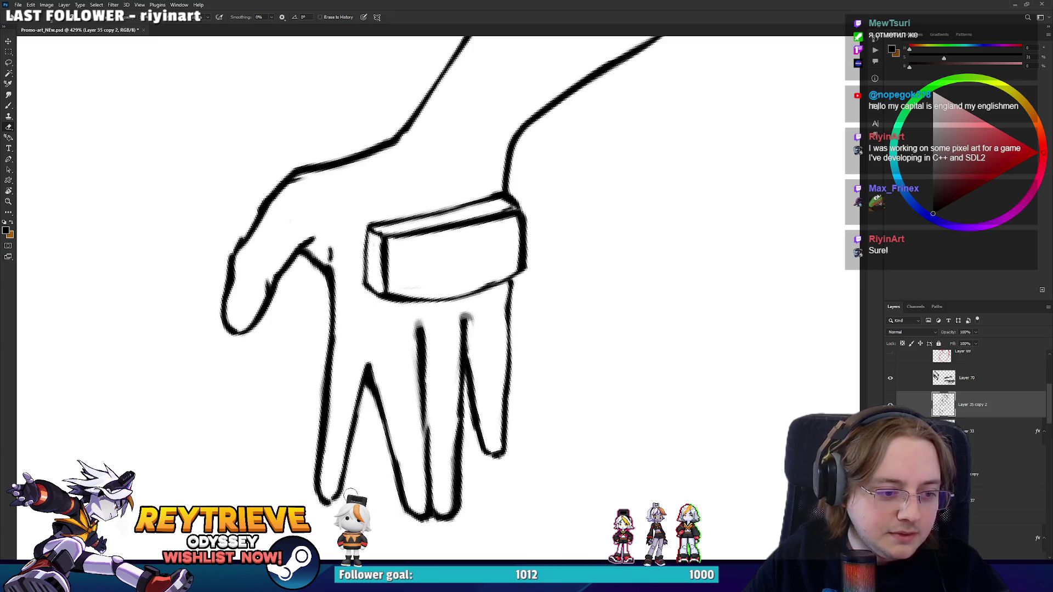
scroll(524, 187, down, 10)
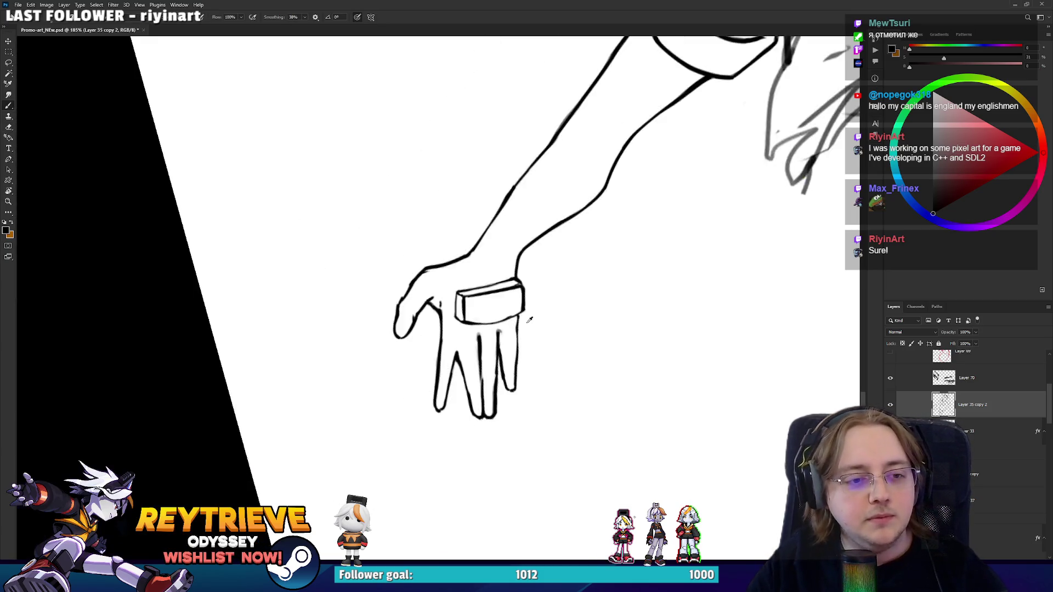
key(r)
drag(524, 187, 479, 199)
scroll(603, 383, up, 5)
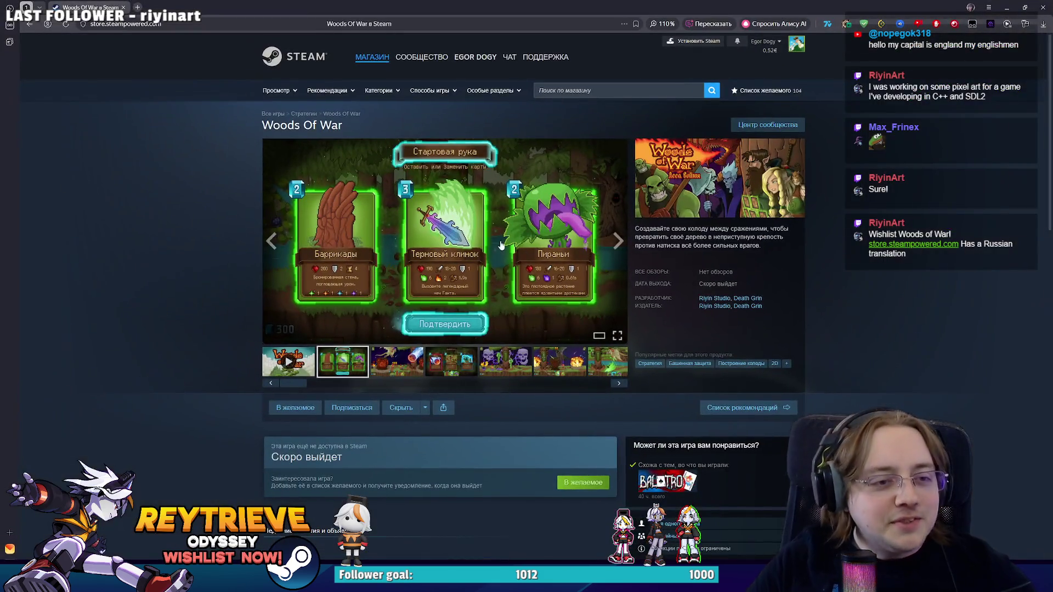
Page through the Woods Of War screenshots to the dragon battle, then play the gameplay trailer.
click(501, 245)
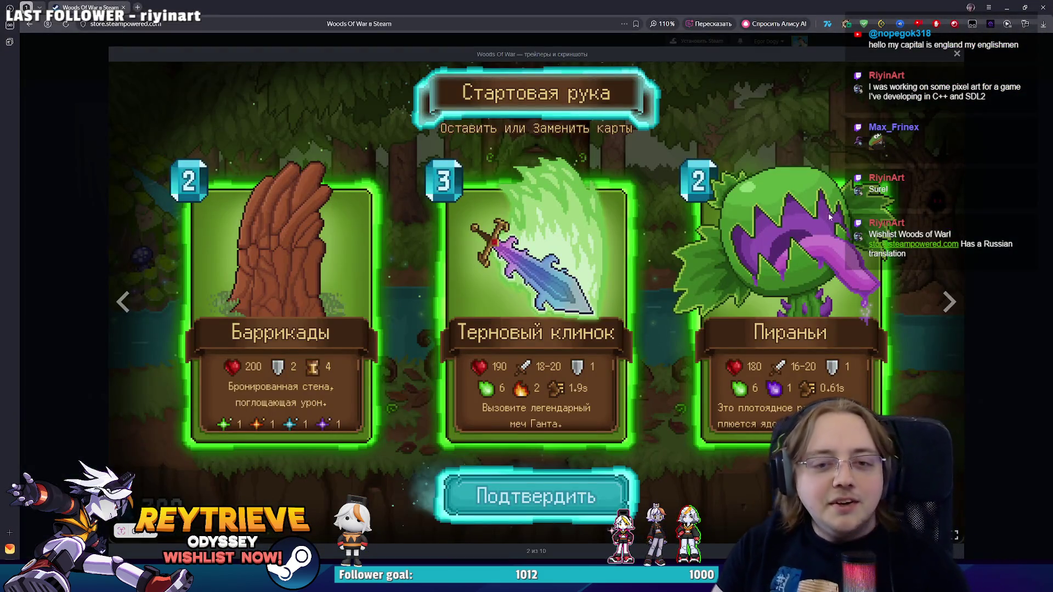
click(1027, 243)
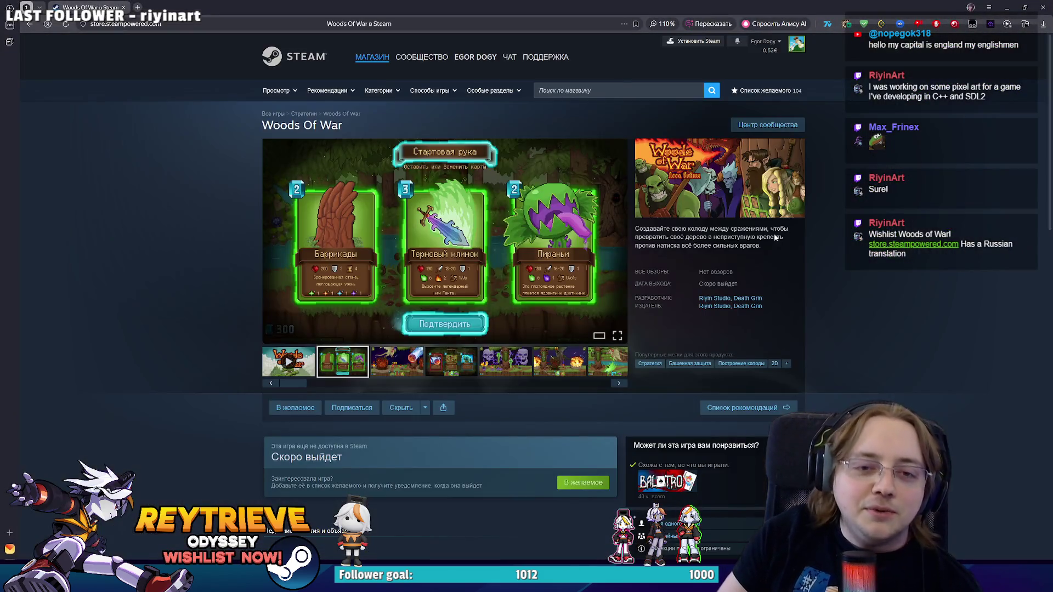
click(489, 228)
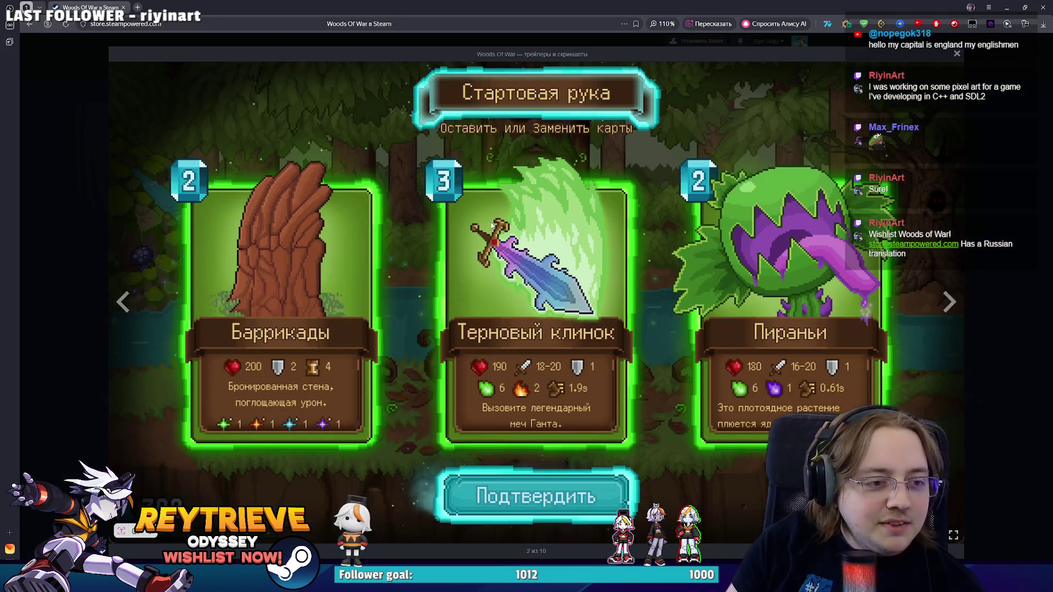
click(491, 225)
click(491, 225)
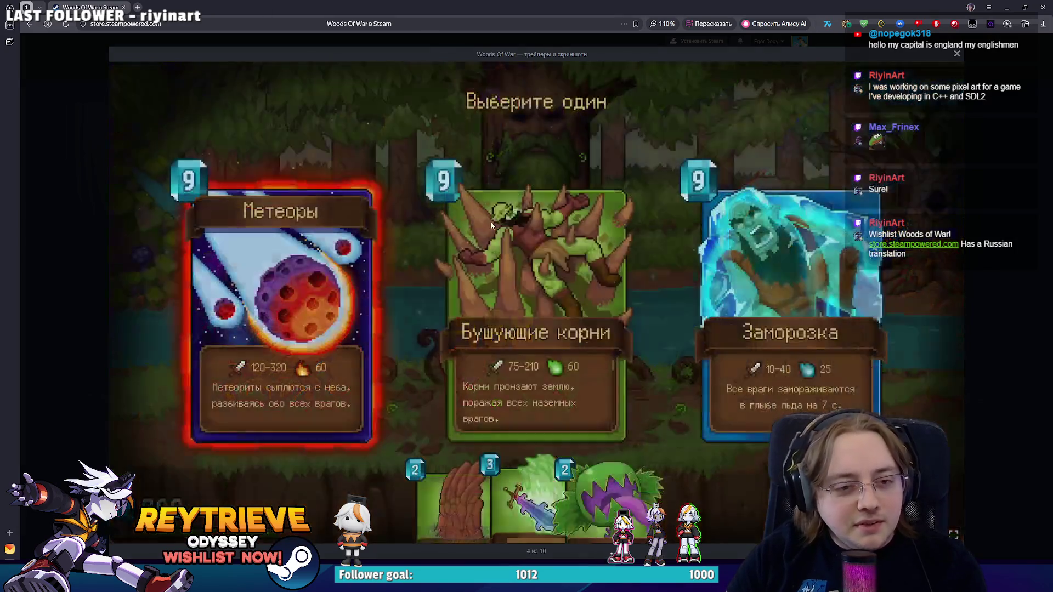
click(491, 225)
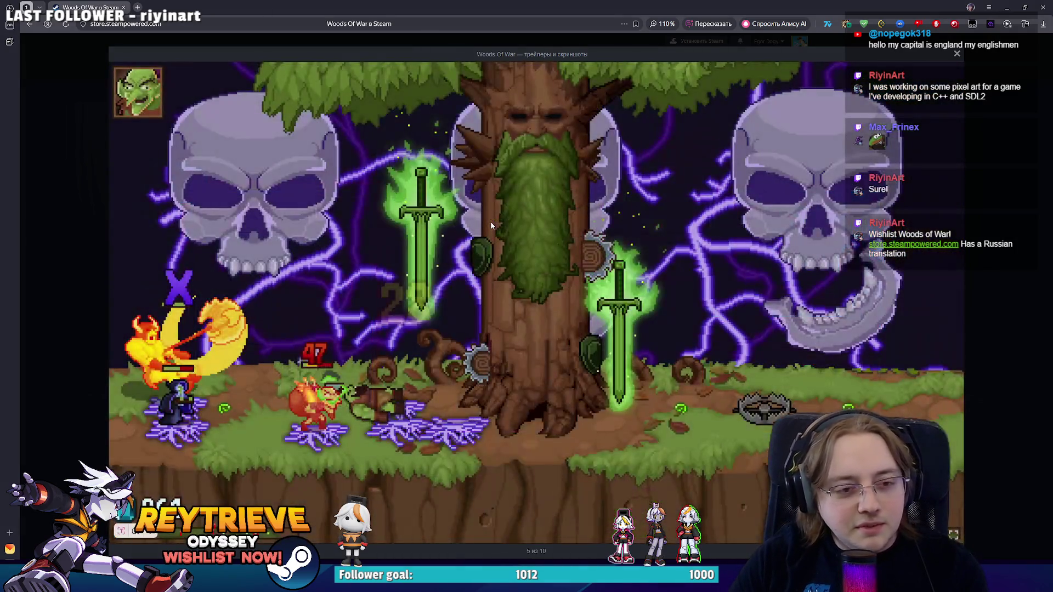
click(491, 225)
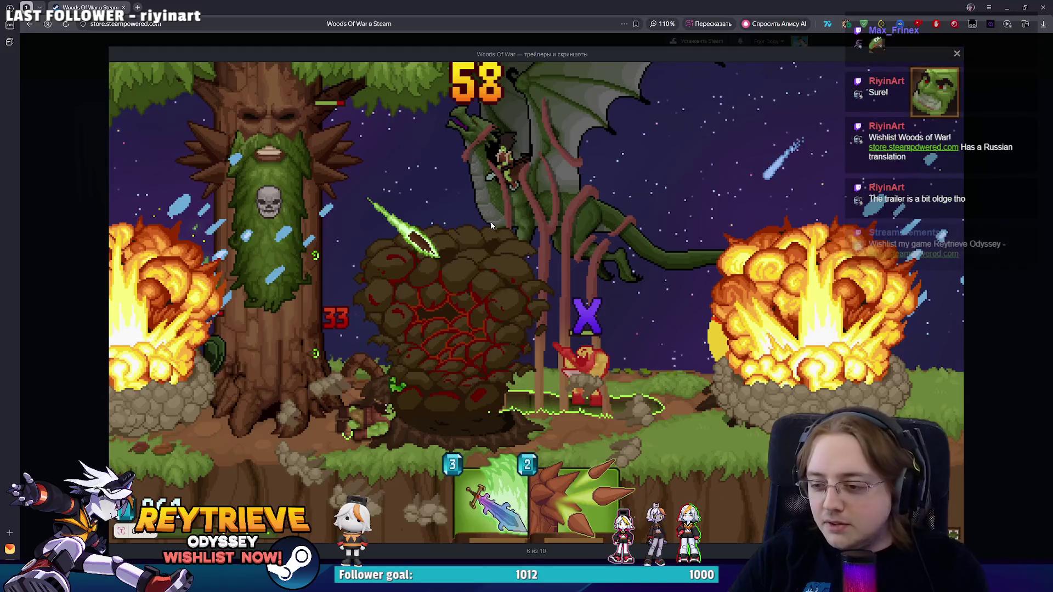
click(1001, 155)
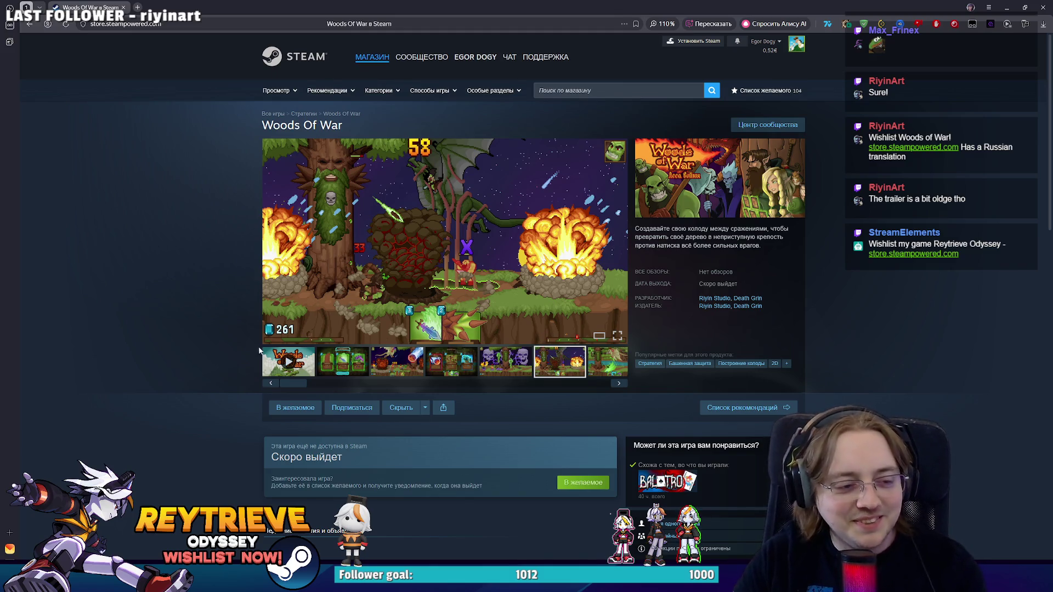
click(279, 359)
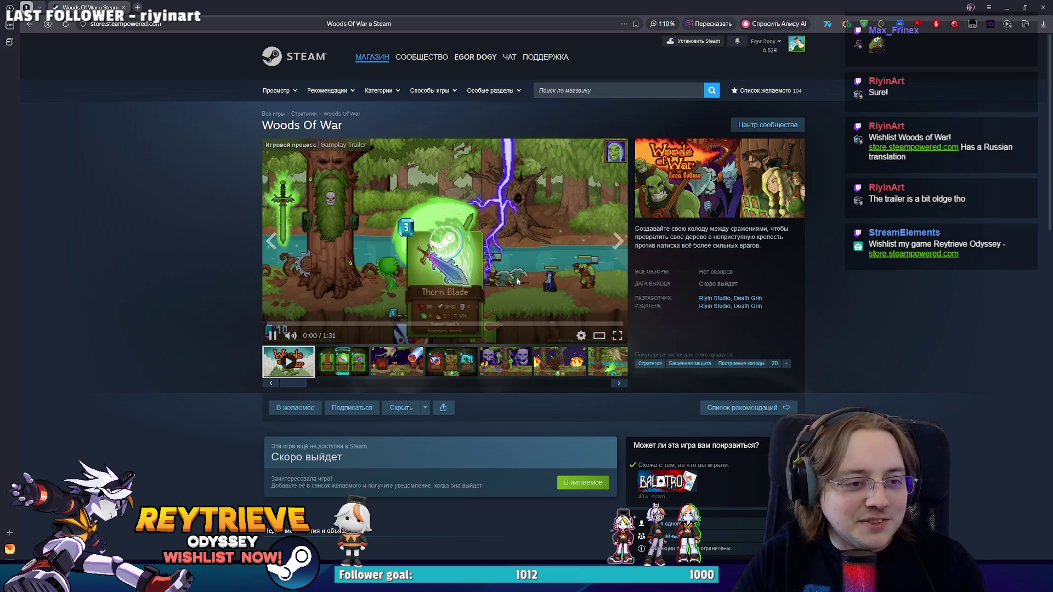
click(617, 335)
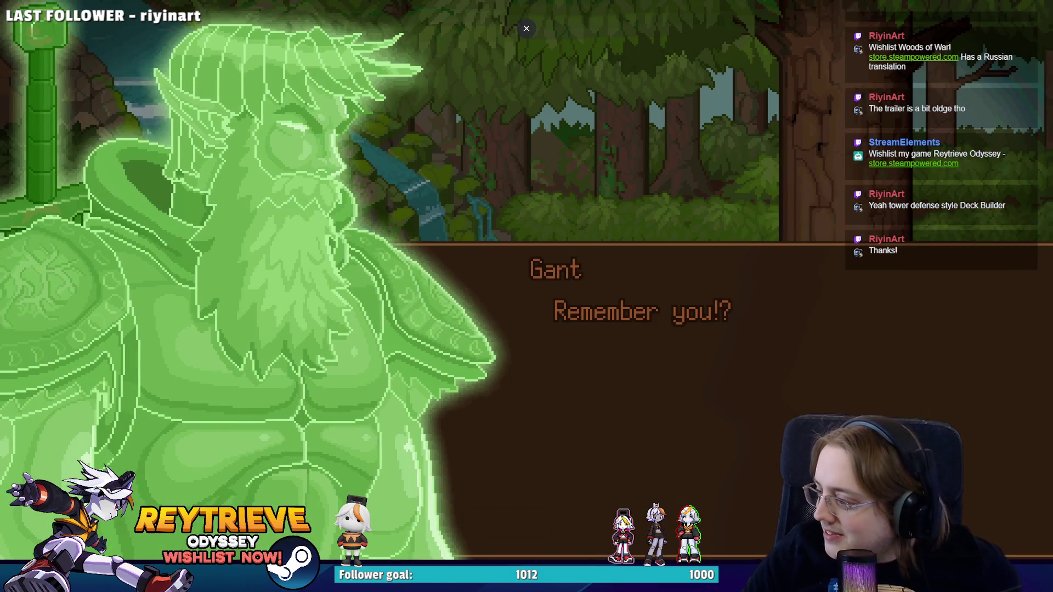
key(space)
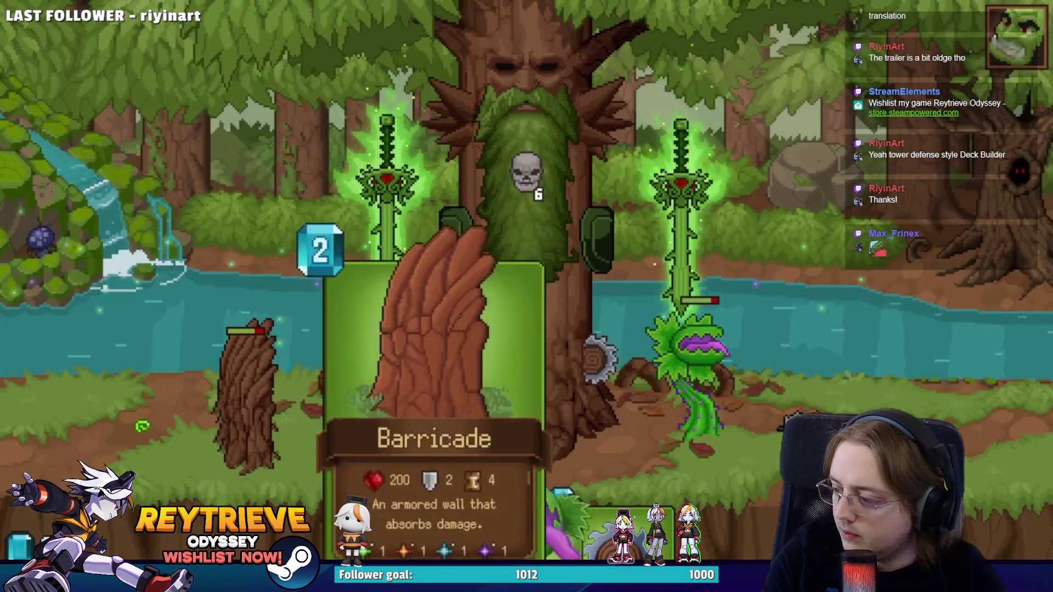
mouse_move(433, 526)
mouse_down()
mouse_move(422, 433)
mouse_move(228, 387)
mouse_move(244, 414)
mouse_move(247, 406)
mouse_up()
mouse_move(468, 526)
mouse_down()
mouse_move(493, 340)
mouse_move(351, 395)
mouse_up()
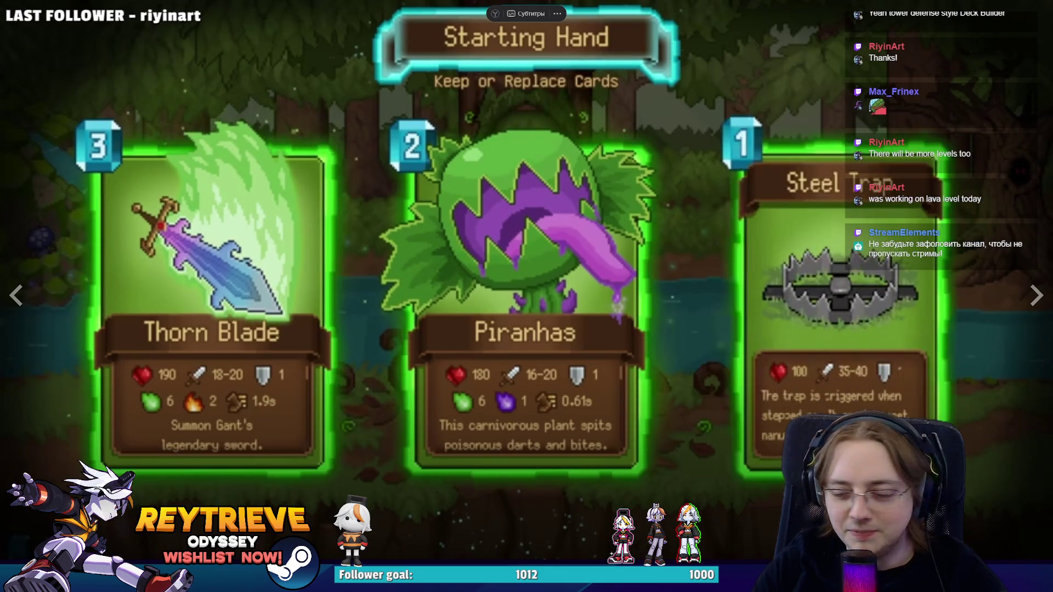
key(alt+Tab)
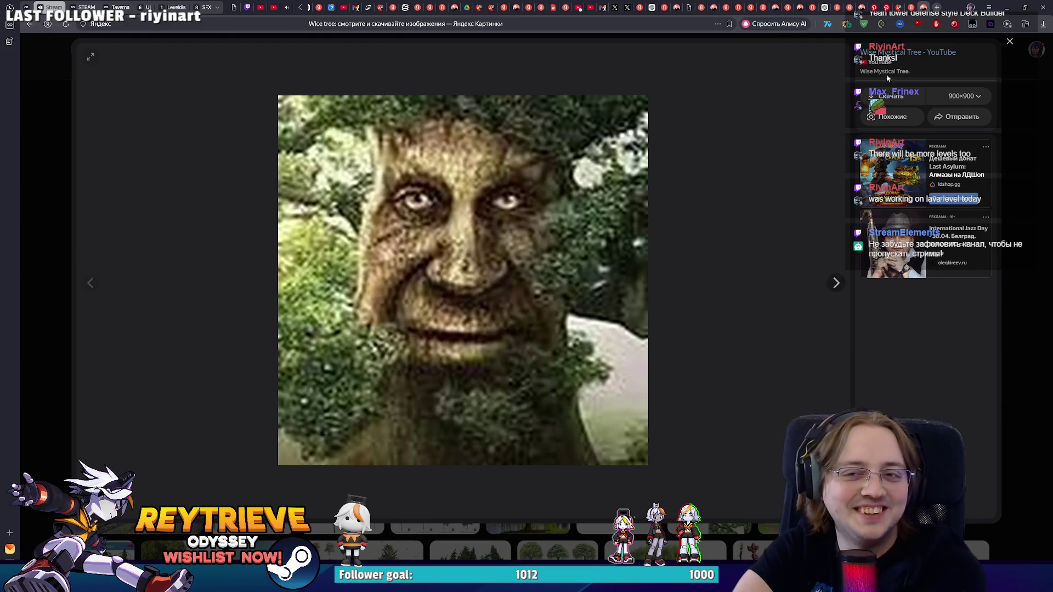
Shrink and hide the tree picture window, pause the trailer at 0:17 and exit full screen.
mouse_move(904, 7)
mouse_down()
mouse_move(920, 41)
mouse_move(905, 142)
mouse_move(672, 144)
mouse_move(594, 193)
mouse_move(874, 222)
mouse_move(958, 202)
mouse_up()
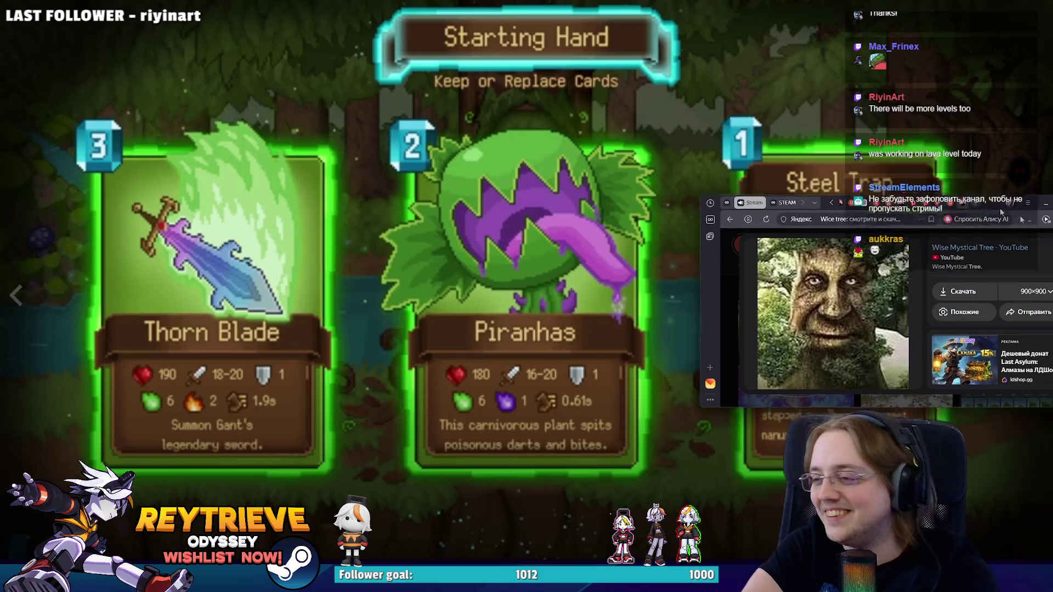
key(alt+Tab)
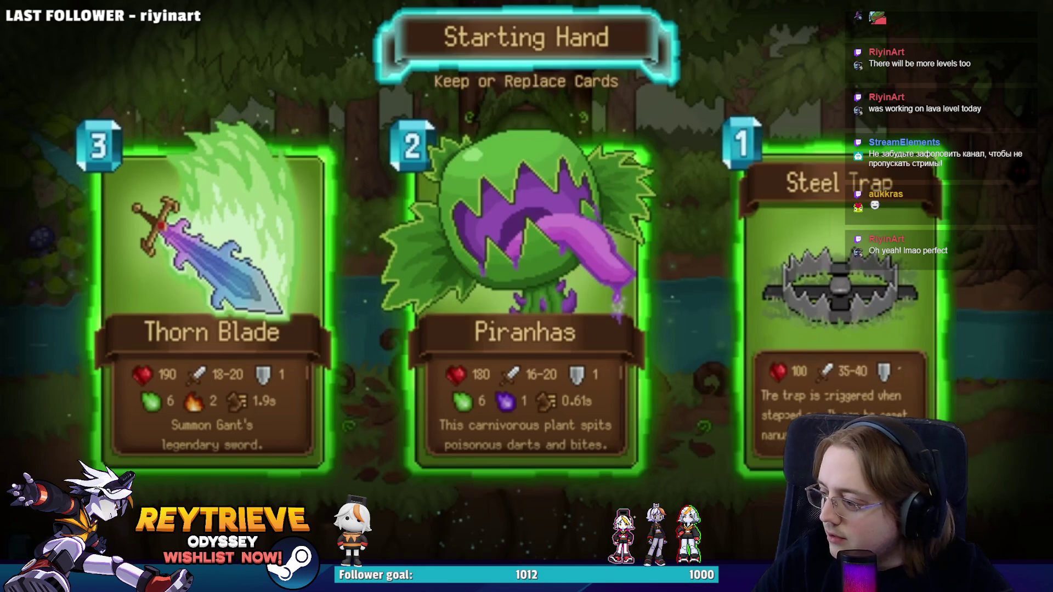
key(space)
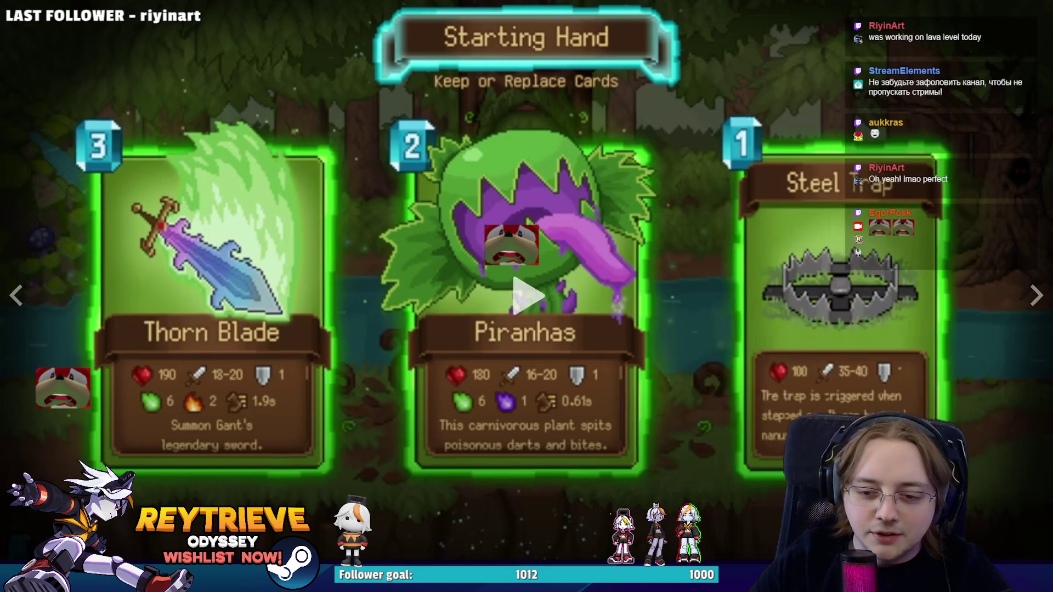
key(space)
key(Escape)
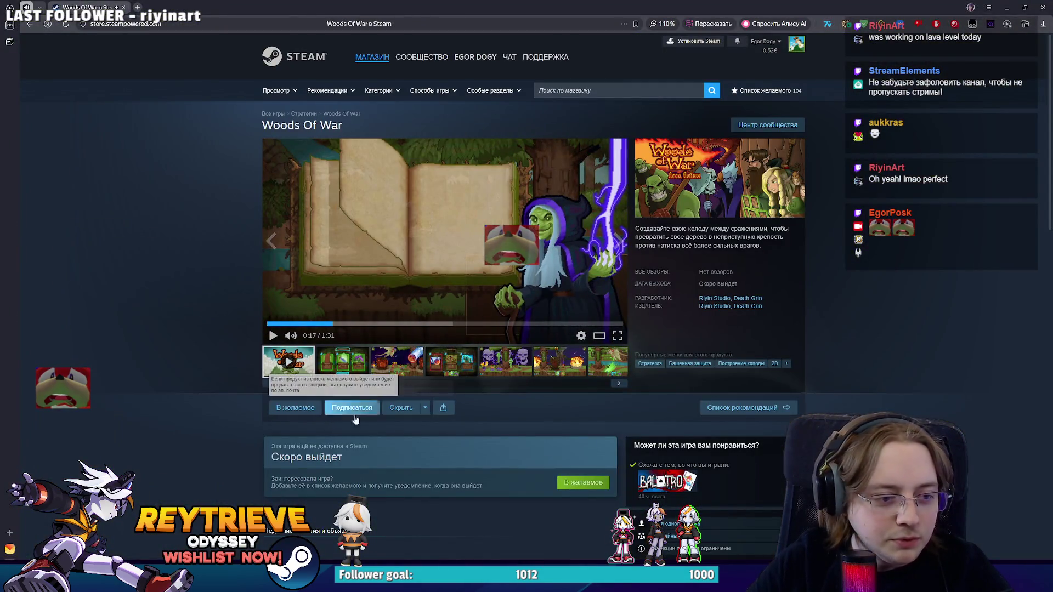
Scroll through the Woods Of War page and show the card-choice screenshot in the media viewer.
scroll(645, 408, down, 5)
scroll(728, 393, up, 2)
scroll(732, 404, down, 3)
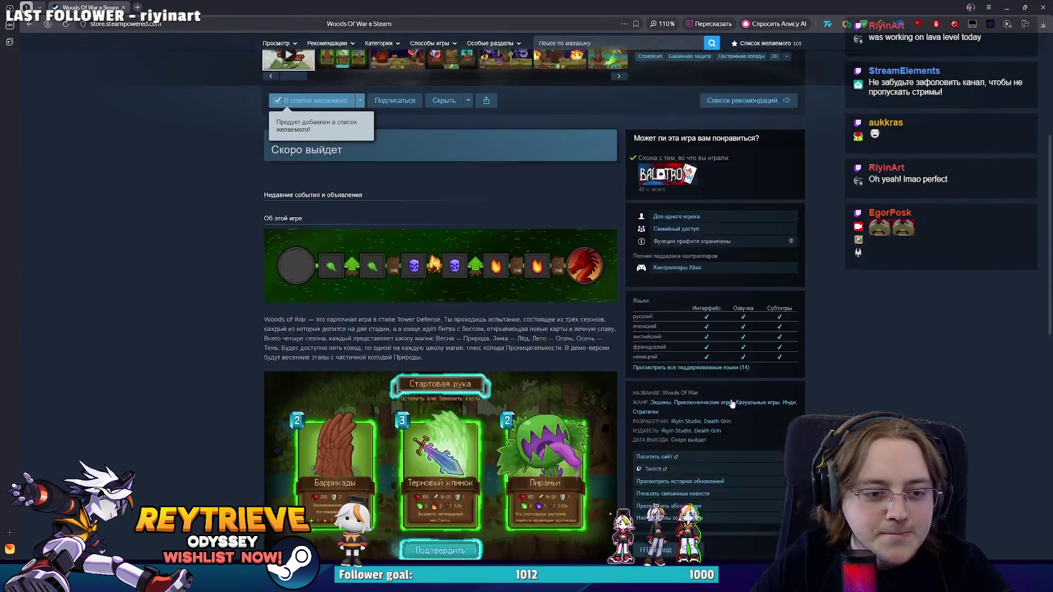
scroll(732, 404, down, 5)
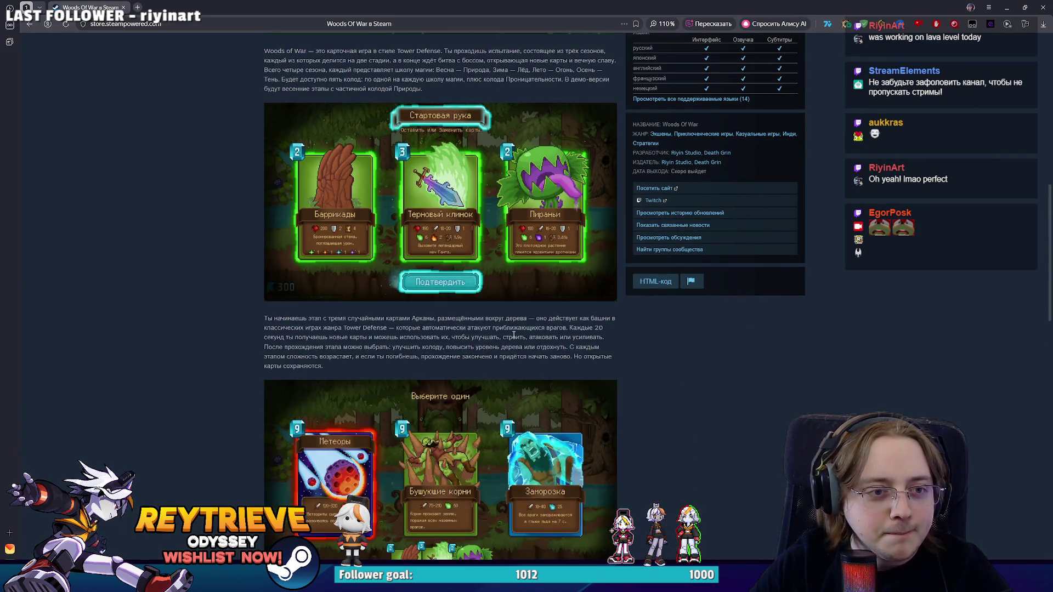
scroll(513, 335, down, 7)
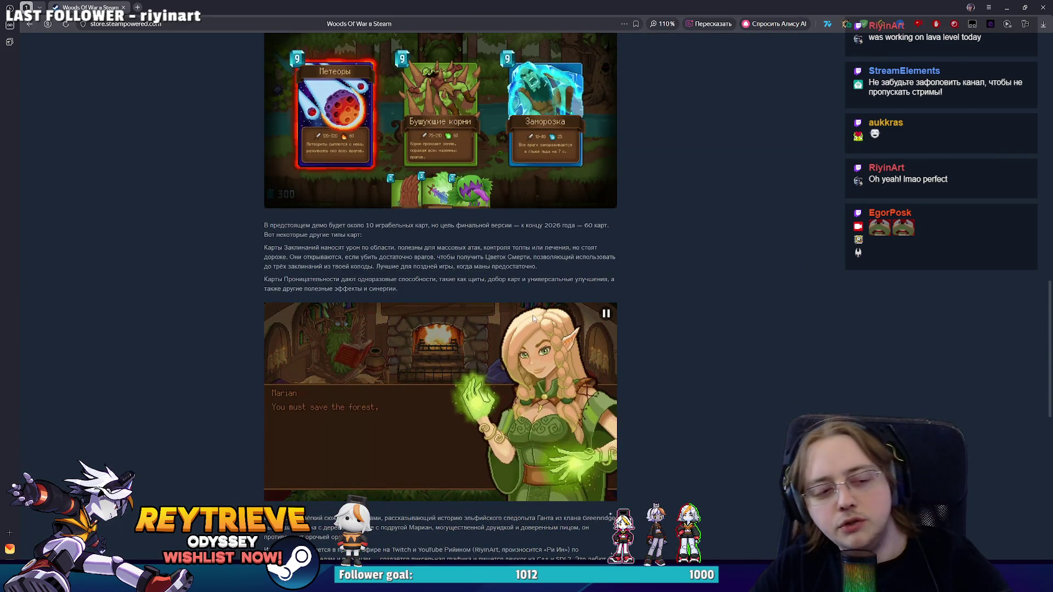
scroll(463, 213, up, 2)
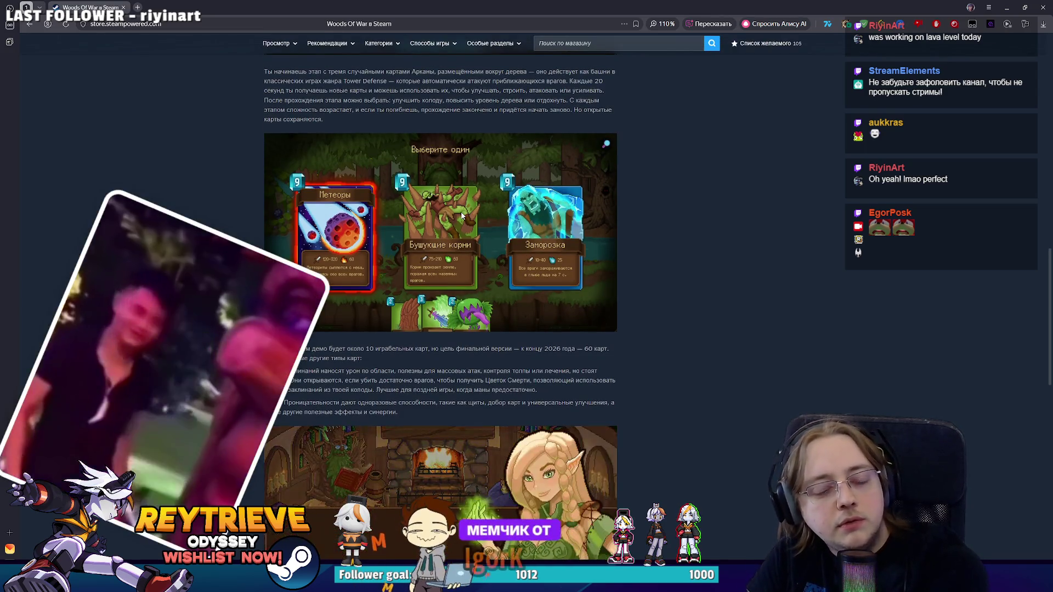
scroll(462, 217, up, 15)
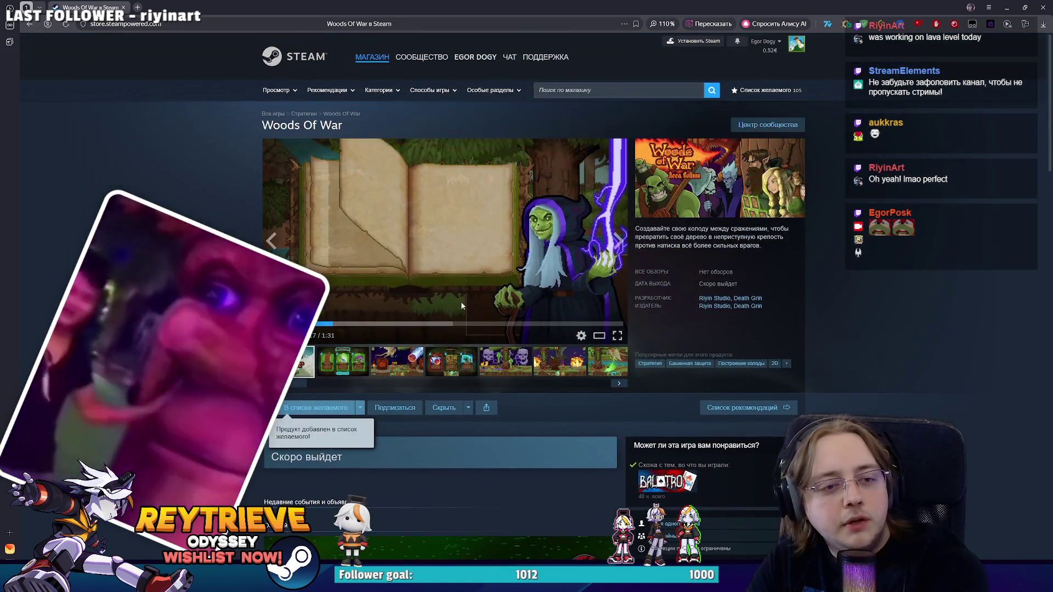
click(451, 362)
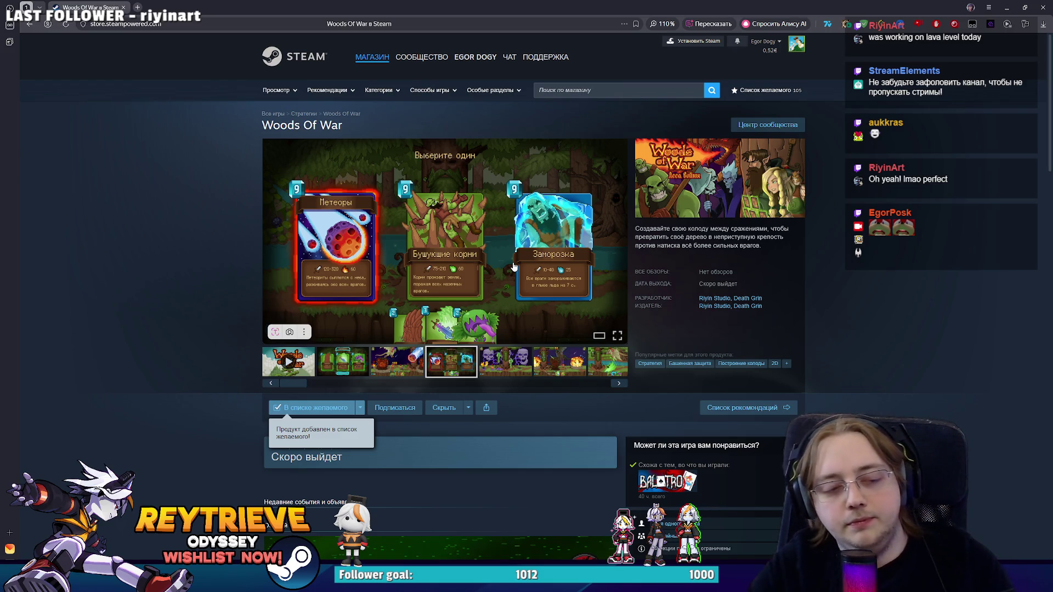
Visit the Riyin Studio developer page, return to Woods Of War, and close the browser.
scroll(718, 323, down, 10)
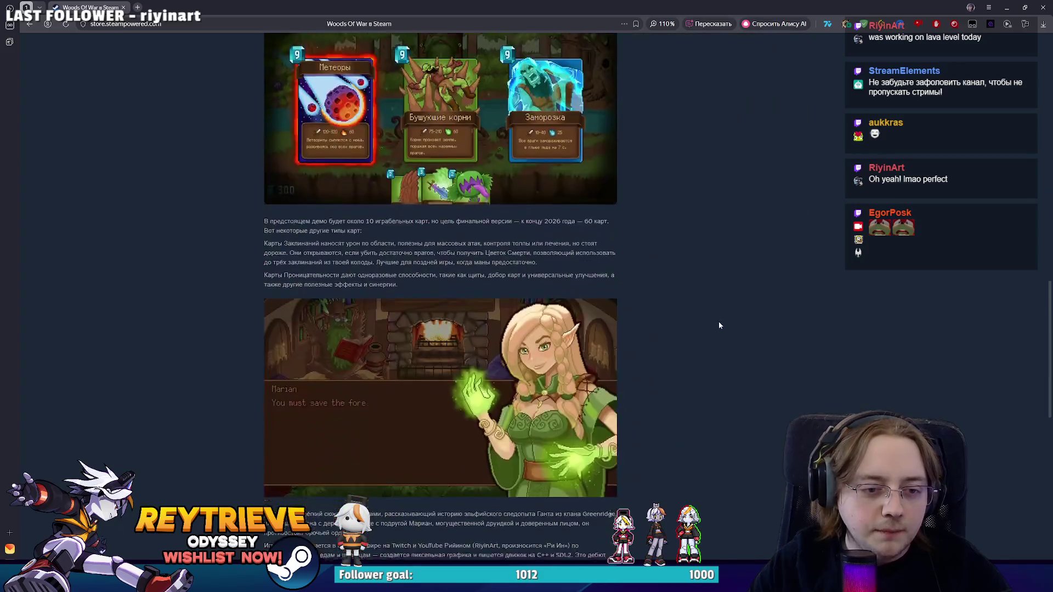
scroll(719, 323, down, 15)
scroll(724, 315, up, 20)
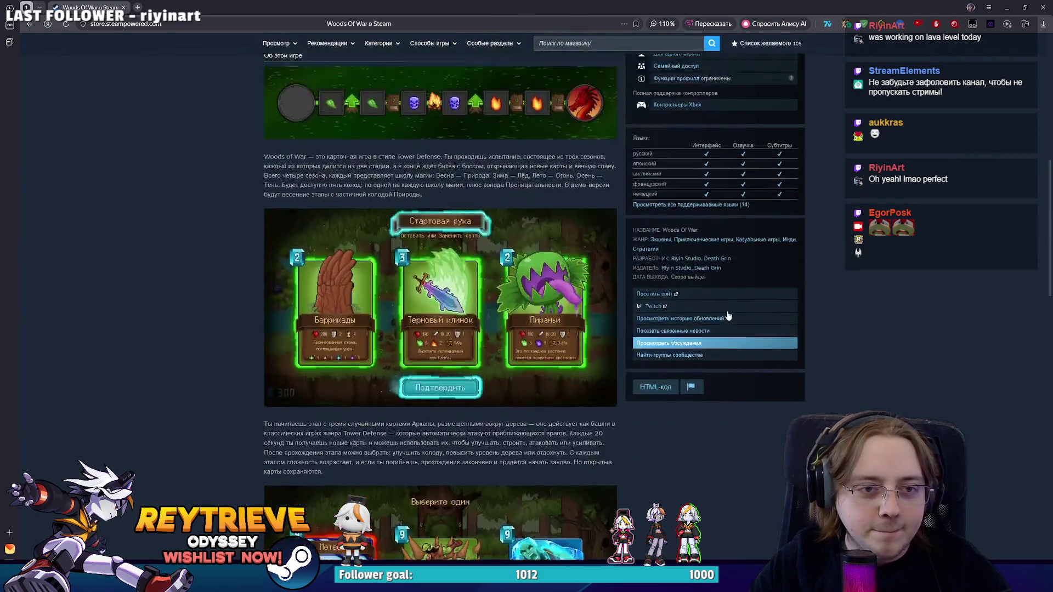
scroll(729, 315, up, 10)
click(715, 298)
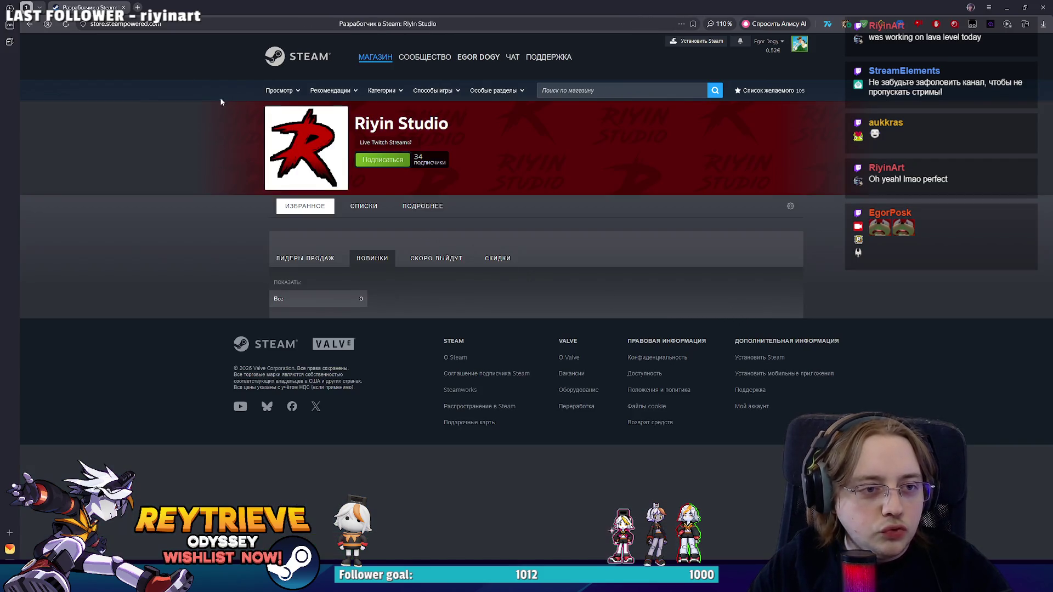
key(alt+Left)
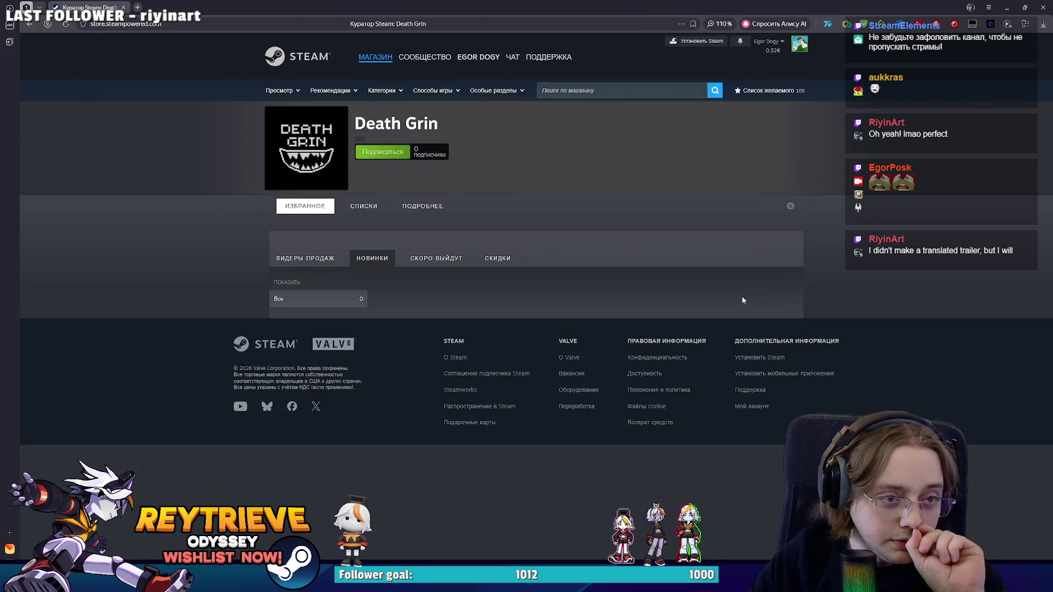
click(23, 26)
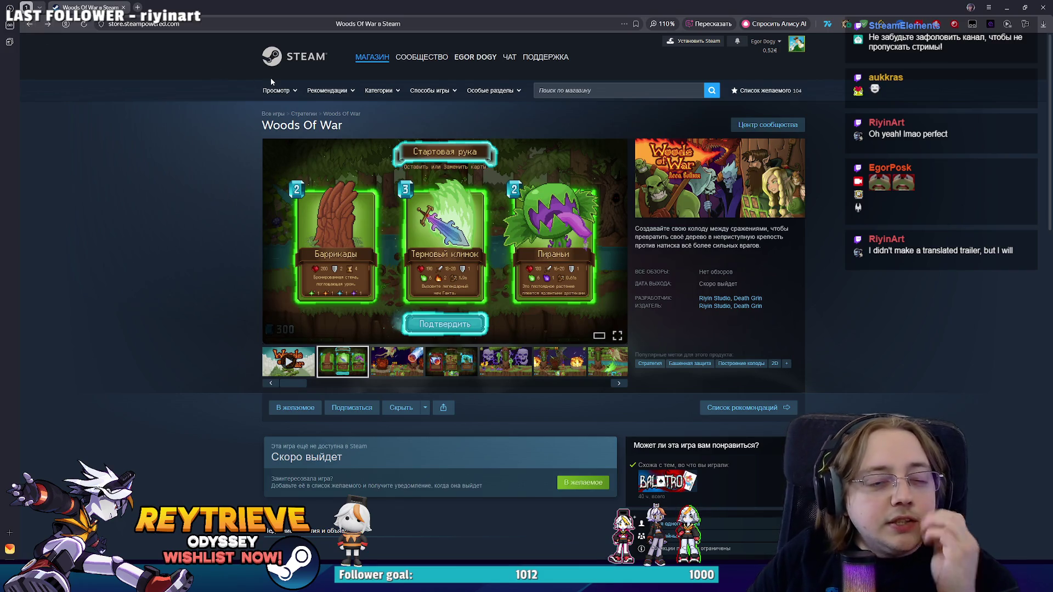
click(1044, 7)
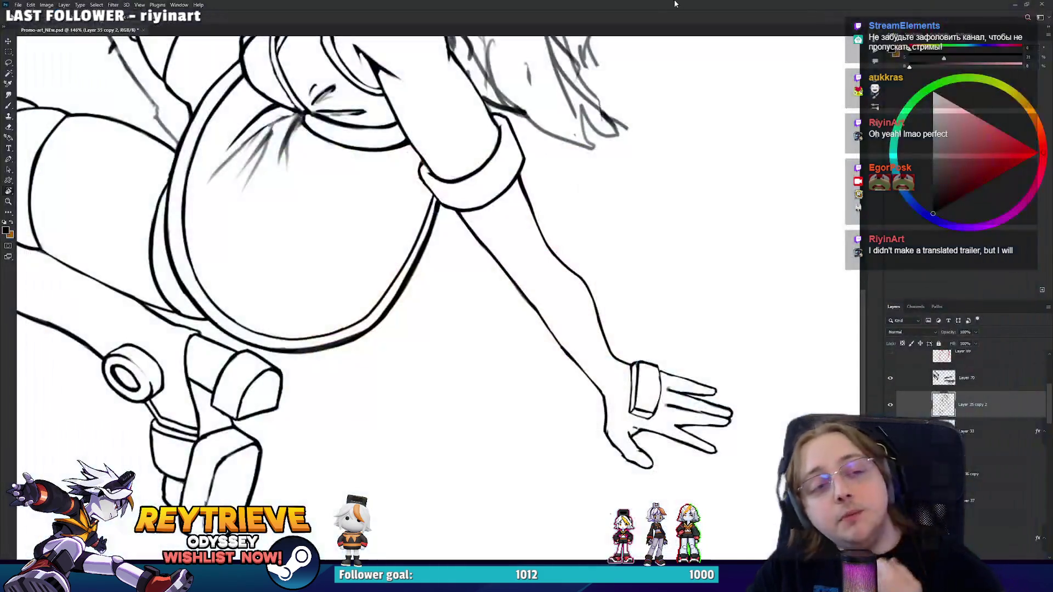
Lasso the fingers and shift them slightly upward on the hand.
mouse_move(689, 365)
mouse_down()
mouse_move(681, 348)
mouse_move(435, 301)
mouse_move(545, 311)
mouse_up()
scroll(602, 255, up, 2)
drag(602, 255, 487, 339)
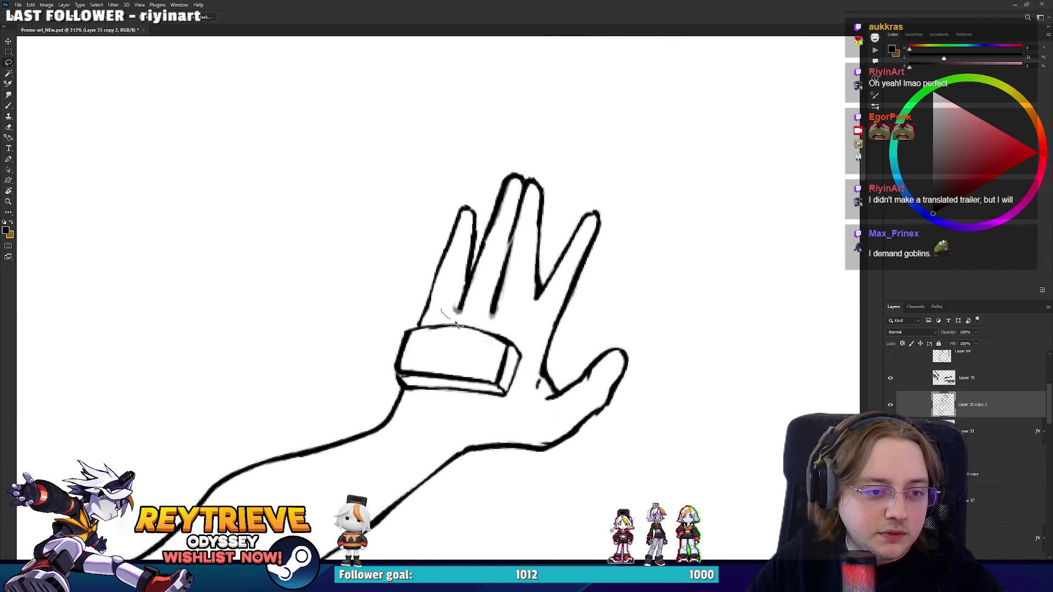
mouse_move(582, 325)
mouse_down()
mouse_move(425, 276)
mouse_move(439, 311)
mouse_up()
key(v)
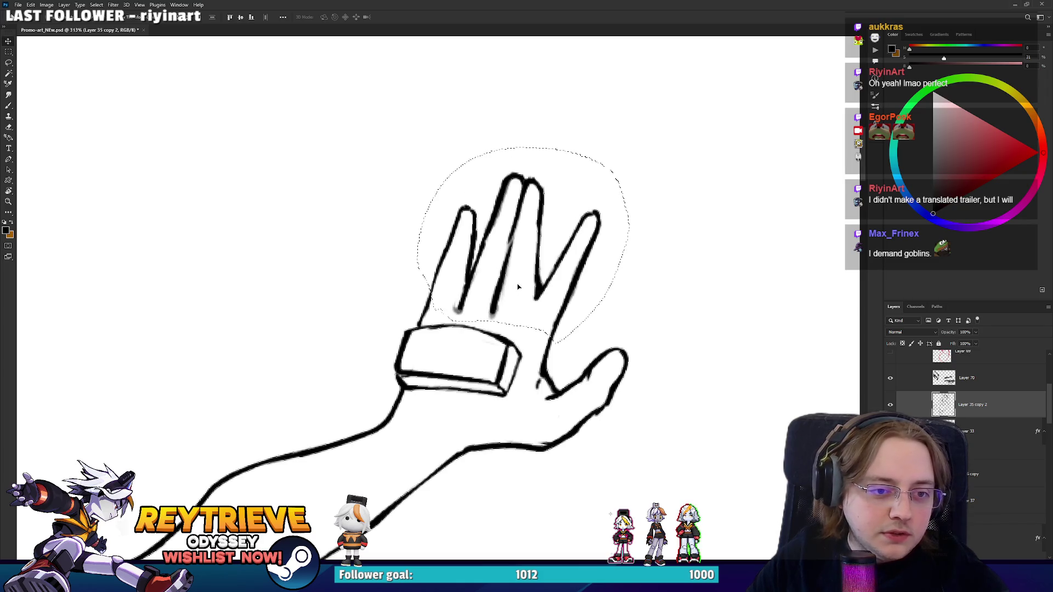
drag(520, 295, 520, 283)
key(ctrl+d)
key(b)
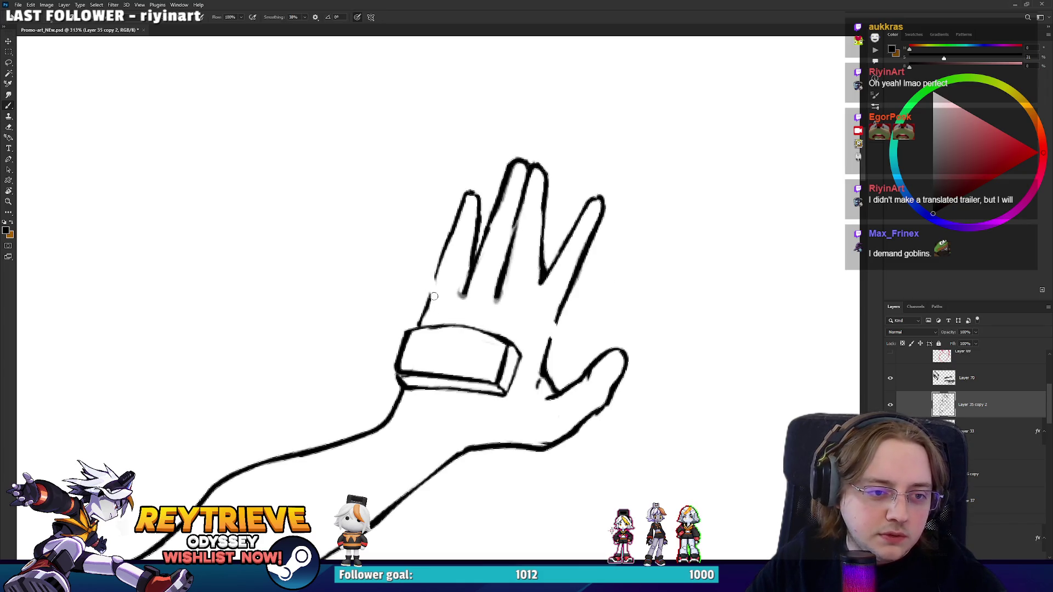
Lasso the thumb and raise it higher on the hand.
key(r)
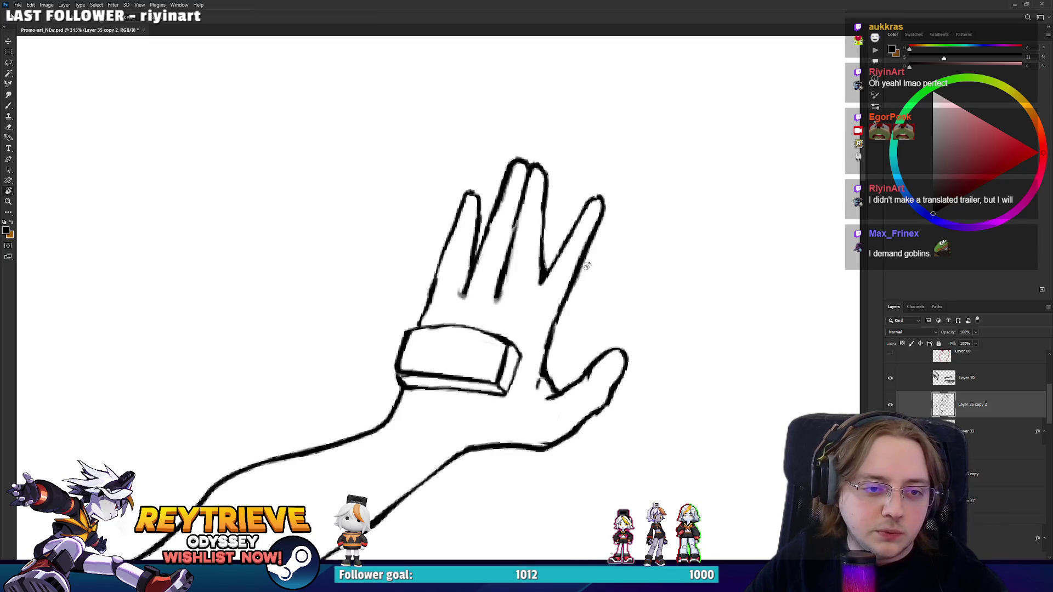
mouse_move(551, 343)
mouse_down()
mouse_move(547, 404)
mouse_move(375, 376)
mouse_move(329, 307)
mouse_move(493, 230)
mouse_move(559, 333)
mouse_up()
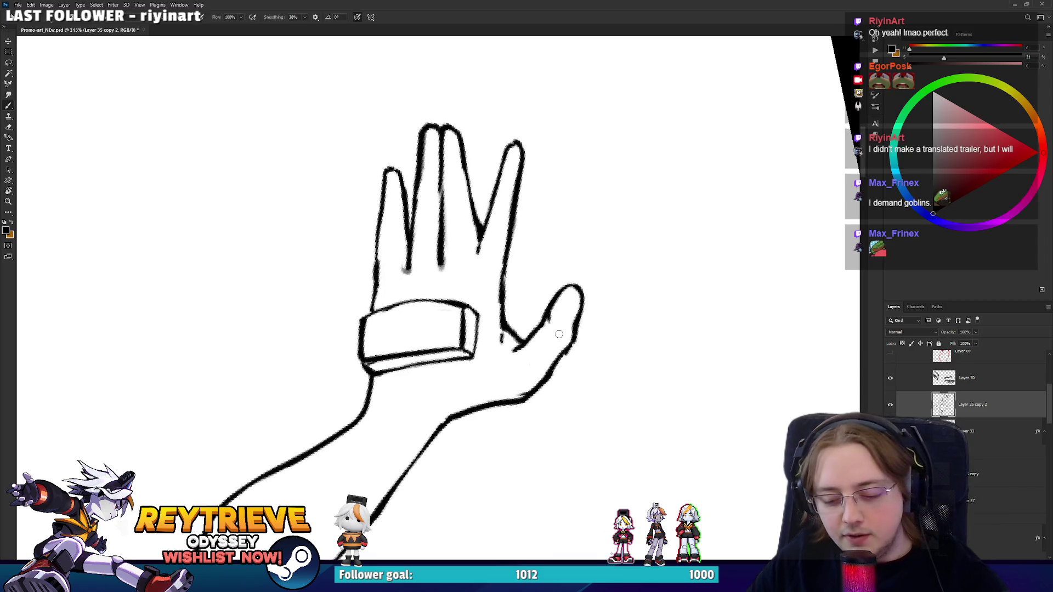
key(l)
mouse_move(496, 369)
mouse_down()
mouse_move(520, 414)
mouse_move(470, 396)
mouse_up()
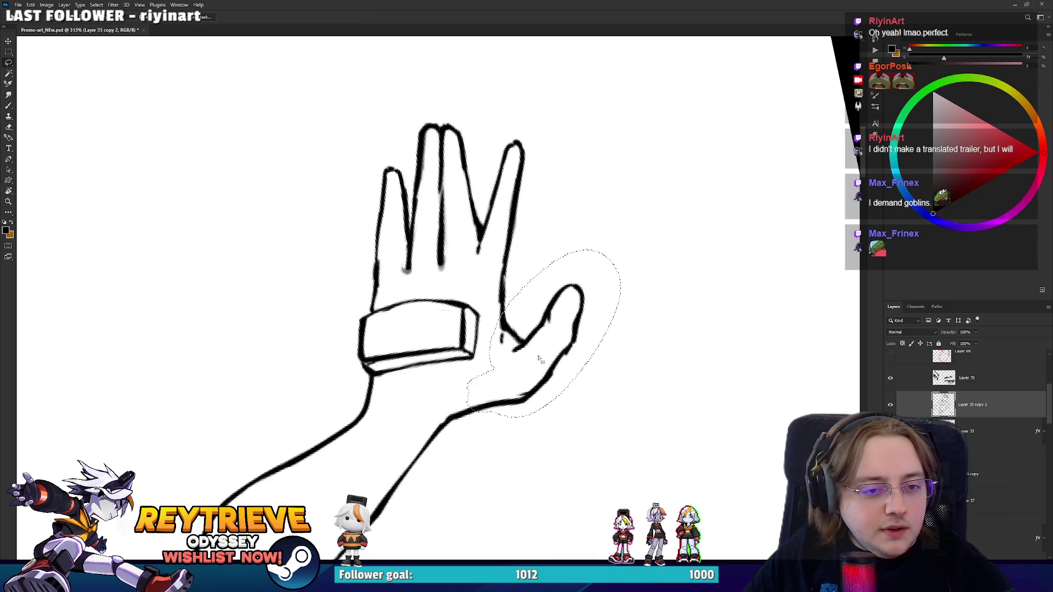
key(v)
mouse_move(537, 334)
mouse_down()
mouse_move(565, 317)
mouse_move(541, 321)
mouse_up()
Fill the gap in the forearm's outer outline and touch up the lower forearm line.
key(r)
mouse_move(634, 357)
mouse_down()
mouse_move(635, 278)
mouse_move(660, 362)
mouse_up()
key(e)
key(b)
drag(523, 477, 549, 432)
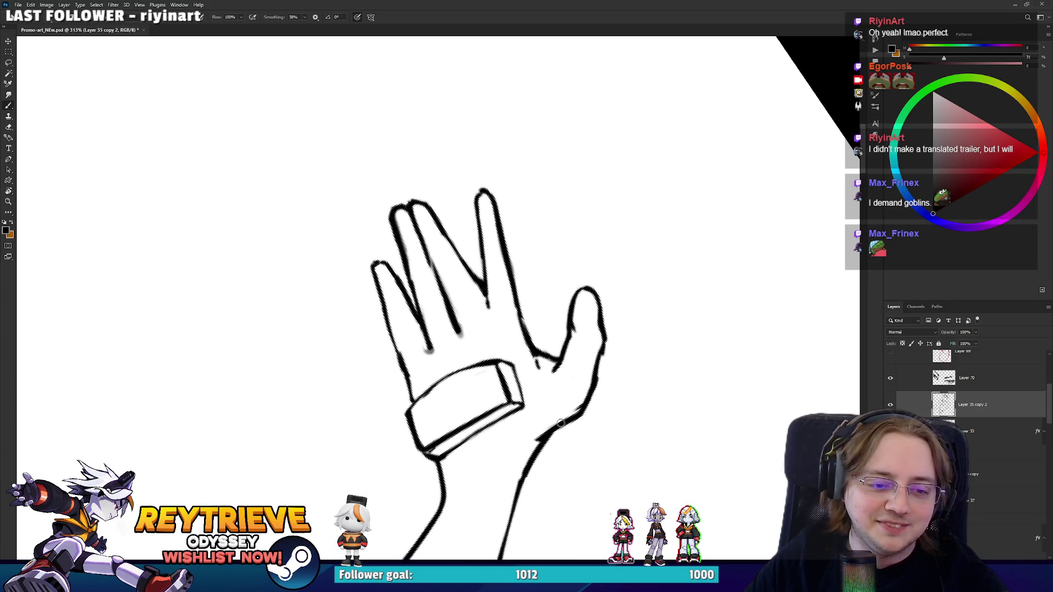
key(e)
key(r)
drag(606, 366, 631, 460)
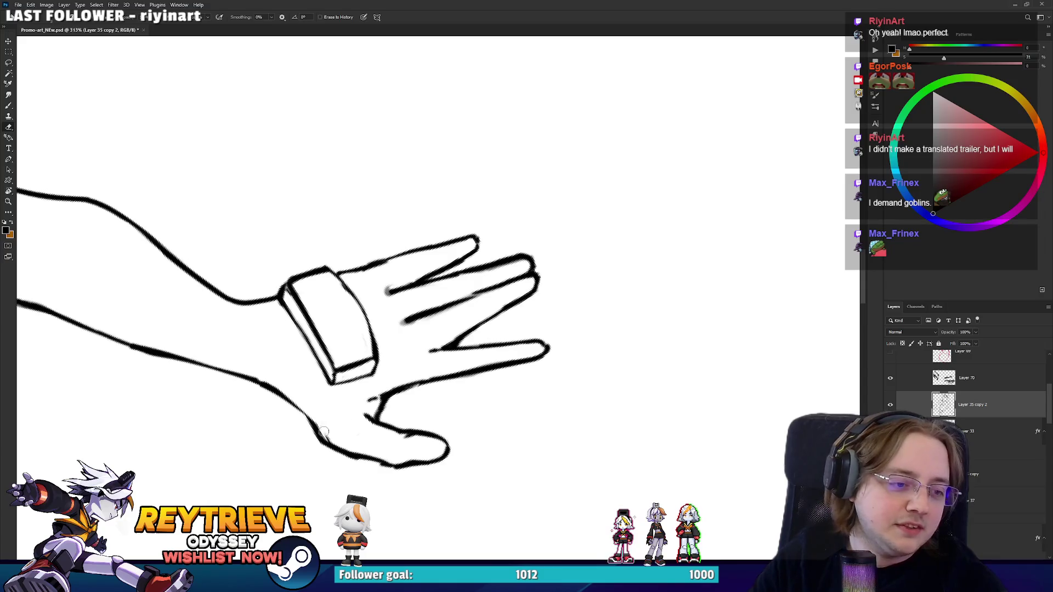
key(b)
mouse_move(329, 439)
mouse_down()
mouse_move(274, 376)
mouse_move(444, 404)
mouse_up()
key(e)
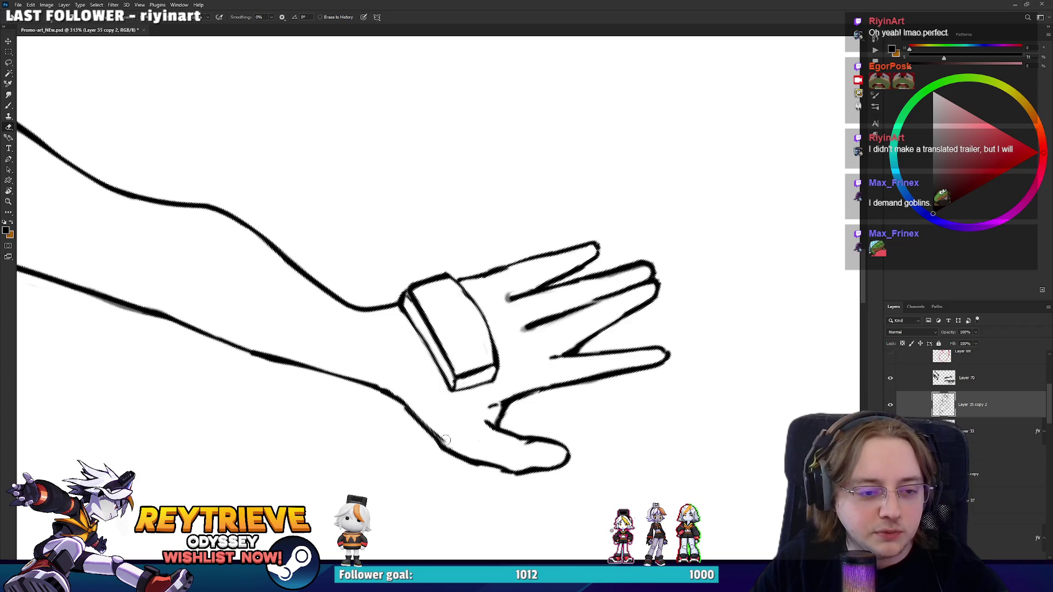
Reset the view rotation, zoom out to the whole drawing, and switch to the Miro board.
key(ctrl+0)
drag(417, 351, 457, 408)
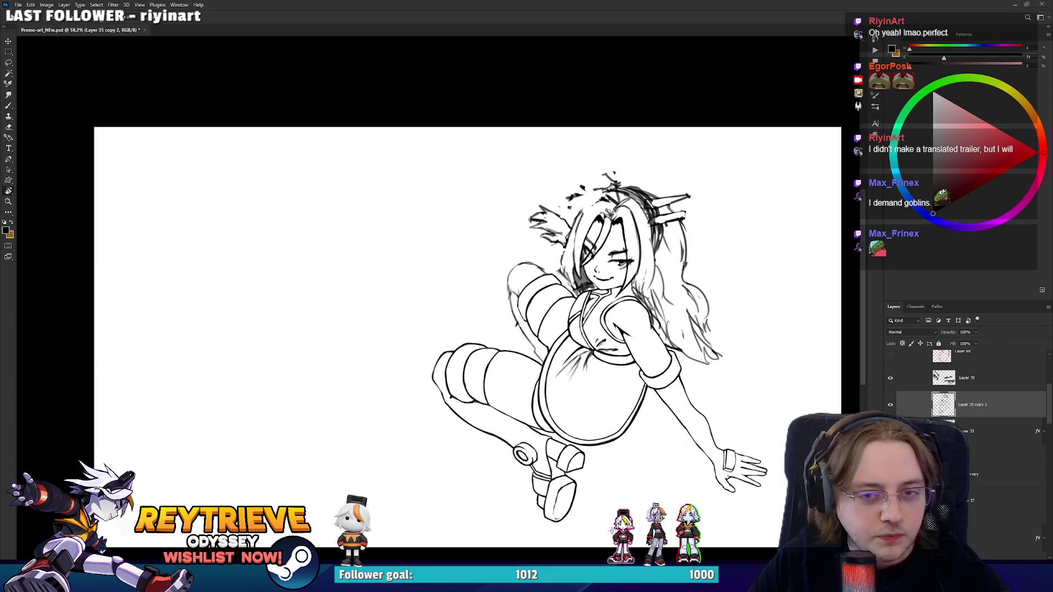
key(alt+Tab)
scroll(441, 322, down, 5)
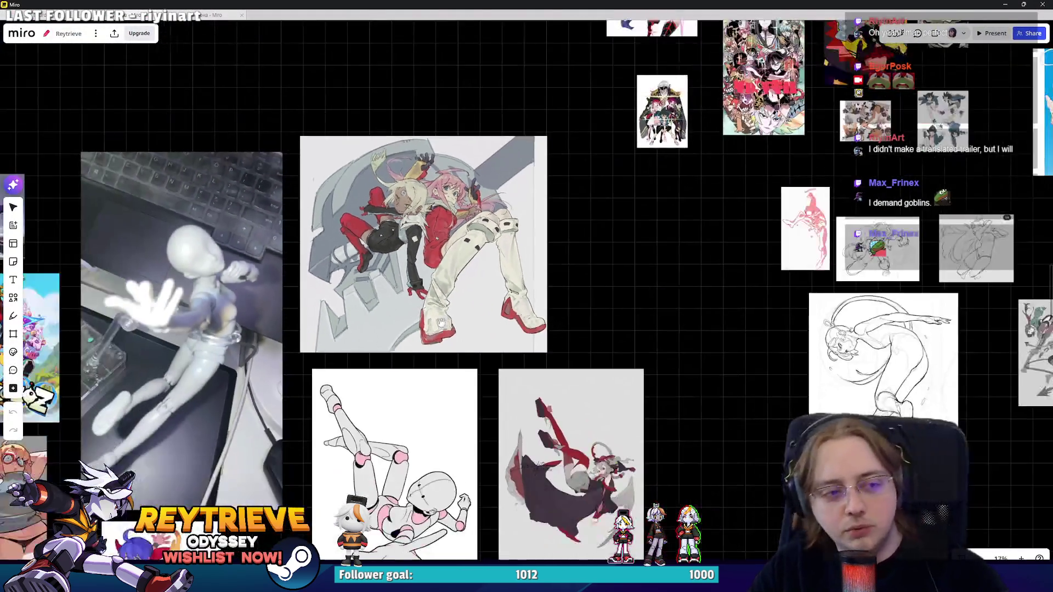
Zoom and pan across the Miro pose reference images, then Alt-Tab back to Photoshop.
scroll(649, 368, down, 3)
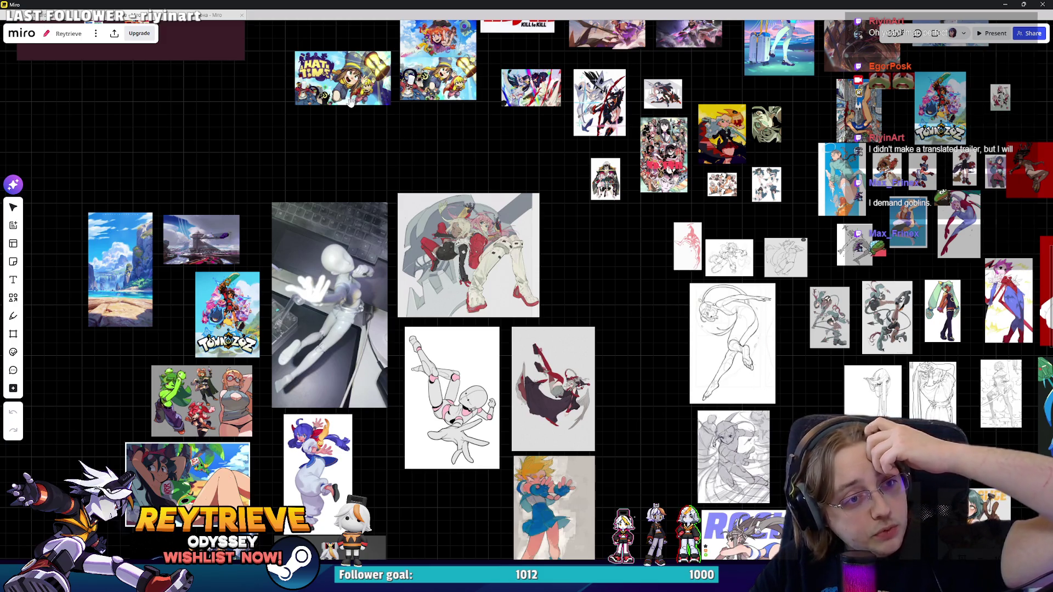
drag(393, 175, 645, 524)
scroll(613, 441, up, 5)
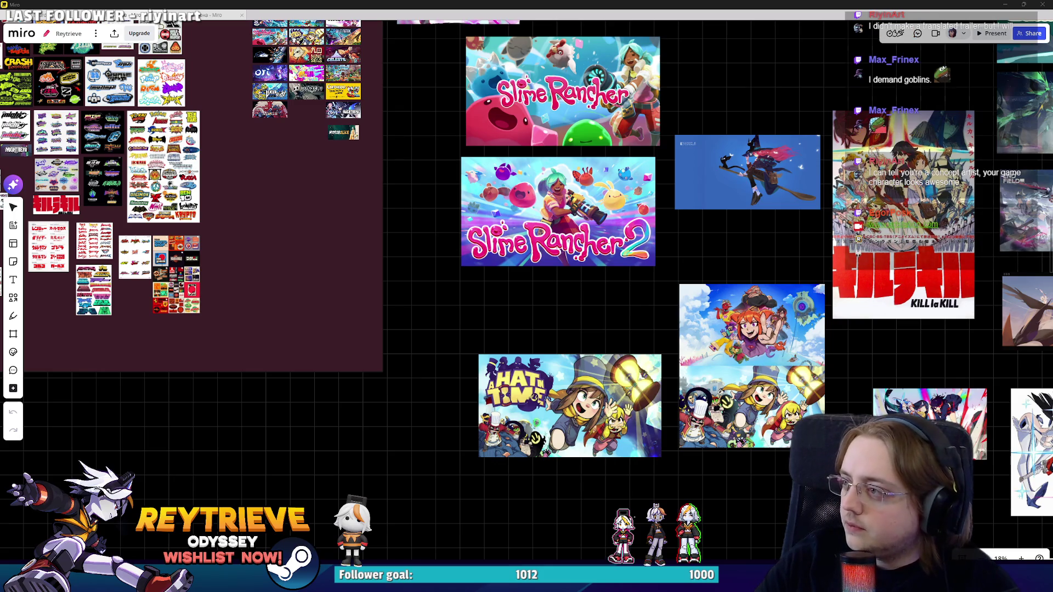
scroll(680, 194, down, 3)
drag(687, 285, 624, 21)
key(alt+Tab)
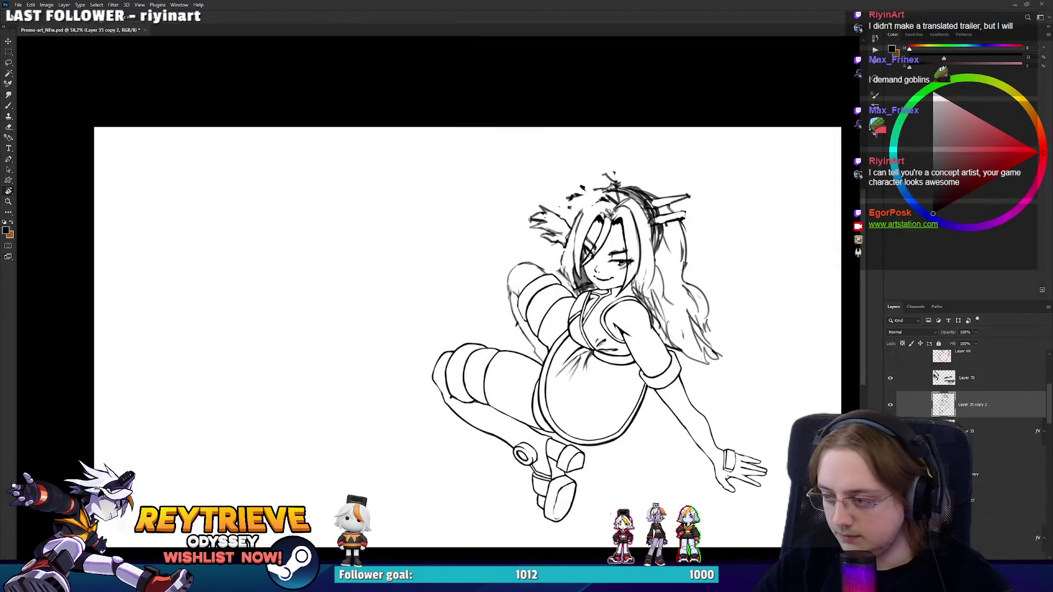
Expand the Rey_High layer group and turn on the Reytrieve banner layer's visibility.
scroll(968, 384, up, 1)
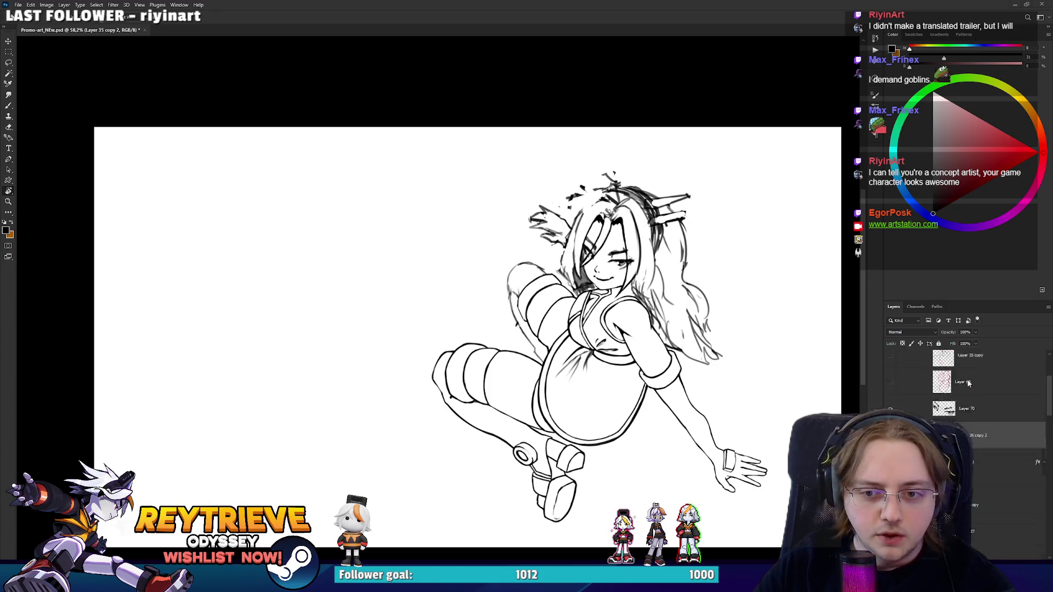
scroll(968, 384, up, 4)
click(910, 387)
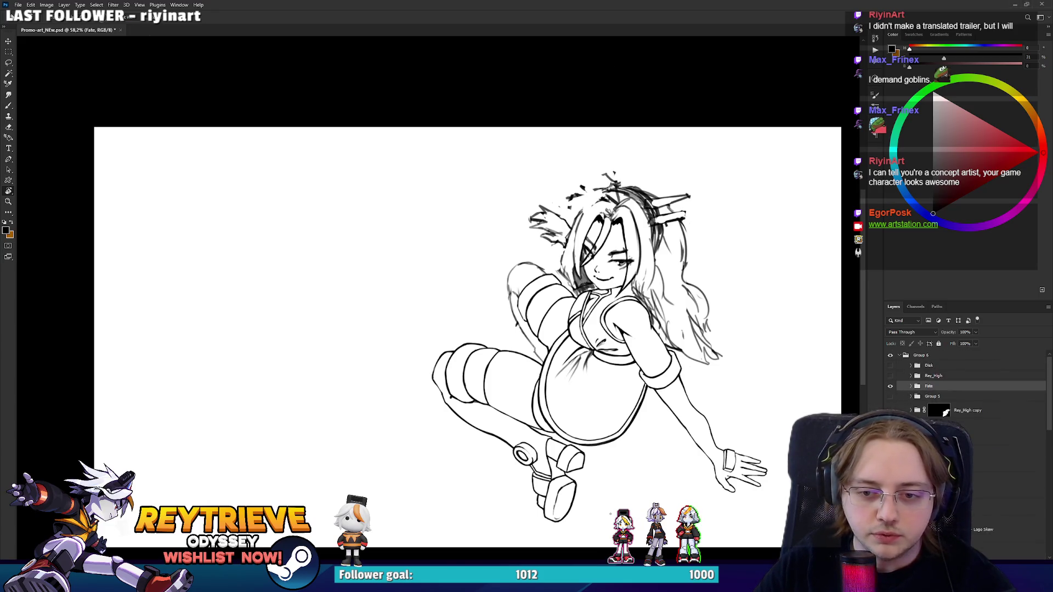
scroll(910, 388, down, 3)
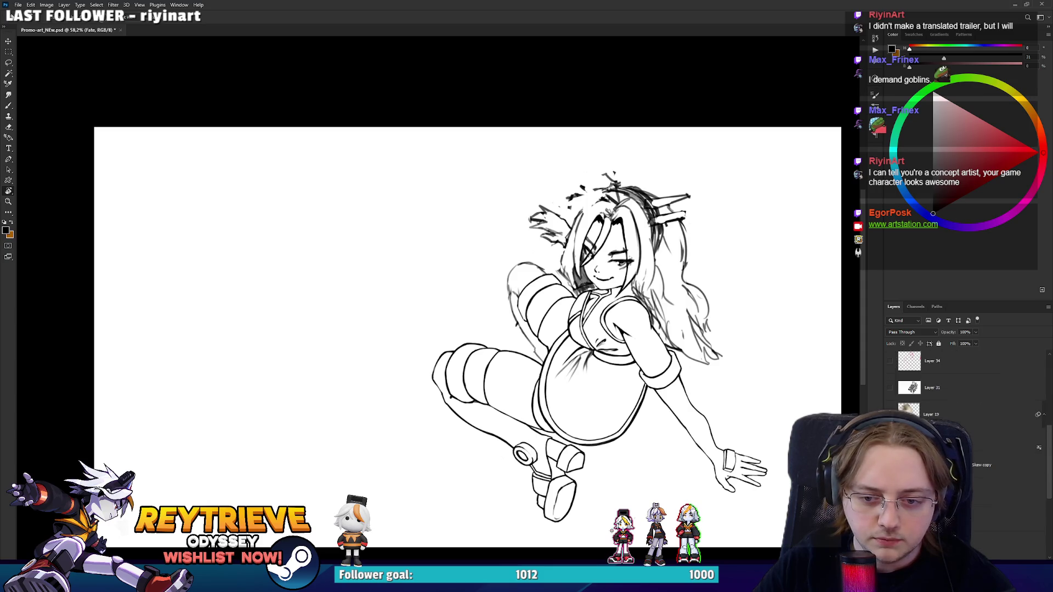
scroll(933, 384, down, 3)
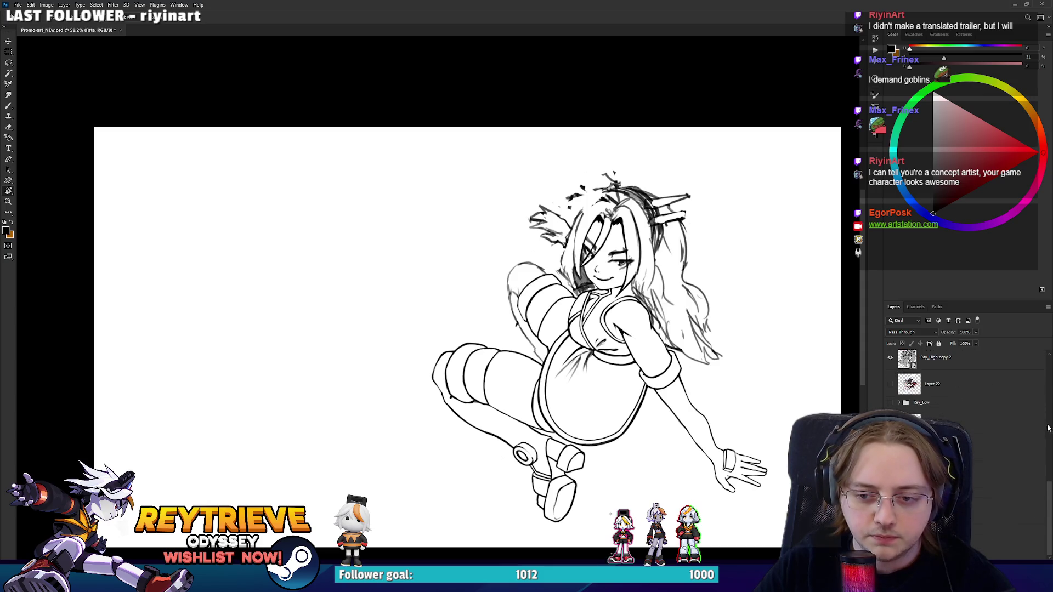
scroll(1048, 427, up, 6)
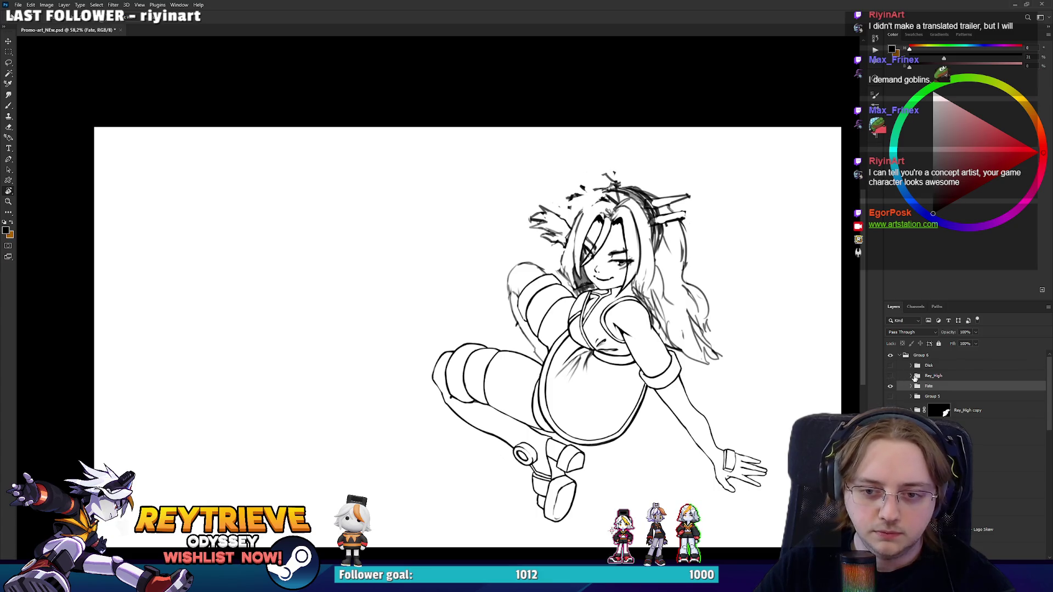
click(911, 377)
scroll(908, 386, down, 3)
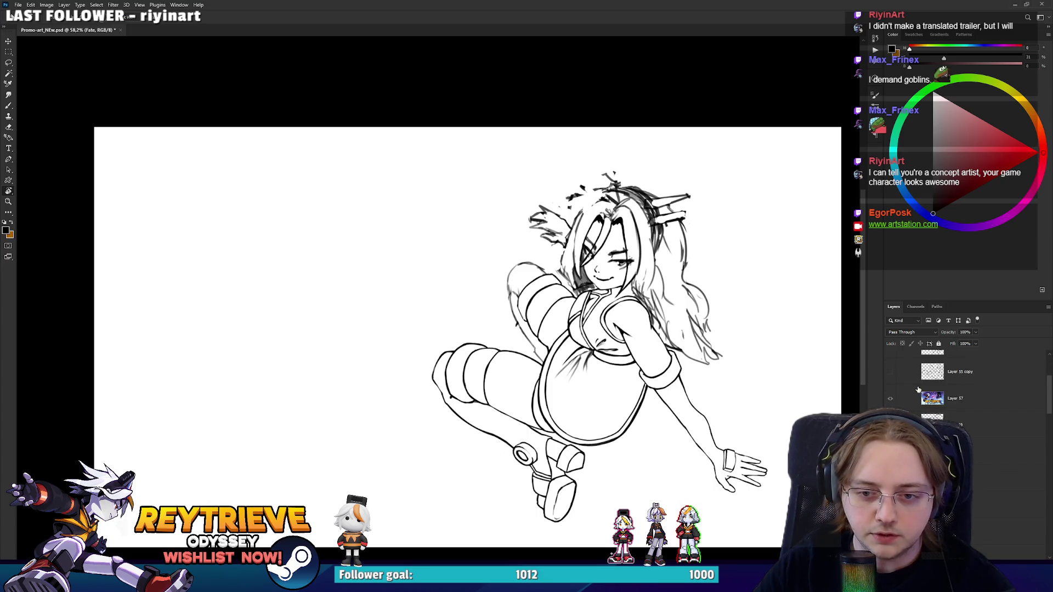
click(890, 398)
Straighten the view and fit the whole Reytrieve banner on screen.
scroll(396, 283, up, 3)
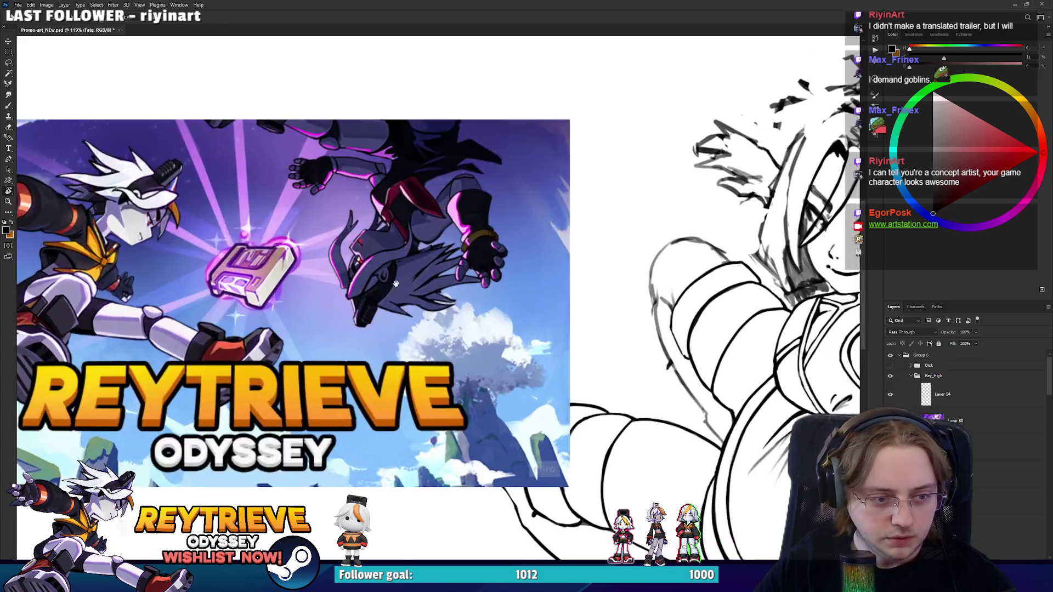
scroll(548, 283, up, 2)
scroll(549, 282, down, 1)
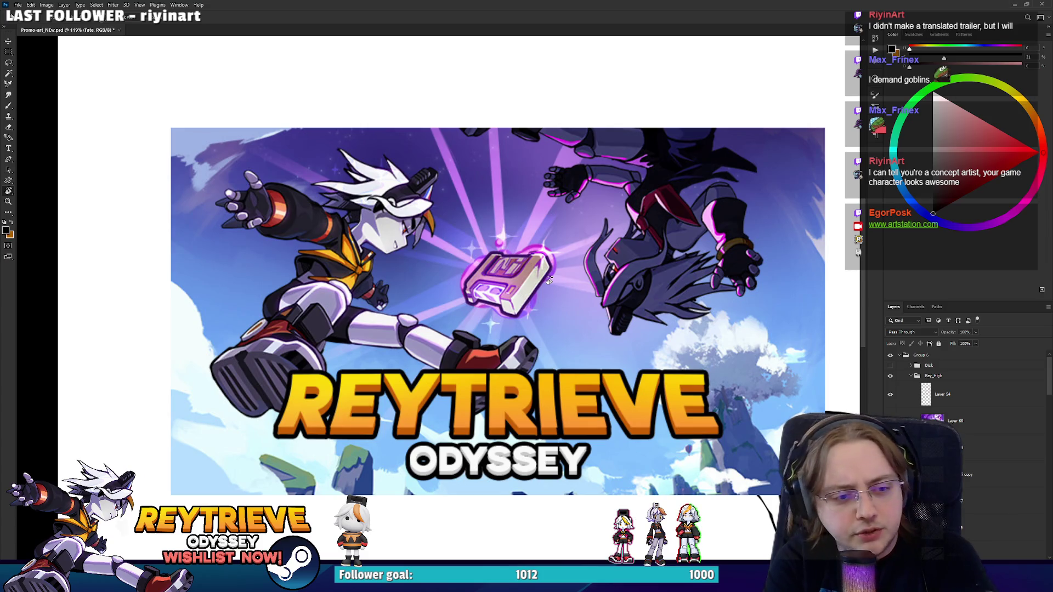
scroll(549, 281, up, 2)
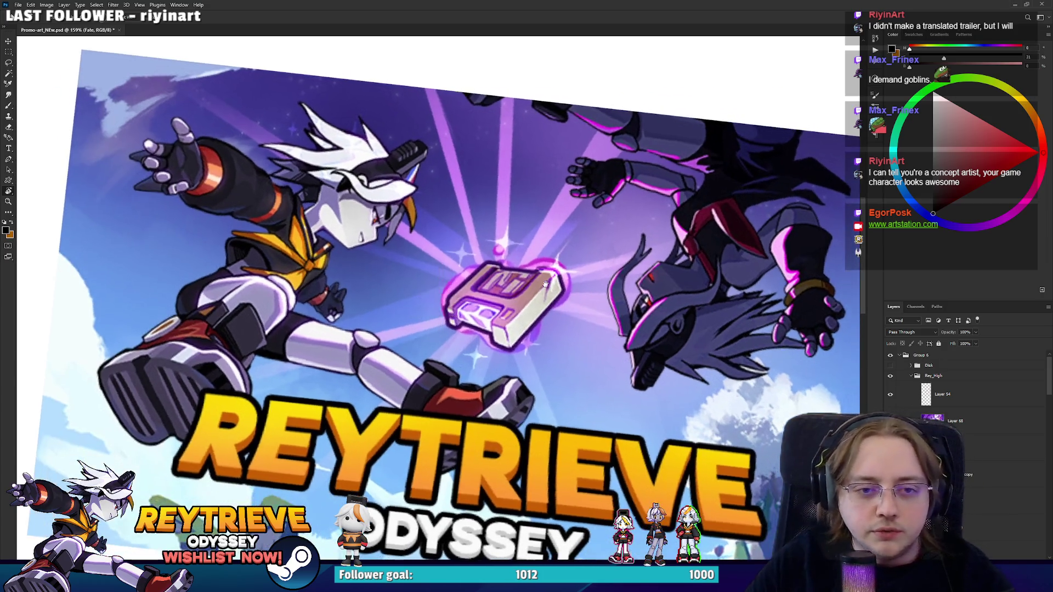
mouse_move(616, 223)
mouse_down()
mouse_move(603, 165)
mouse_move(630, 137)
mouse_up()
scroll(630, 137, down, 3)
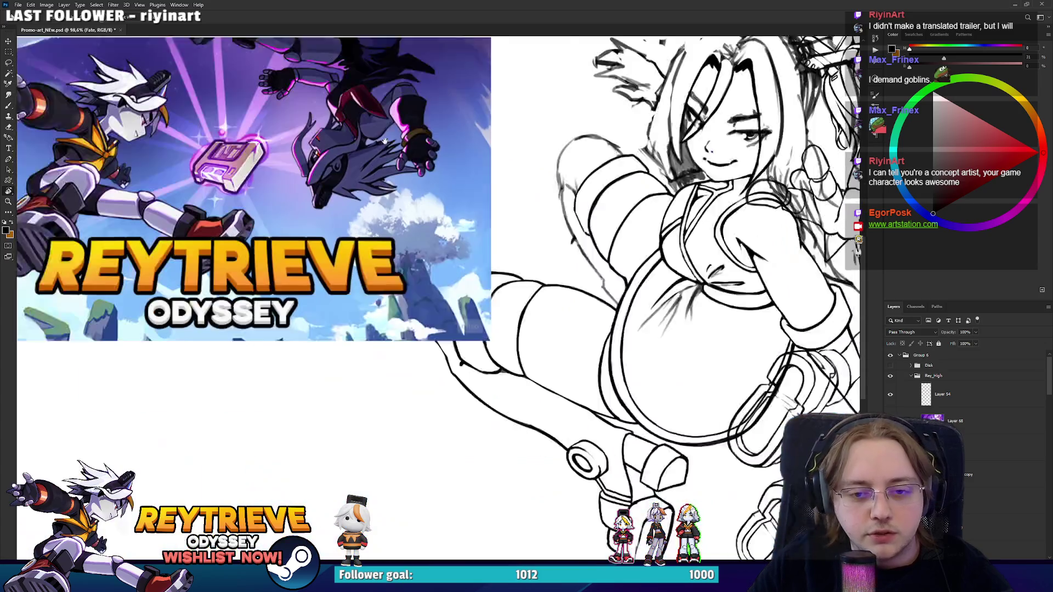
scroll(643, 97, up, 3)
drag(642, 96, 530, 214)
scroll(530, 214, down, 2)
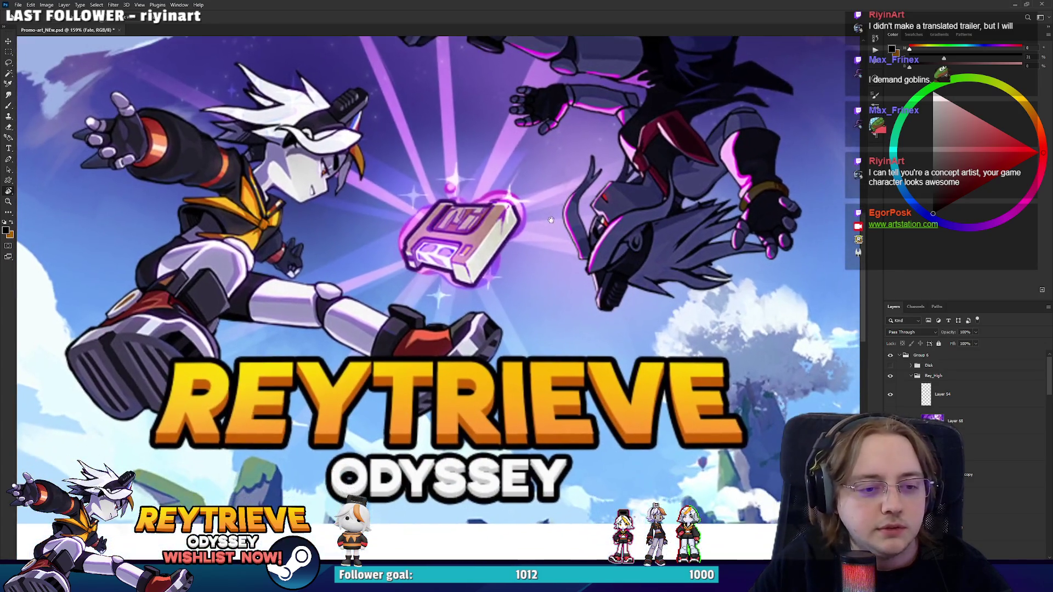
scroll(530, 214, up, 5)
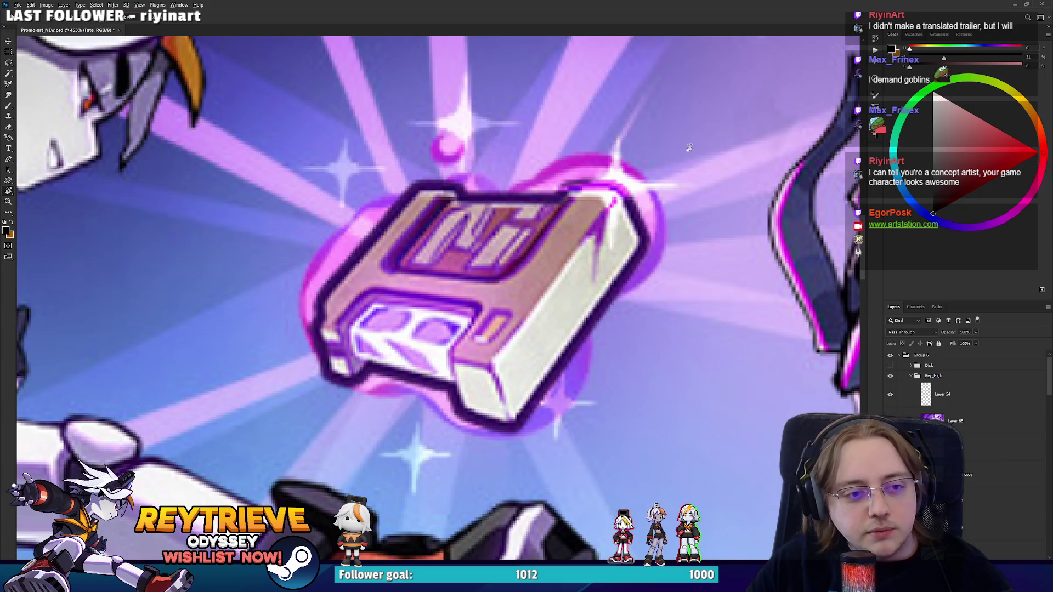
key(ctrl+0)
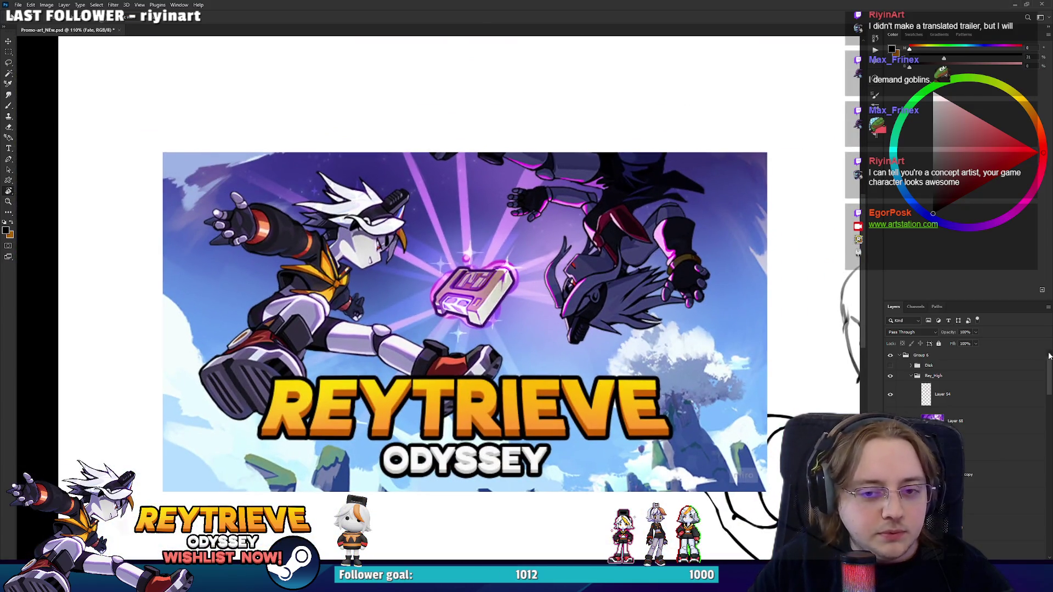
Add a new empty layer and set the Brush colour to pure red for markup.
key(ctrl+shift+alt+n)
key(b)
click(1021, 154)
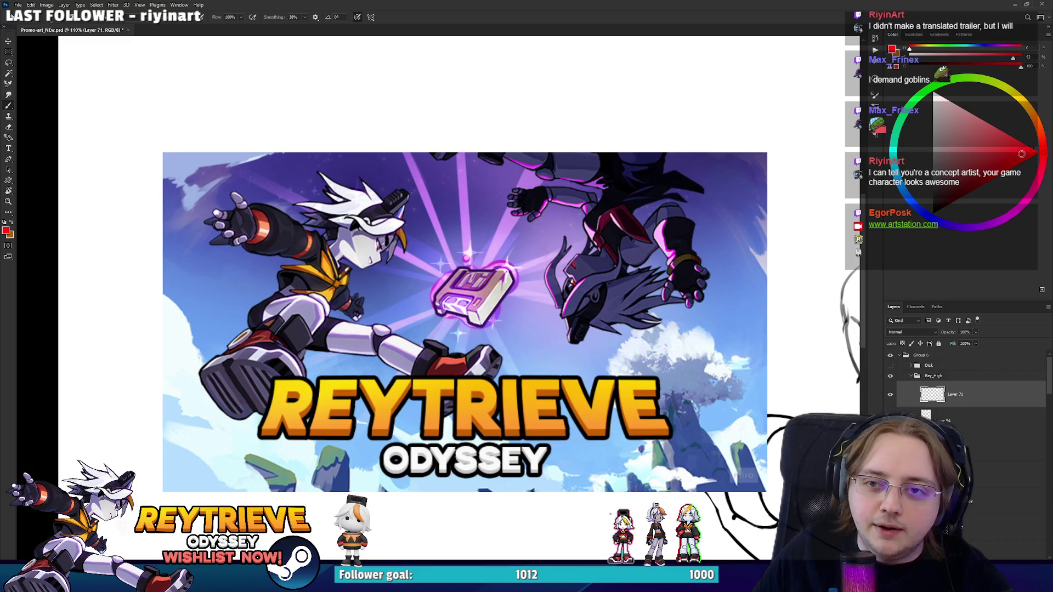
Scribble red zigzags and ovals over the banner's disk, character and sides, undoing the final loop.
drag(500, 270, 449, 310)
mouse_move(679, 288)
mouse_down()
mouse_move(608, 228)
mouse_move(619, 285)
mouse_up()
mouse_move(678, 450)
mouse_down()
mouse_move(686, 379)
mouse_move(749, 444)
mouse_up()
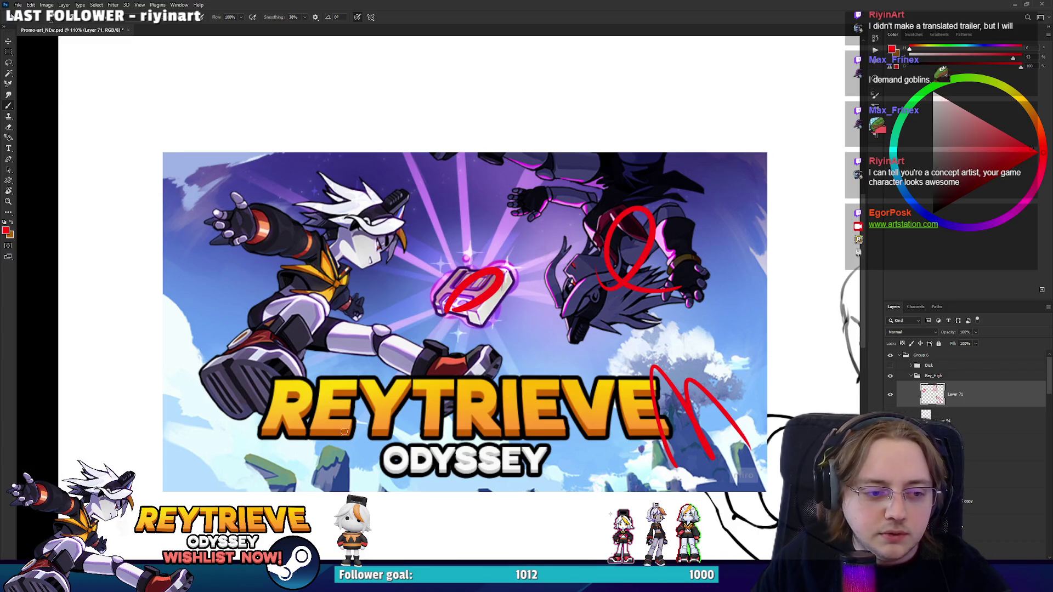
mouse_move(345, 424)
mouse_down()
mouse_move(232, 330)
mouse_move(121, 428)
mouse_up()
drag(355, 494, 405, 483)
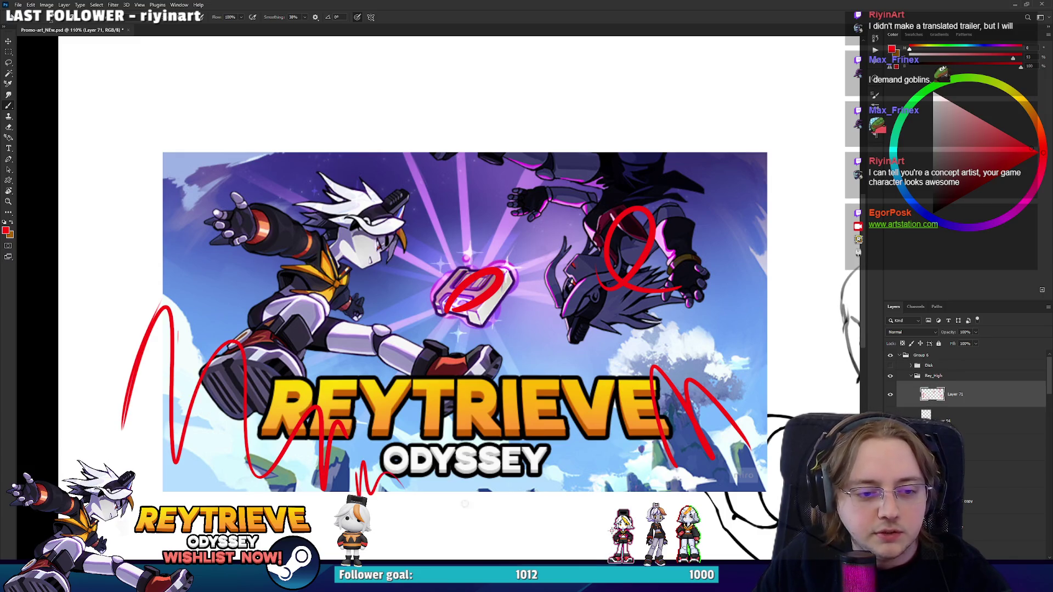
mouse_move(649, 463)
mouse_down()
mouse_move(666, 422)
mouse_move(724, 471)
mouse_up()
drag(470, 264, 390, 306)
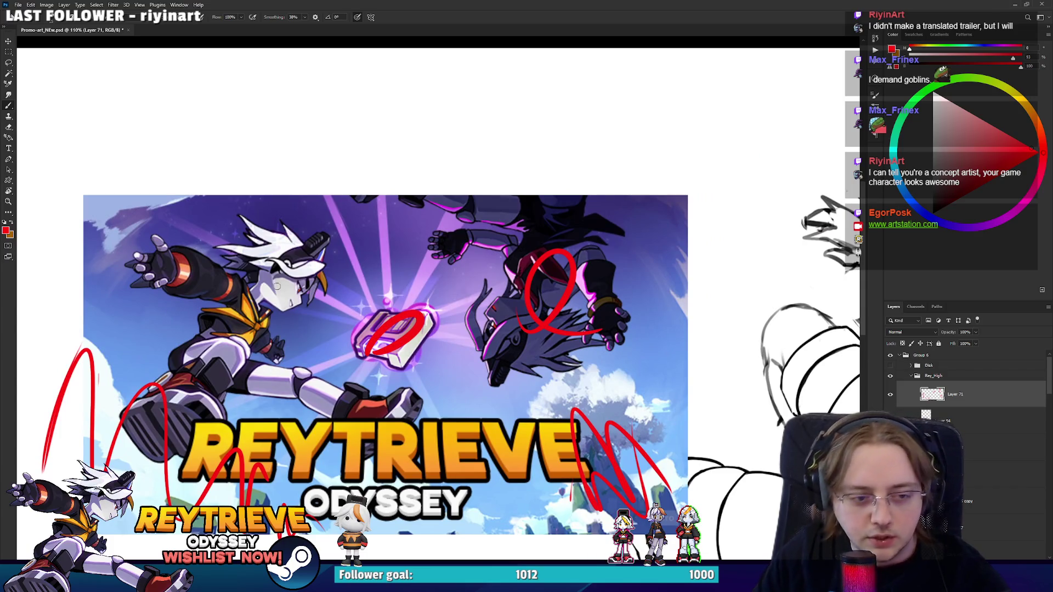
mouse_move(513, 241)
mouse_down()
mouse_move(208, 329)
mouse_move(439, 395)
mouse_up()
key(ctrl+z)
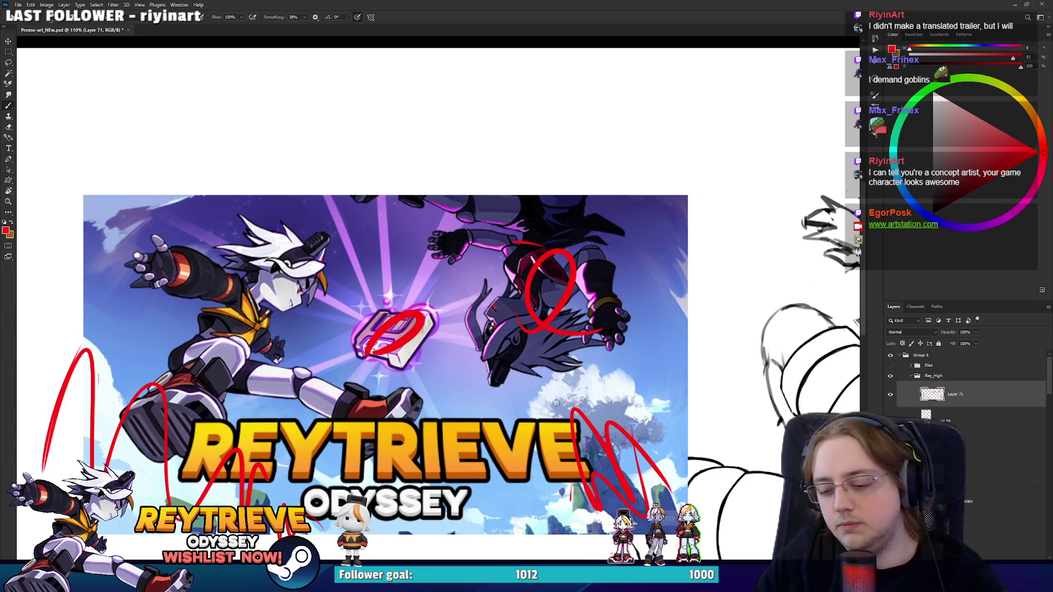
Delete the red markup Layer 71 and Layer 54.
key(Delete)
drag(556, 403, 539, 332)
drag(831, 341, 773, 359)
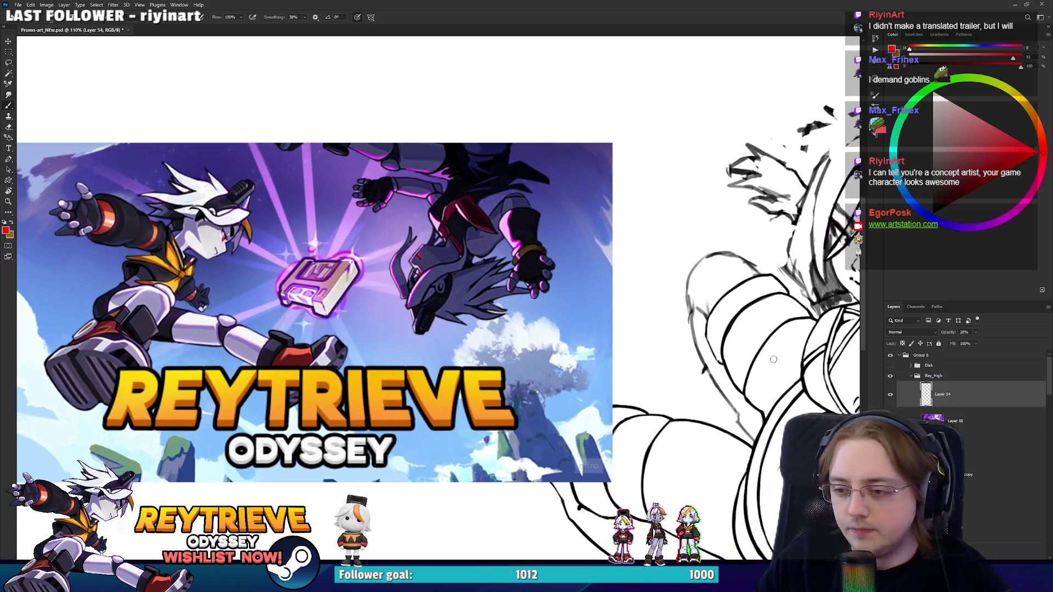
key(Delete)
scroll(537, 322, down, 5)
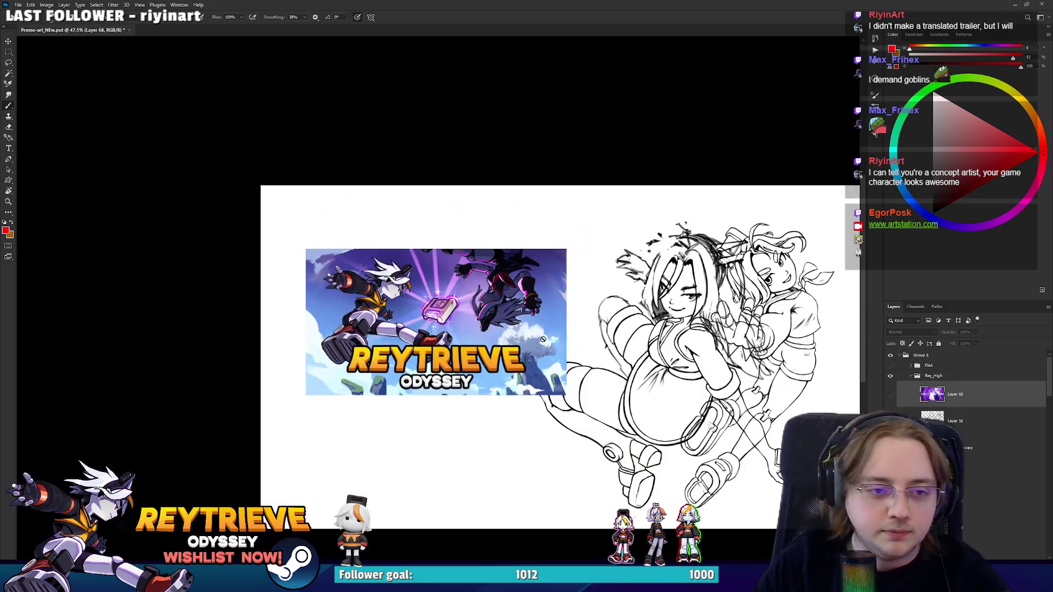
Hide and collapse the Rey_High group, then select the Layer 35 copy 2 line art layer.
scroll(604, 323, up, 3)
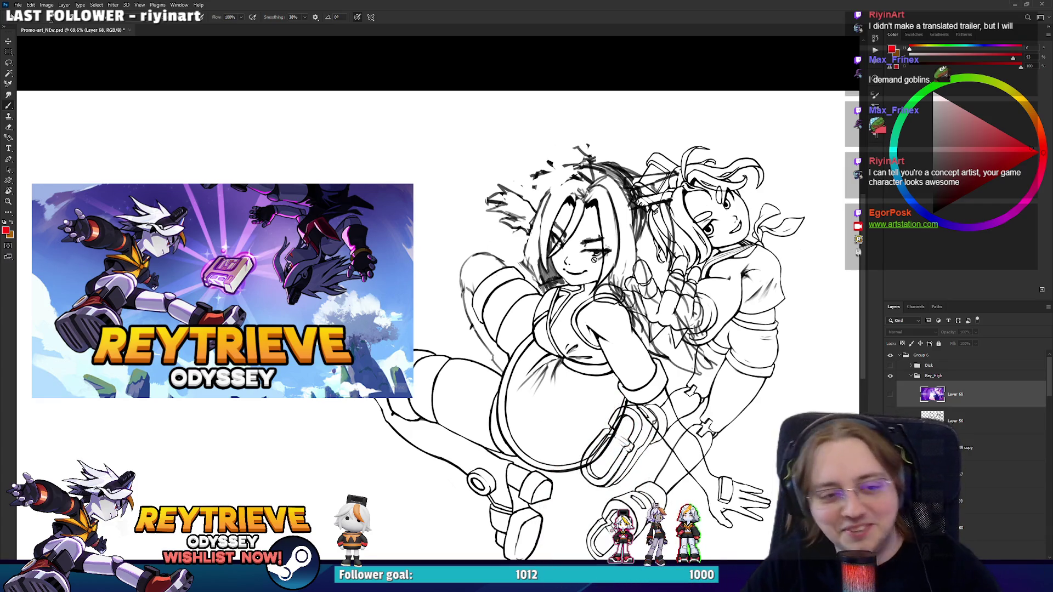
scroll(594, 258, down, 2)
scroll(625, 283, up, 4)
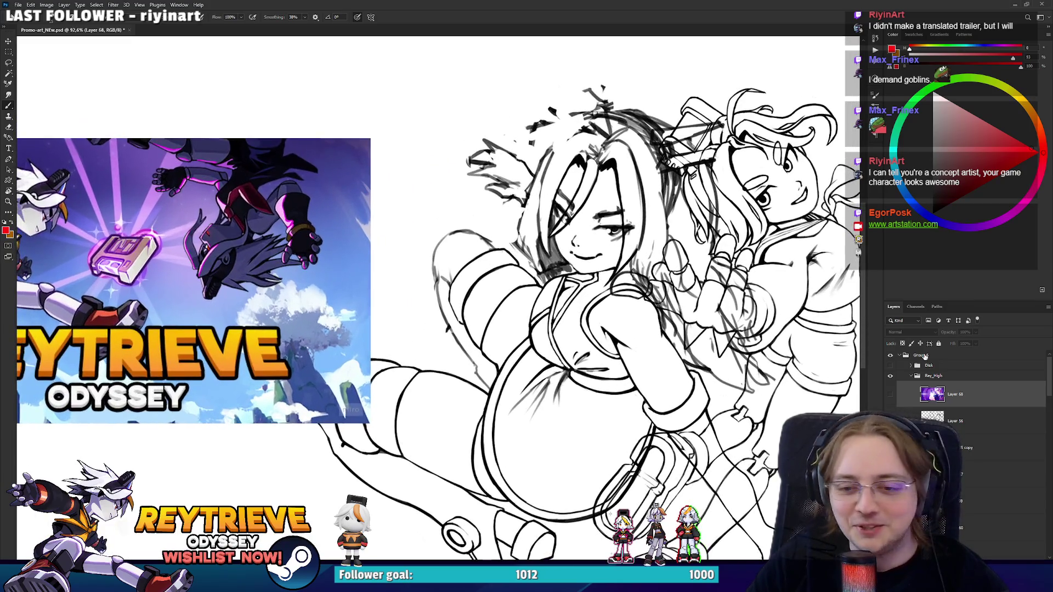
click(912, 378)
key(ctrl+comma)
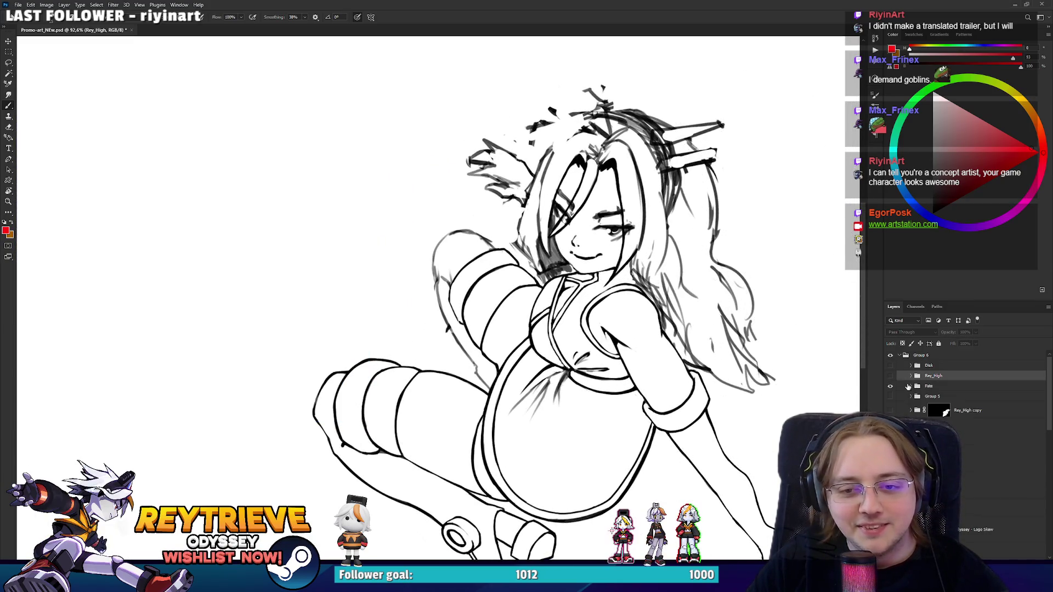
ctrl+click(596, 312)
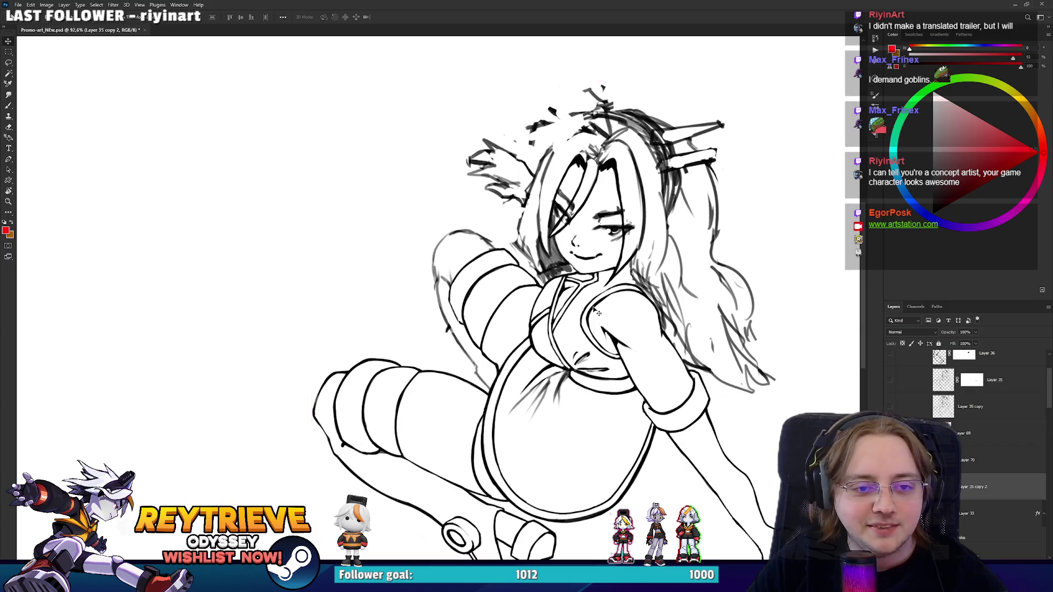
Zoom in to 291% on the girl's face with the Brush ready, centring the face.
scroll(597, 312, up, 4)
key(b)
scroll(592, 329, up, 2)
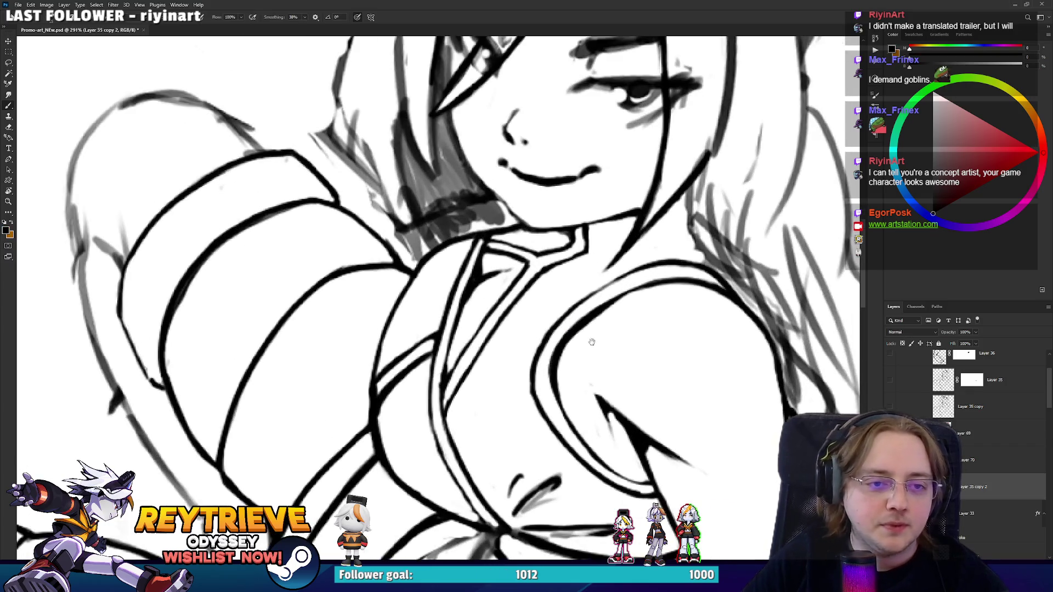
scroll(592, 343, up, 3)
key(e)
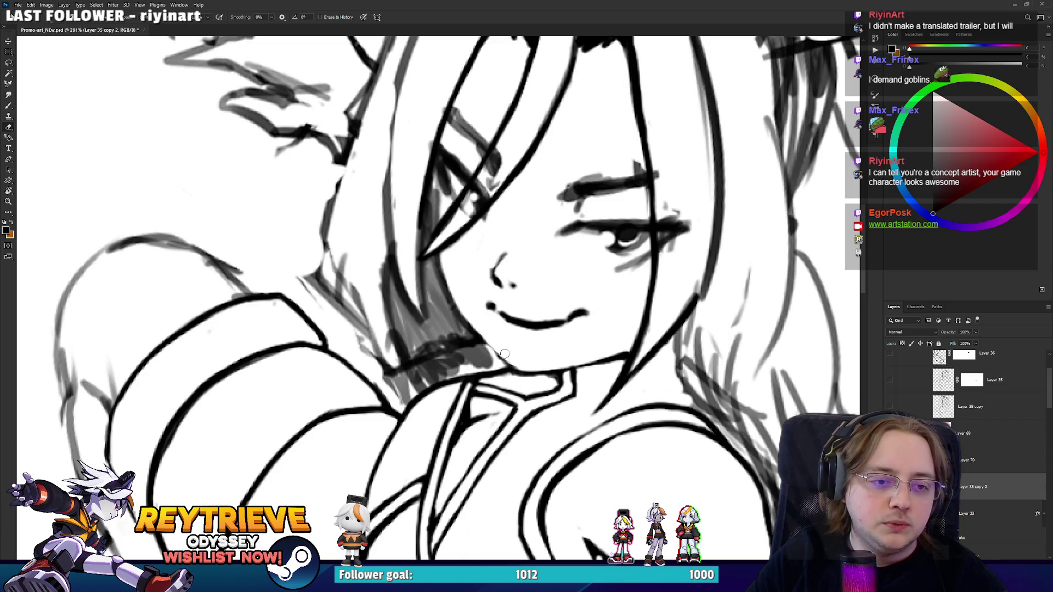
key(b)
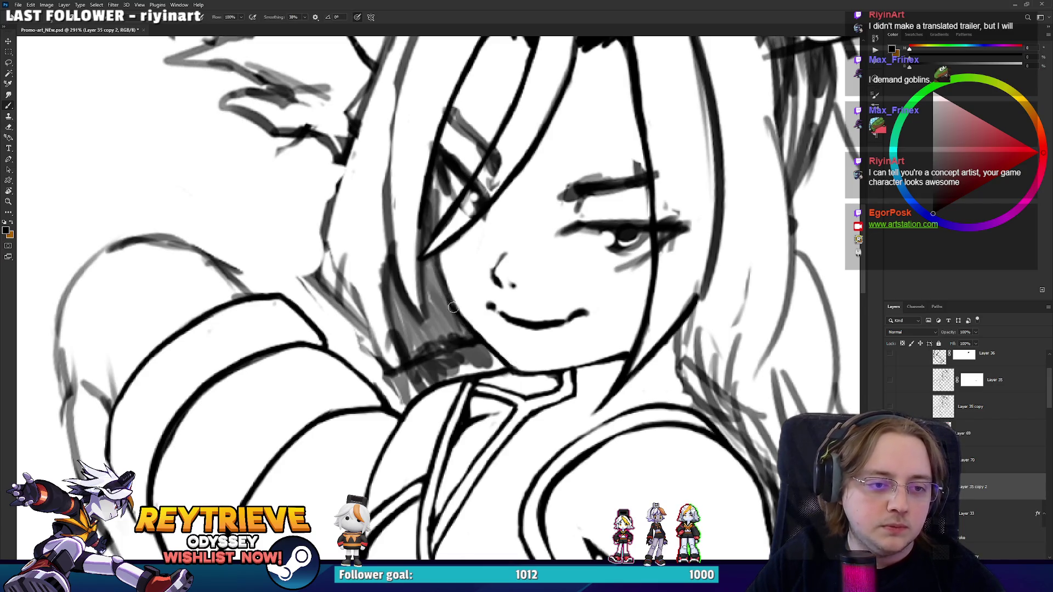
mouse_move(458, 267)
mouse_down()
mouse_move(466, 363)
mouse_move(486, 363)
mouse_up()
drag(665, 354, 594, 304)
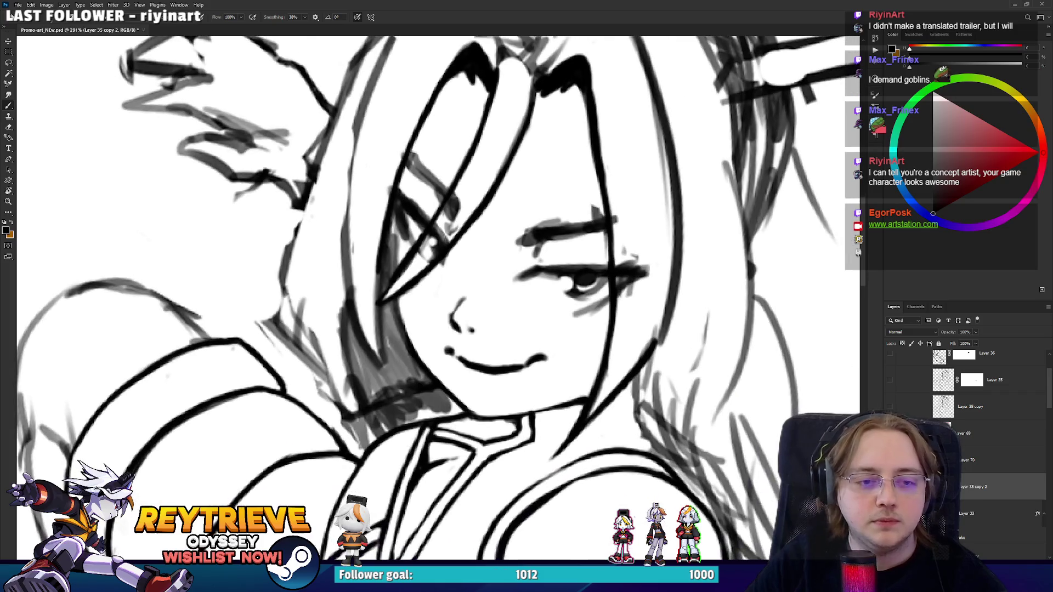
Zoom onto the hand and erase the index fingertip, faint palm strokes and the rightmost finger's inner line.
scroll(636, 293, down, 5)
mouse_move(736, 519)
mouse_down()
mouse_move(607, 249)
mouse_move(531, 296)
mouse_up()
scroll(586, 350, up, 3)
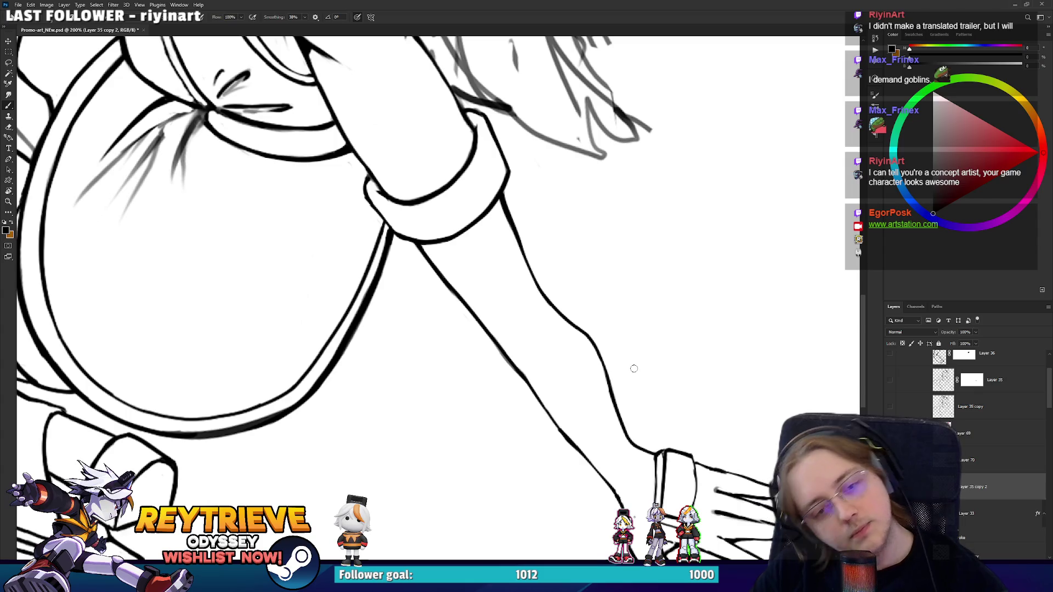
mouse_move(668, 288)
mouse_down()
mouse_move(641, 247)
mouse_move(749, 310)
mouse_move(645, 326)
mouse_move(585, 148)
mouse_up()
scroll(585, 148, up, 3)
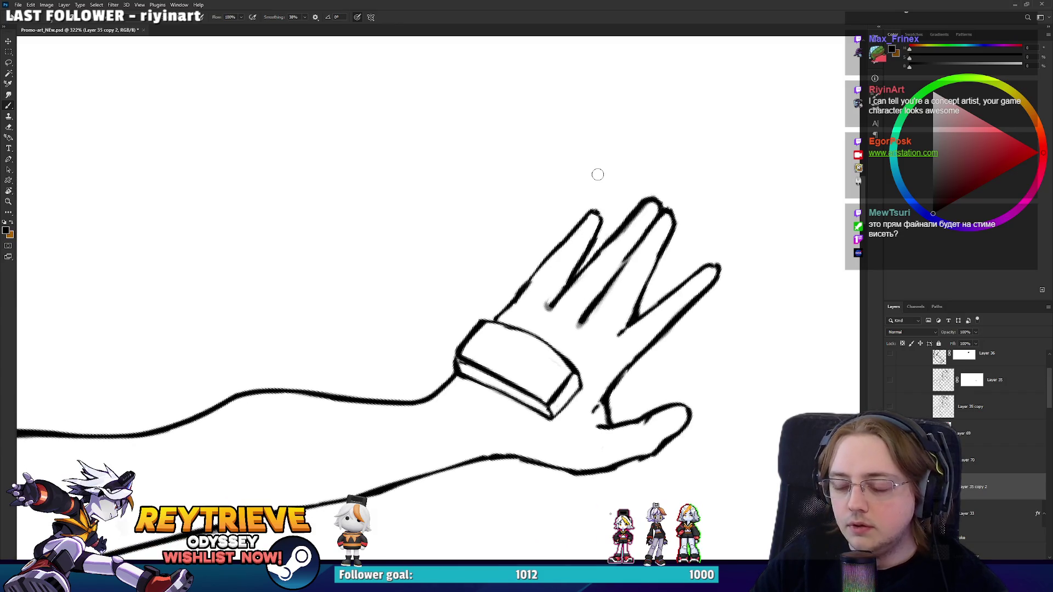
key(e)
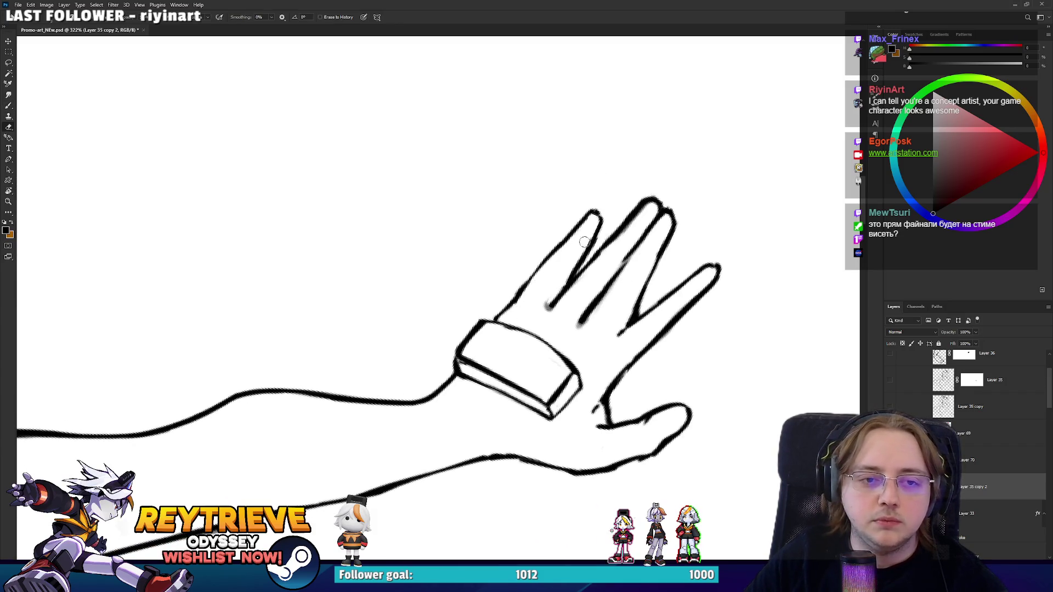
key(ctrl+space)
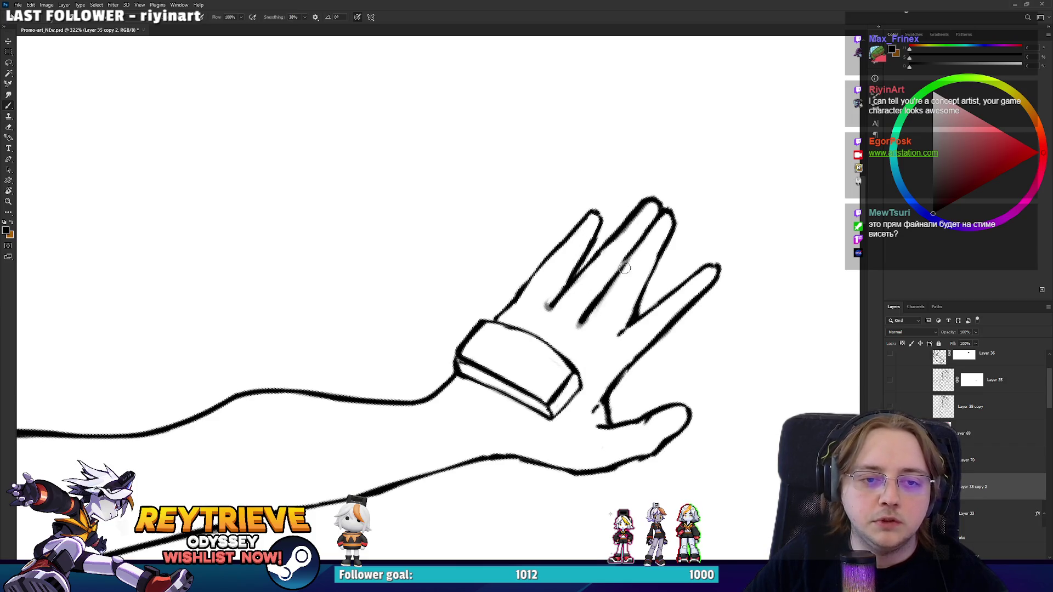
key(b)
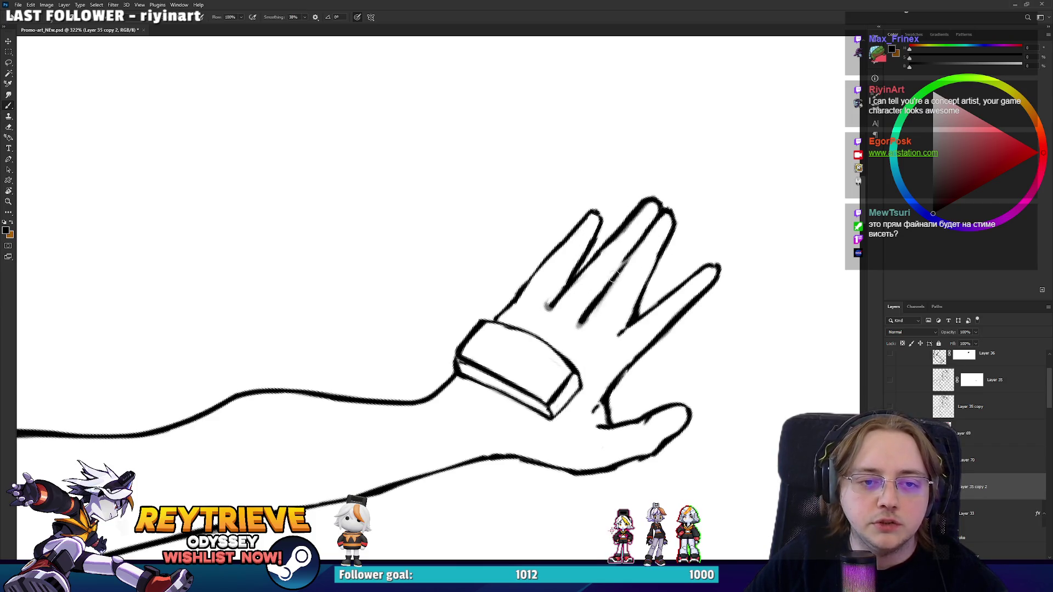
key(e)
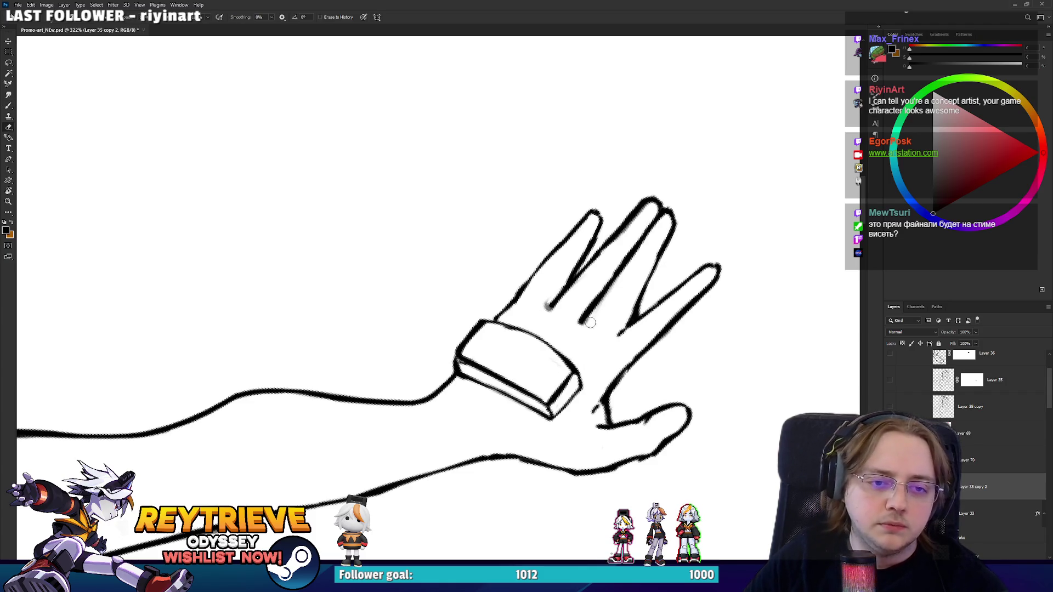
drag(544, 298, 554, 308)
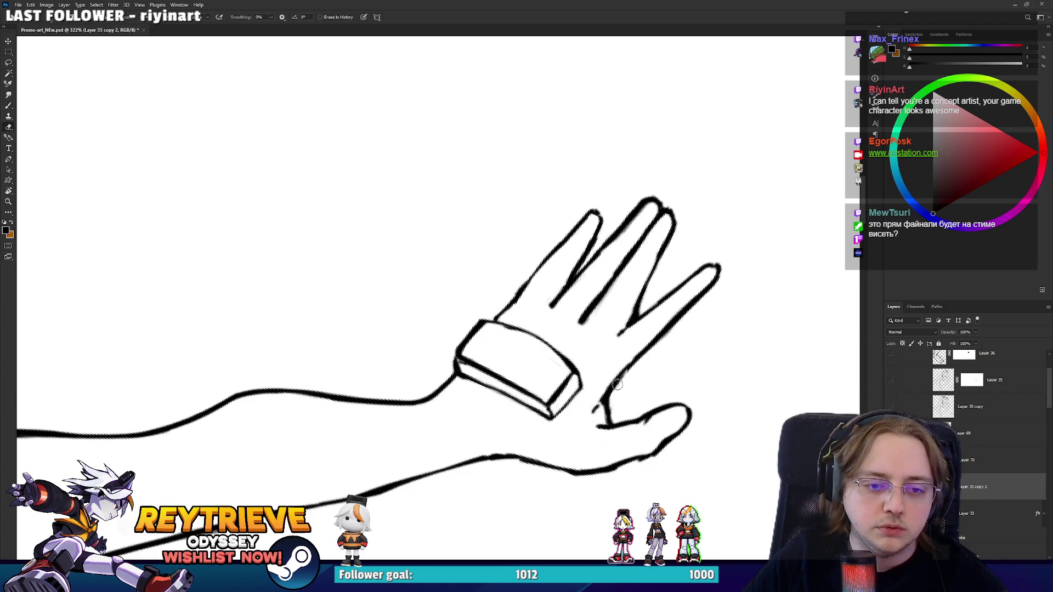
drag(617, 385, 627, 353)
drag(663, 300, 715, 253)
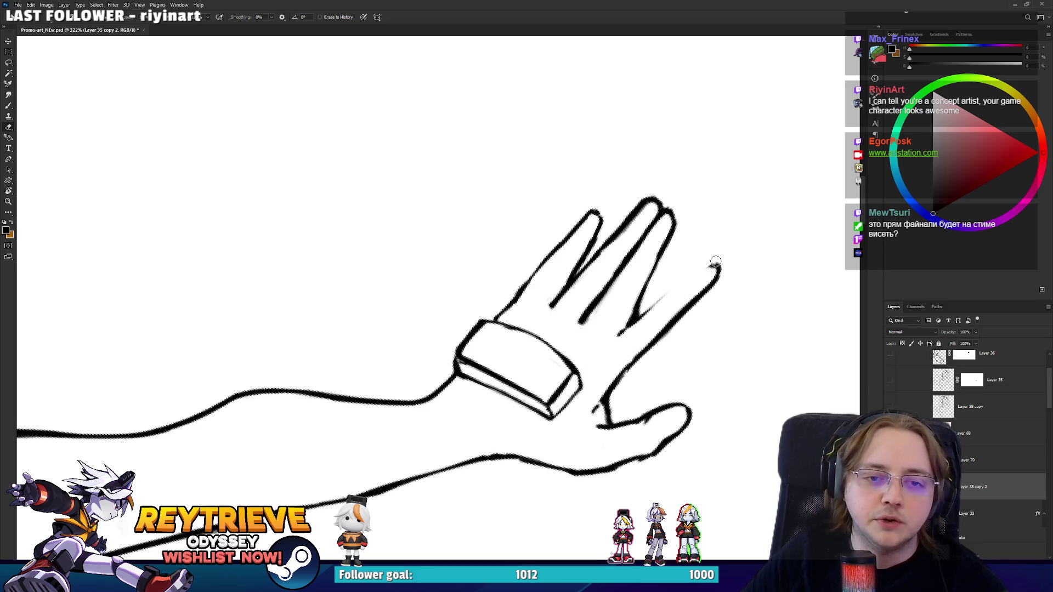
Redraw the rightmost finger's inner line and fingertip, then trim part of it.
key(b)
mouse_move(619, 335)
mouse_down()
mouse_move(711, 253)
mouse_move(725, 259)
mouse_up()
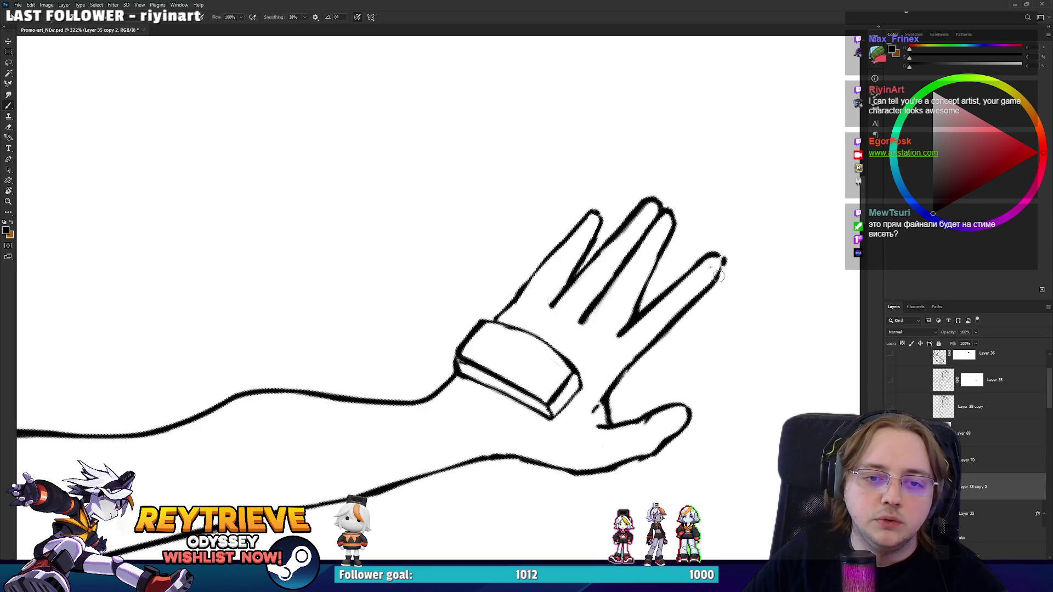
key(e)
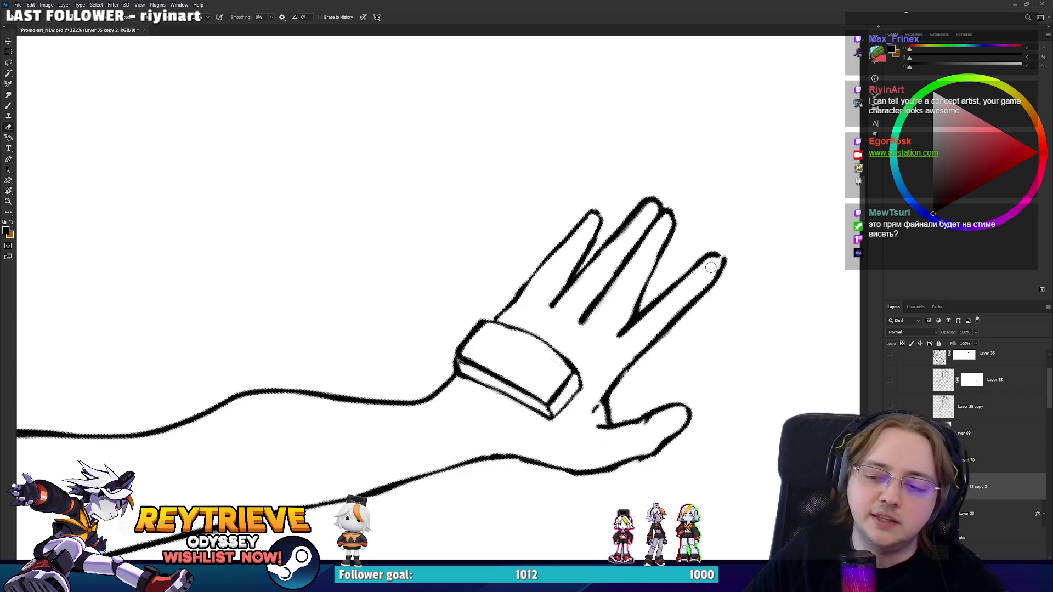
mouse_move(635, 336)
mouse_down()
mouse_move(645, 315)
mouse_move(631, 327)
mouse_move(713, 257)
mouse_move(467, 502)
mouse_move(447, 488)
mouse_move(497, 528)
mouse_up()
Redraw the lower finger's edge line and lighten part of the lower fingertip.
key(r)
key(b)
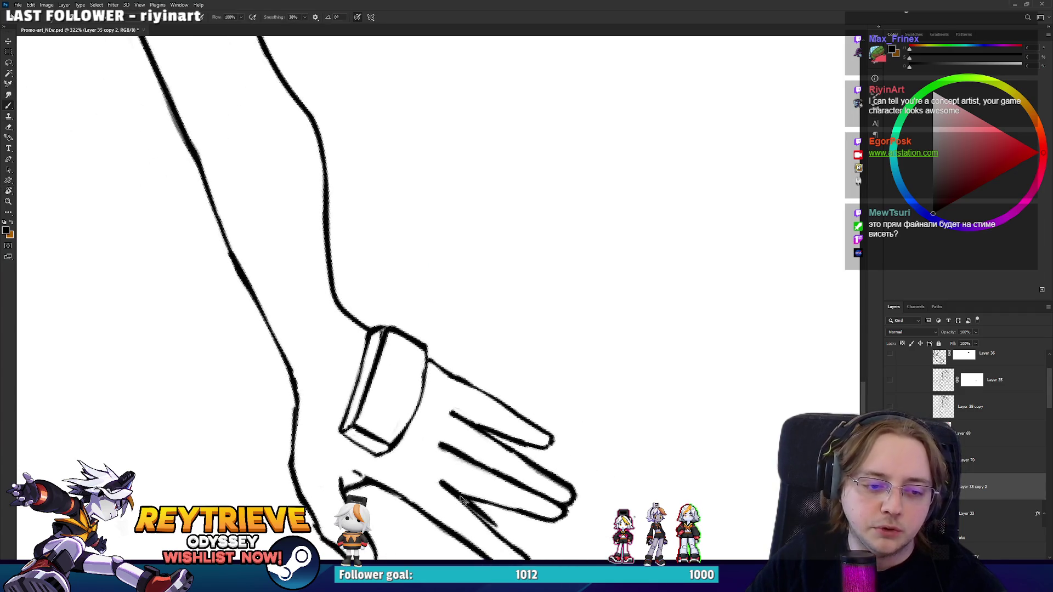
key(ctrl+z)
mouse_move(439, 479)
mouse_down()
mouse_move(497, 528)
mouse_move(458, 432)
mouse_up()
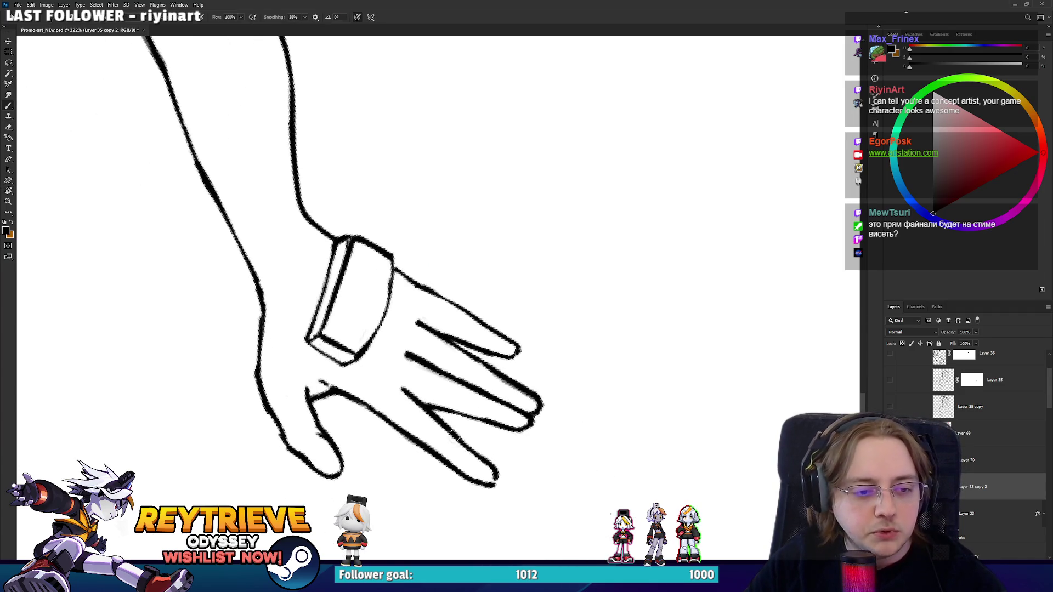
key(e)
mouse_move(479, 476)
mouse_down()
mouse_move(490, 473)
mouse_move(495, 487)
mouse_move(641, 110)
mouse_move(705, 141)
mouse_move(459, 423)
mouse_up()
Move the view onto the shoe and fade the lower shoe block's inner line.
key(b)
key(e)
key(r)
scroll(631, 92, down, 3)
scroll(413, 462, up, 5)
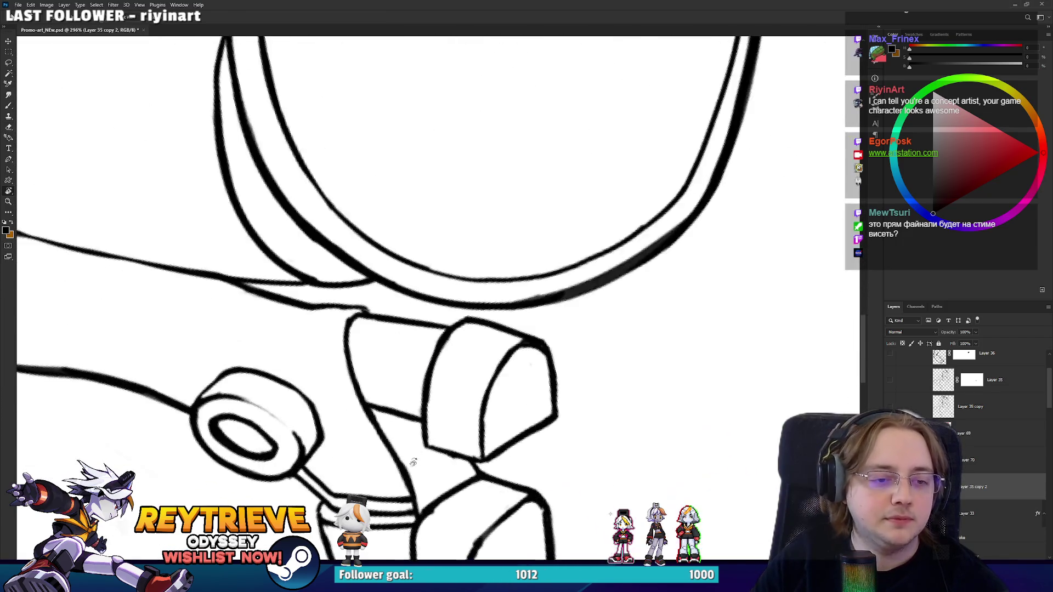
drag(413, 462, 459, 276)
key(e)
drag(513, 483, 513, 357)
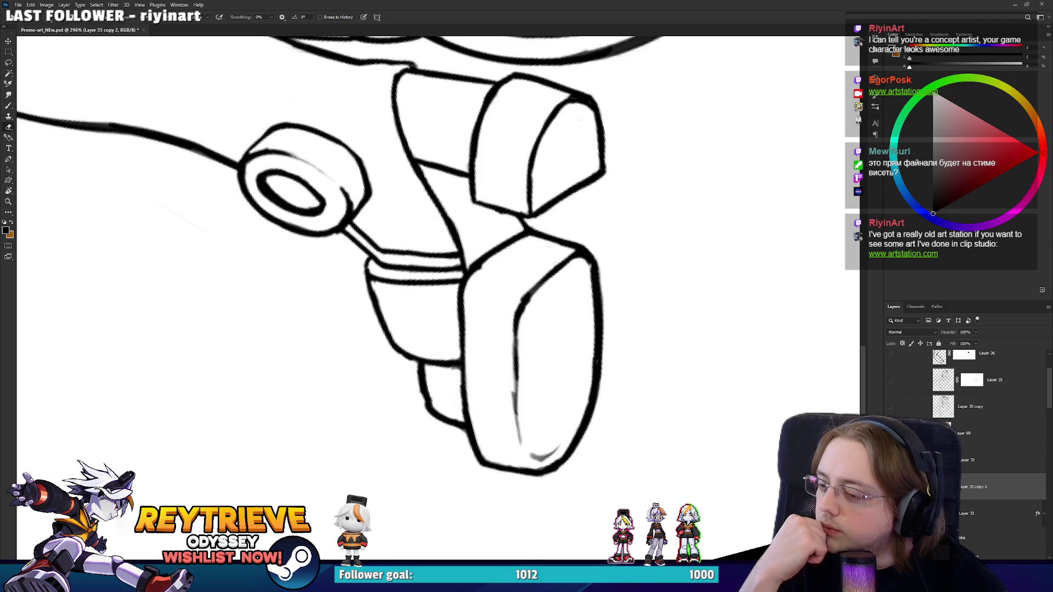
drag(513, 379, 516, 417)
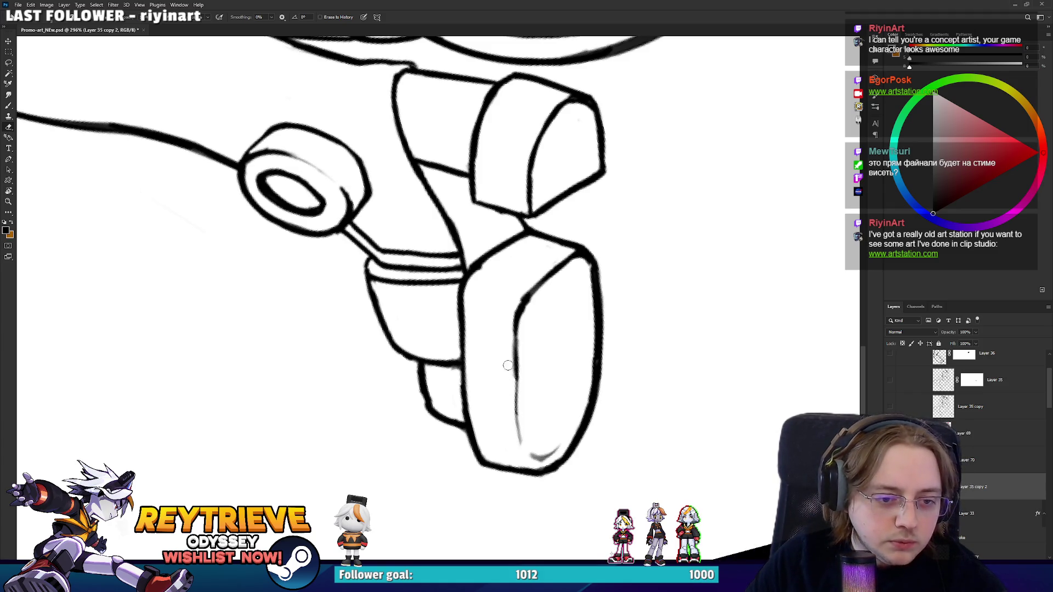
Redraw the shoe block's inner line darker, undoing and retrying until it looks right.
key(b)
drag(518, 329, 517, 368)
key(ctrl+z)
drag(518, 311, 515, 393)
key(ctrl+z)
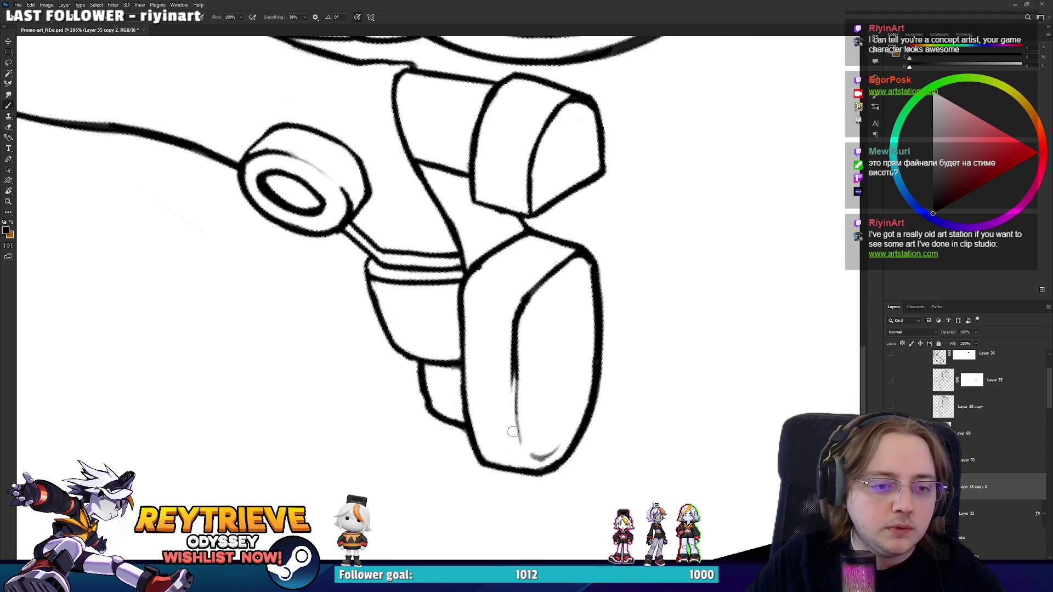
drag(519, 324, 516, 418)
key(ctrl+z)
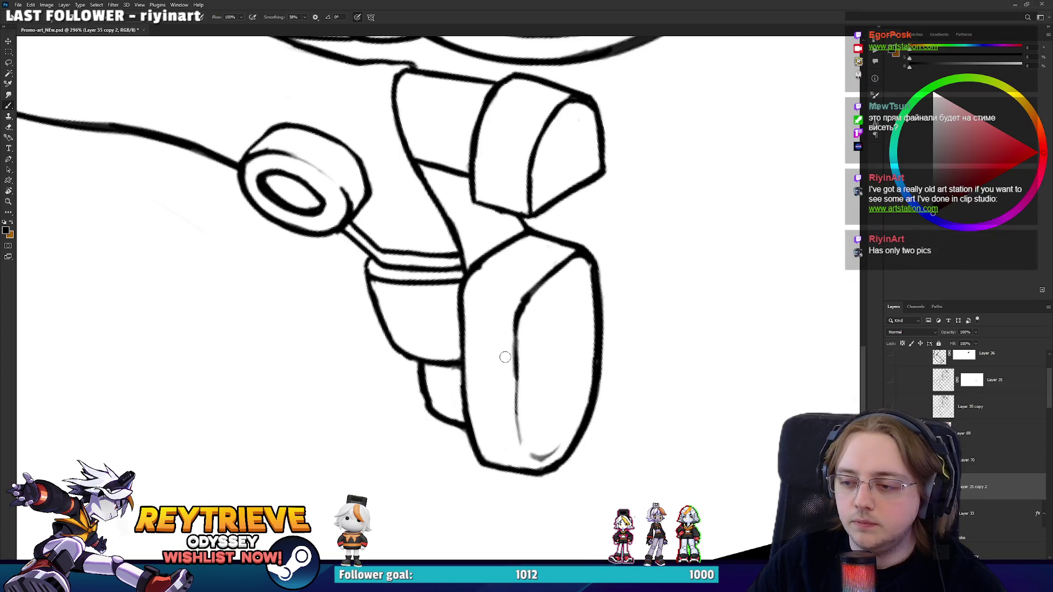
drag(516, 329, 515, 390)
key(ctrl+z)
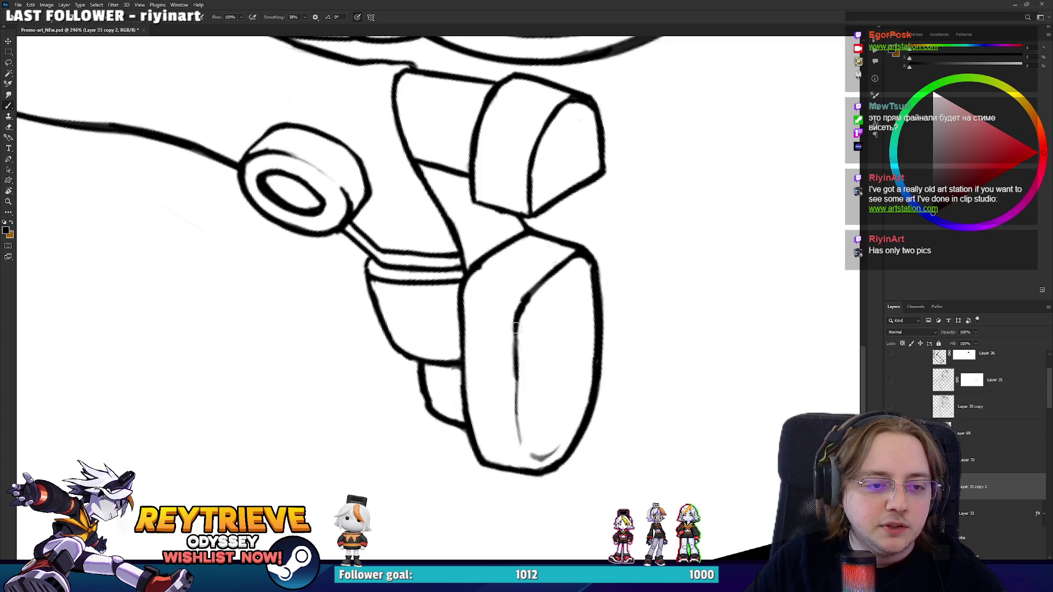
drag(517, 324, 518, 433)
key(ctrl+z)
key(ctrl+z)
mouse_move(515, 314)
mouse_down()
mouse_move(517, 412)
mouse_move(518, 351)
mouse_up()
Zoom out to fit the whole figure on screen.
key(e)
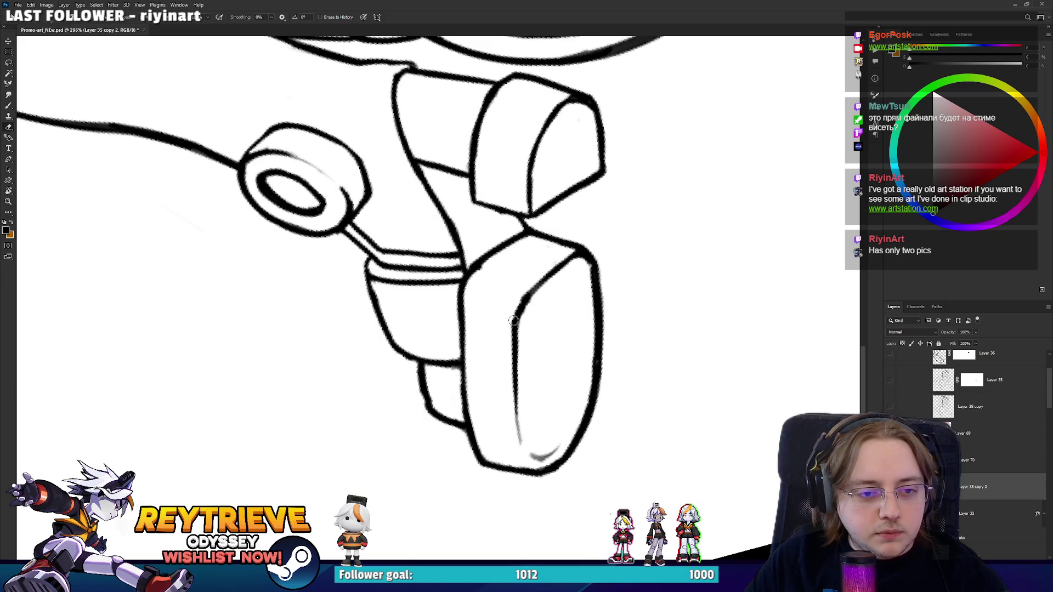
drag(530, 280, 528, 374)
key(ctrl+0)
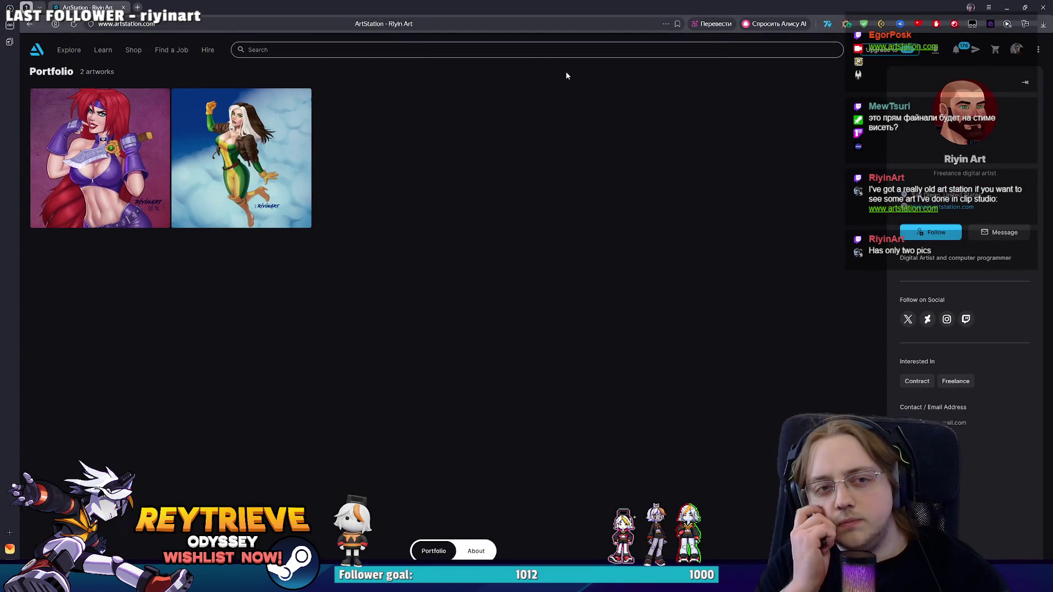
Open the Red Monika artwork, browse to Rogue and back.
click(82, 174)
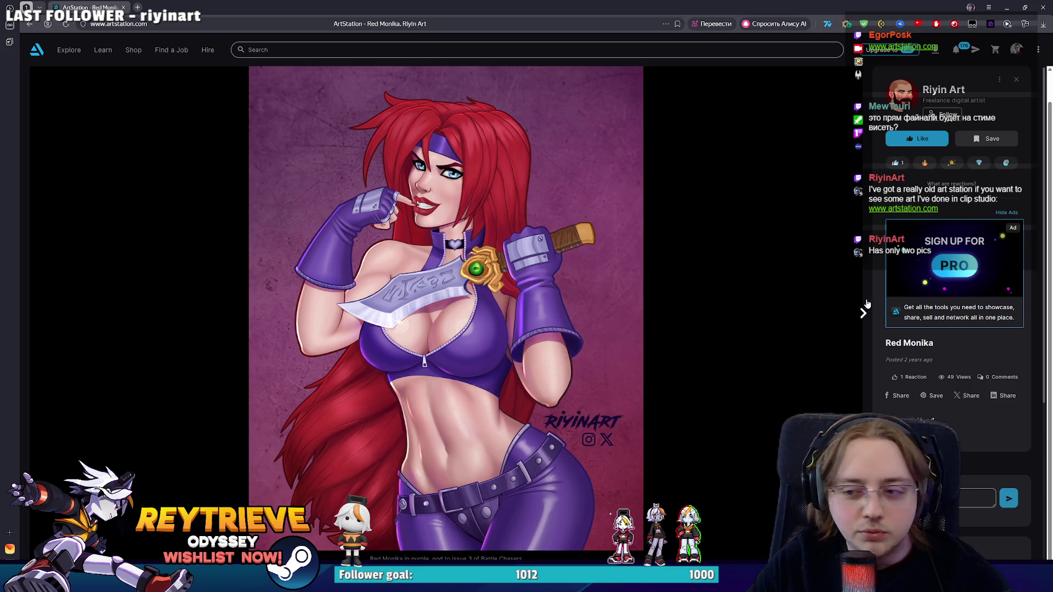
click(867, 303)
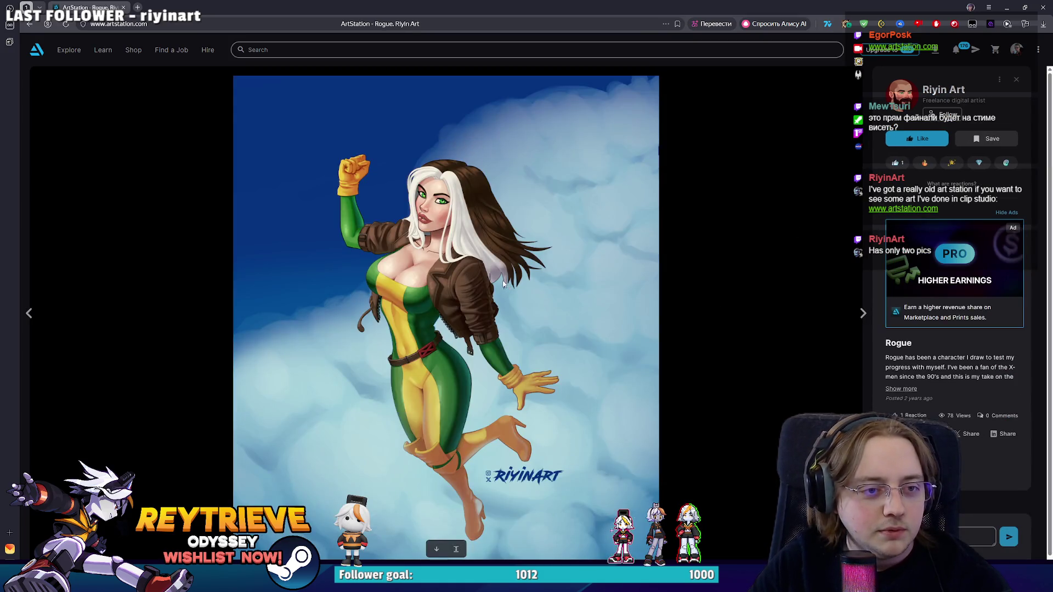
click(29, 313)
Like Red Monika, close the artwork viewer and minimize the browser.
click(902, 140)
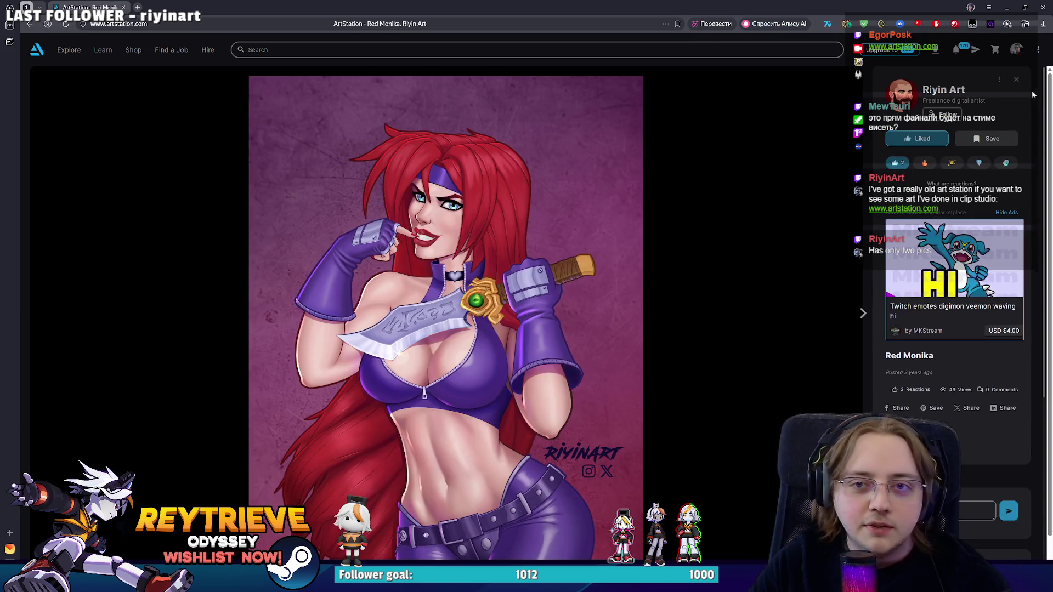
click(1016, 80)
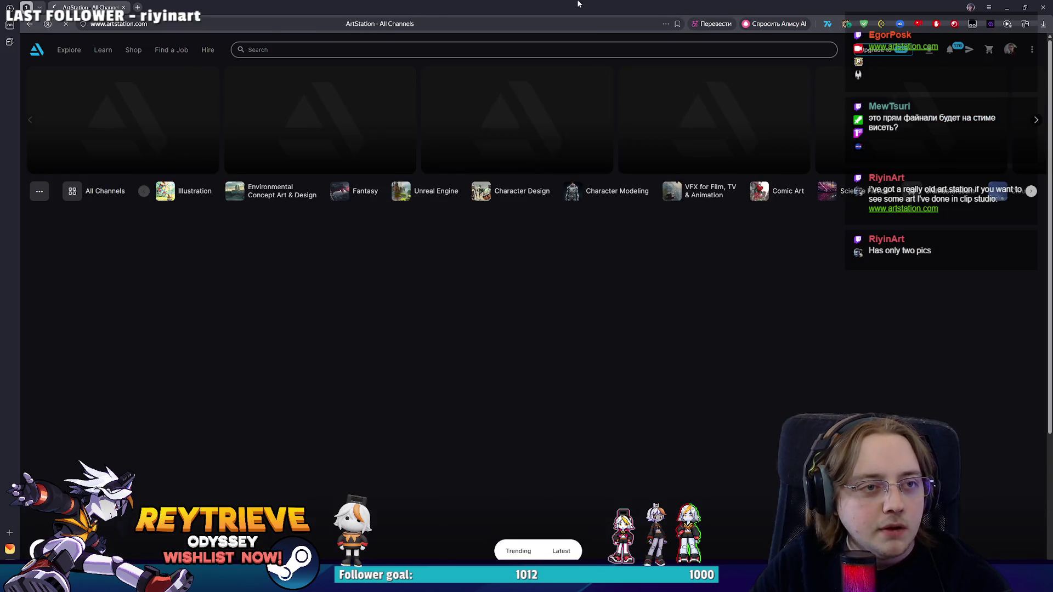
click(1006, 7)
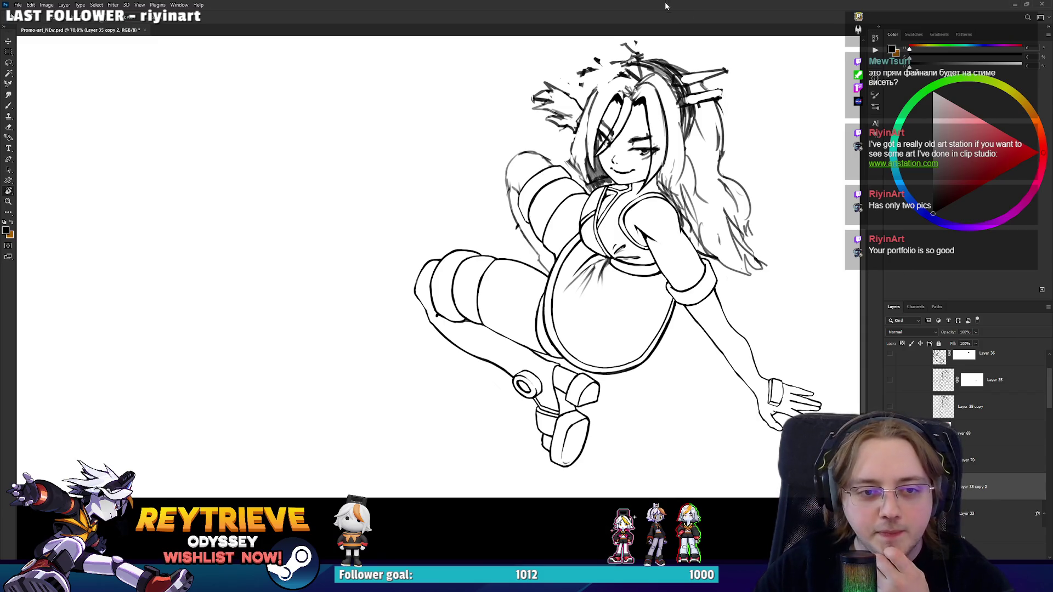
Redraw the arm's left edge line in dark ink, retrying strokes and trimming the excess.
scroll(598, 231, up, 5)
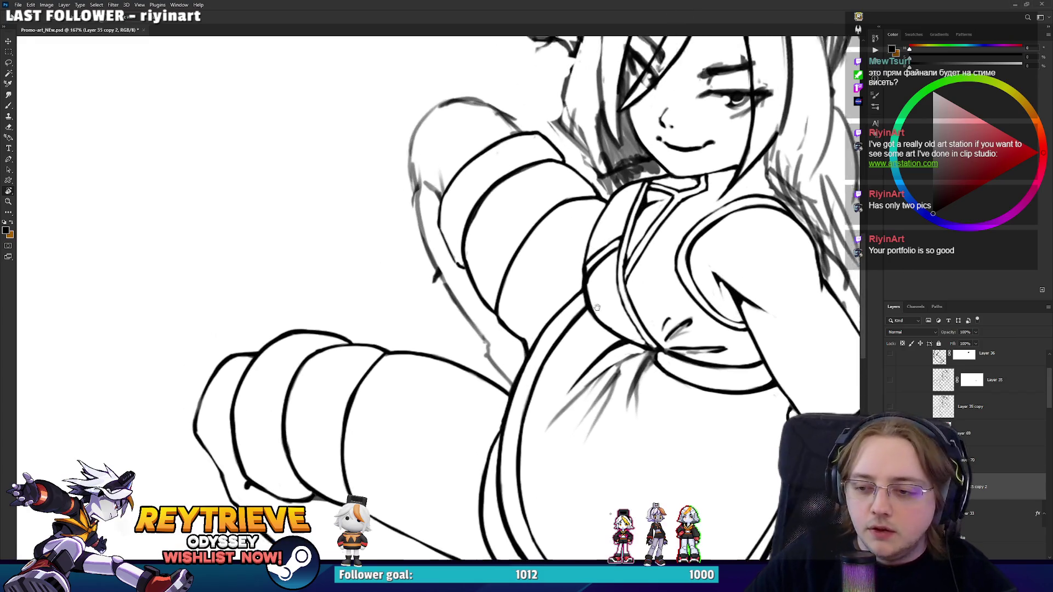
key(e)
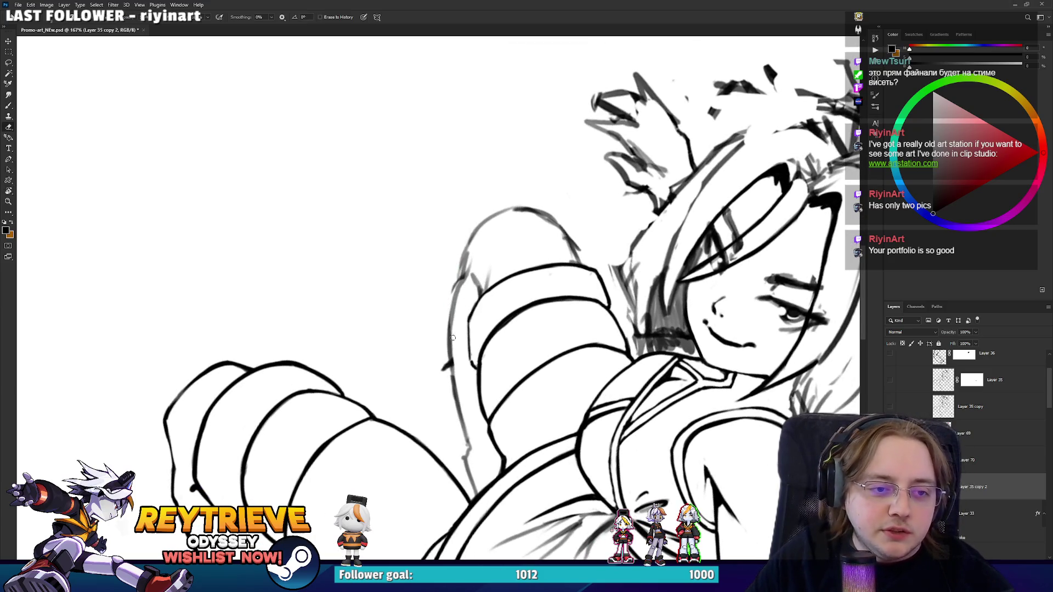
drag(450, 346, 446, 378)
key(ctrl+z)
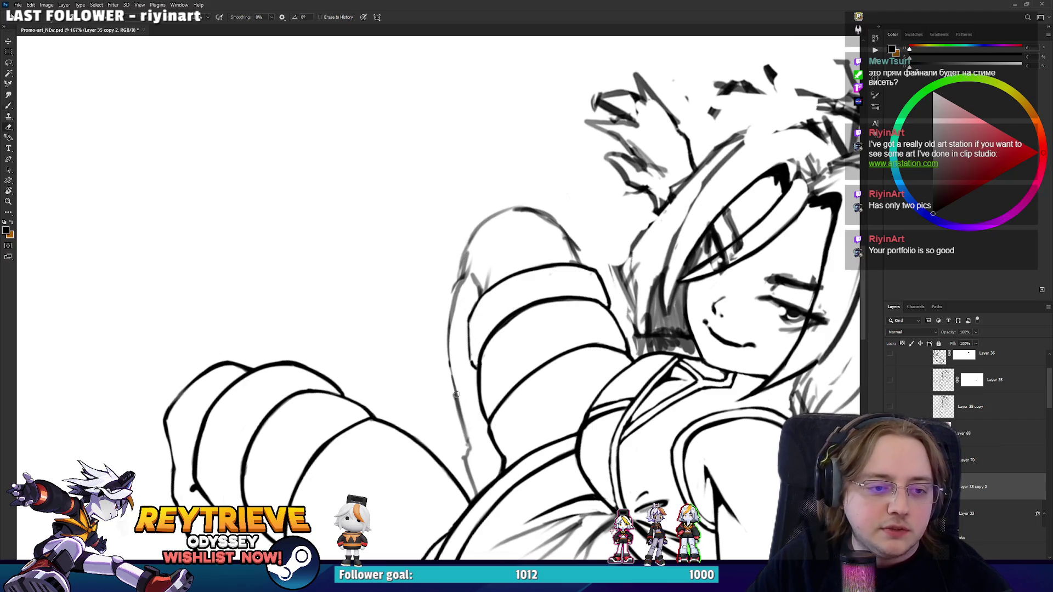
key(b)
key(ctrl+z)
drag(450, 311, 463, 423)
key(ctrl+z)
drag(450, 358, 464, 430)
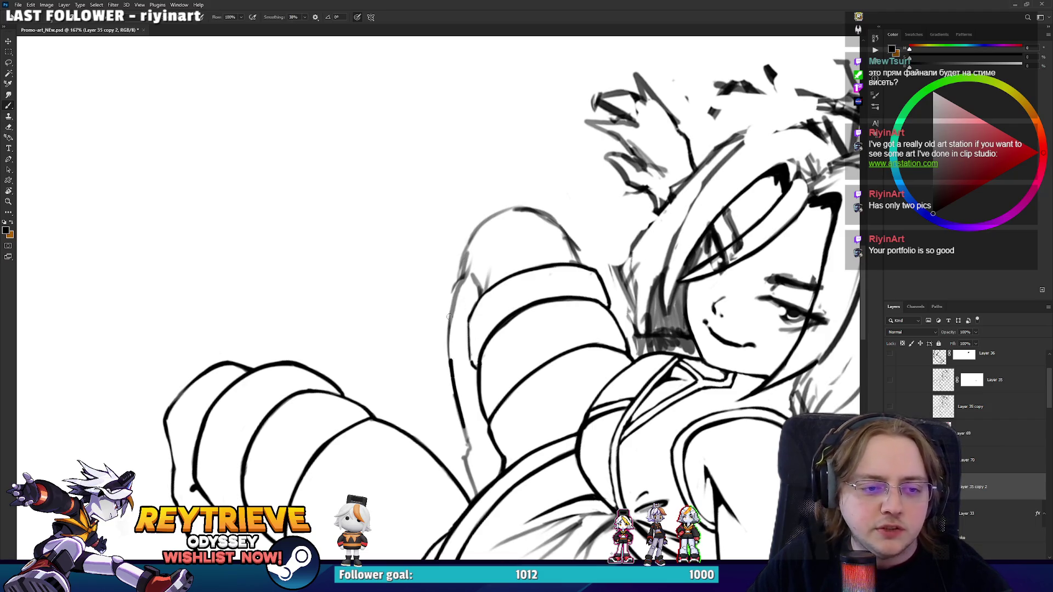
mouse_move(450, 299)
mouse_down()
mouse_move(449, 356)
mouse_move(461, 283)
mouse_up()
key(e)
drag(452, 346, 462, 281)
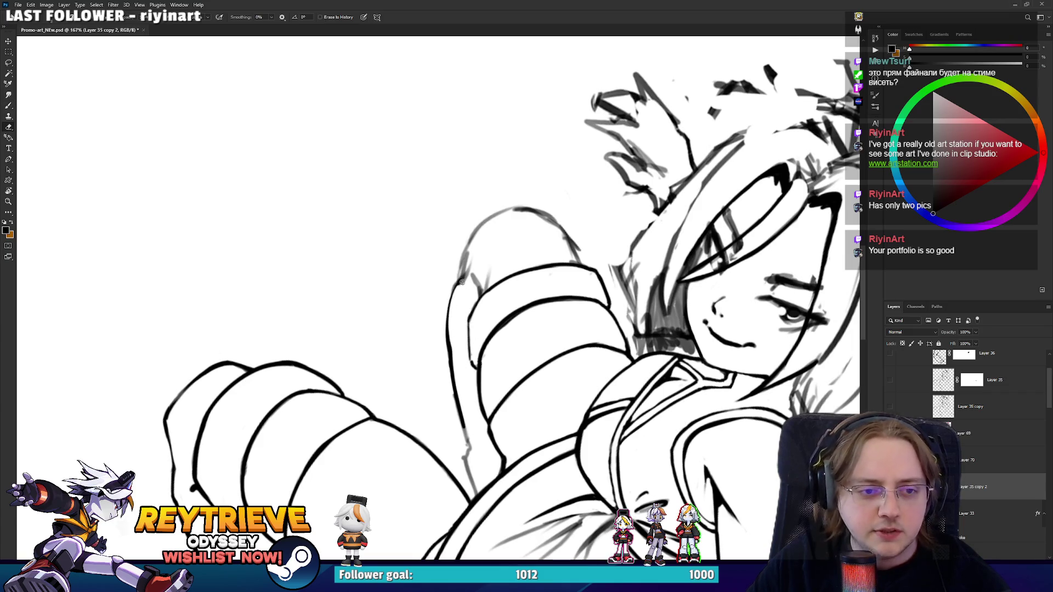
Erase part of the thin stray sketch line near the arm.
key(b)
scroll(491, 465, down, 3)
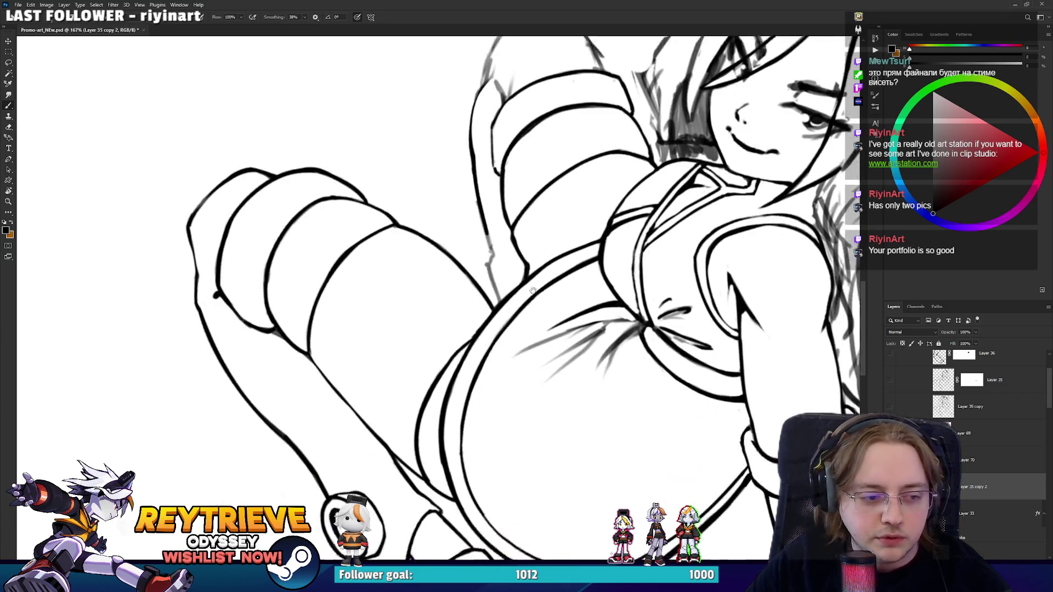
key(e)
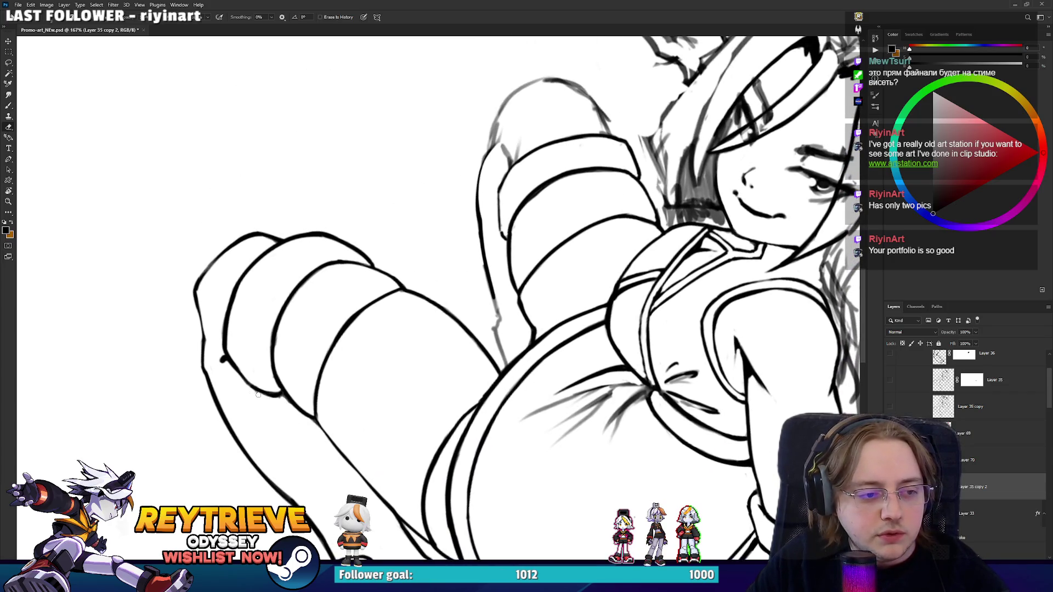
scroll(331, 415, up, 2)
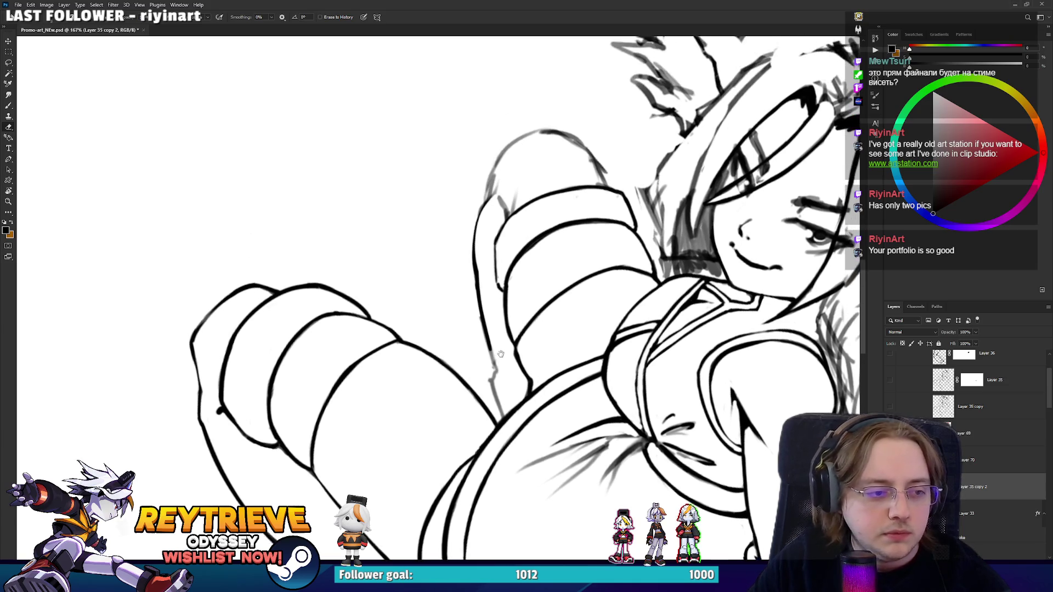
key(b)
scroll(493, 385, down, 3)
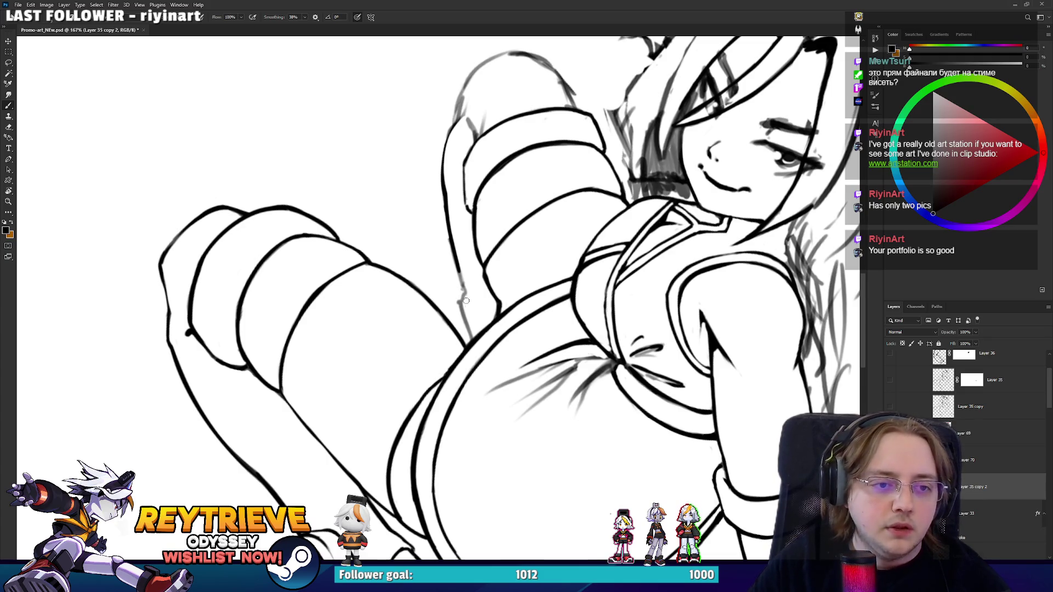
key(e)
mouse_move(466, 316)
mouse_down()
mouse_move(458, 284)
mouse_move(467, 323)
mouse_move(460, 311)
mouse_up()
key(b)
key(e)
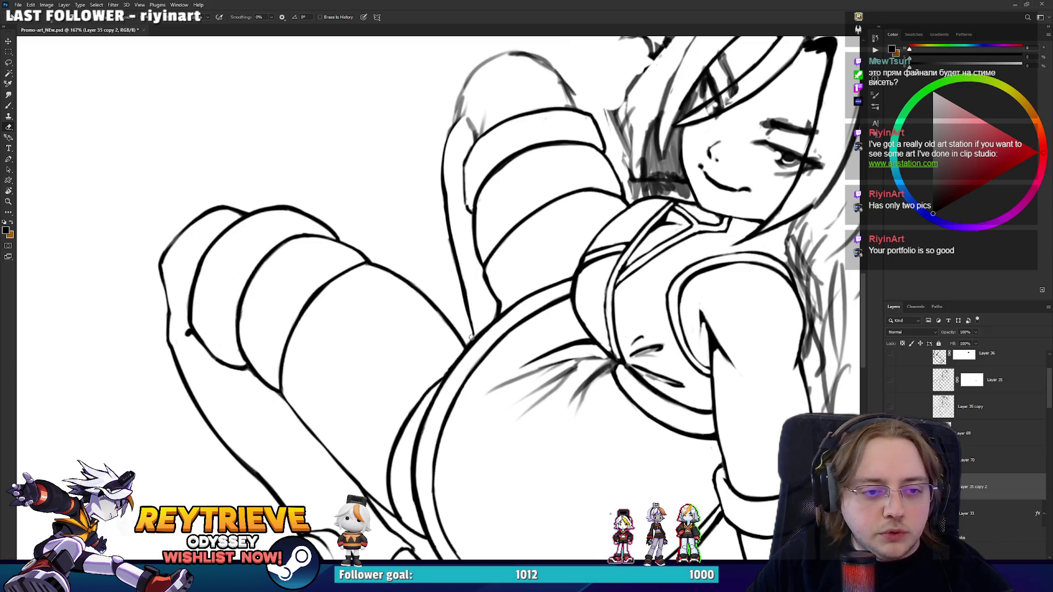
key(b)
key(e)
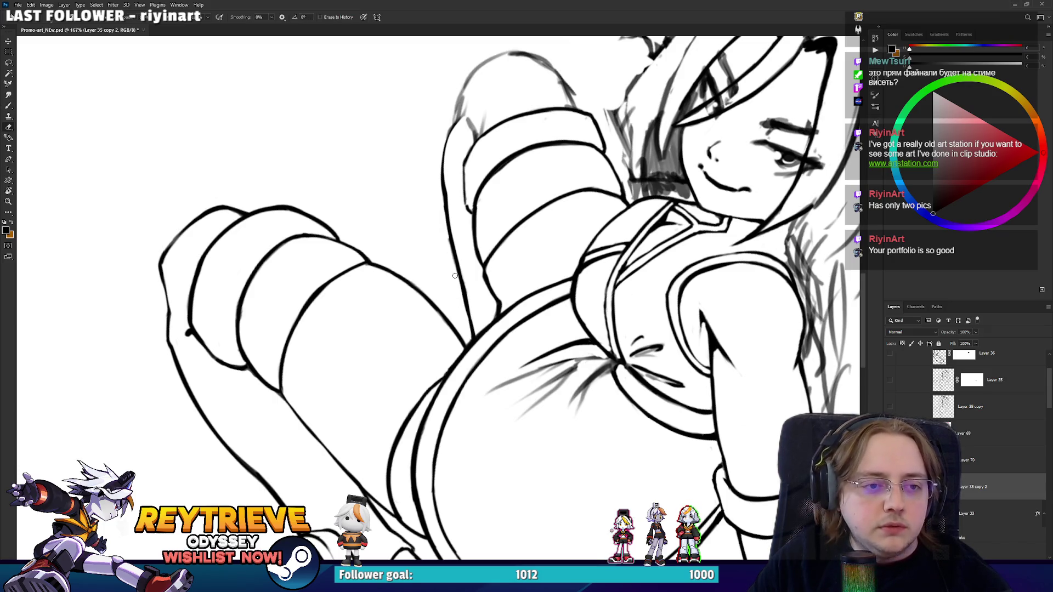
Pan up toward the head and tilt the canvas view slightly.
drag(442, 195, 447, 301)
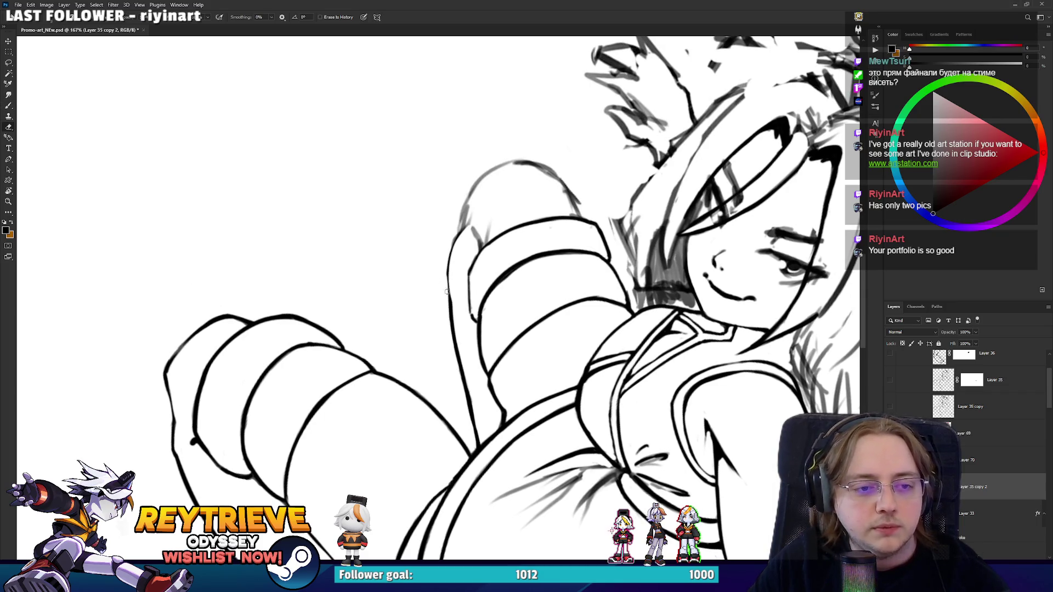
key(b)
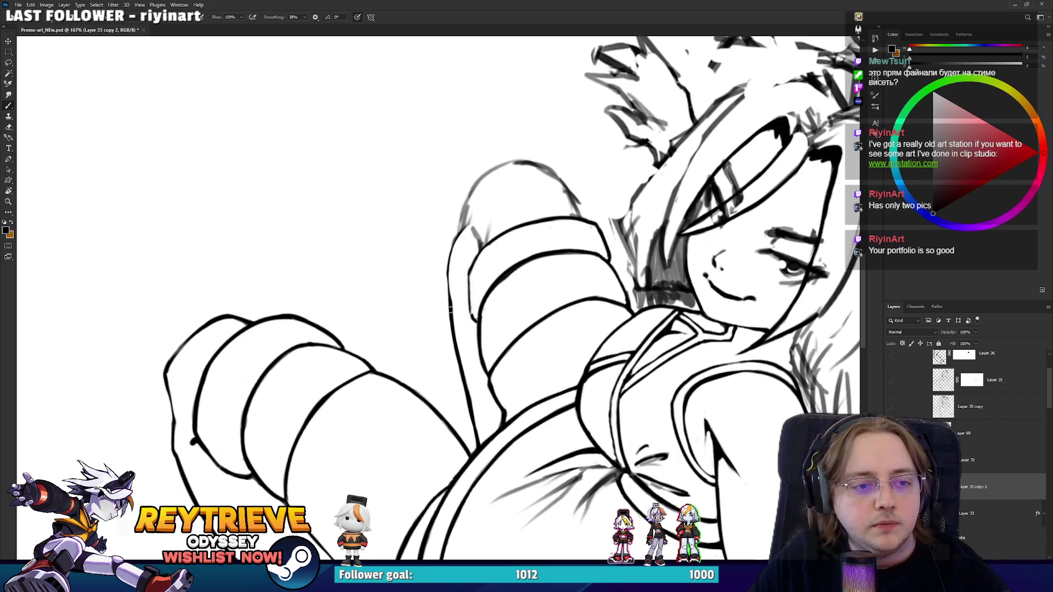
key(r)
mouse_move(499, 196)
mouse_down()
mouse_move(507, 165)
mouse_move(419, 151)
mouse_up()
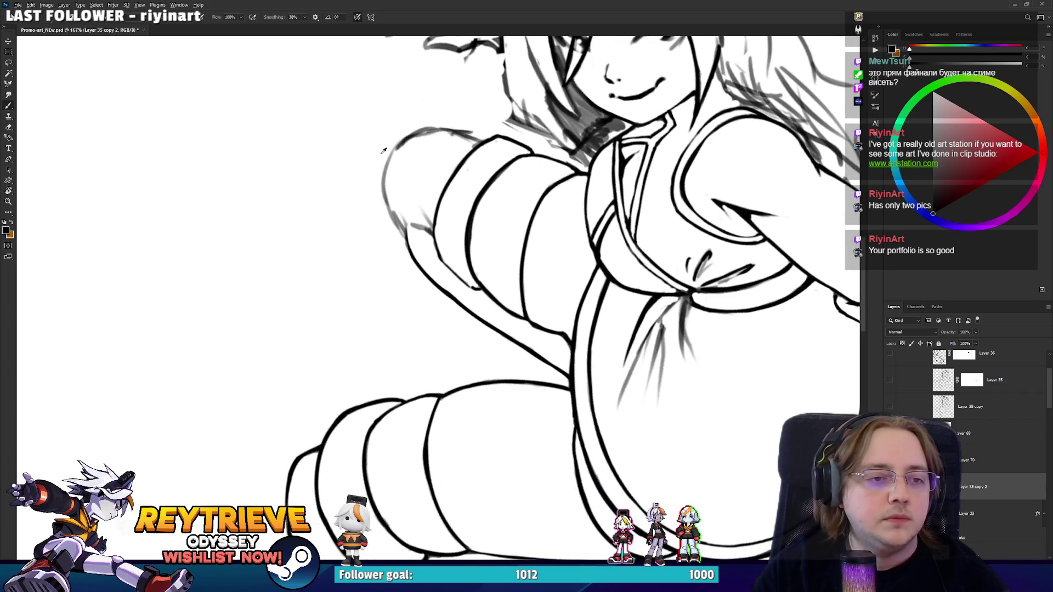
Erase the grey sketch lines on the arm's left edge and draw a new dark line there.
scroll(383, 146, up, 5)
key(e)
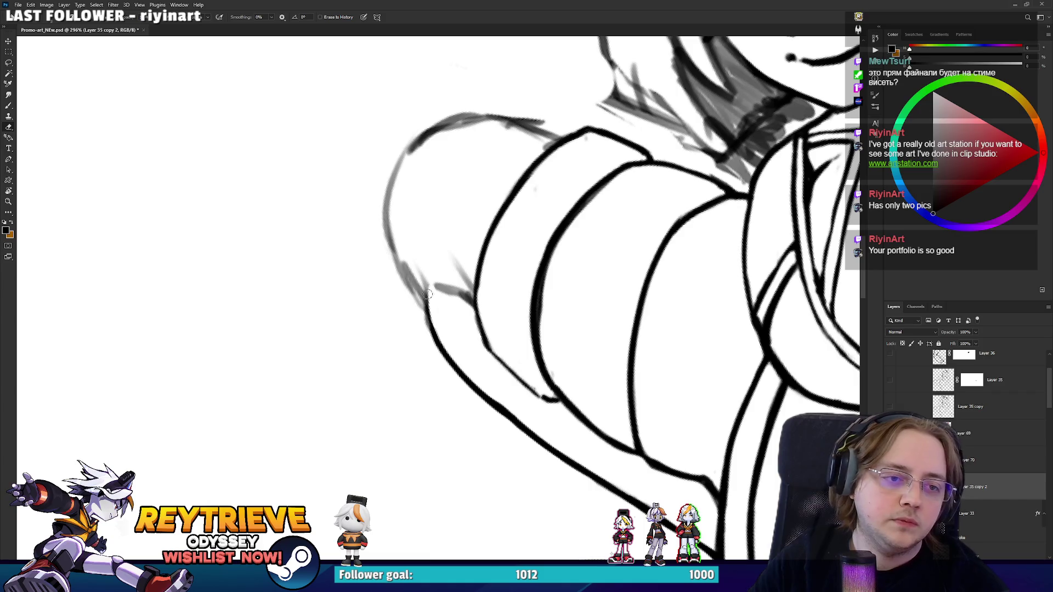
drag(428, 295, 415, 279)
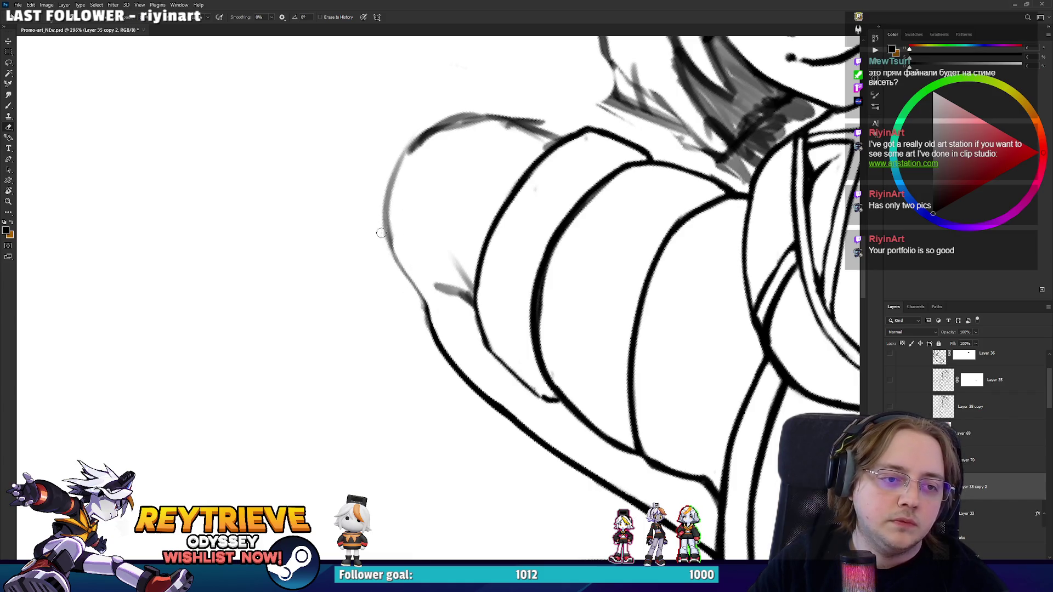
key(b)
drag(424, 306, 391, 219)
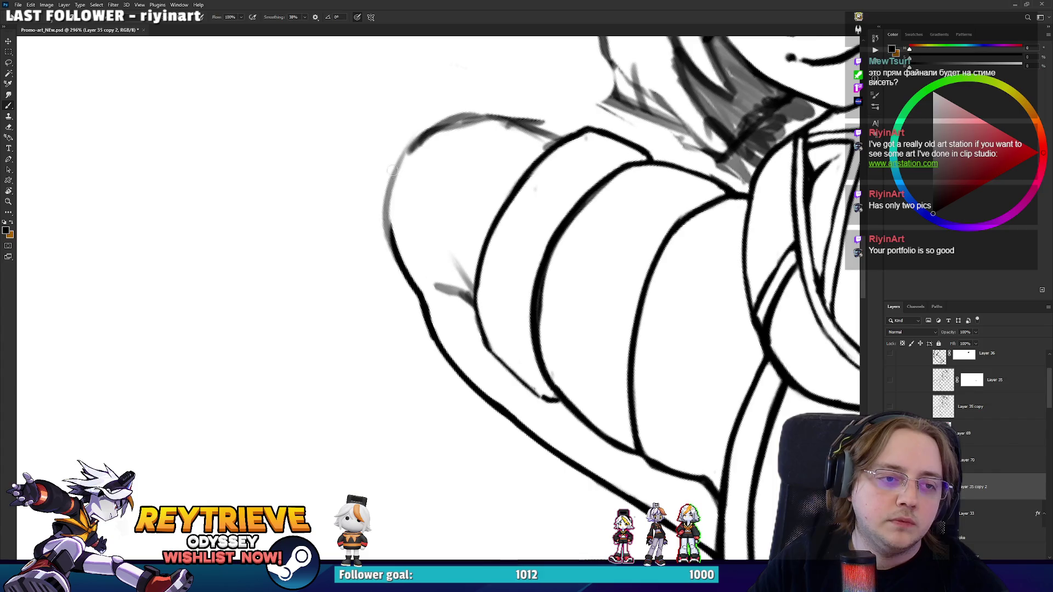
key(ctrl+z)
mouse_move(424, 306)
mouse_down()
mouse_move(383, 239)
mouse_move(386, 139)
mouse_move(400, 102)
mouse_move(372, 230)
mouse_move(386, 356)
mouse_move(417, 282)
mouse_move(433, 393)
mouse_move(416, 384)
mouse_move(398, 300)
mouse_up()
Extend the dark stroke up the arm's left edge and erase its faint part.
key(r)
key(e)
key(b)
key(r)
key(b)
mouse_move(415, 378)
mouse_down()
mouse_move(403, 348)
mouse_move(422, 263)
mouse_up()
key(r)
key(e)
mouse_move(414, 329)
mouse_down()
mouse_move(422, 262)
mouse_move(408, 351)
mouse_move(439, 219)
mouse_move(496, 285)
mouse_move(506, 340)
mouse_move(417, 373)
mouse_up()
key(b)
Rotate the view upright and bring the shoulder area into view.
key(e)
key(r)
key(e)
key(b)
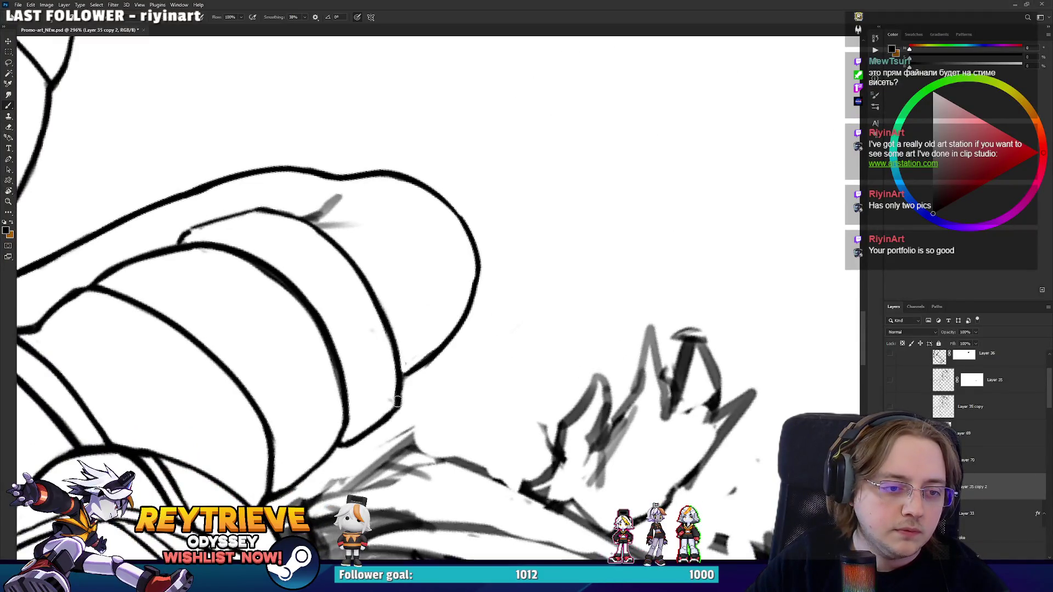
key(r)
mouse_move(415, 381)
mouse_down()
mouse_move(501, 303)
mouse_move(439, 359)
mouse_up()
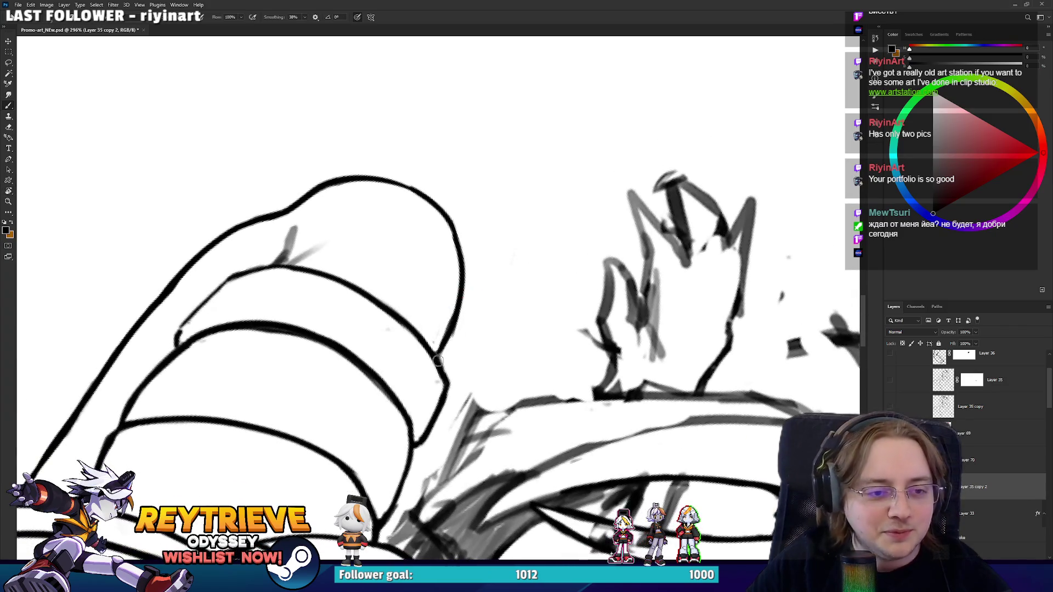
key(e)
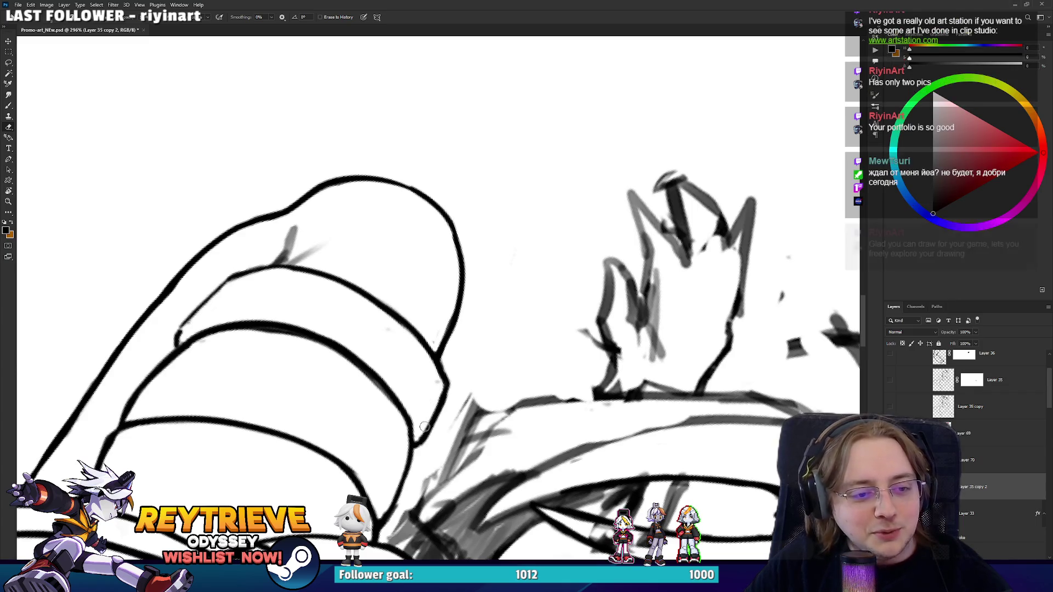
key(r)
drag(548, 343, 519, 221)
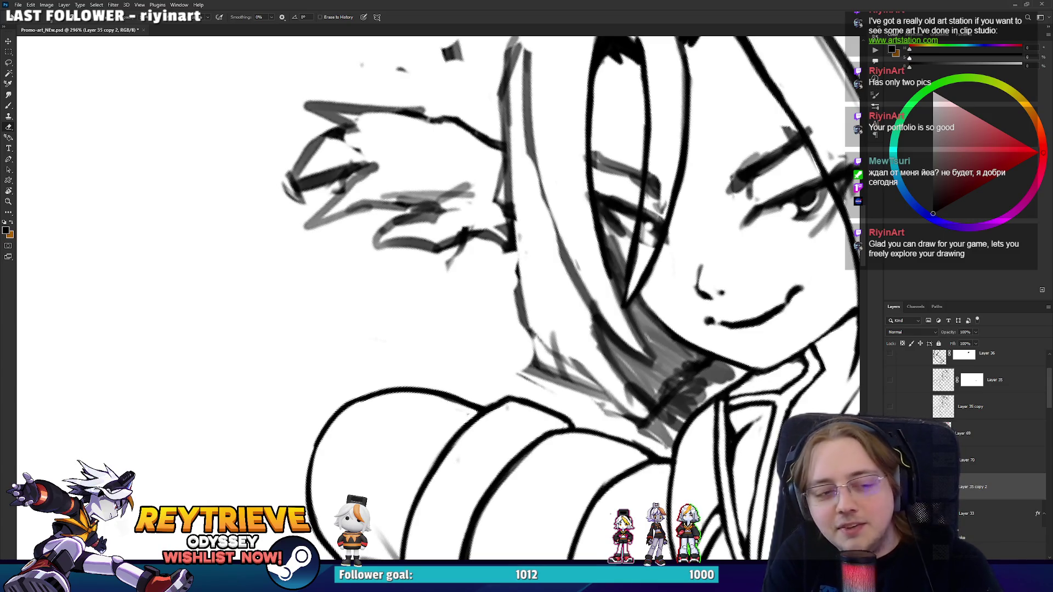
mouse_move(546, 423)
mouse_down()
mouse_move(565, 231)
mouse_move(395, 381)
mouse_up()
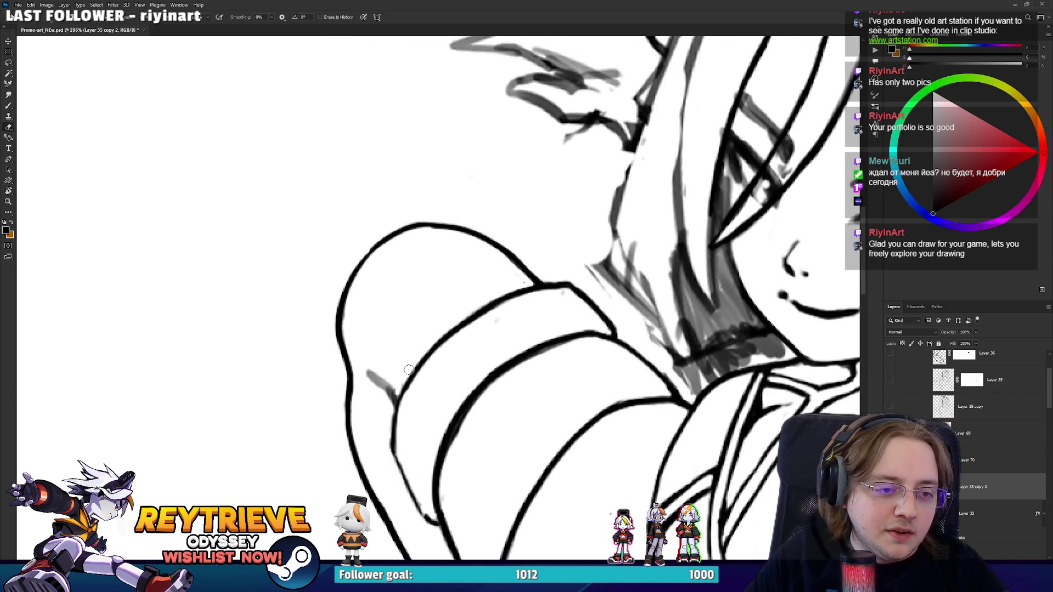
Redraw the left shoulder outline further right and downward, trimming a small part.
key(b)
key(ctrl+z)
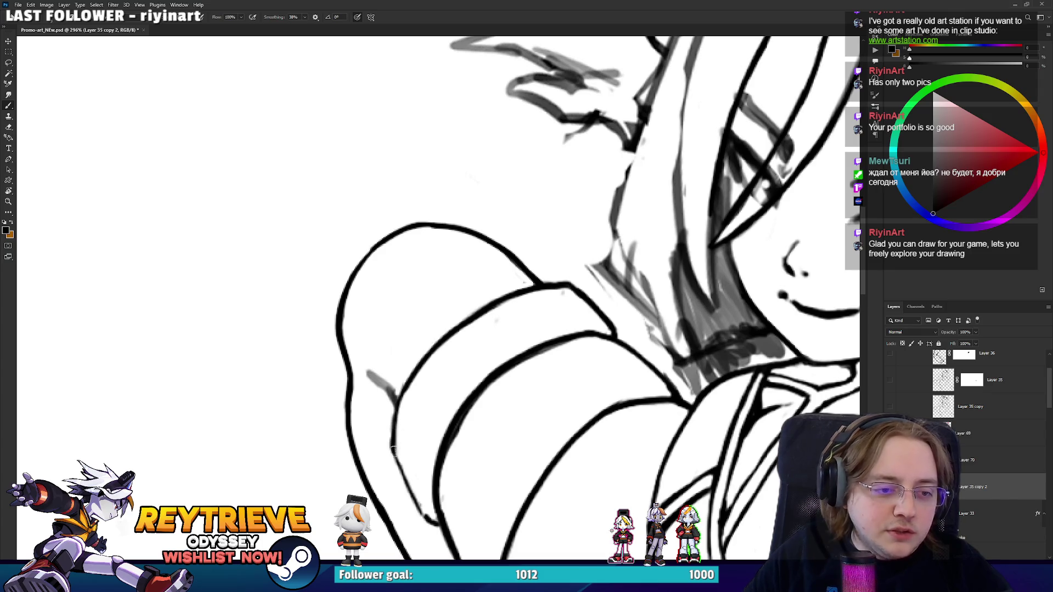
mouse_move(394, 455)
mouse_down()
mouse_move(433, 351)
mouse_move(478, 307)
mouse_up()
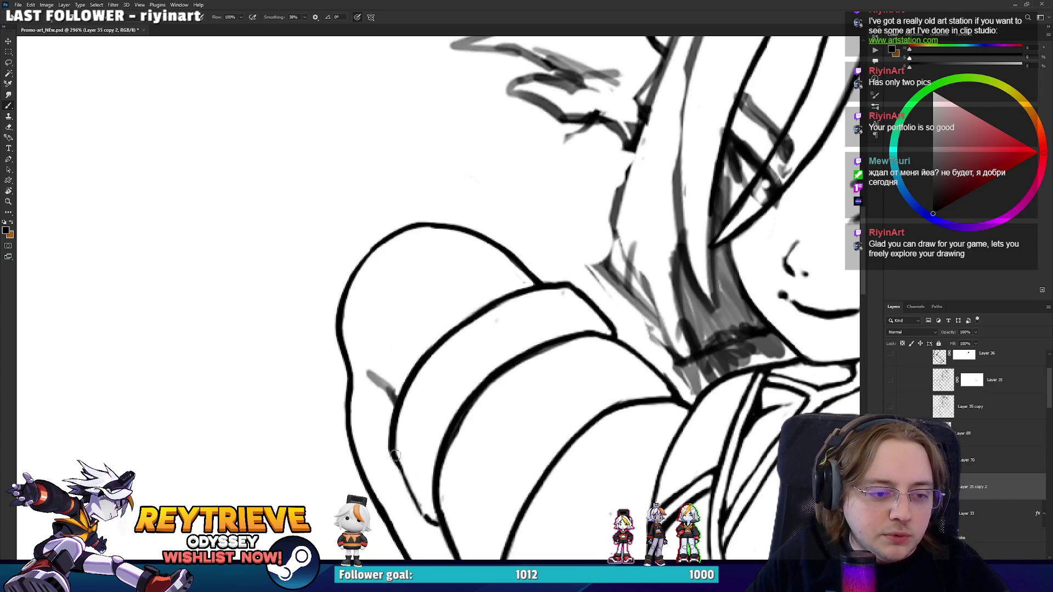
drag(395, 455, 413, 492)
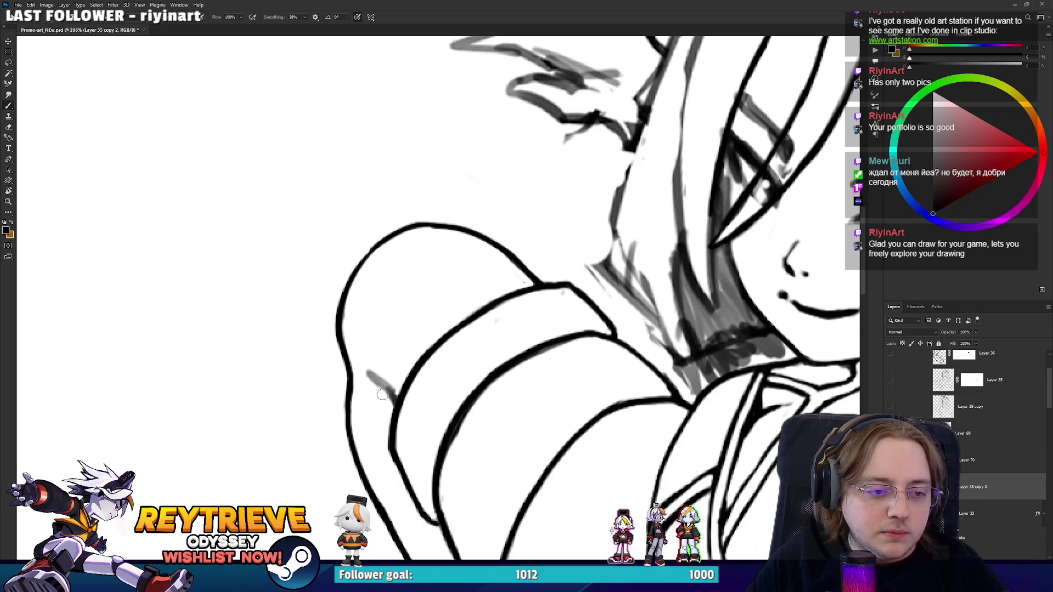
key(e)
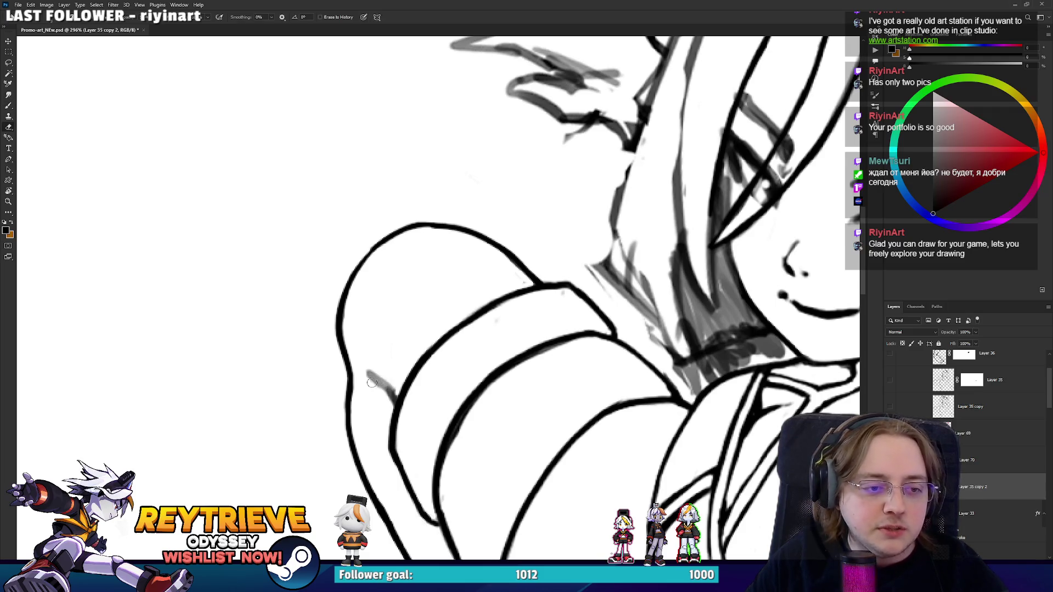
key(b)
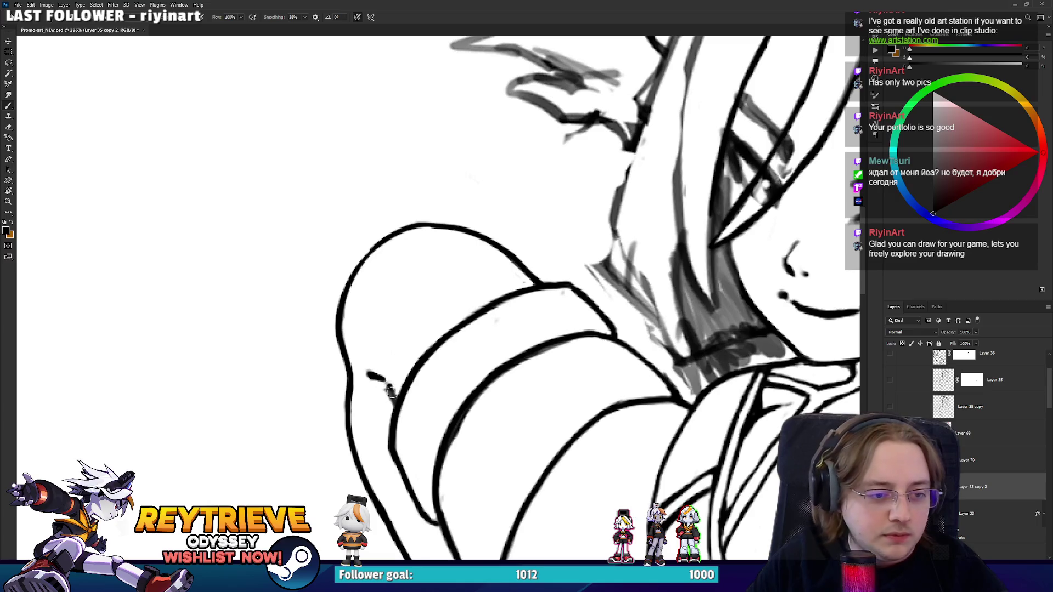
key(e)
mouse_move(383, 384)
mouse_down()
mouse_move(388, 400)
mouse_move(417, 307)
mouse_move(369, 358)
mouse_move(435, 294)
mouse_move(482, 430)
mouse_move(422, 294)
mouse_move(509, 399)
mouse_up()
key(r)
key(r)
key(r)
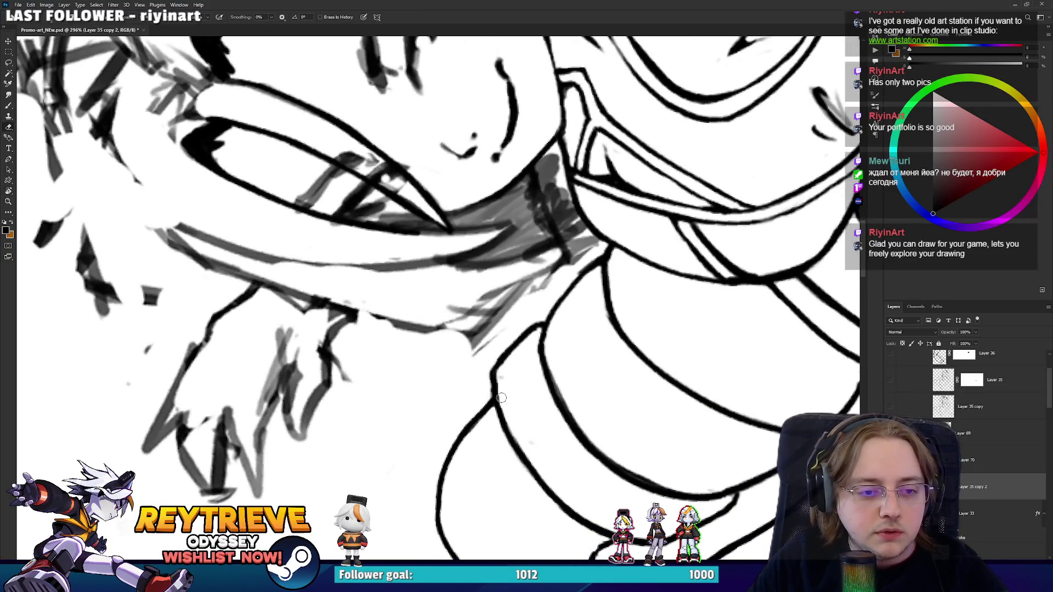
key(r)
drag(587, 296, 472, 387)
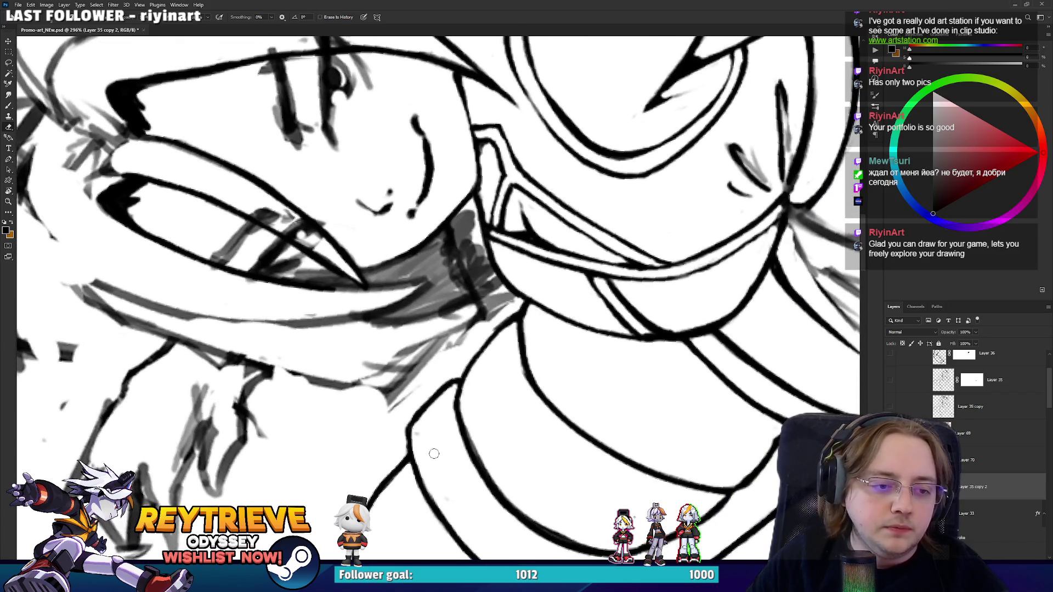
key(r)
mouse_move(434, 453)
mouse_down()
mouse_move(427, 303)
mouse_move(616, 261)
mouse_move(616, 298)
mouse_move(603, 307)
mouse_up()
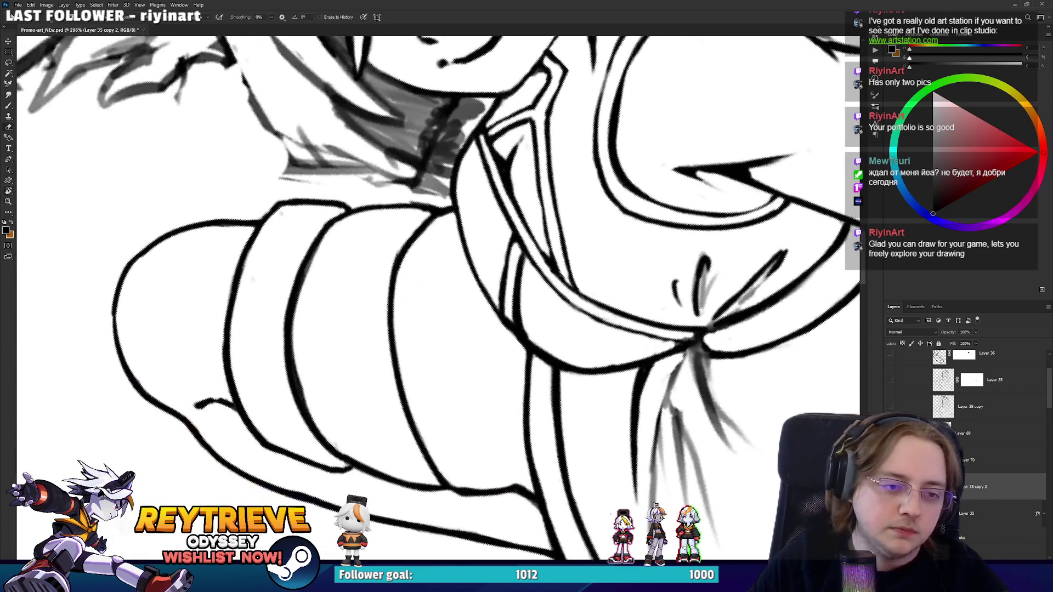
scroll(530, 296, down, 5)
key(r)
mouse_move(530, 296)
mouse_down()
mouse_move(515, 374)
mouse_move(496, 279)
mouse_up()
scroll(515, 374, up, 5)
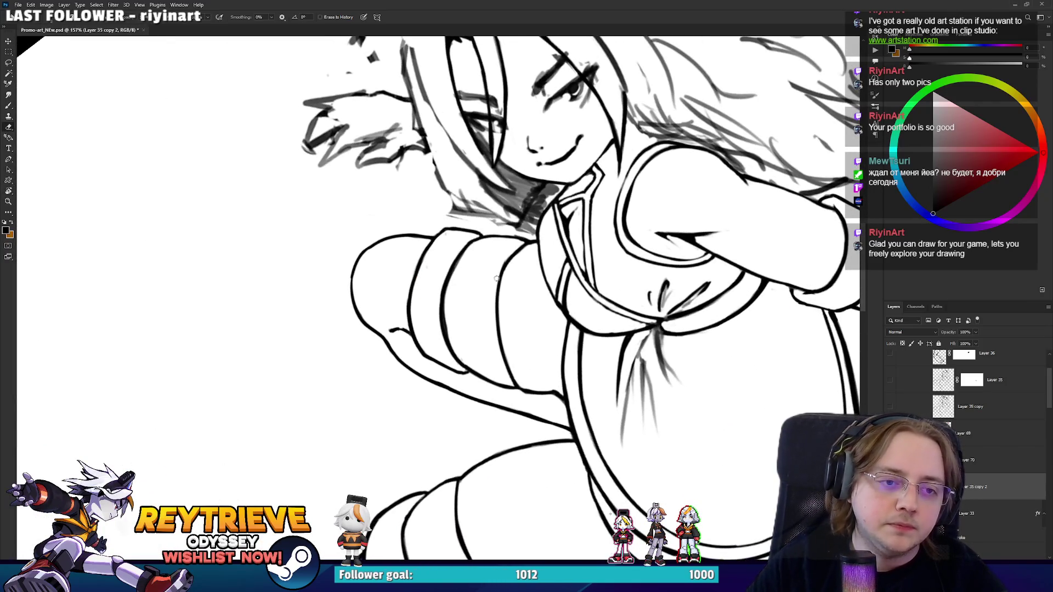
key(b)
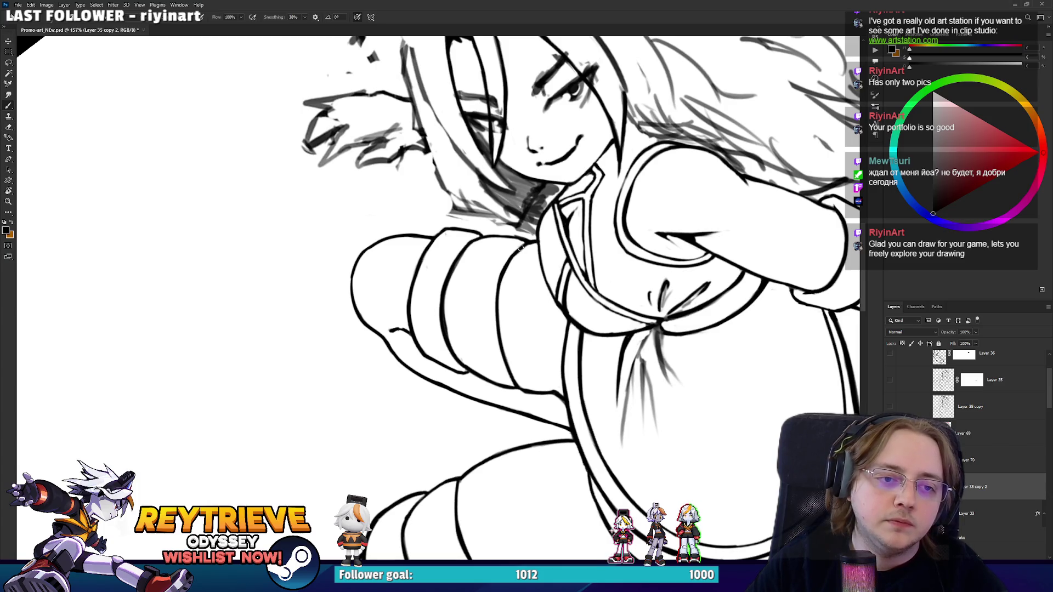
key(r)
drag(520, 248, 464, 222)
scroll(463, 222, down, 2)
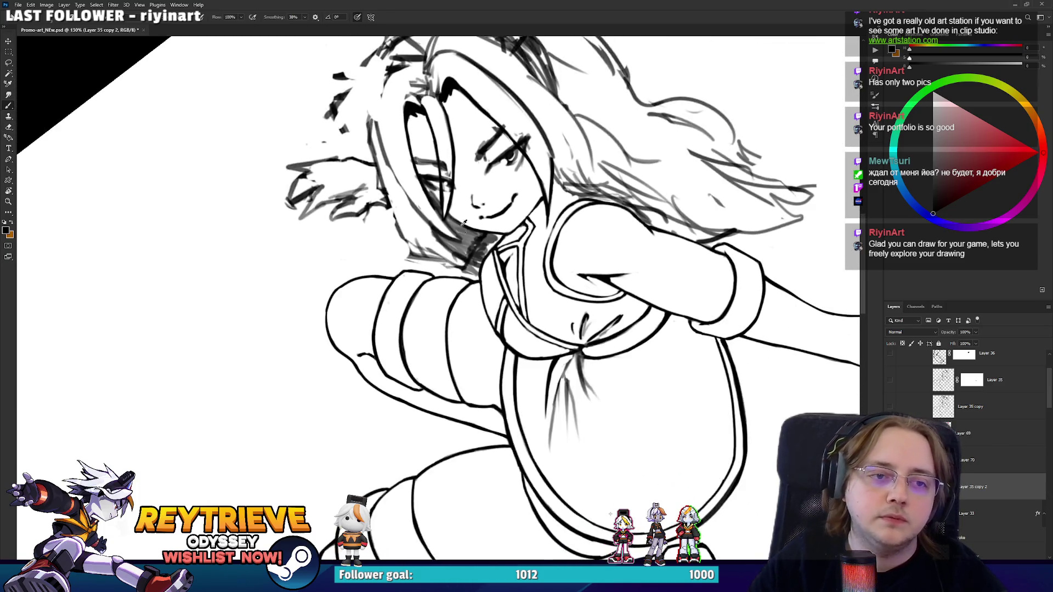
scroll(463, 222, up, 5)
key(r)
mouse_move(653, 230)
mouse_down()
mouse_move(671, 181)
mouse_move(339, 264)
mouse_move(372, 345)
mouse_up()
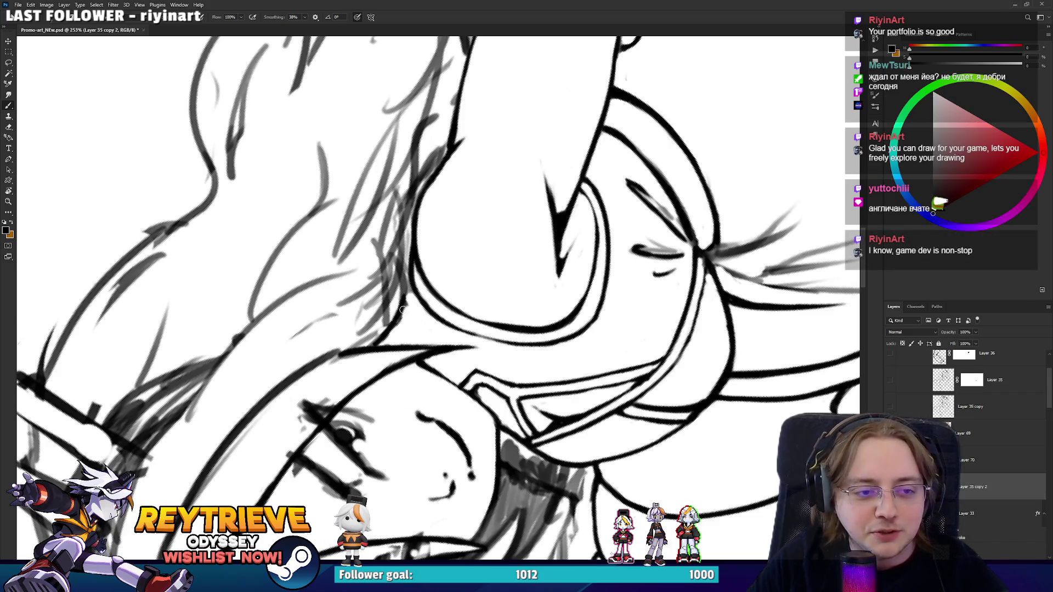
Rotate to the raised arm, erase its sketch lines and try a dark edge stroke.
key(e)
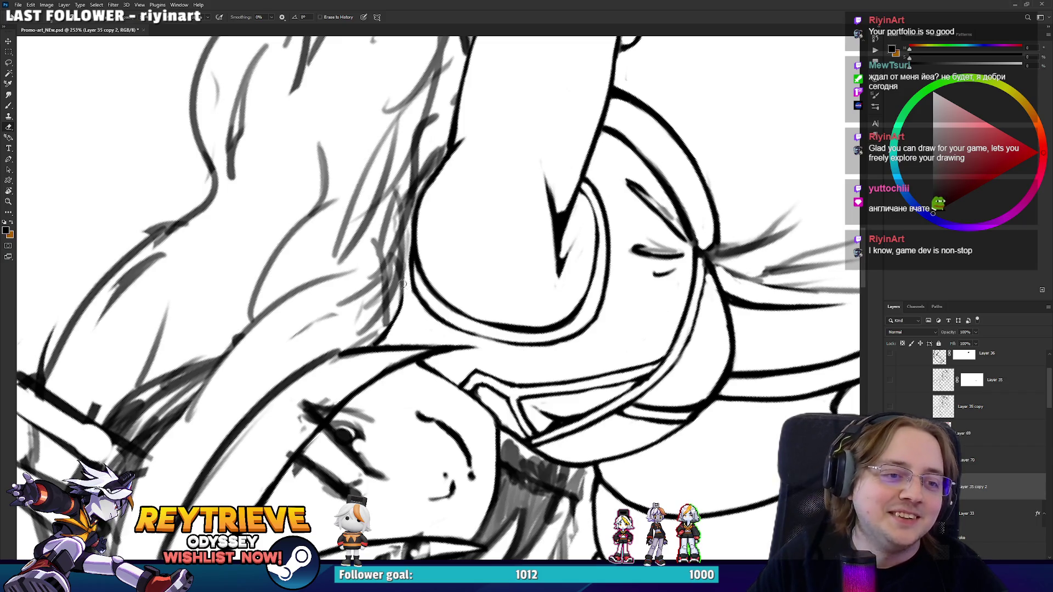
scroll(417, 285, up, 10)
key(b)
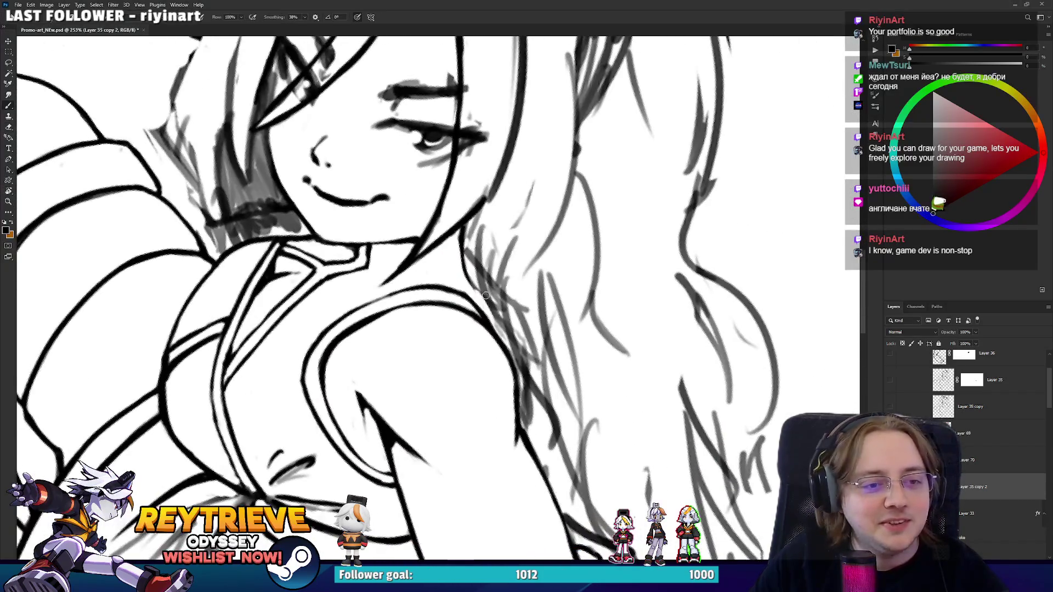
key(r)
mouse_move(503, 347)
mouse_down()
mouse_move(423, 212)
mouse_move(493, 181)
mouse_move(616, 165)
mouse_move(552, 337)
mouse_move(525, 259)
mouse_up()
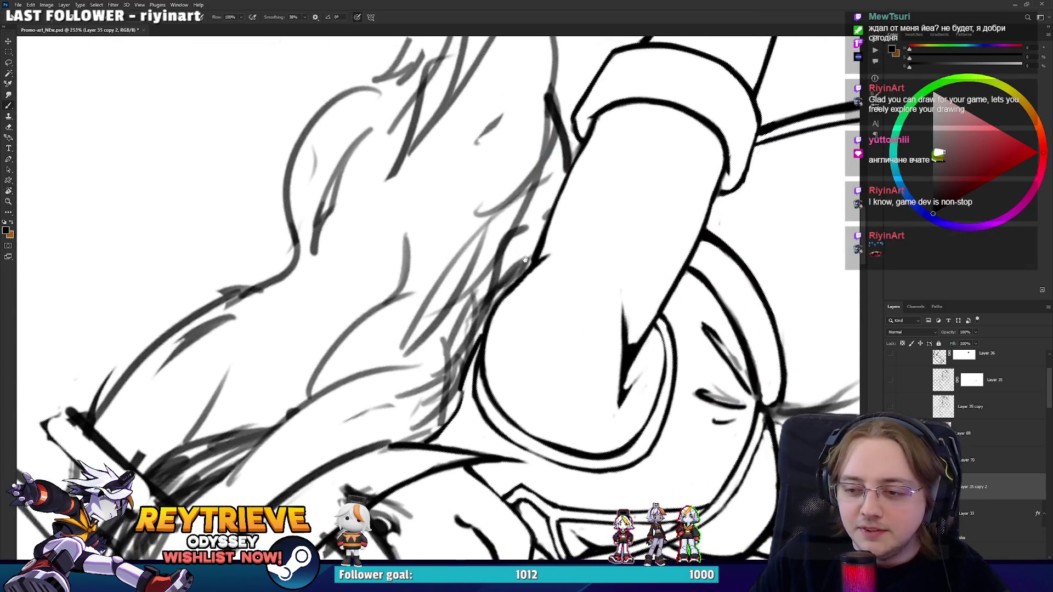
key(e)
drag(481, 385, 478, 349)
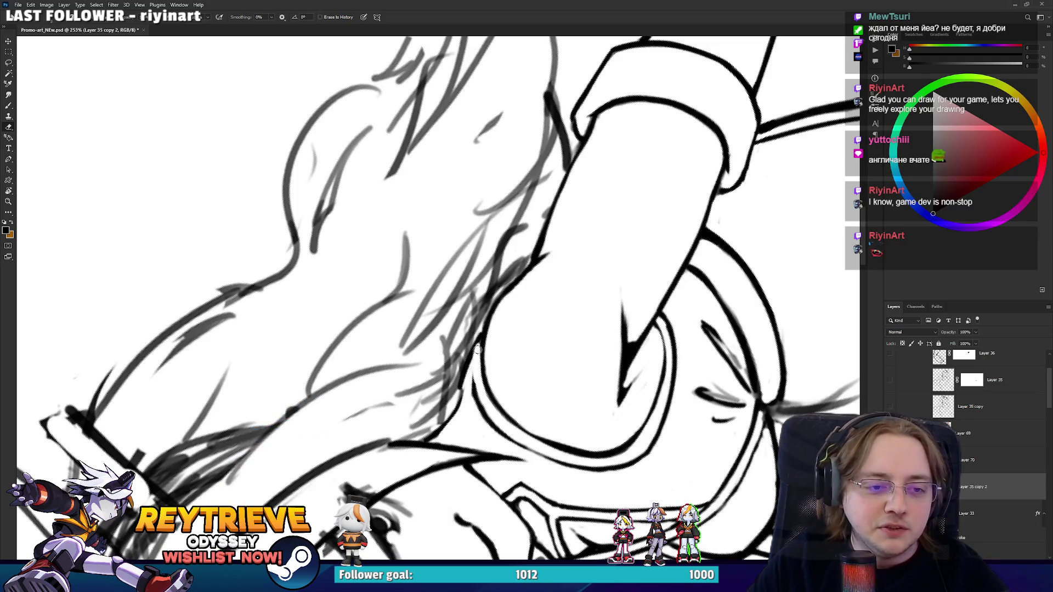
key(b)
mouse_move(475, 401)
mouse_down()
mouse_move(471, 350)
mouse_move(530, 355)
mouse_move(415, 364)
mouse_up()
key(ctrl+z)
Reset the view upright and reposition it over the face.
key(Escape)
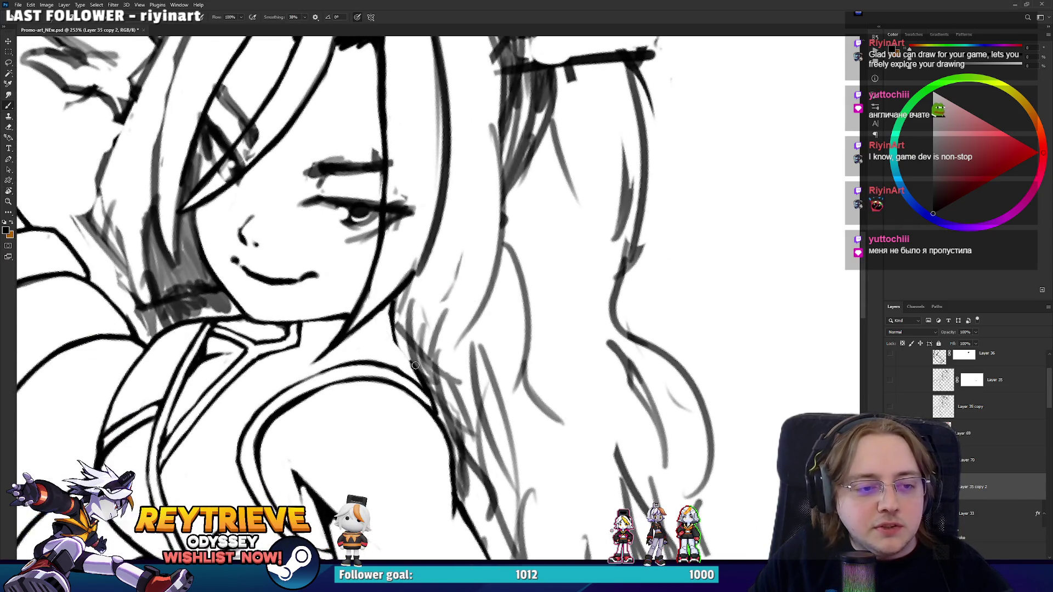
drag(396, 297, 489, 244)
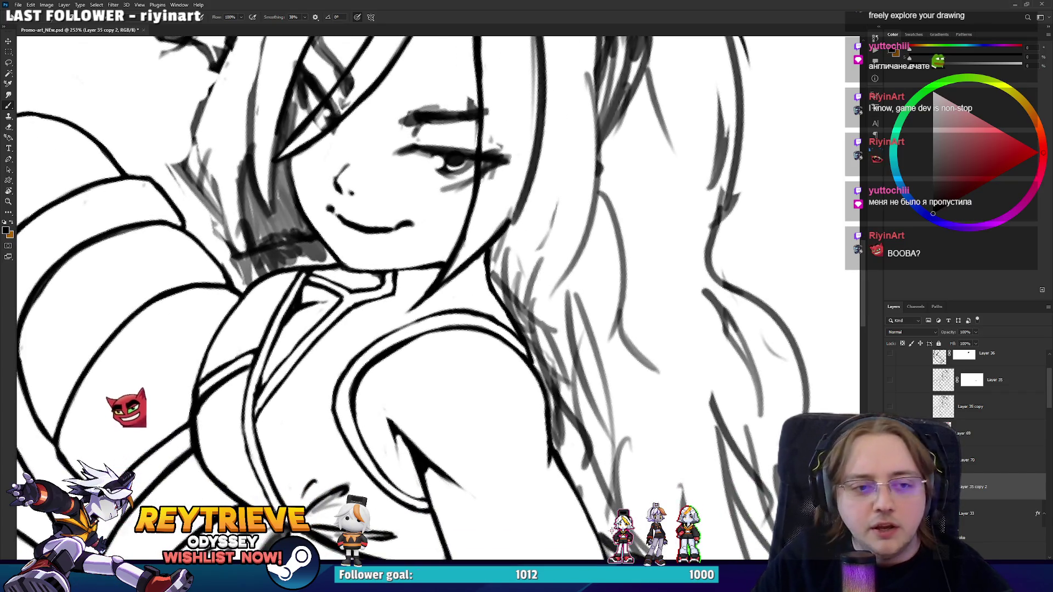
mouse_move(516, 193)
mouse_down()
mouse_move(519, 273)
mouse_move(573, 276)
mouse_move(604, 245)
mouse_up()
key(e)
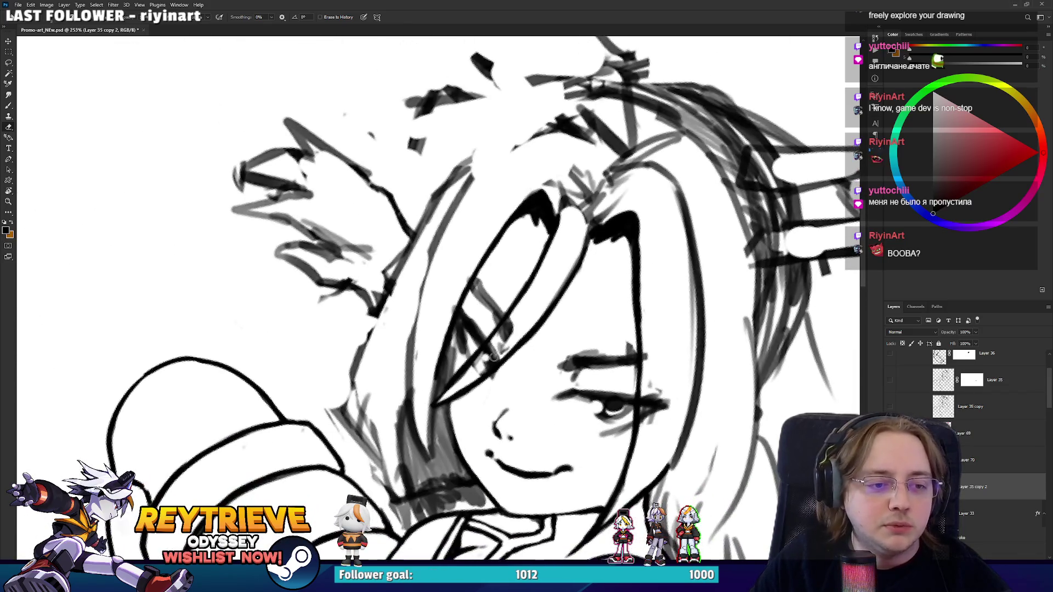
scroll(476, 278, down, 5)
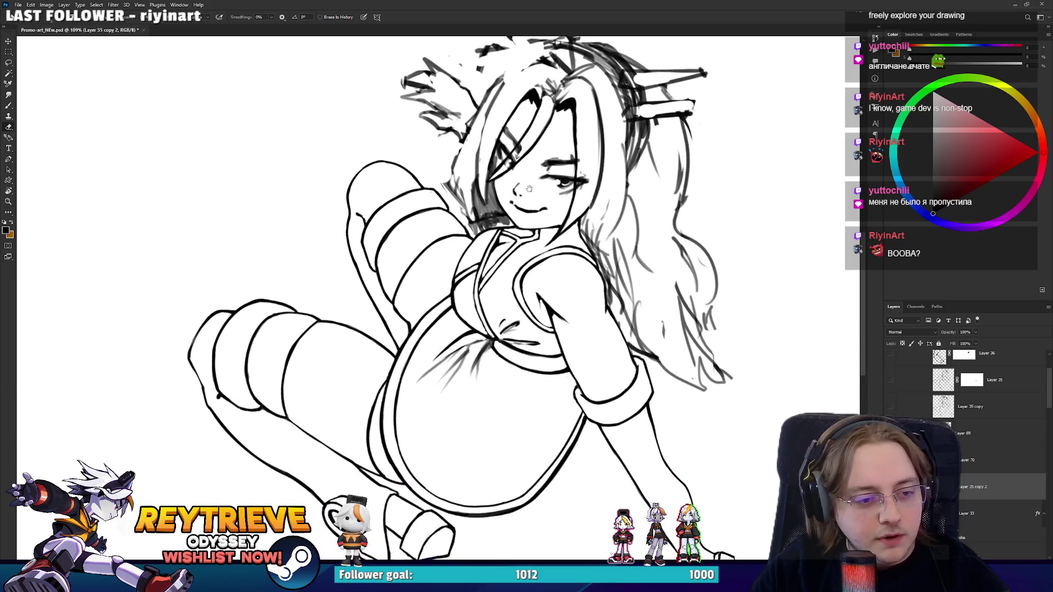
Rotate the canvas to a comfortable angle and erase stray strokes along the girl's left body outline.
scroll(476, 277, up, 3)
drag(476, 276, 439, 484)
key(e)
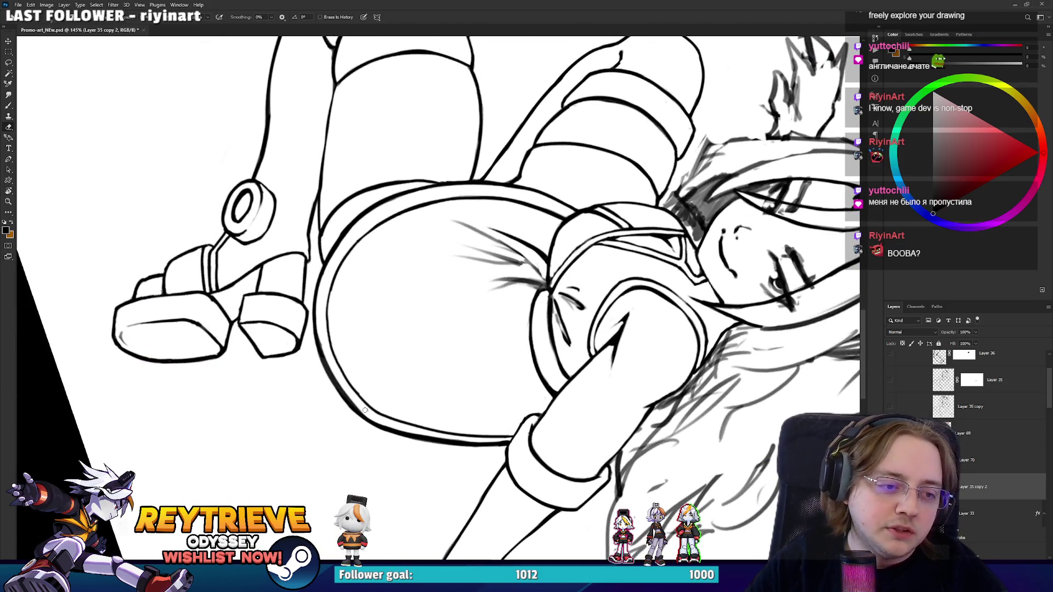
key(r)
mouse_move(329, 351)
mouse_down()
mouse_move(384, 340)
mouse_move(500, 403)
mouse_up()
mouse_move(409, 315)
mouse_down()
mouse_move(404, 421)
mouse_move(364, 318)
mouse_up()
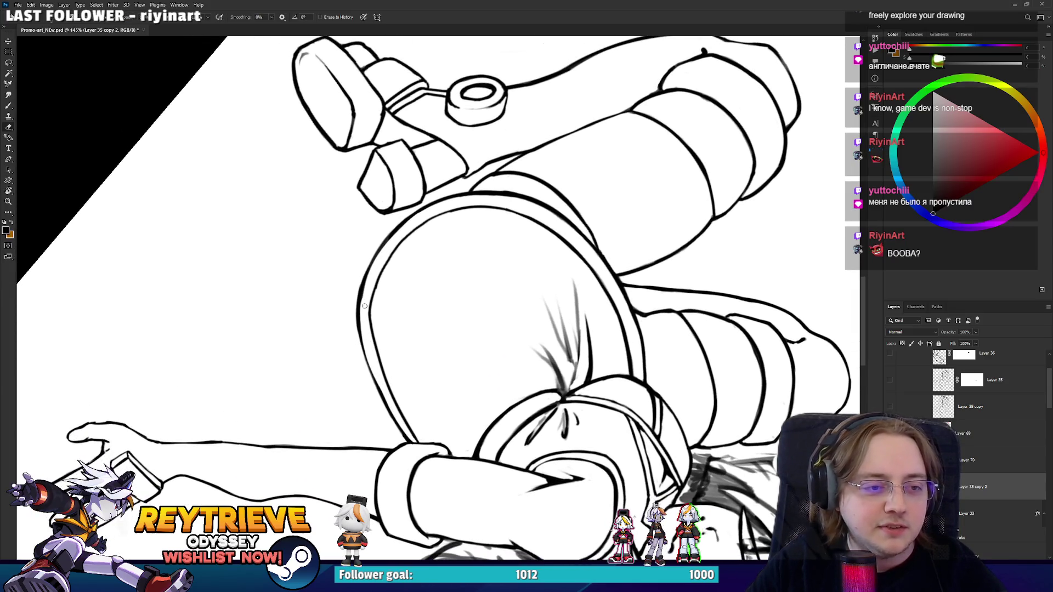
key(ctrl+z)
mouse_move(389, 403)
mouse_down()
mouse_move(371, 322)
mouse_move(380, 369)
mouse_move(378, 340)
mouse_up()
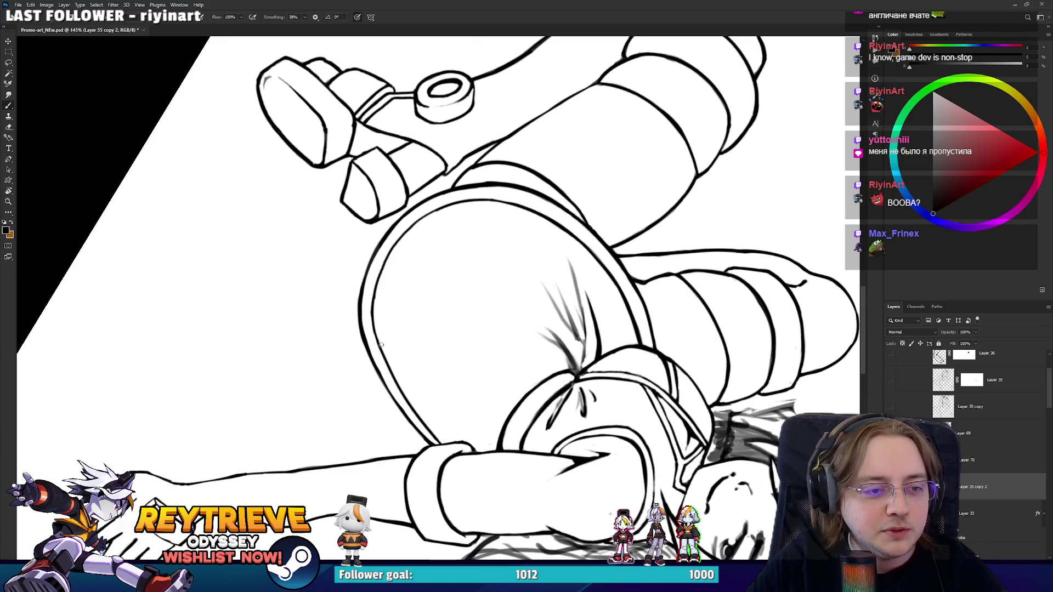
Erase part of the diagonal collar line and redraw it as a thick black contour.
key(e)
mouse_move(383, 297)
mouse_down()
mouse_move(546, 267)
mouse_move(573, 335)
mouse_up()
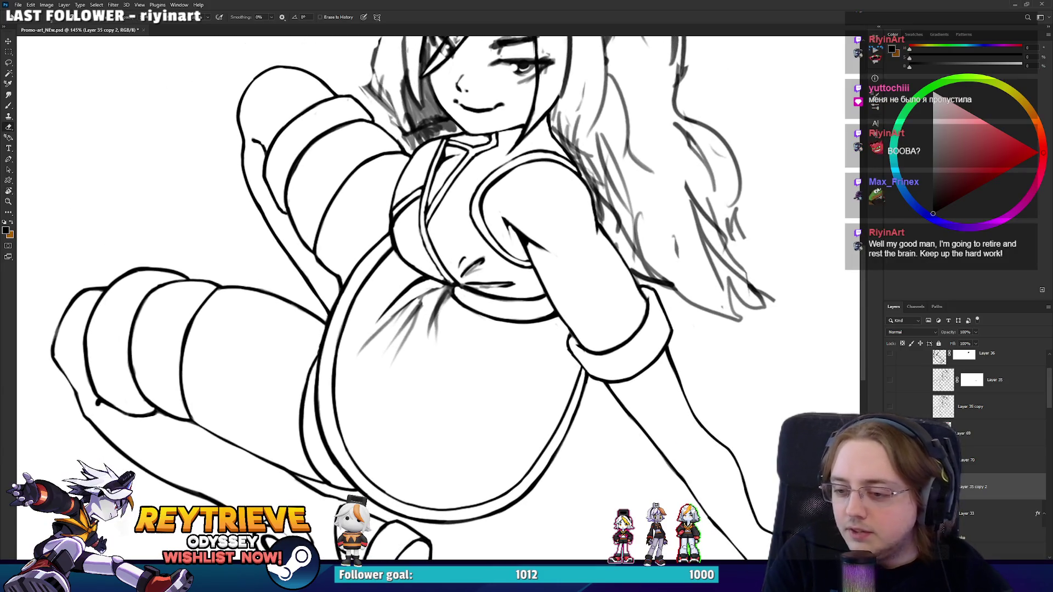
drag(382, 329, 398, 436)
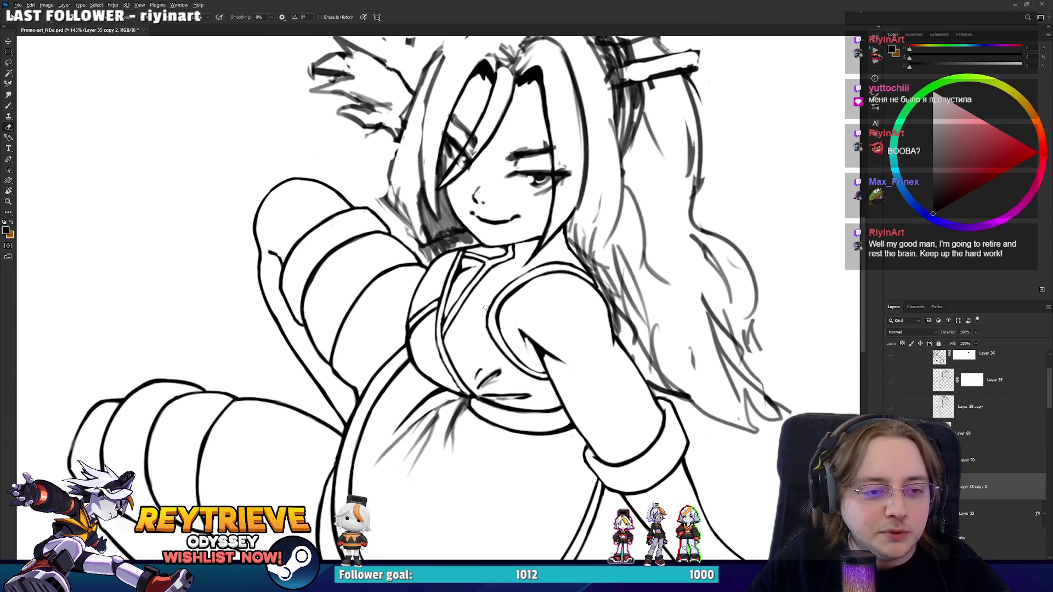
scroll(485, 308, up, 5)
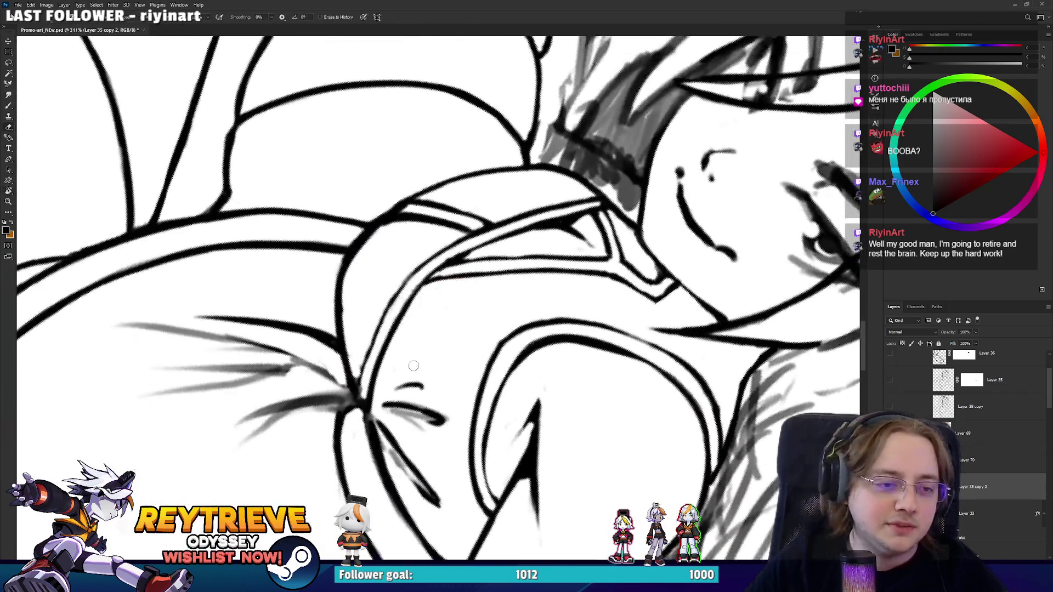
mouse_move(405, 309)
mouse_down()
mouse_move(376, 399)
mouse_move(406, 280)
mouse_up()
key(b)
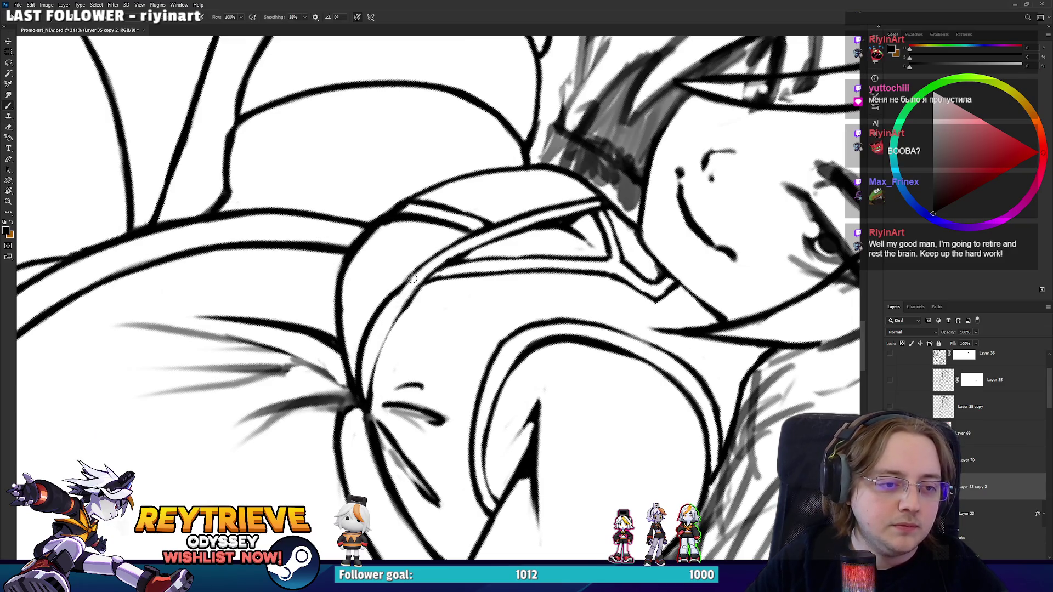
mouse_move(411, 279)
mouse_down()
mouse_move(365, 414)
mouse_move(391, 335)
mouse_move(435, 282)
mouse_move(416, 285)
mouse_up()
Erase stray strokes around the collar, redraw the chest-edge line, then fit the drawing in view.
key(e)
drag(408, 351, 406, 283)
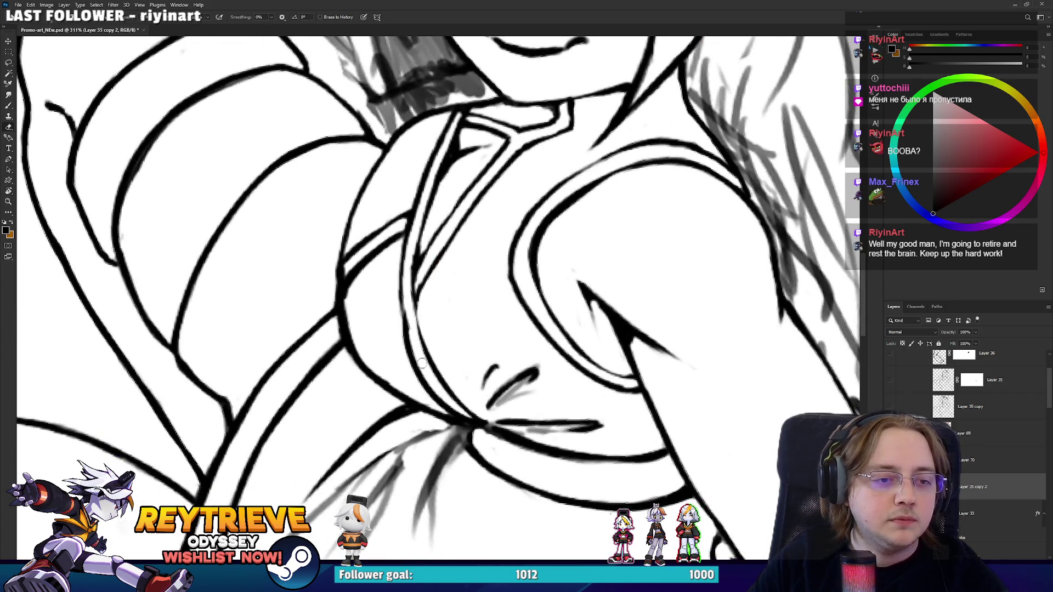
key(b)
drag(405, 340, 404, 270)
key(ctrl+0)
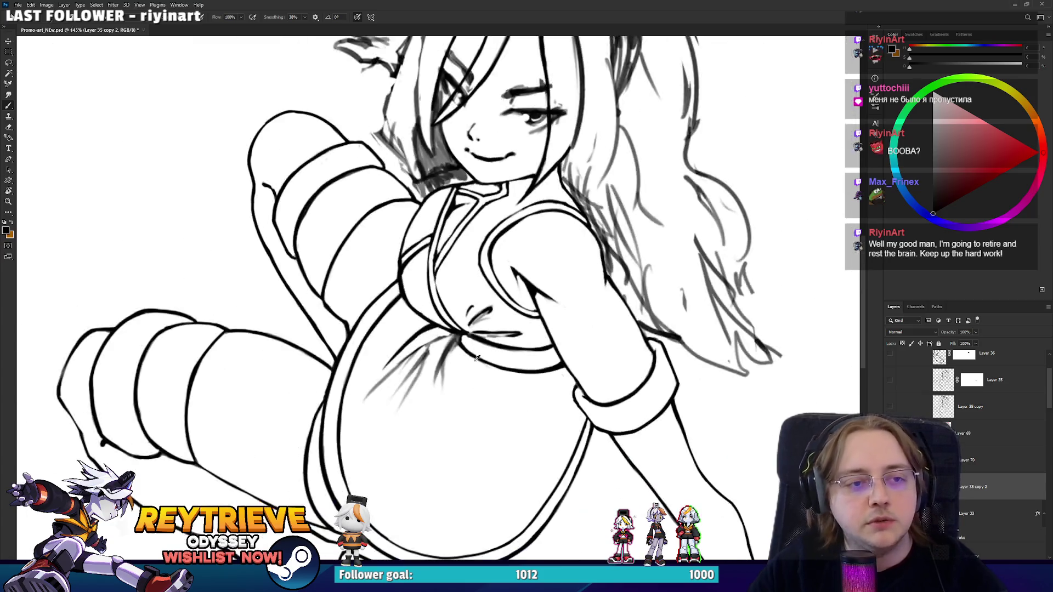
scroll(956, 418, up, 5)
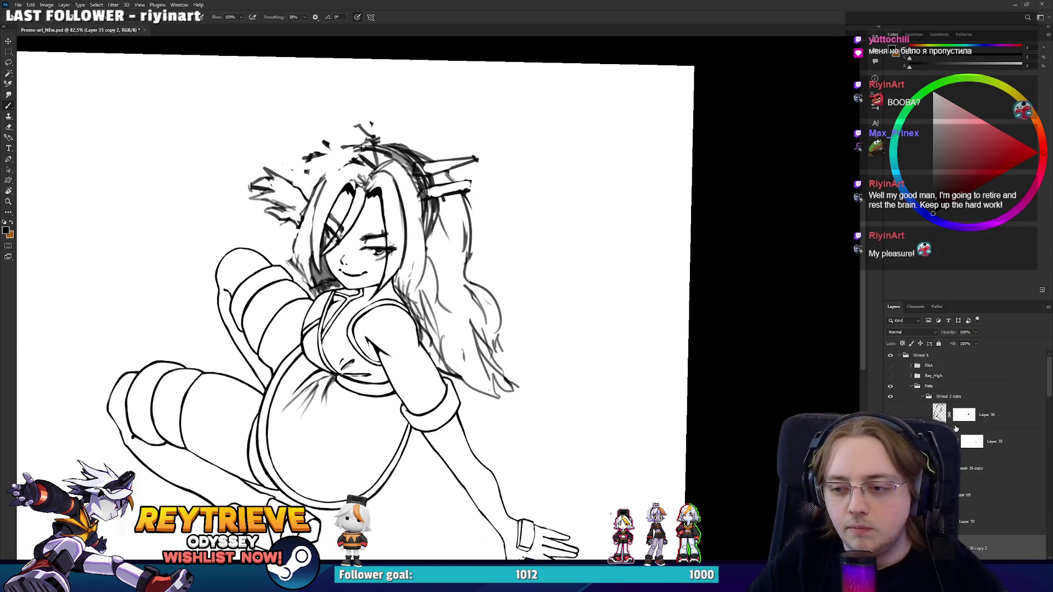
Collapse and hide the Fate group, leave Disk hidden, and show the Rey_High layer.
click(911, 387)
click(890, 386)
click(890, 365)
click(890, 365)
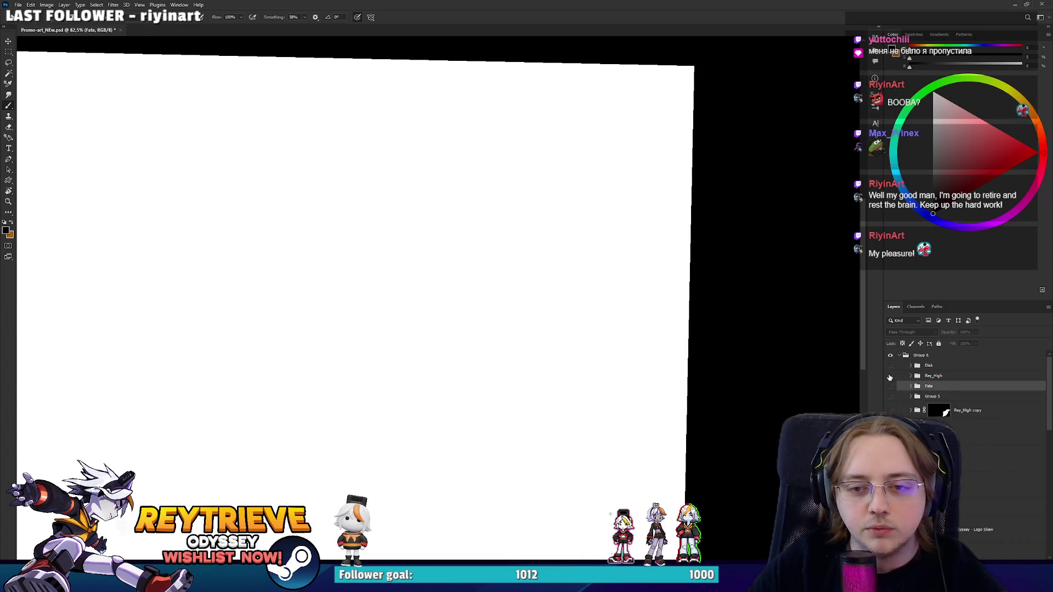
click(890, 377)
Zoom and pan around the canvas to inspect the full Rey_High figure.
scroll(538, 324, up, 5)
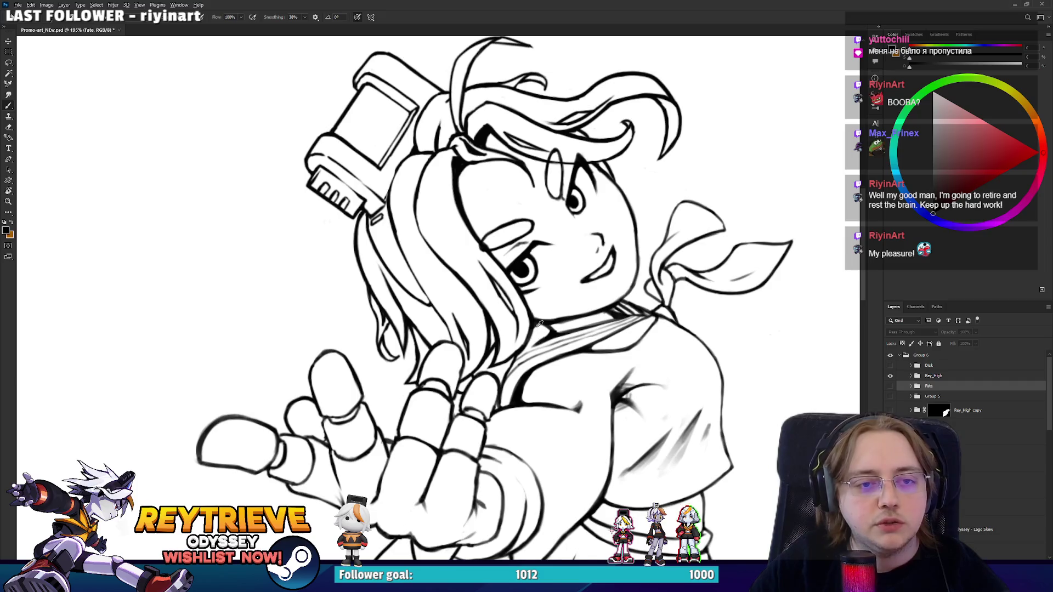
scroll(538, 324, down, 4)
mouse_move(538, 324)
mouse_down()
mouse_move(571, 362)
mouse_move(607, 349)
mouse_move(630, 291)
mouse_up()
scroll(623, 295, down, 1)
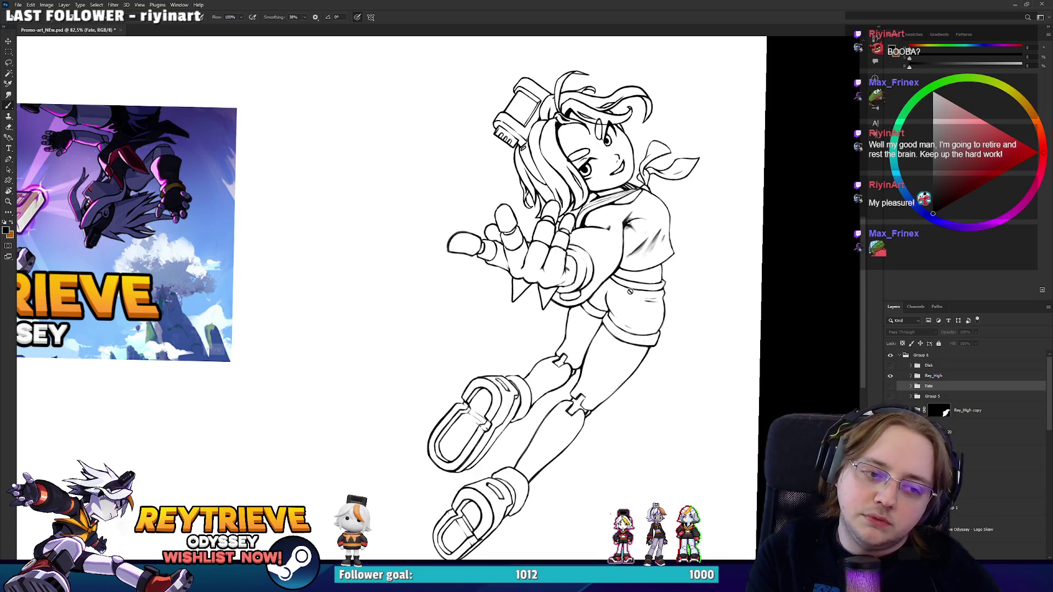
scroll(637, 282, up, 8)
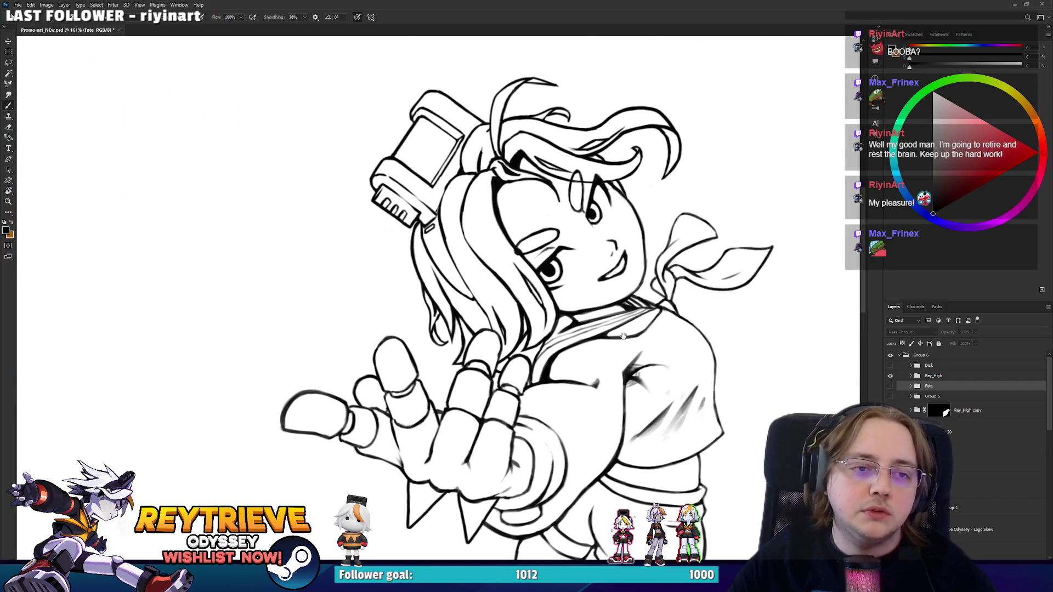
scroll(580, 322, down, 6)
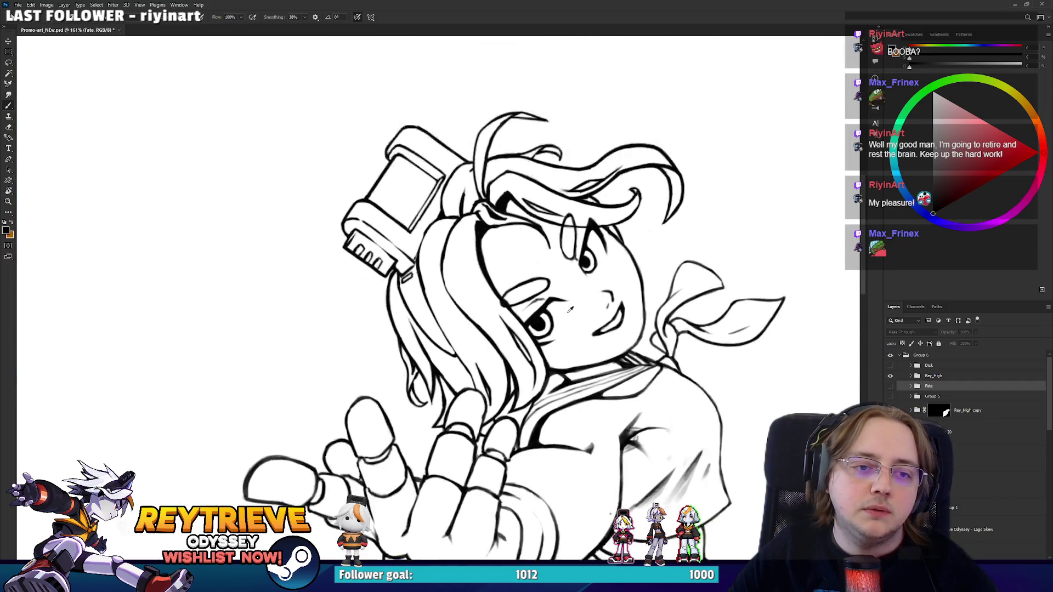
scroll(580, 322, down, 2)
scroll(573, 373, down, 3)
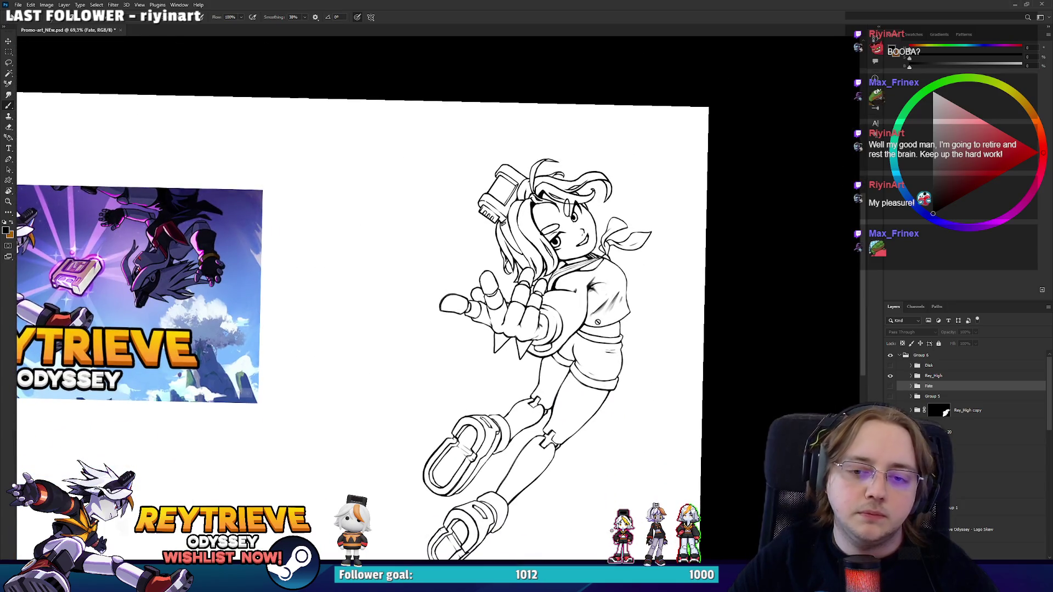
Free-transform the Rey_High layer to scale it larger, nudge it upward, and apply.
click(930, 376)
key(ctrl+t)
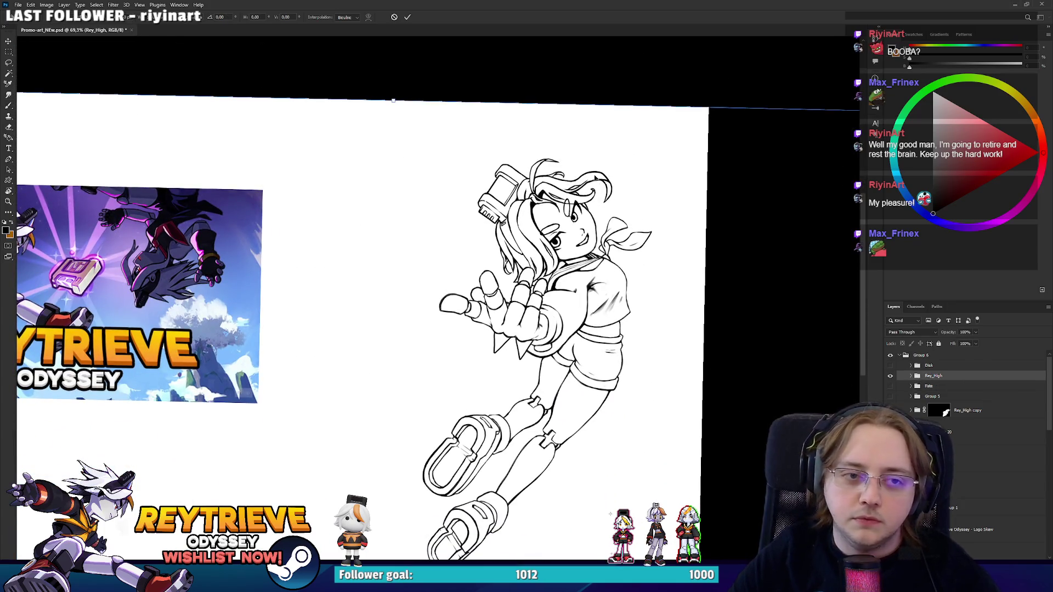
mouse_move(388, 99)
mouse_down()
mouse_move(414, 59)
mouse_move(410, 40)
mouse_up()
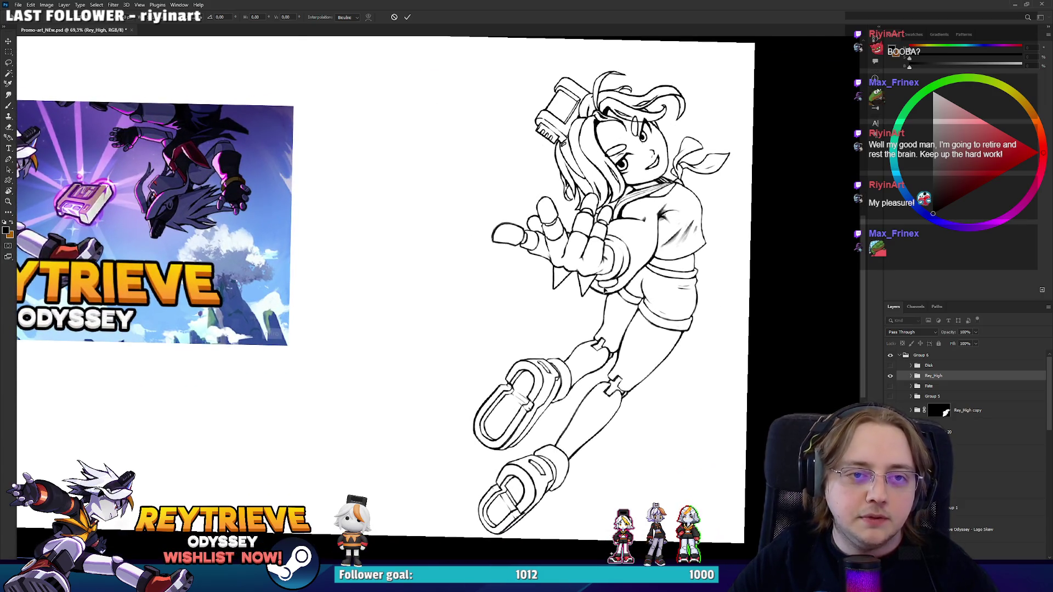
drag(605, 291, 605, 279)
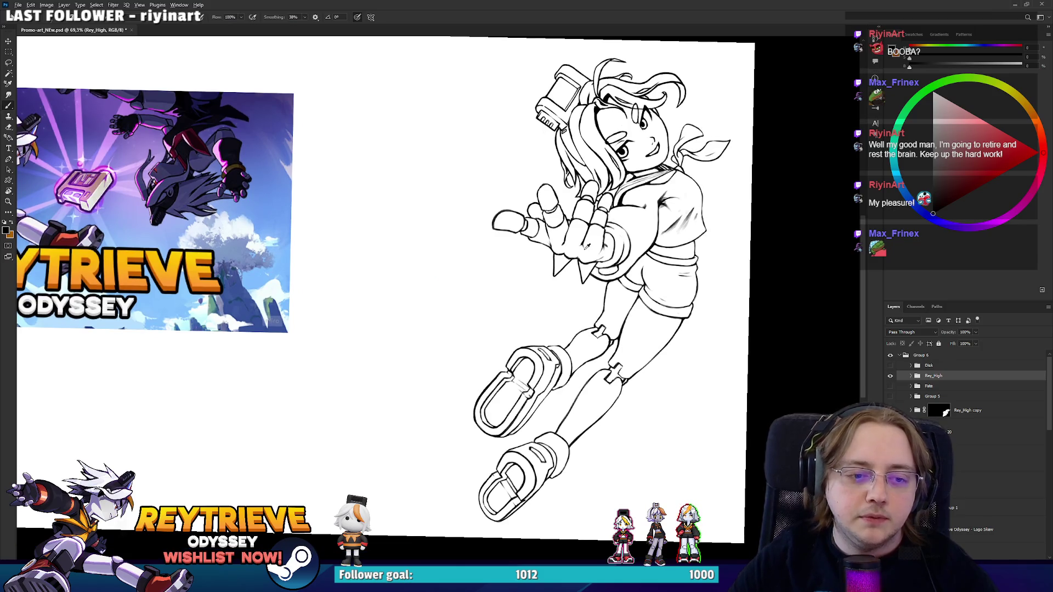
key(Return)
Return to the brush and pan to view the enlarged figure beside the Reytrieve promo banner.
key(b)
scroll(649, 312, up, 4)
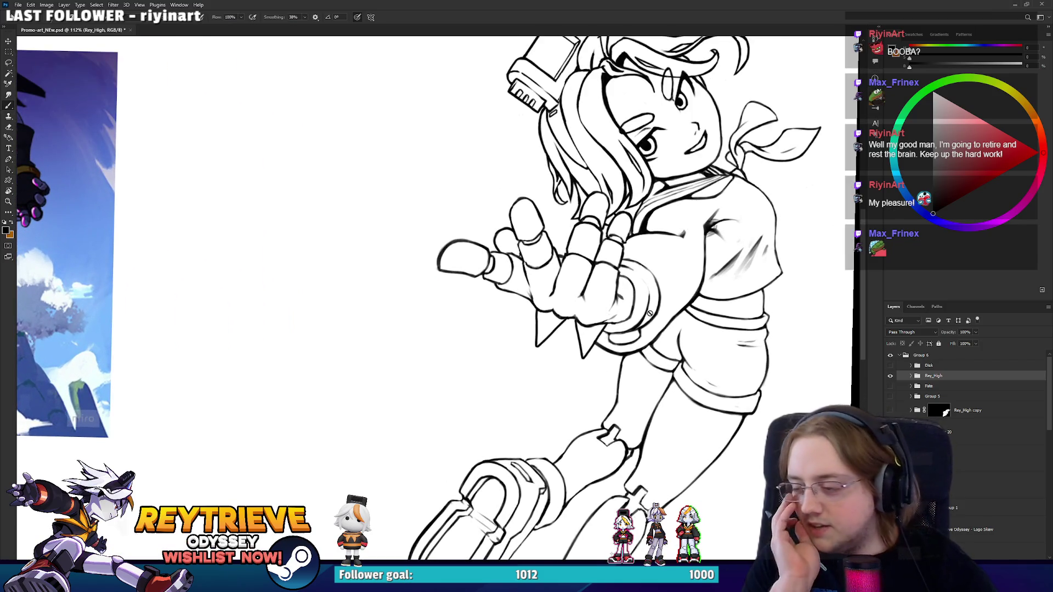
scroll(639, 291, up, 4)
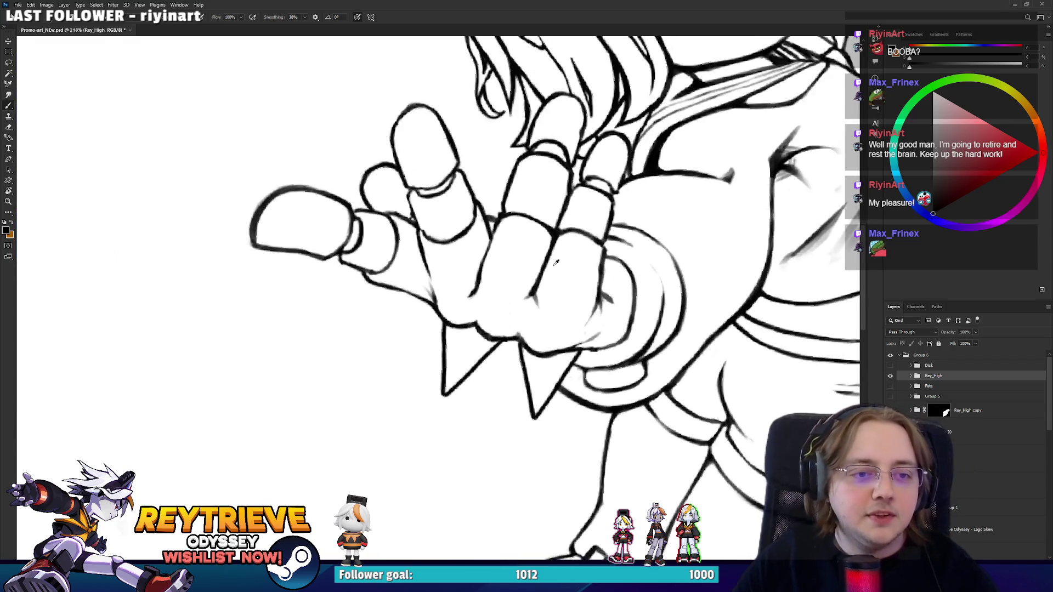
scroll(463, 291, down, 4)
scroll(463, 290, down, 6)
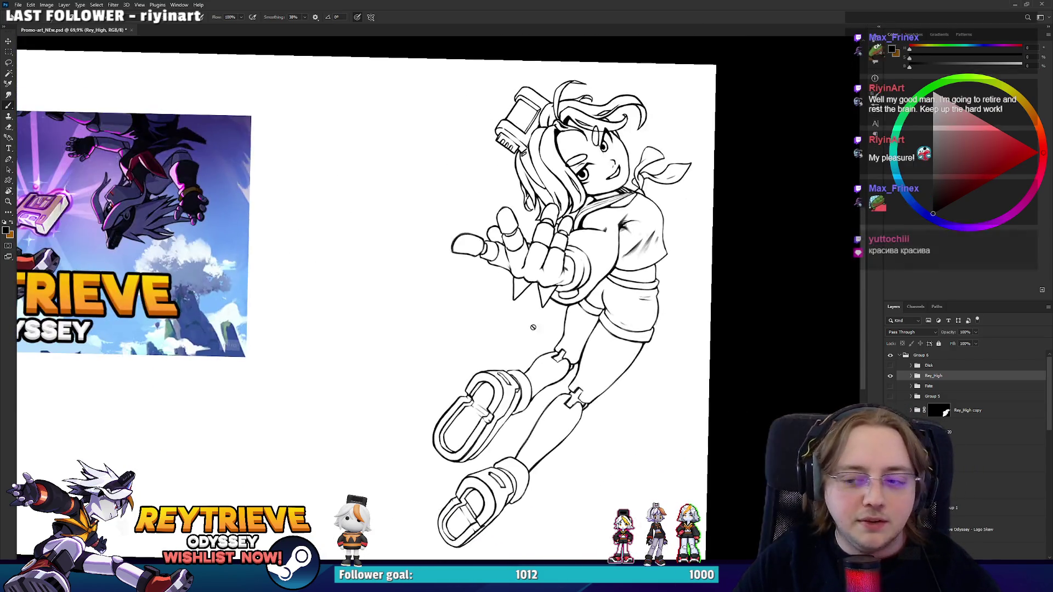
drag(592, 335, 637, 337)
scroll(636, 337, down, 3)
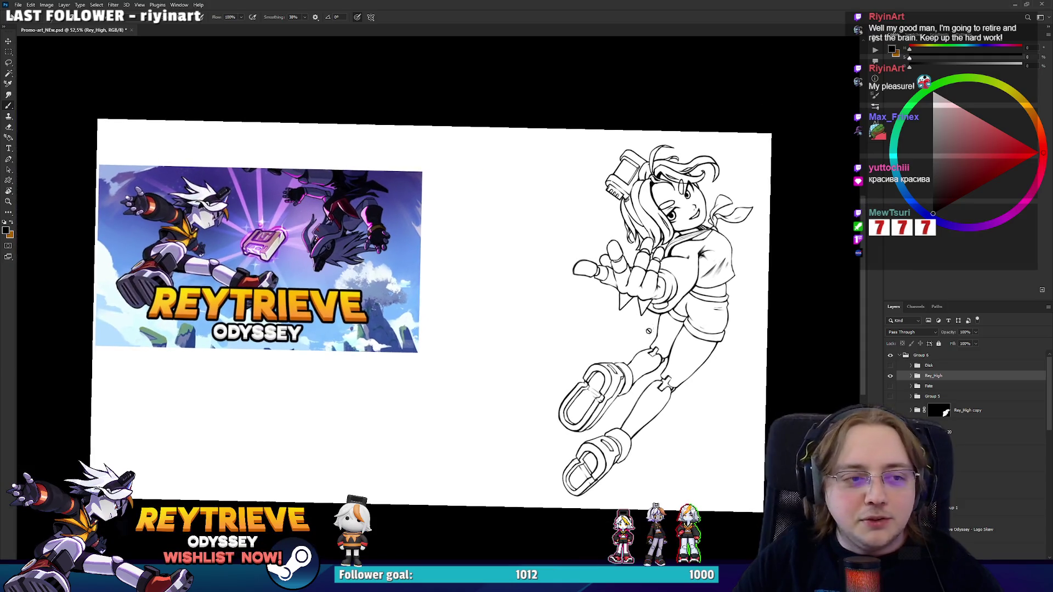
scroll(760, 339, up, 3)
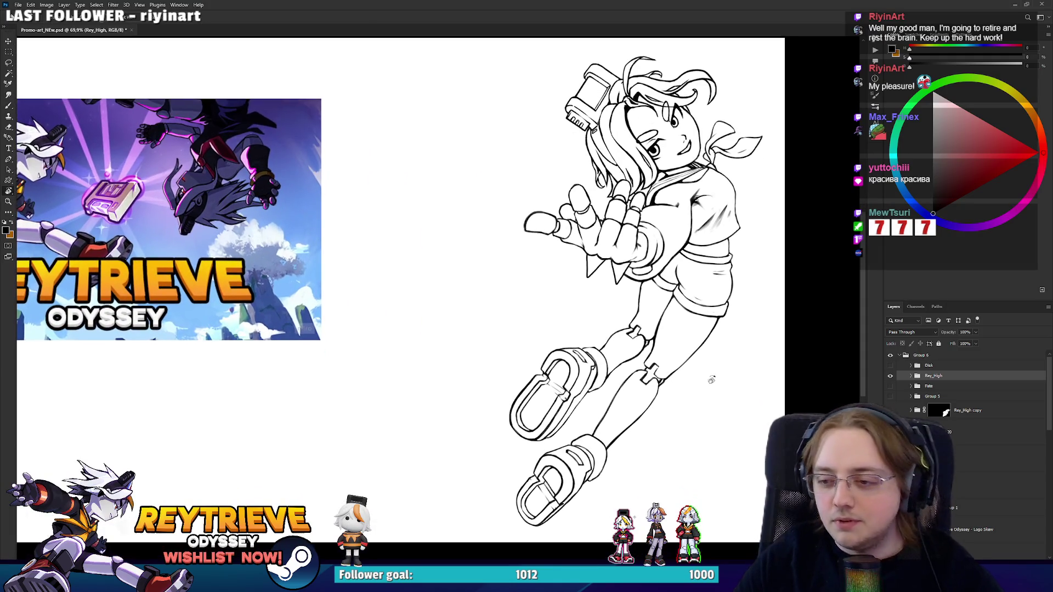
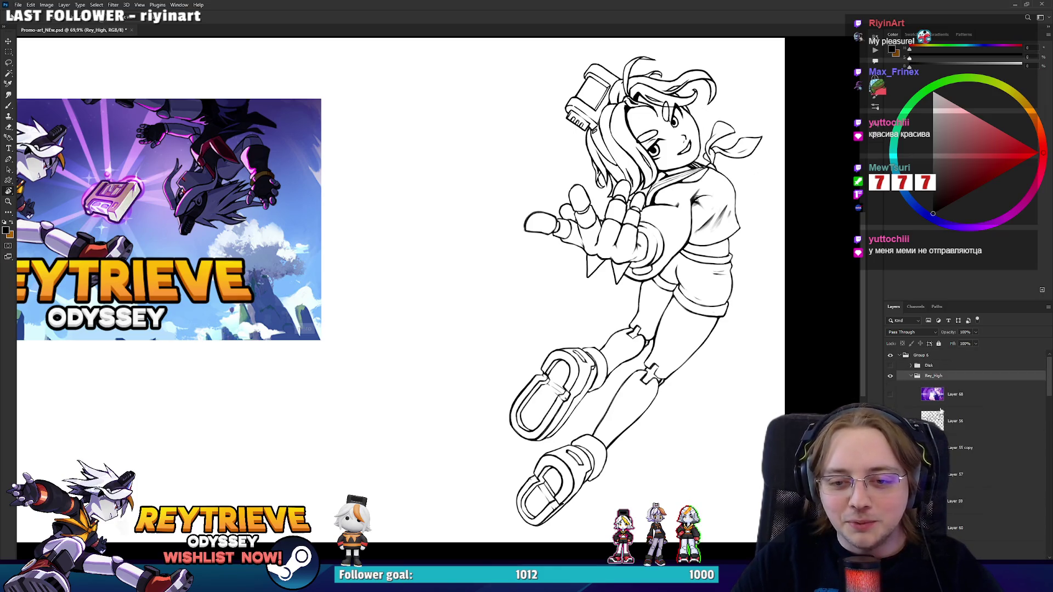
Briefly show the anime reference image, nudge the view, then hide the reference again.
click(890, 393)
scroll(573, 353, up, 3)
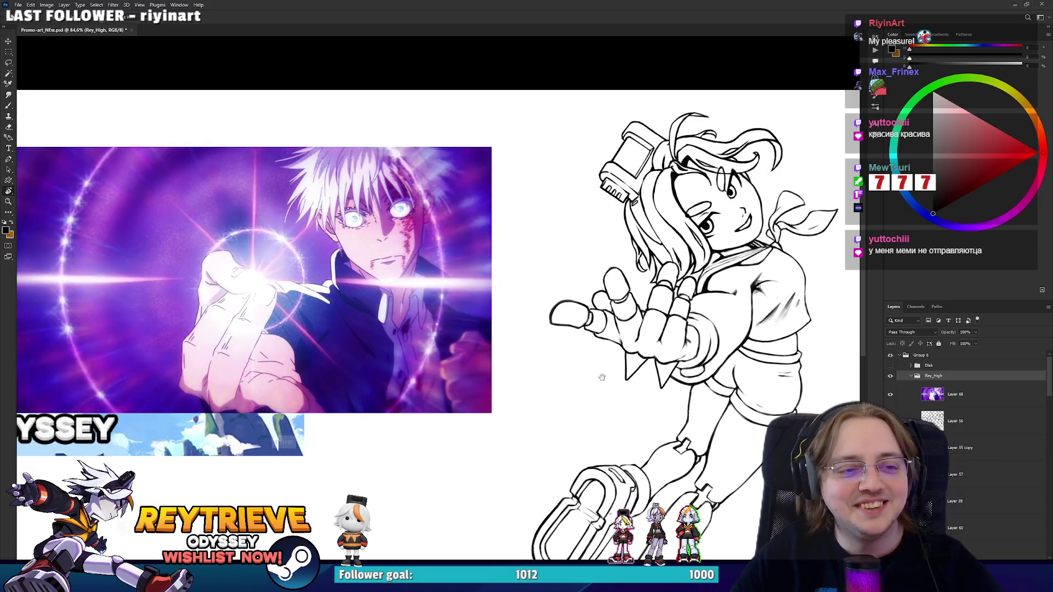
drag(602, 377, 595, 370)
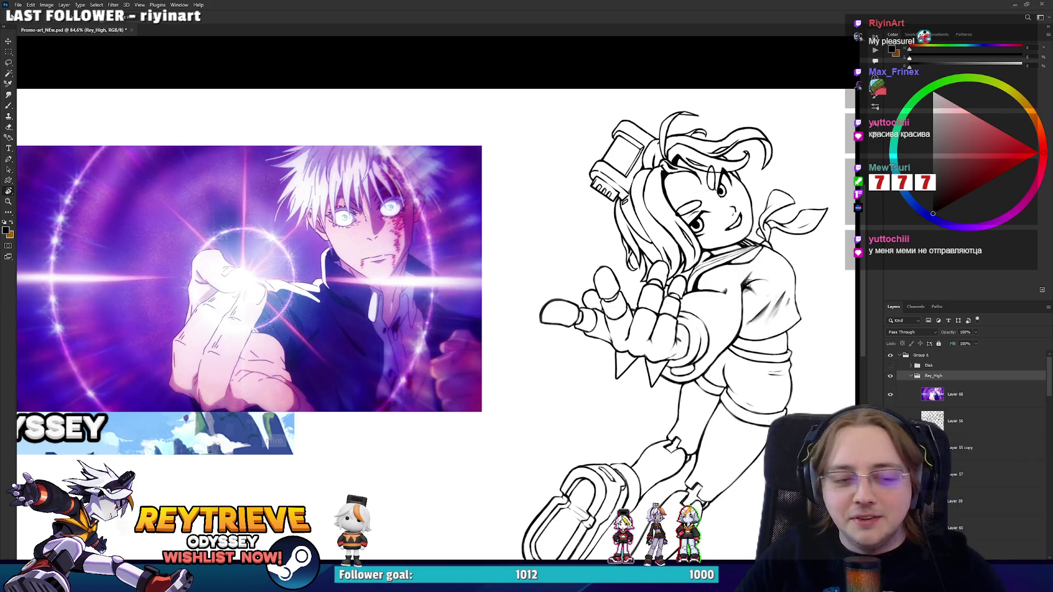
click(890, 394)
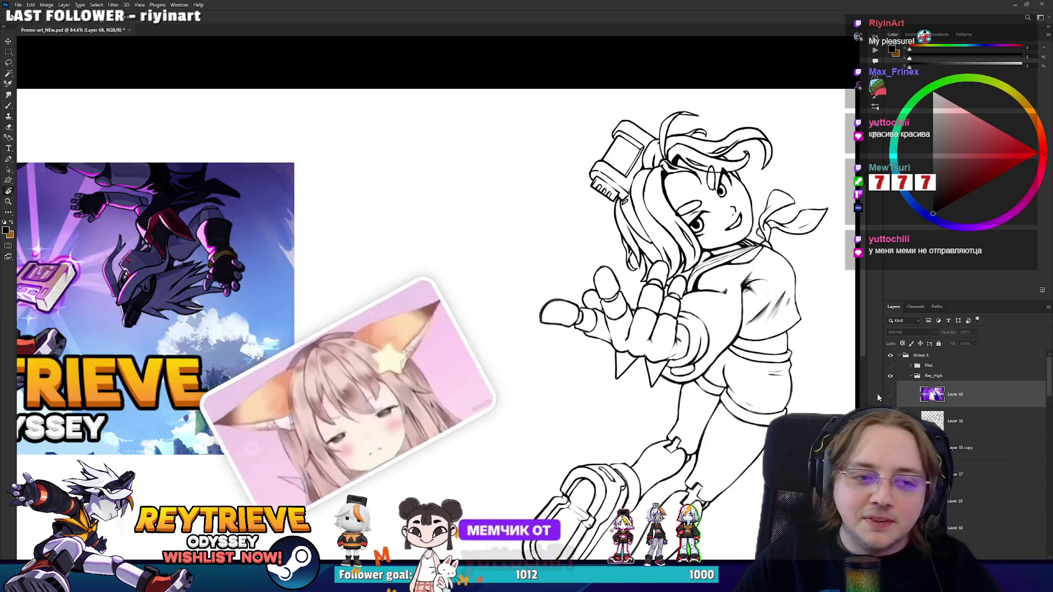
scroll(922, 397, down, 3)
click(934, 399)
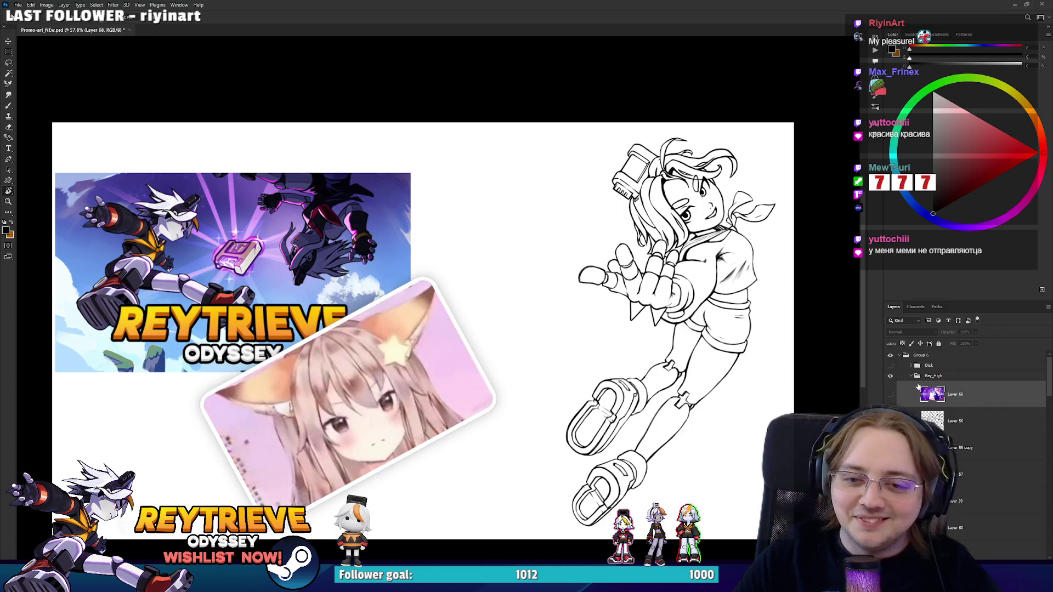
Hide the Rey_High artwork and collapse its group's layer list.
click(932, 375)
click(890, 375)
click(911, 376)
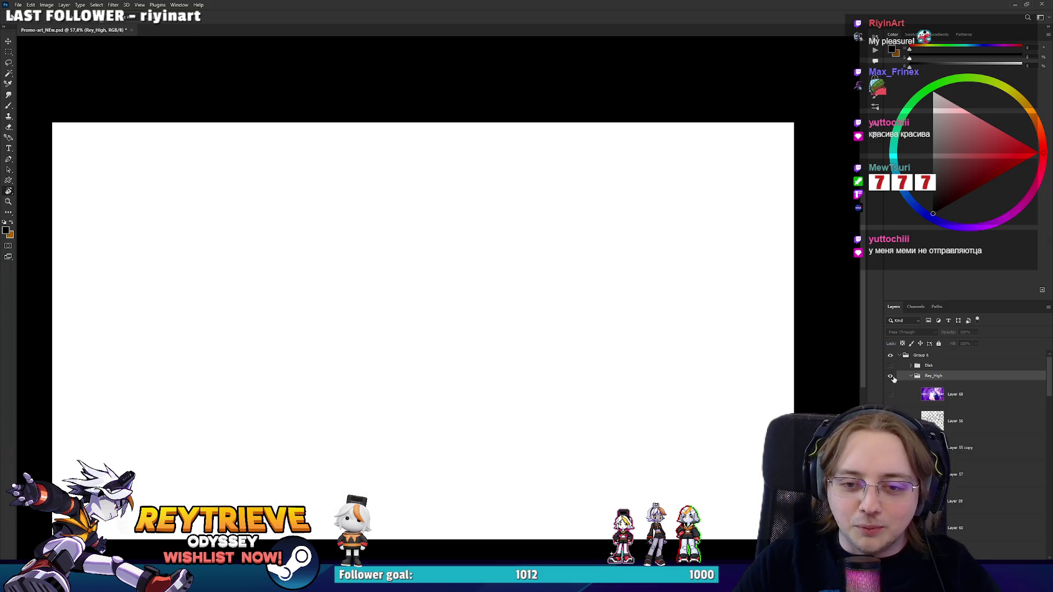
click(890, 376)
click(890, 376)
Show and expand the Fate group, then select Layer 35 copy 2 for inking.
click(890, 386)
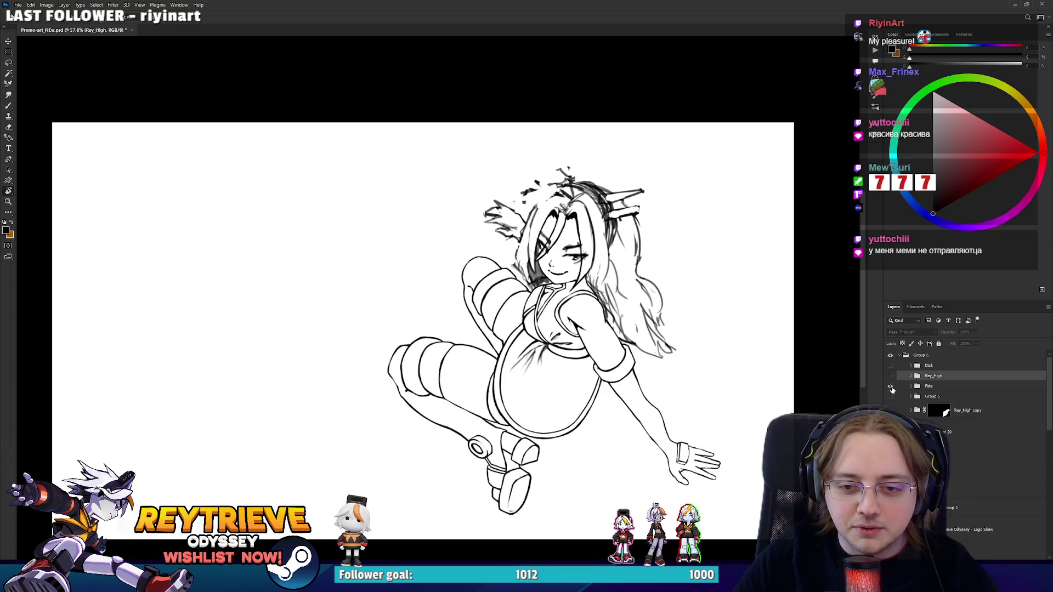
scroll(647, 289, up, 5)
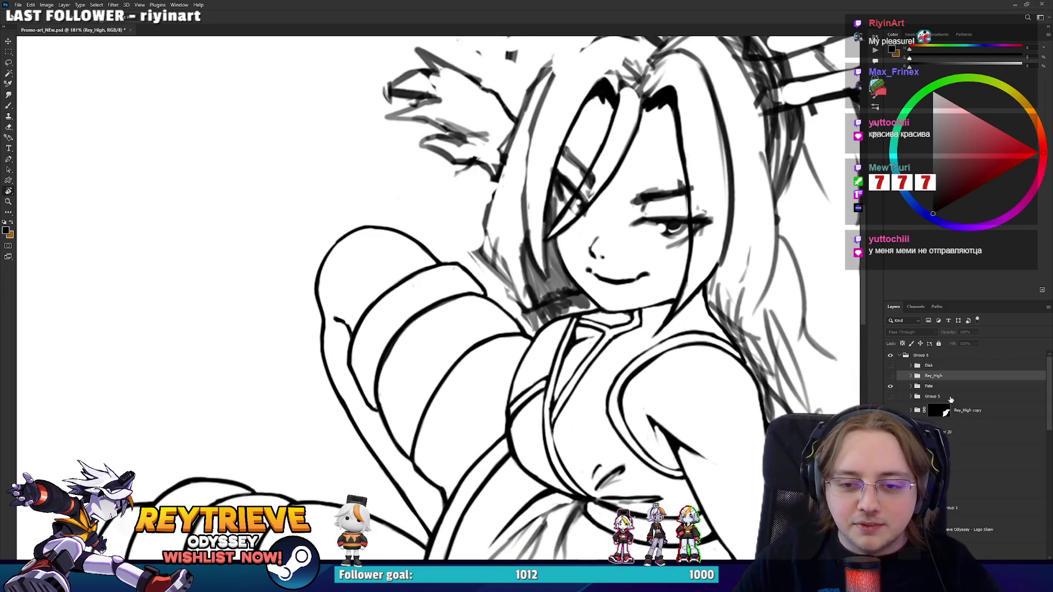
click(915, 387)
scroll(959, 417, down, 2)
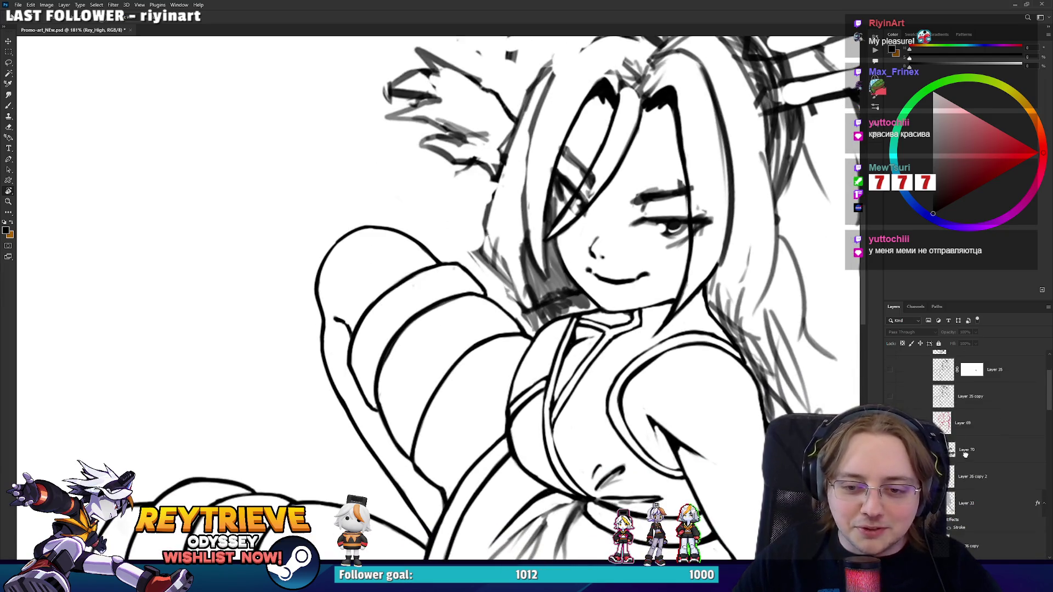
click(954, 452)
click(970, 477)
Frame and tilt the girl's torso, then ink a dark fold line across it.
drag(631, 433, 494, 291)
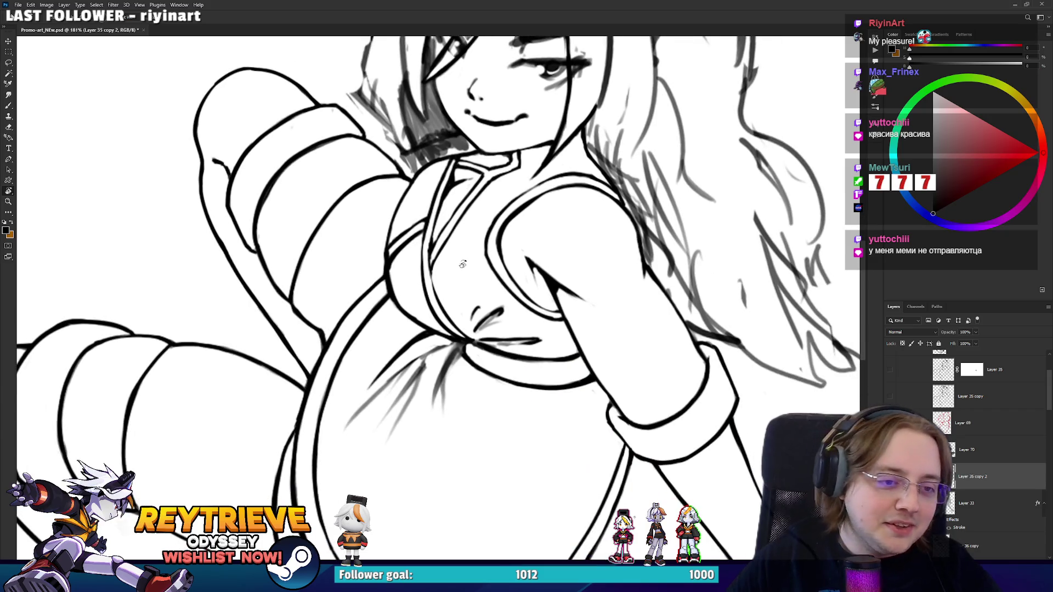
drag(629, 290, 498, 279)
key(e)
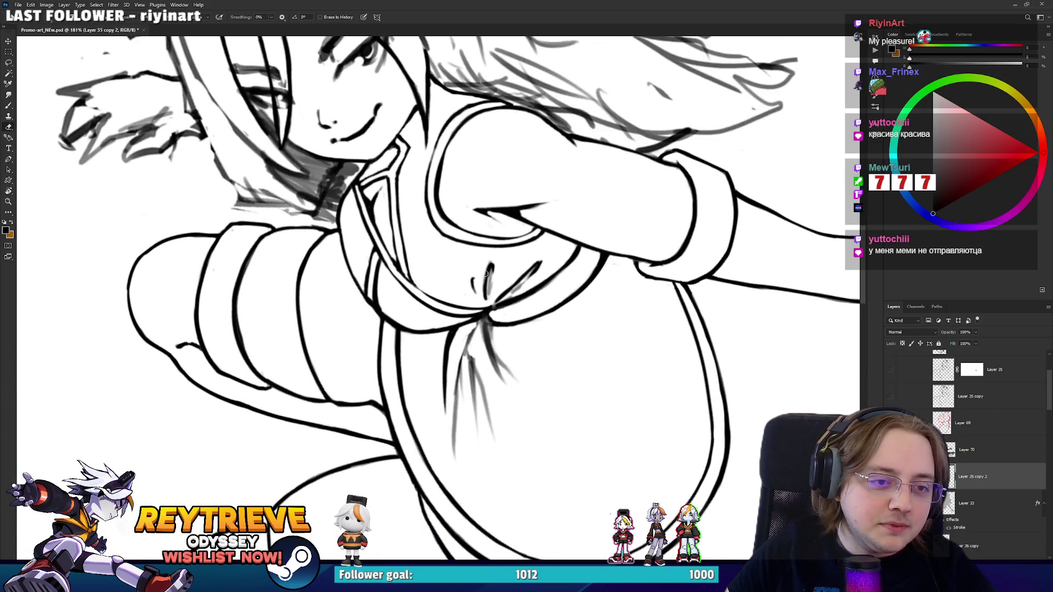
drag(492, 268, 482, 340)
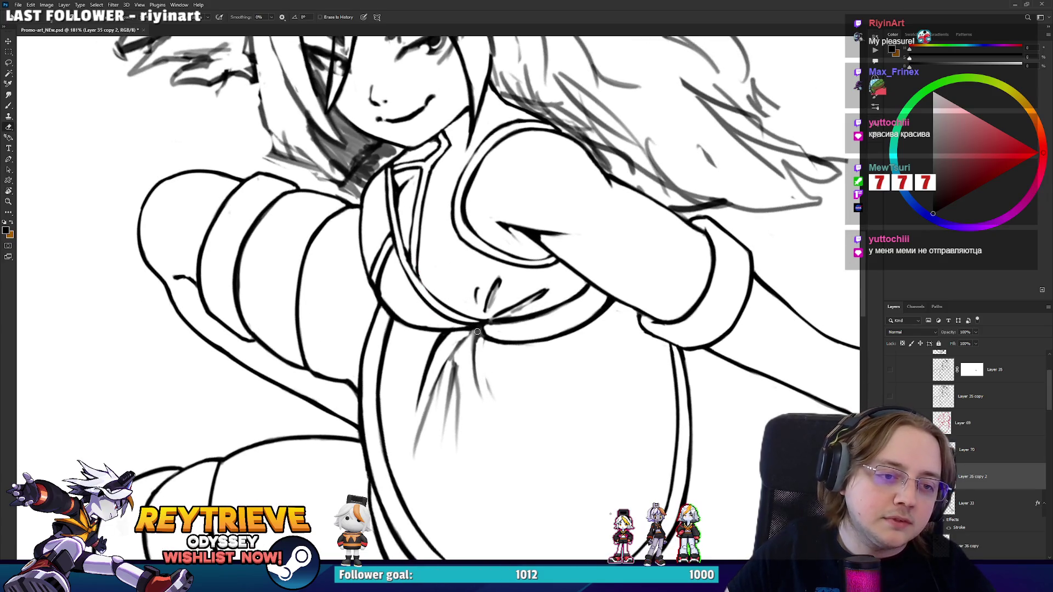
key(b)
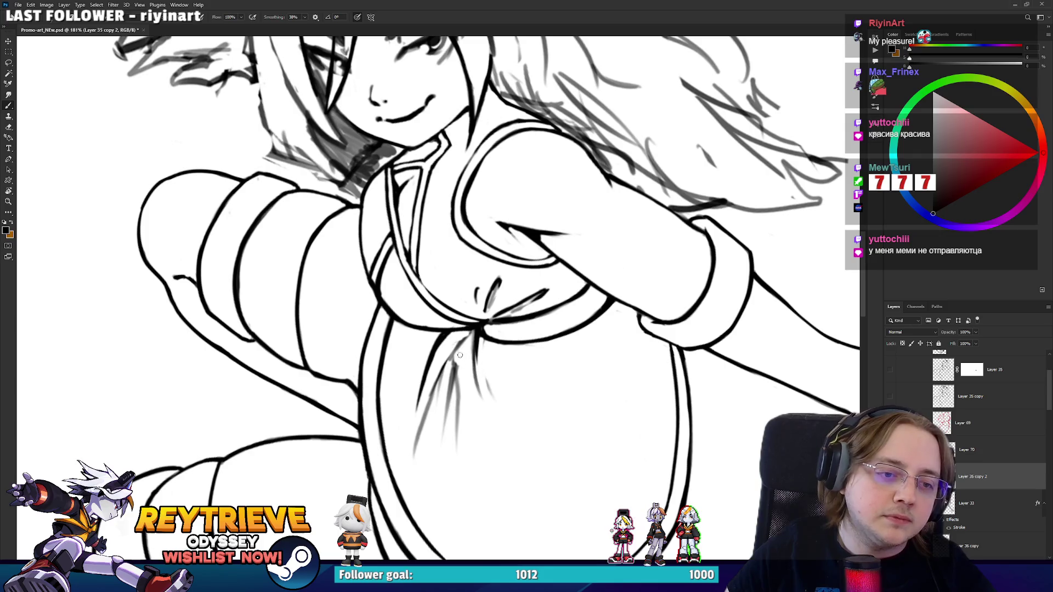
mouse_move(453, 373)
mouse_down()
mouse_move(467, 335)
mouse_move(558, 347)
mouse_move(516, 404)
mouse_move(550, 403)
mouse_up()
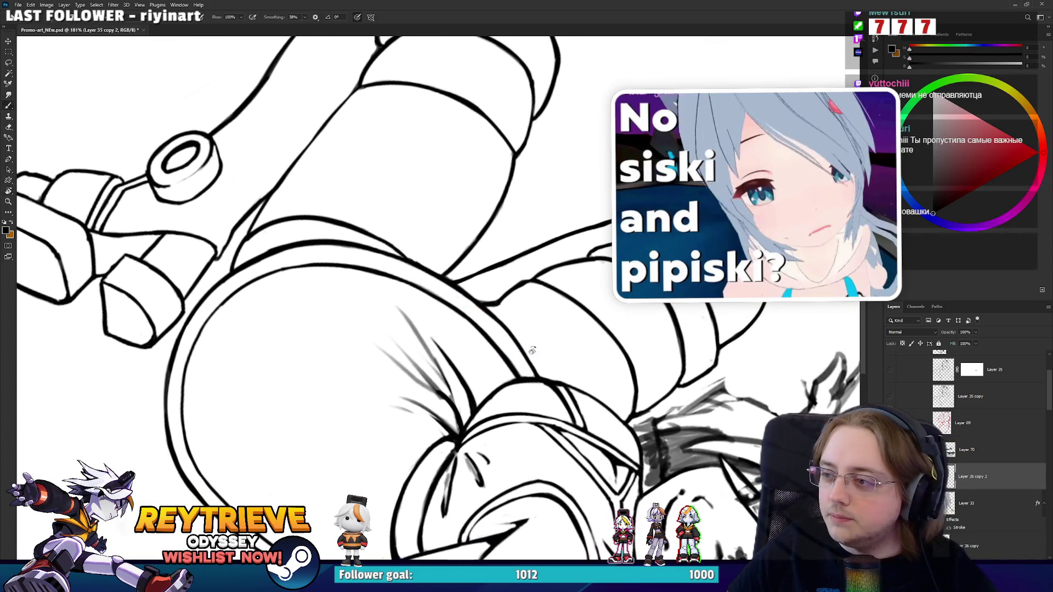
Rotate the view, erase faint sketch strokes and ink thin fold lines down the shirt.
drag(532, 351, 538, 362)
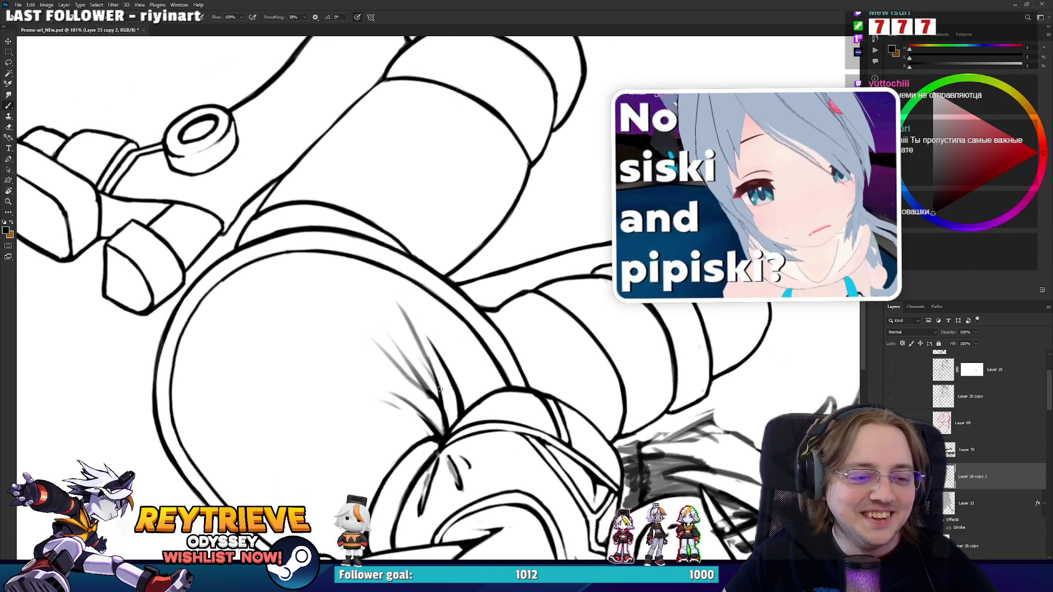
key(r)
mouse_move(423, 348)
mouse_down()
mouse_move(548, 222)
mouse_move(503, 281)
mouse_up()
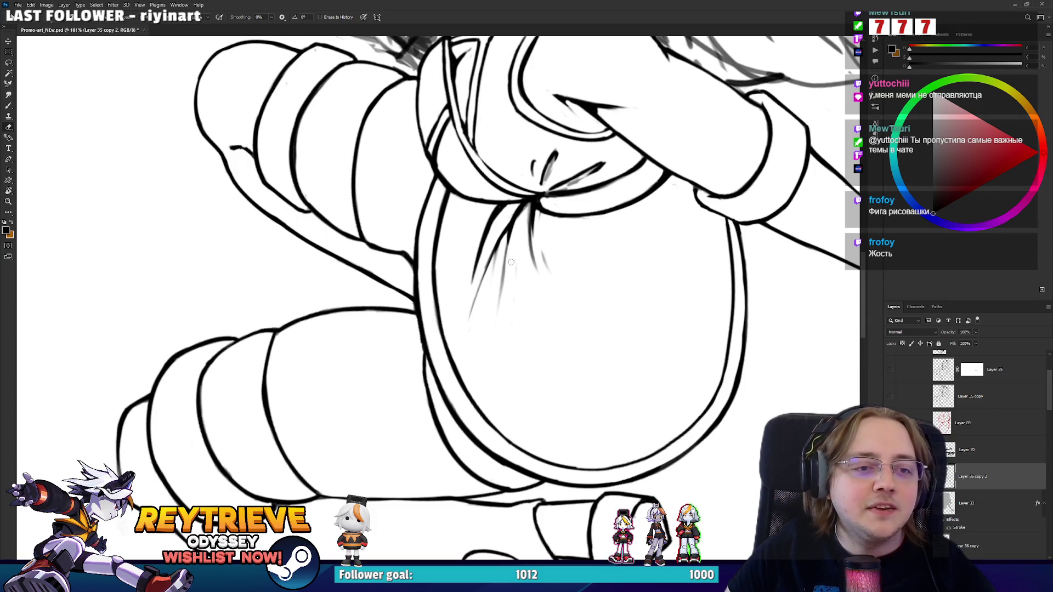
drag(510, 262, 503, 240)
key(b)
drag(526, 198, 499, 290)
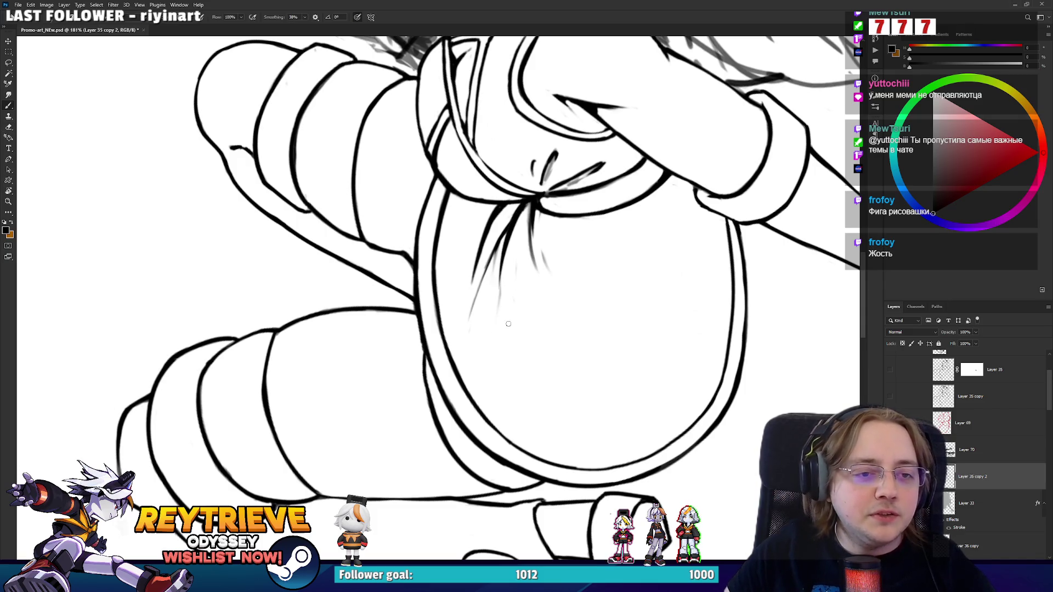
key(e)
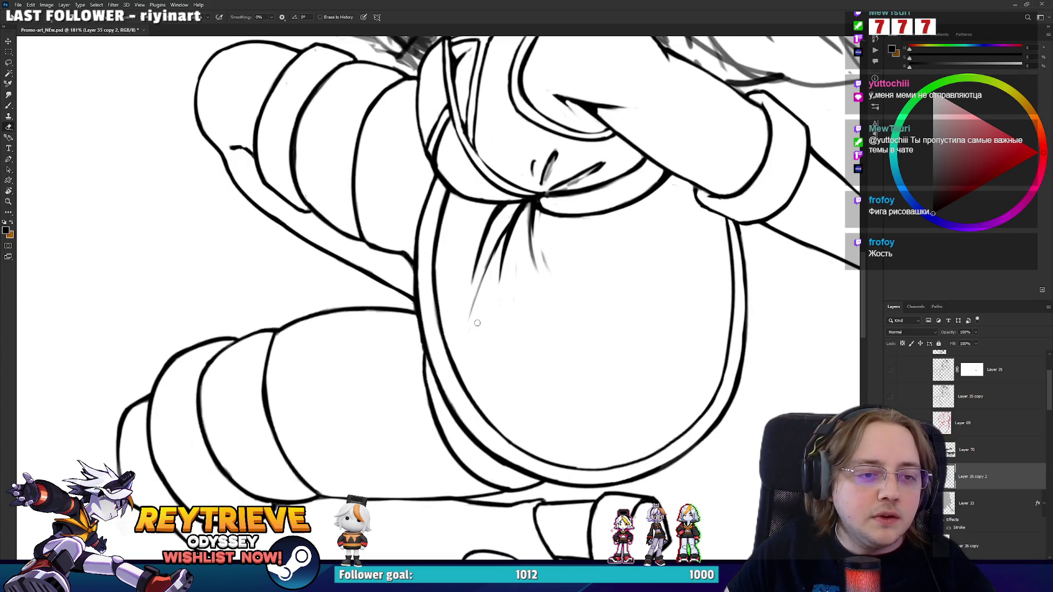
key(b)
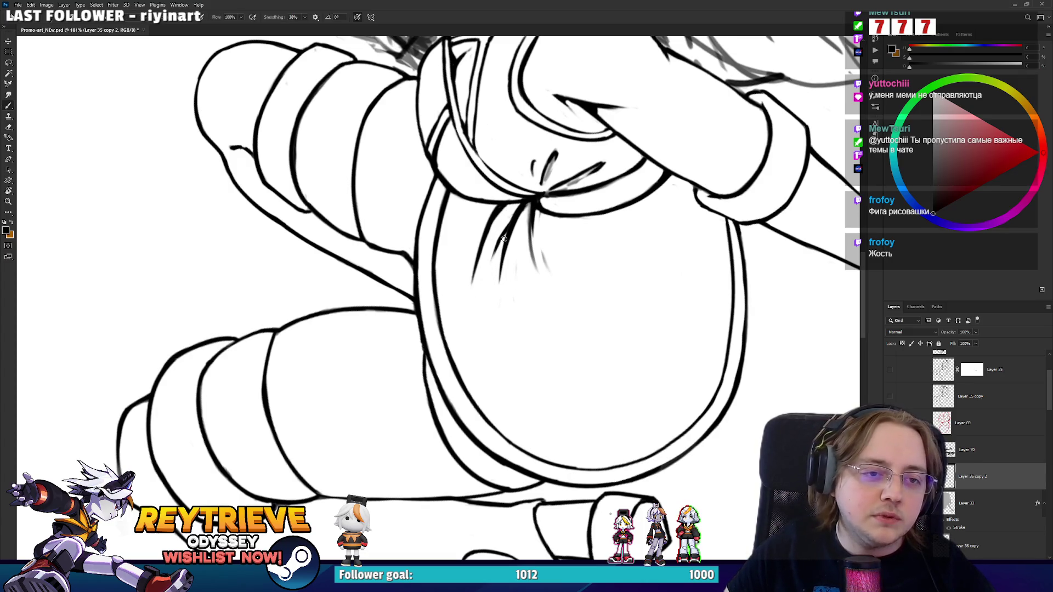
drag(527, 204, 538, 265)
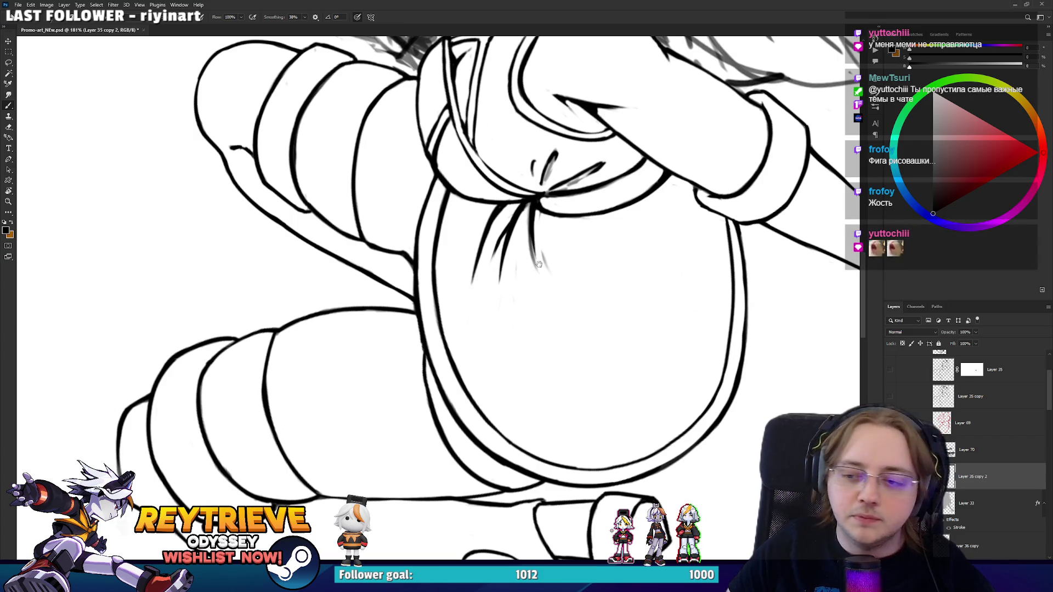
Reframe the upper figure and try short fold strokes on the torso, undoing both.
scroll(537, 315, up, 2)
key(e)
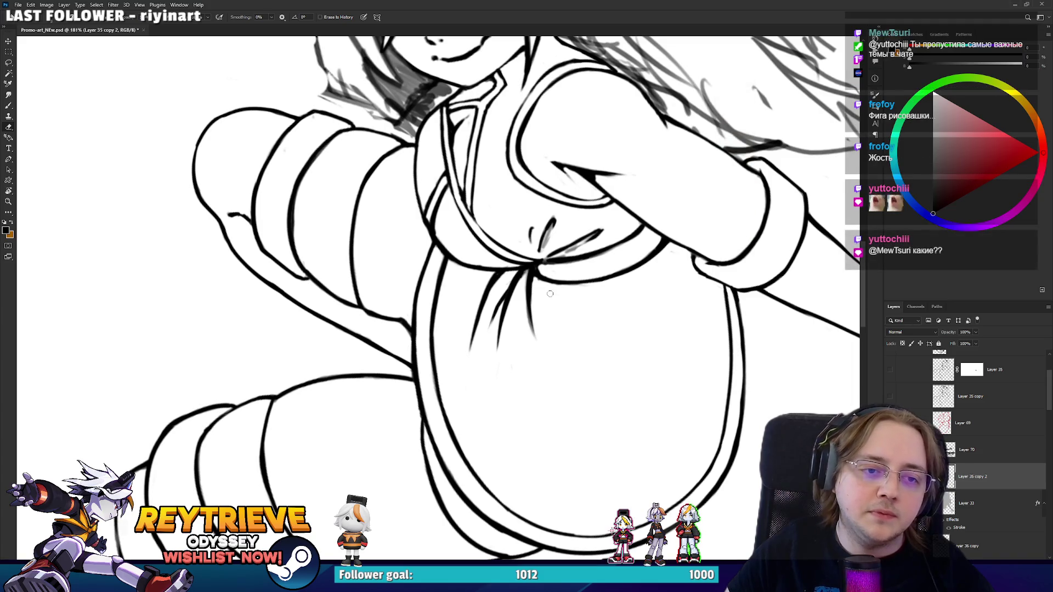
drag(563, 273, 491, 356)
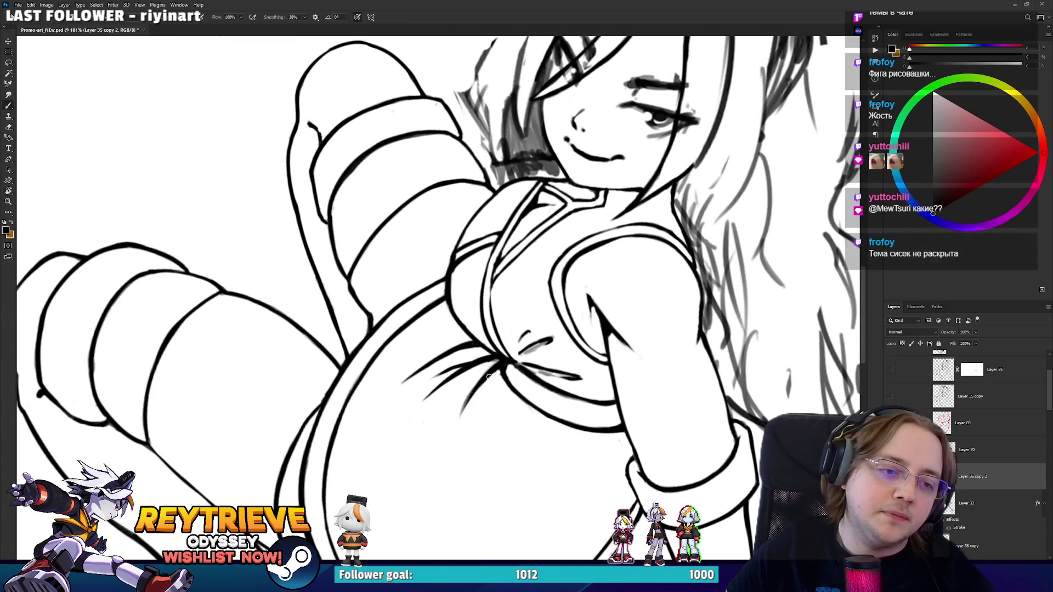
key(b)
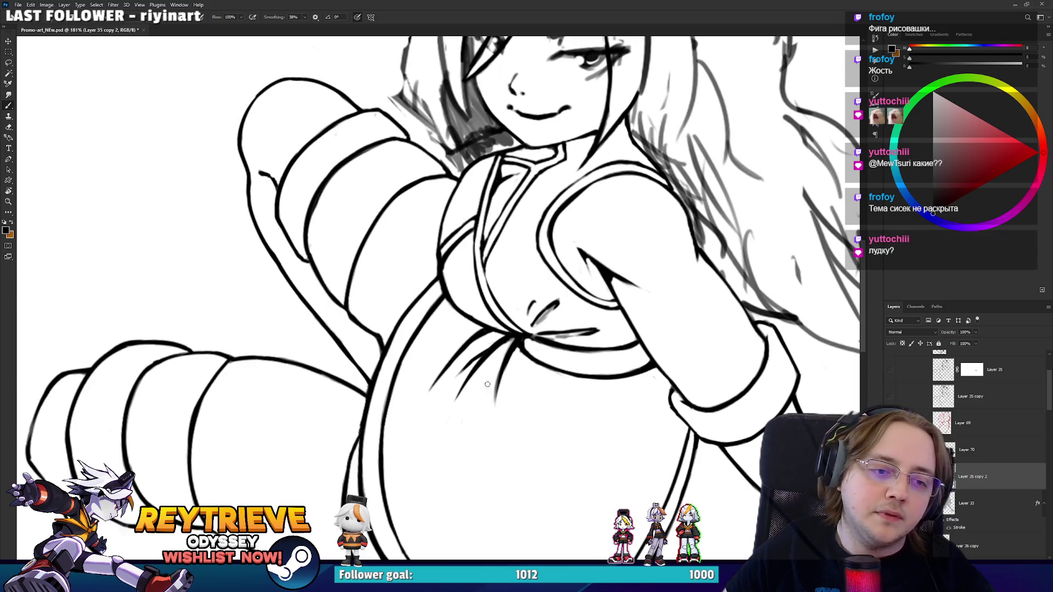
drag(480, 396, 496, 373)
key(ctrl+z)
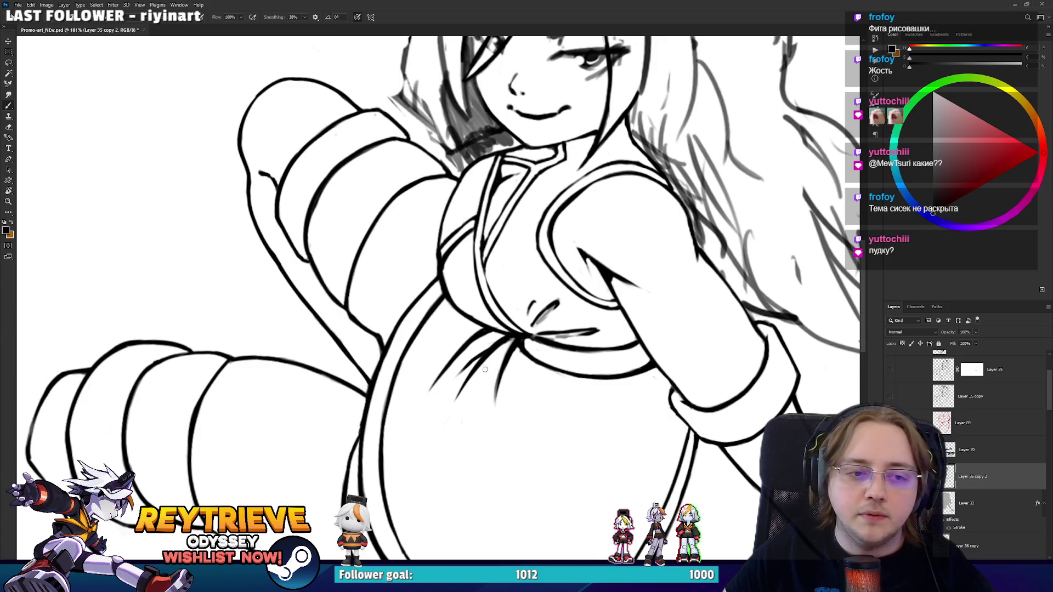
mouse_move(495, 362)
mouse_down()
mouse_move(483, 416)
mouse_move(497, 362)
mouse_move(560, 355)
mouse_up()
key(ctrl+z)
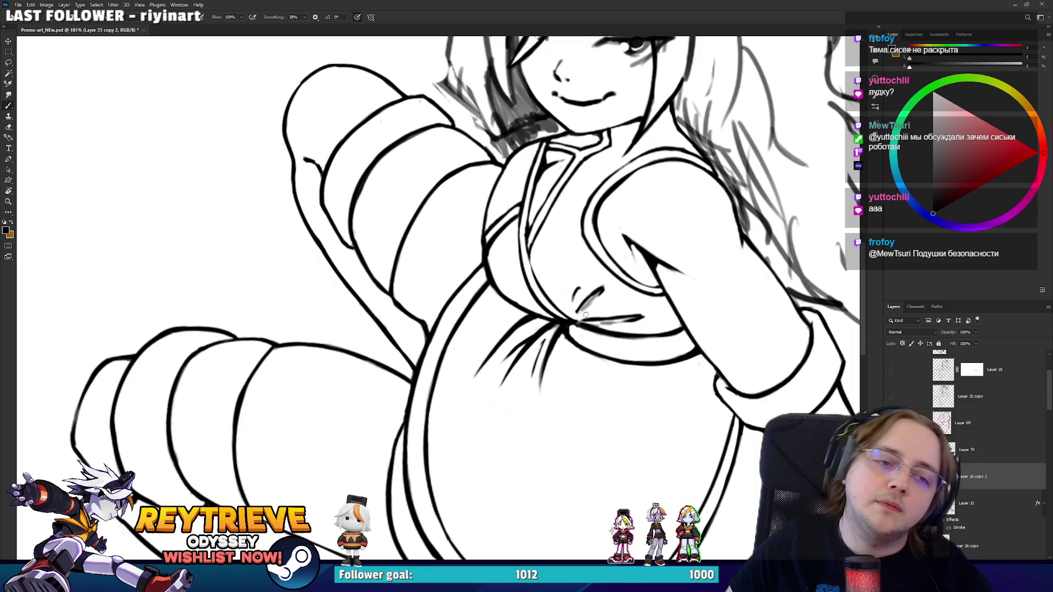
Rotate the view about 120 degrees, then turn it back upright.
key(r)
mouse_move(586, 315)
mouse_down()
mouse_move(482, 419)
mouse_move(367, 384)
mouse_up()
key(e)
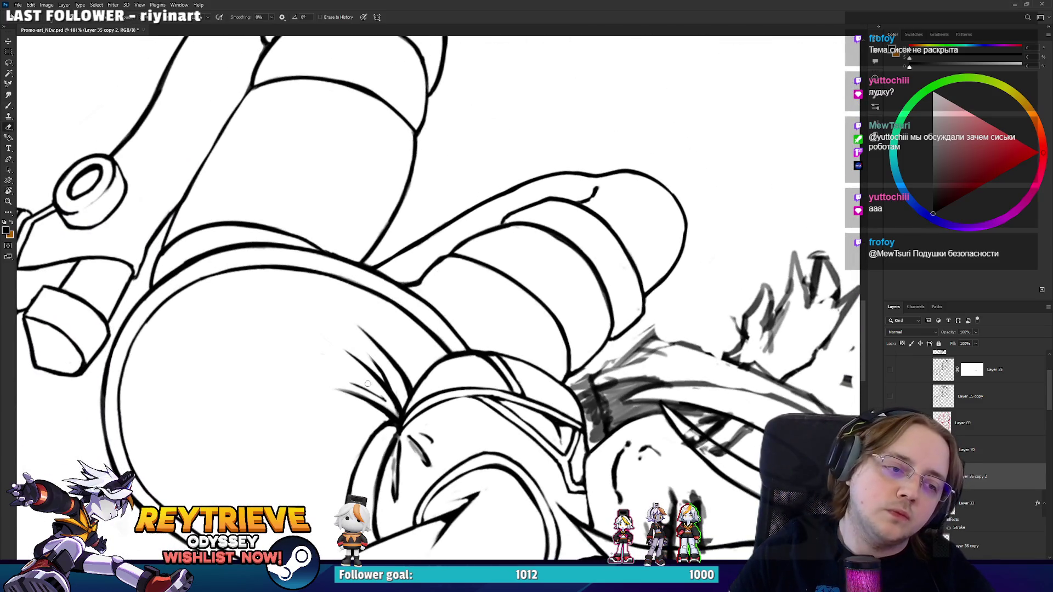
key(b)
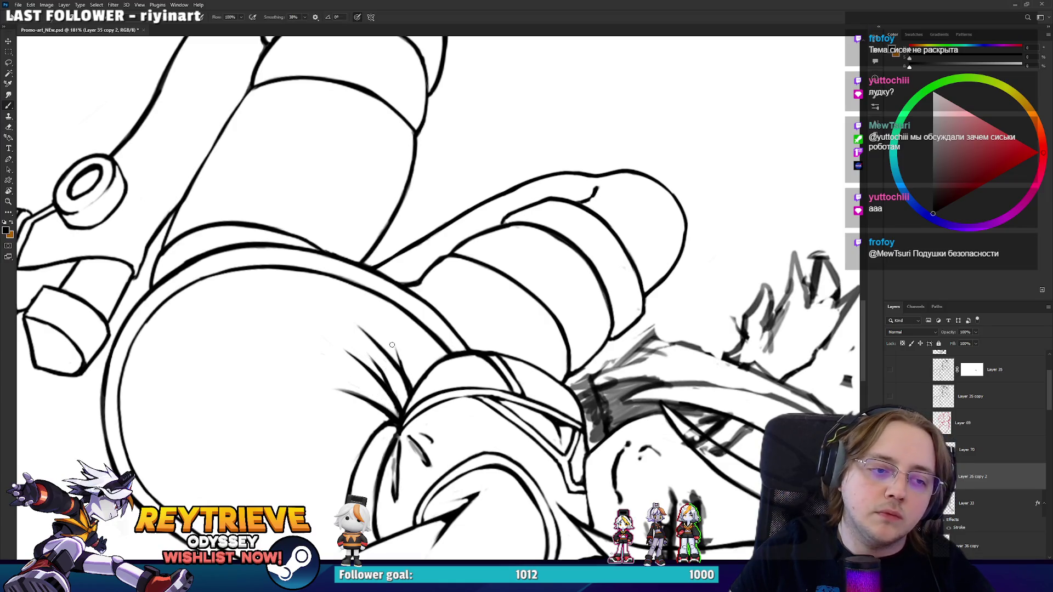
key(r)
mouse_move(409, 393)
mouse_down()
mouse_move(435, 278)
mouse_move(617, 123)
mouse_up()
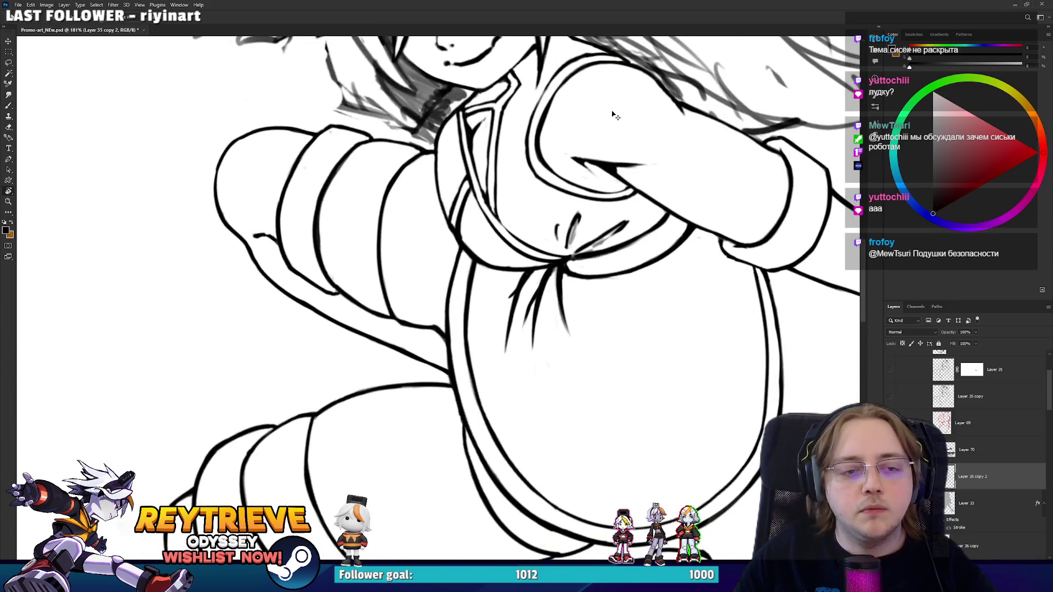
scroll(595, 134, down, 10)
scroll(548, 292, up, 9)
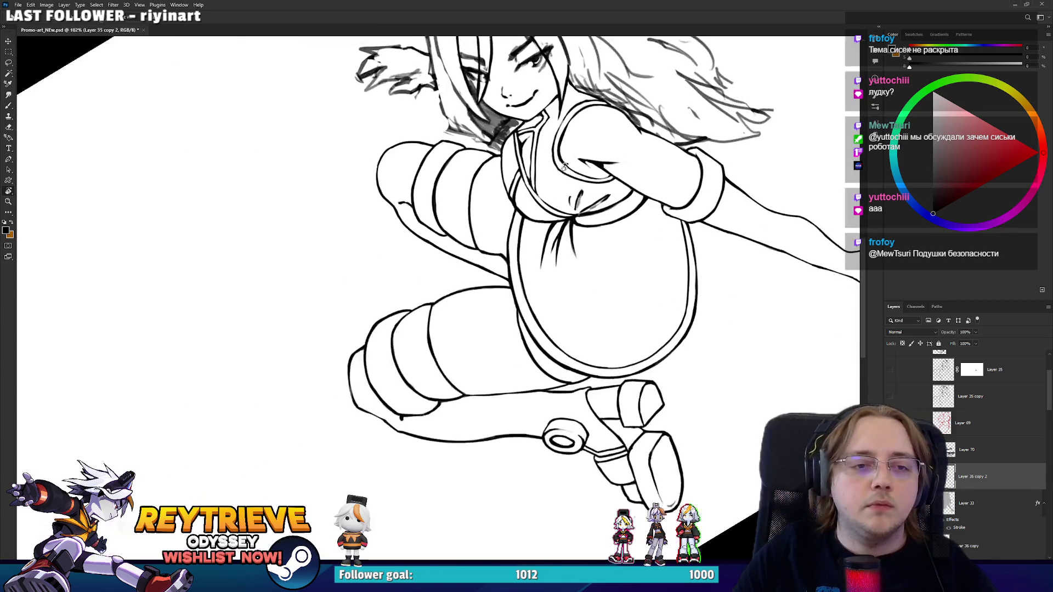
Erase the thin sketch line on the shirt and try curved folds below the collar, undoing them.
key(e)
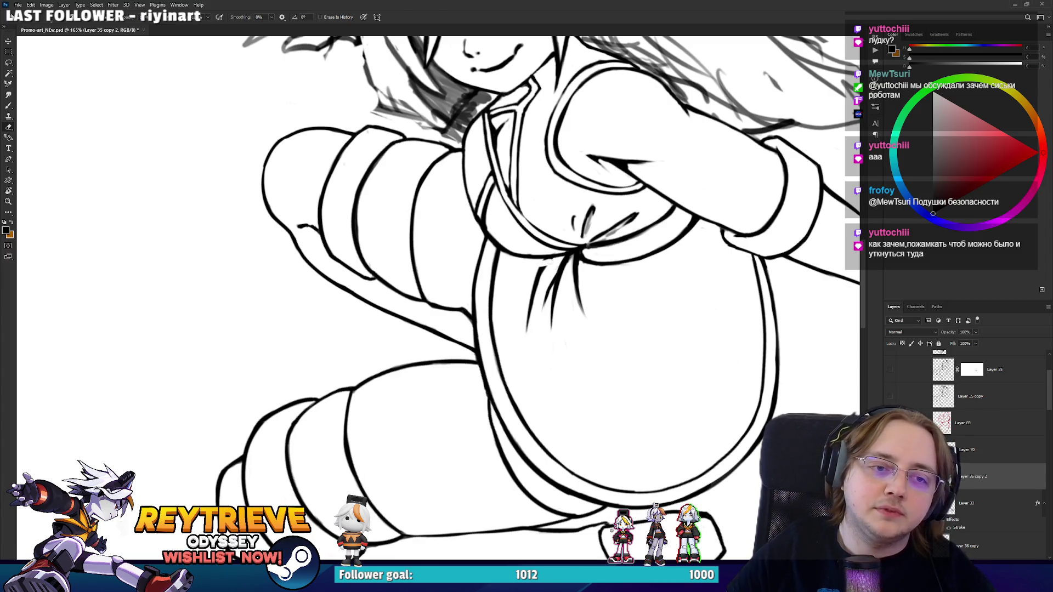
drag(541, 273, 527, 329)
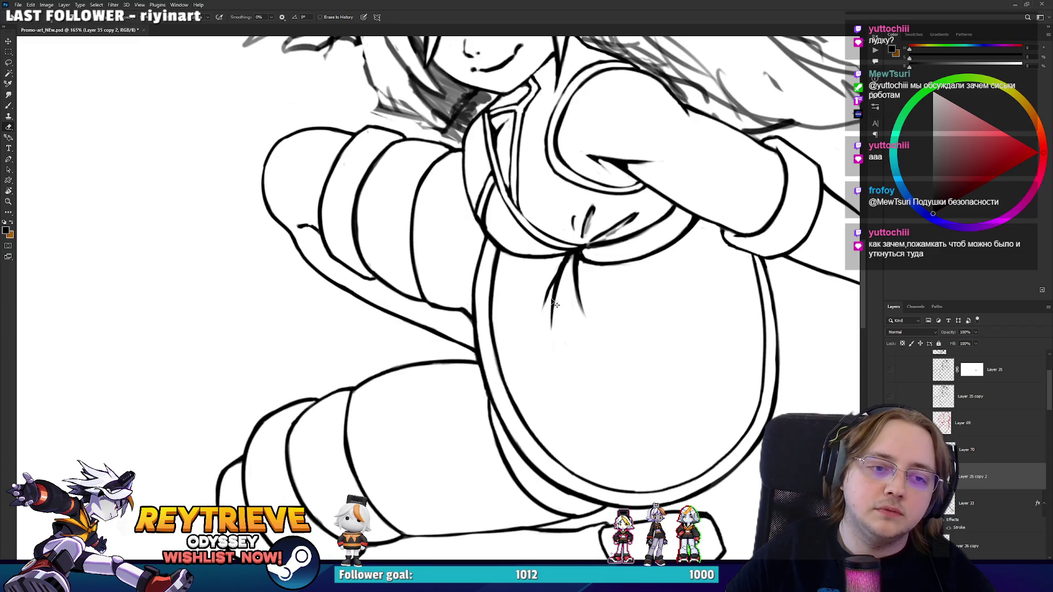
key(b)
key(ctrl+z)
drag(554, 283, 530, 346)
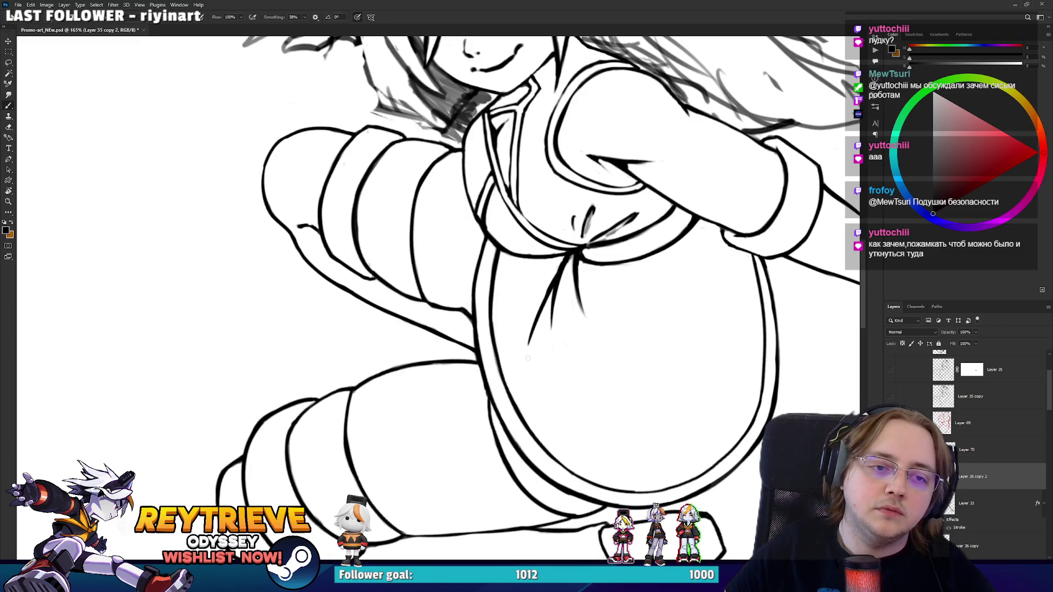
key(ctrl+z)
drag(559, 277, 516, 364)
key(ctrl+z)
key(ctrl+z)
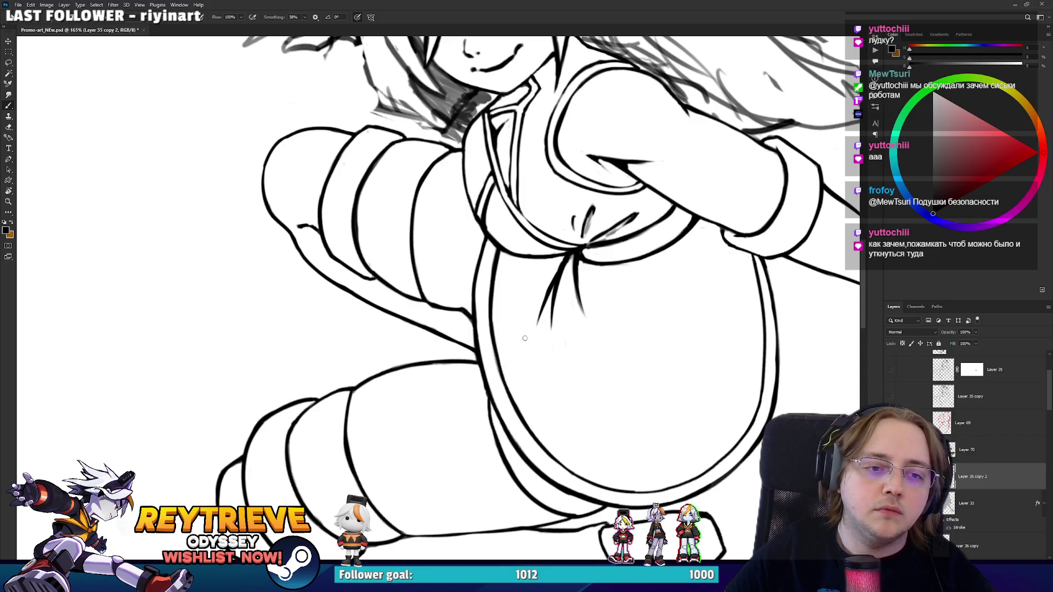
Rotate the canvas so the head points right, turn it back upright, and pan to the face.
mouse_move(594, 282)
mouse_down()
mouse_move(438, 291)
mouse_move(443, 425)
mouse_up()
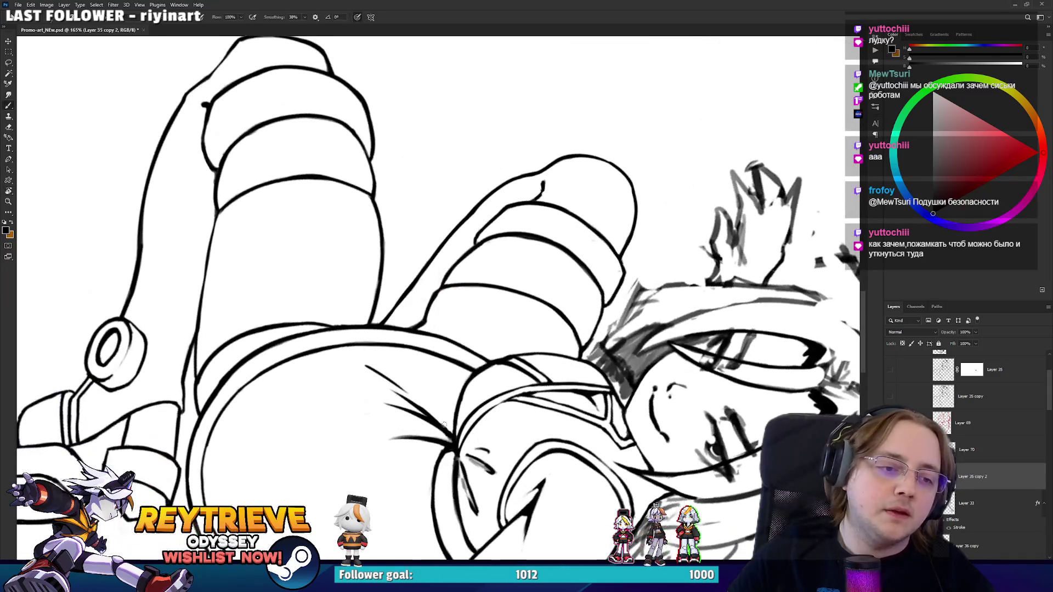
key(e)
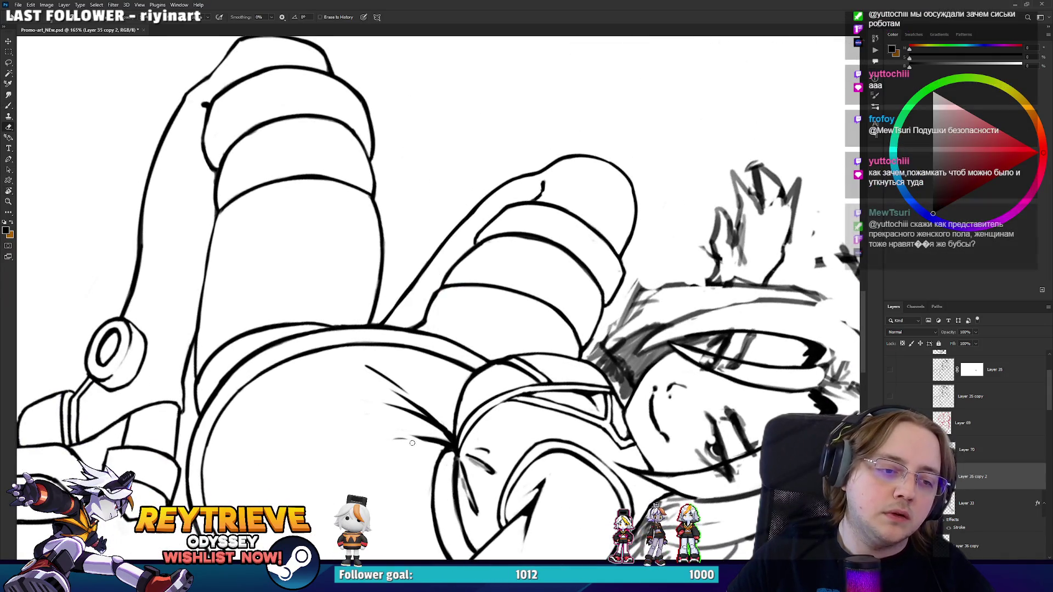
mouse_move(417, 446)
mouse_down()
mouse_move(526, 416)
mouse_move(597, 351)
mouse_move(616, 278)
mouse_move(435, 281)
mouse_up()
key(b)
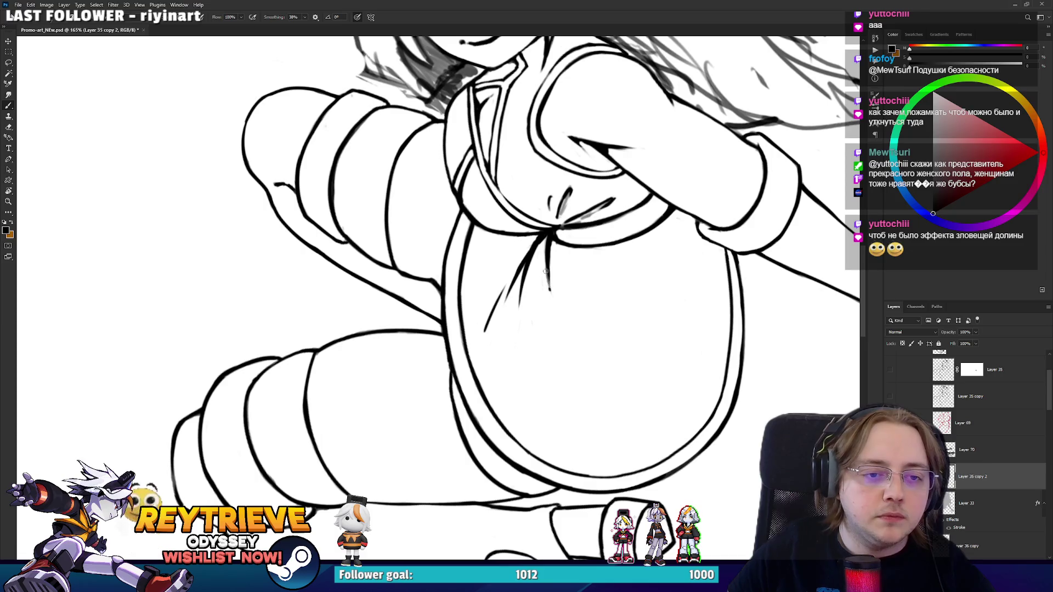
key(e)
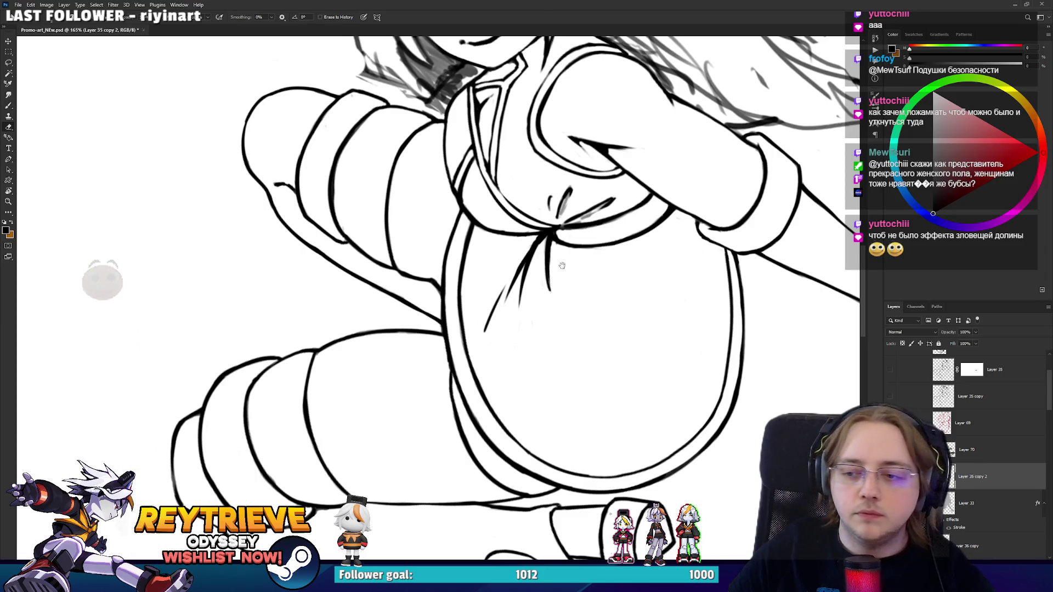
drag(561, 266, 553, 324)
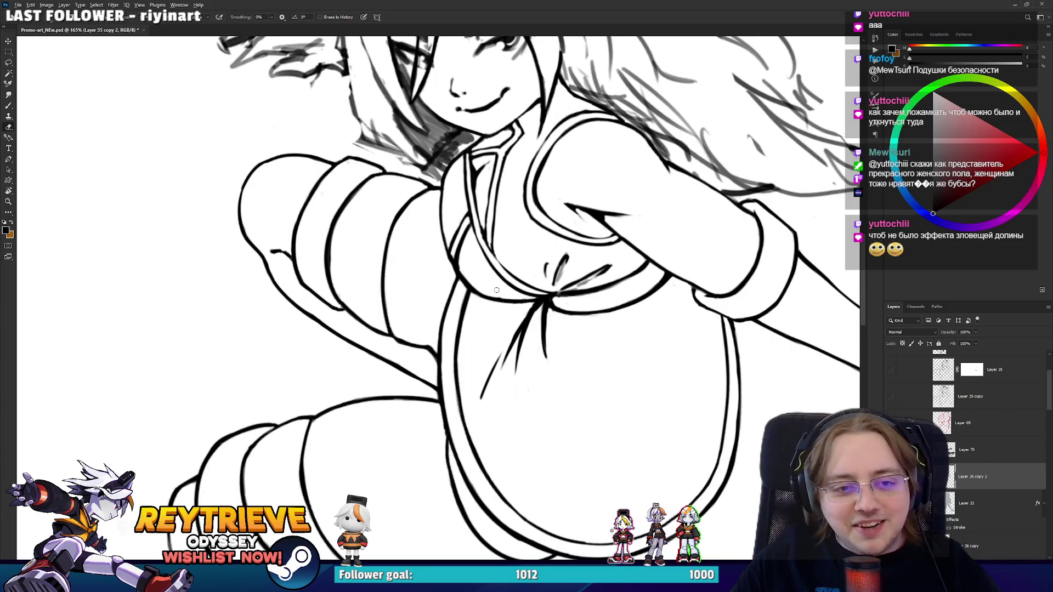
scroll(496, 290, down, 3)
scroll(536, 239, up, 5)
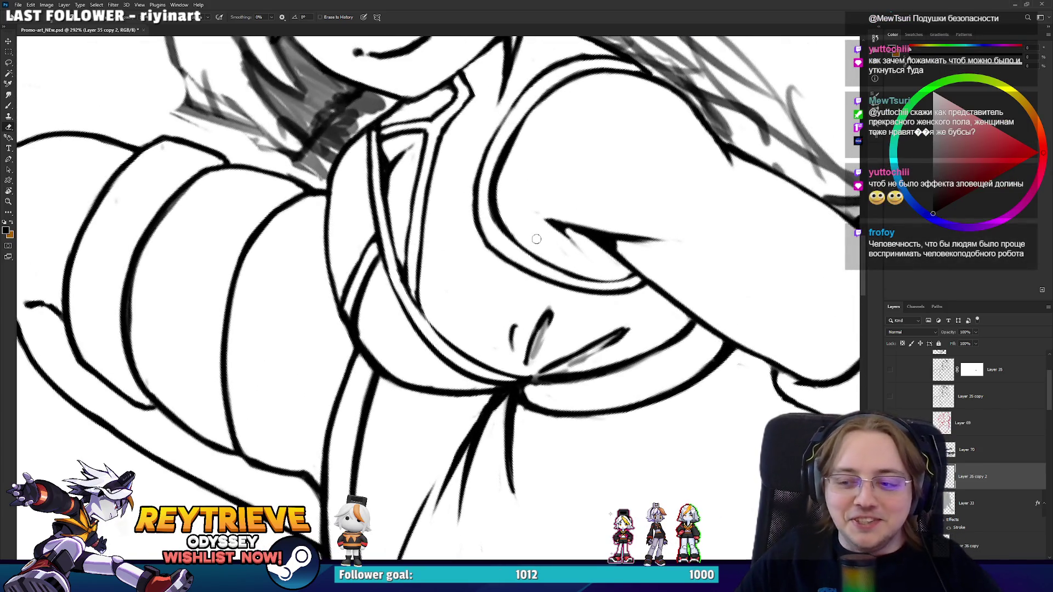
Turn the neckline to a comfortable angle and erase the thin vertical stray line.
key(r)
drag(536, 239, 553, 298)
key(b)
key(e)
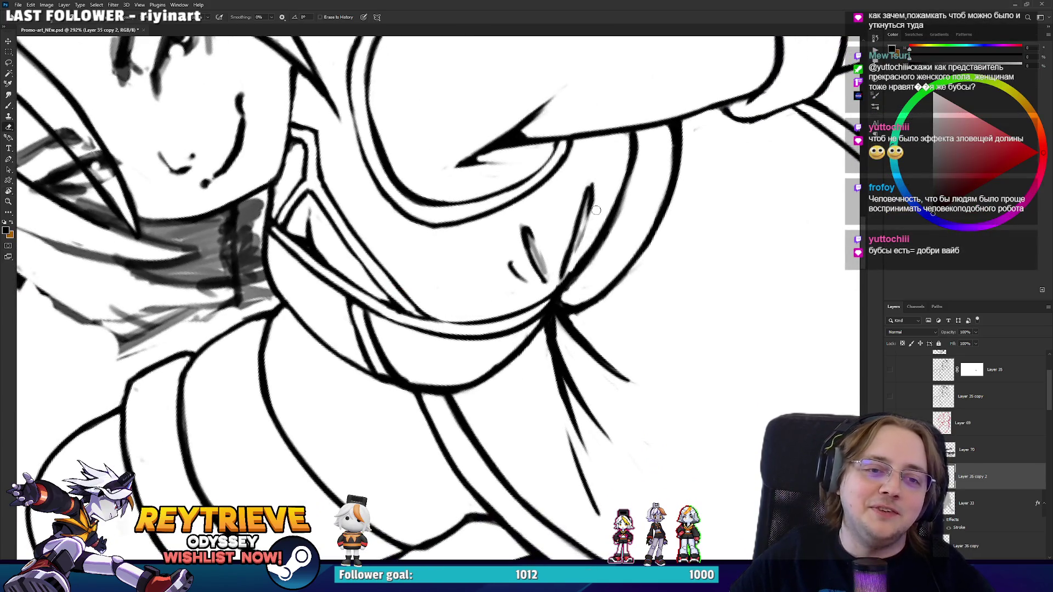
mouse_move(596, 211)
mouse_down()
mouse_move(747, 246)
mouse_move(423, 286)
mouse_move(685, 285)
mouse_up()
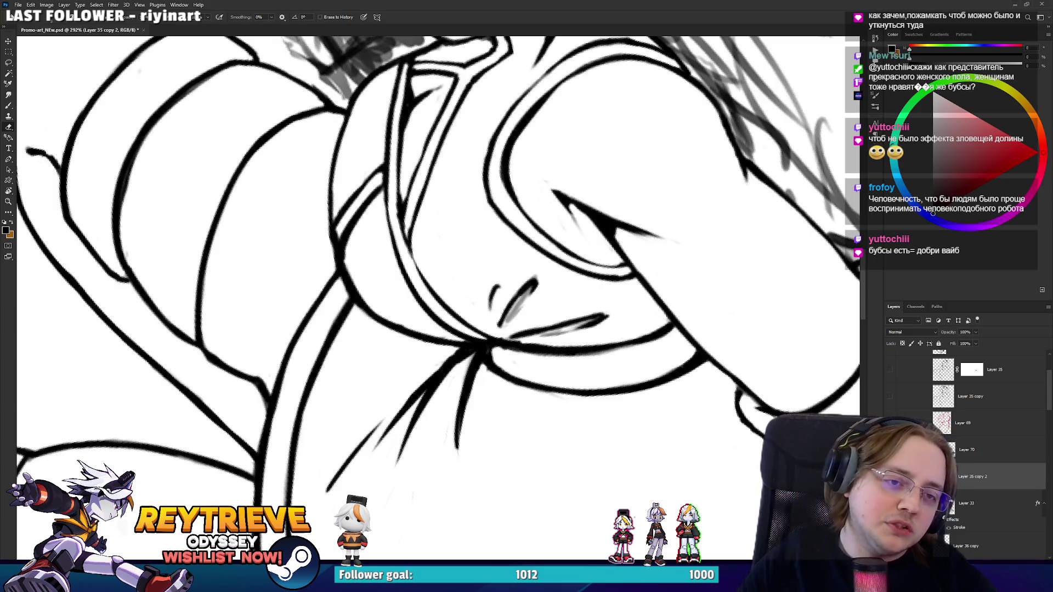
key(r)
mouse_move(685, 285)
mouse_down()
mouse_move(440, 412)
mouse_move(401, 364)
mouse_up()
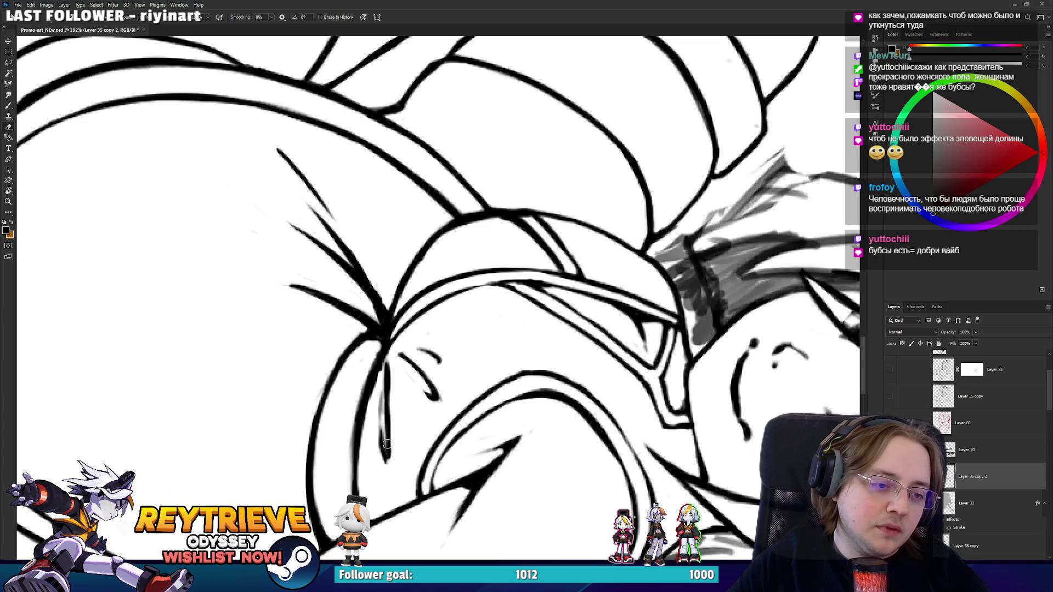
drag(387, 443, 383, 390)
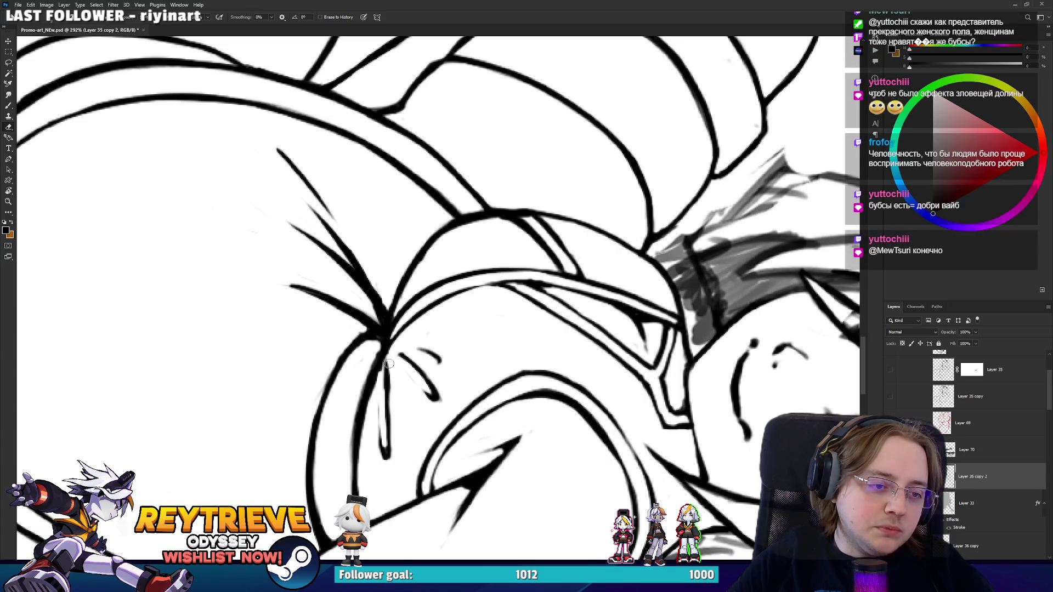
Rotate to another part of the drawing and erase a small bit of stray ink.
key(b)
mouse_move(389, 365)
mouse_down()
mouse_move(366, 366)
mouse_move(373, 311)
mouse_up()
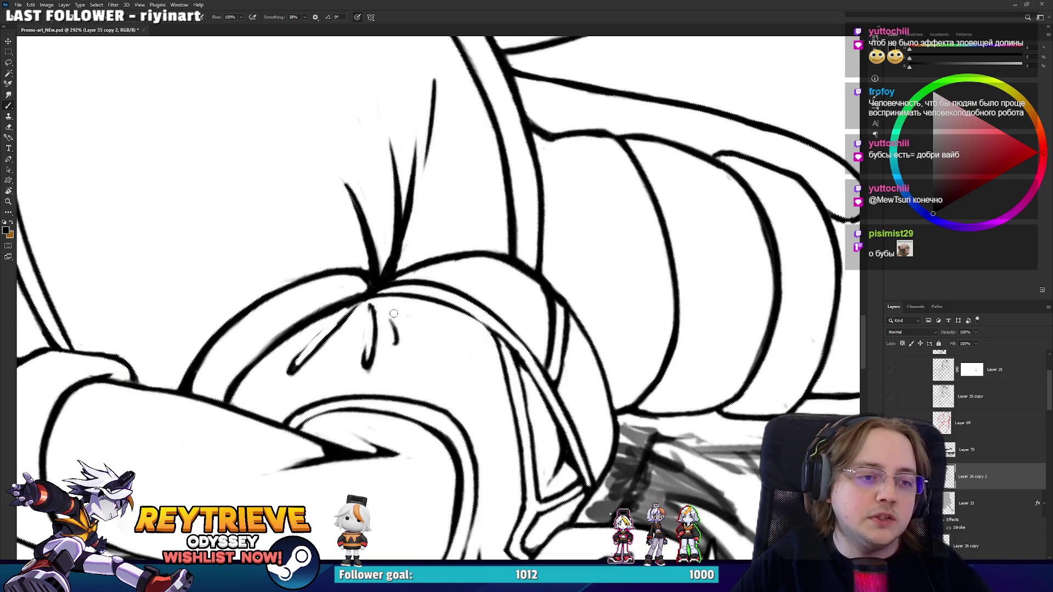
drag(388, 319, 485, 442)
key(e)
drag(445, 379, 454, 394)
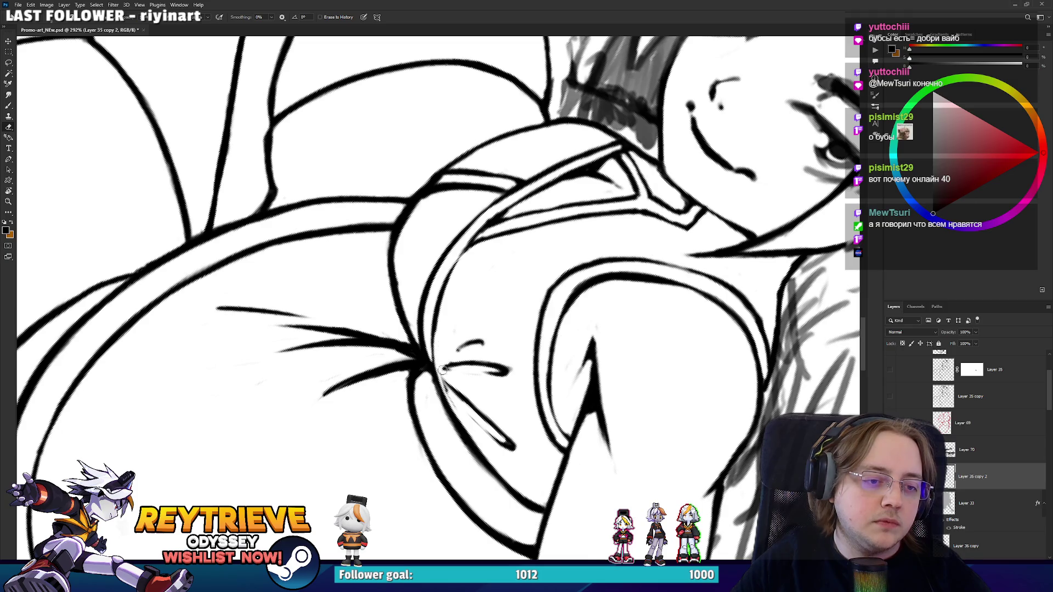
key(b)
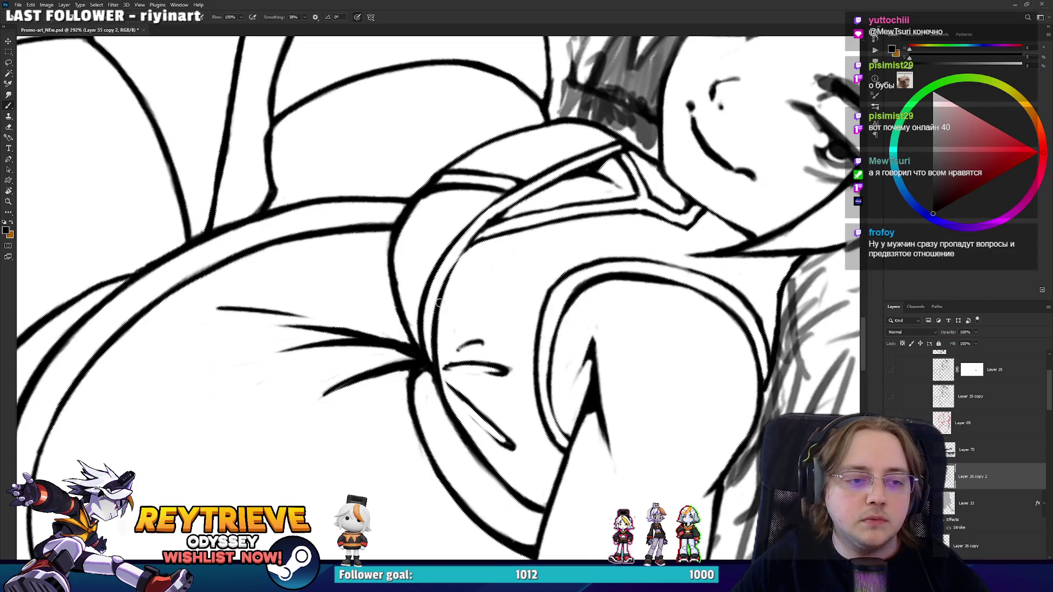
Reset the canvas rotation to level and pan down to show the face.
scroll(443, 328, down, 3)
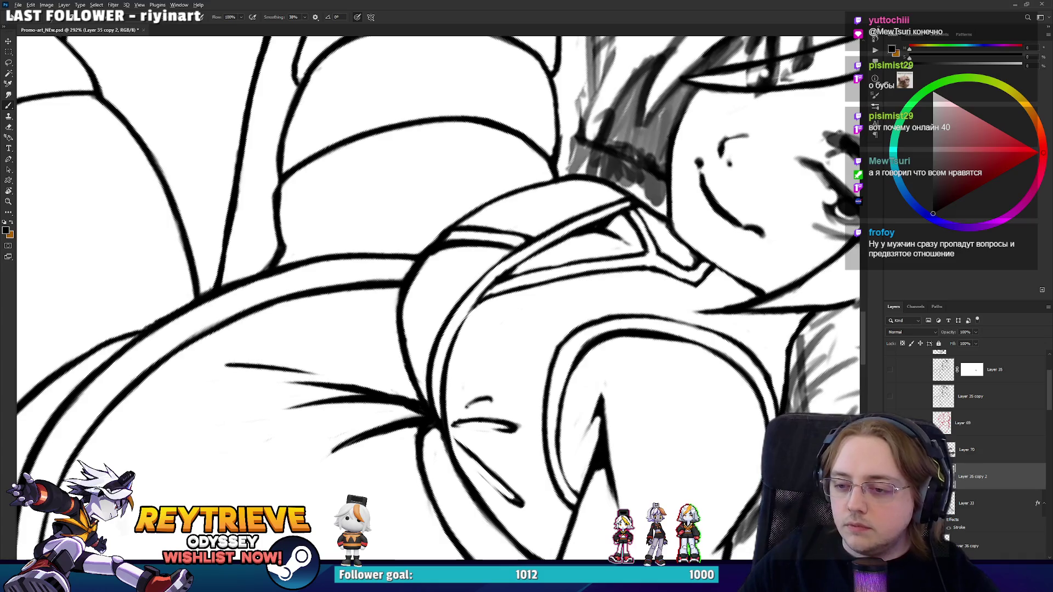
scroll(600, 350, down, 5)
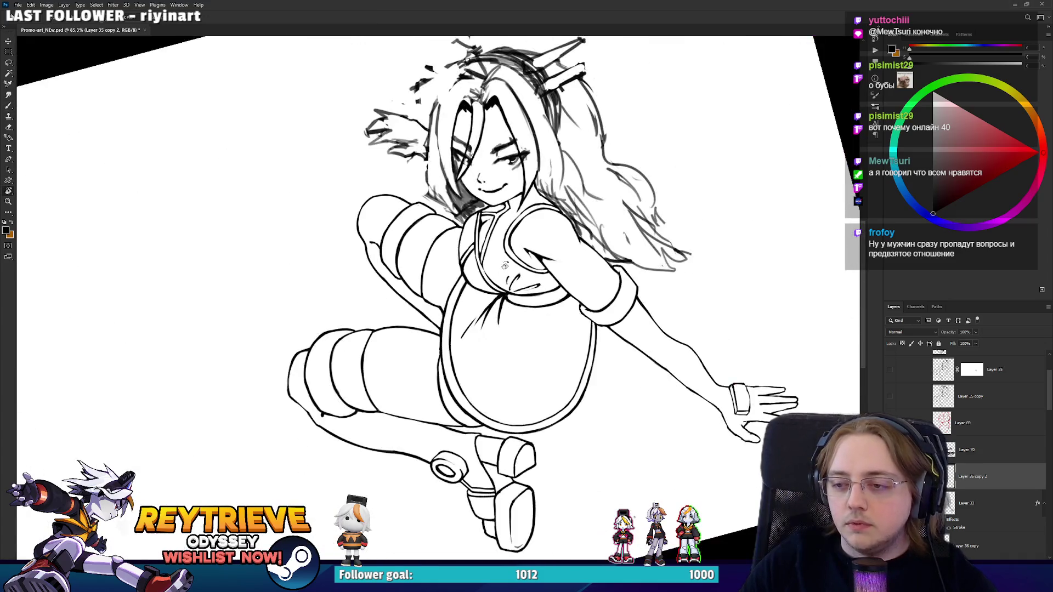
key(Escape)
scroll(470, 335, up, 3)
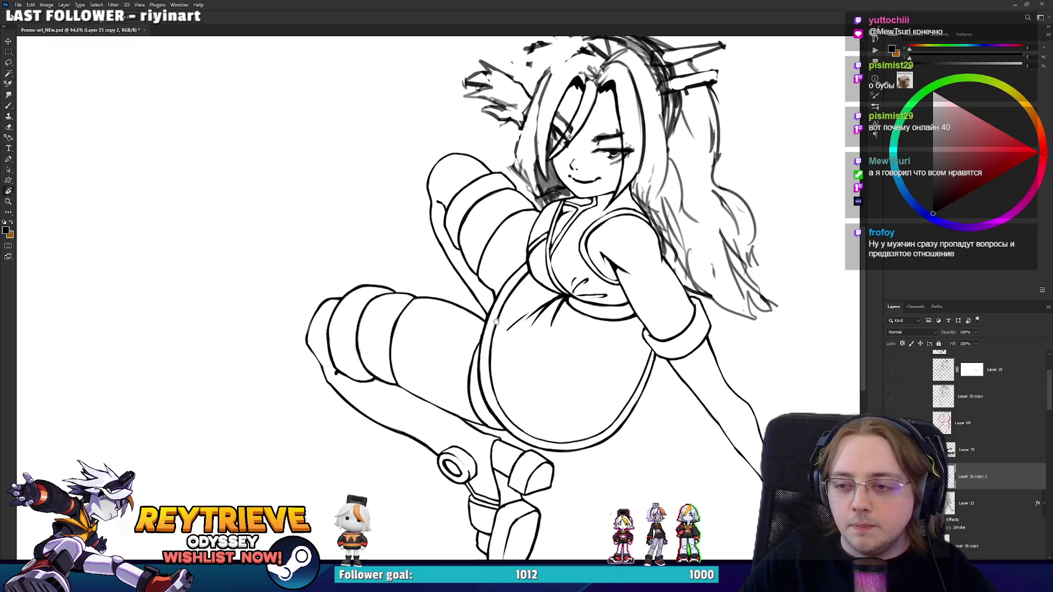
scroll(470, 334, up, 5)
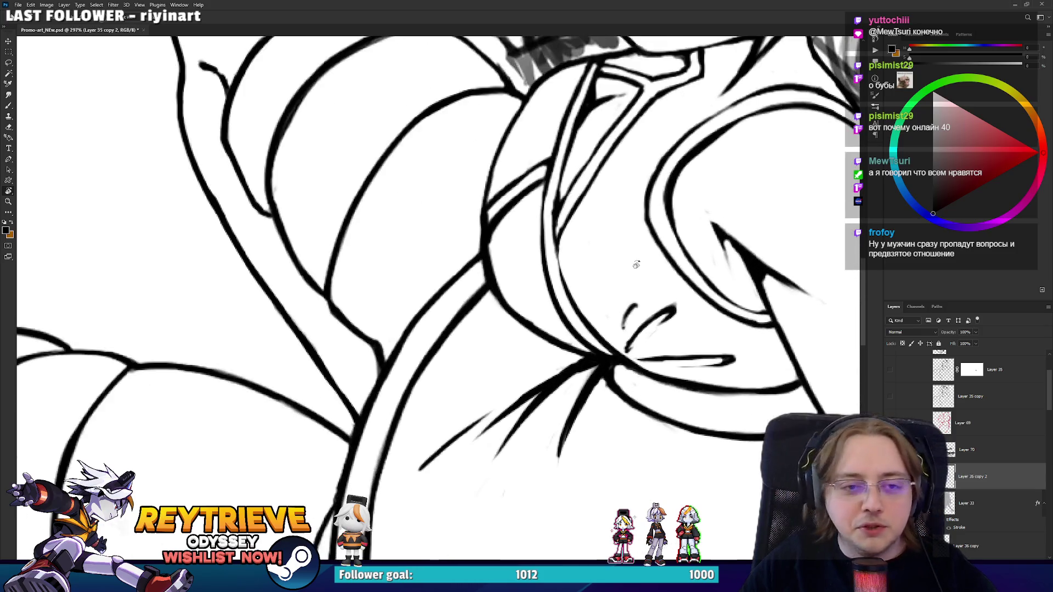
drag(536, 349, 533, 446)
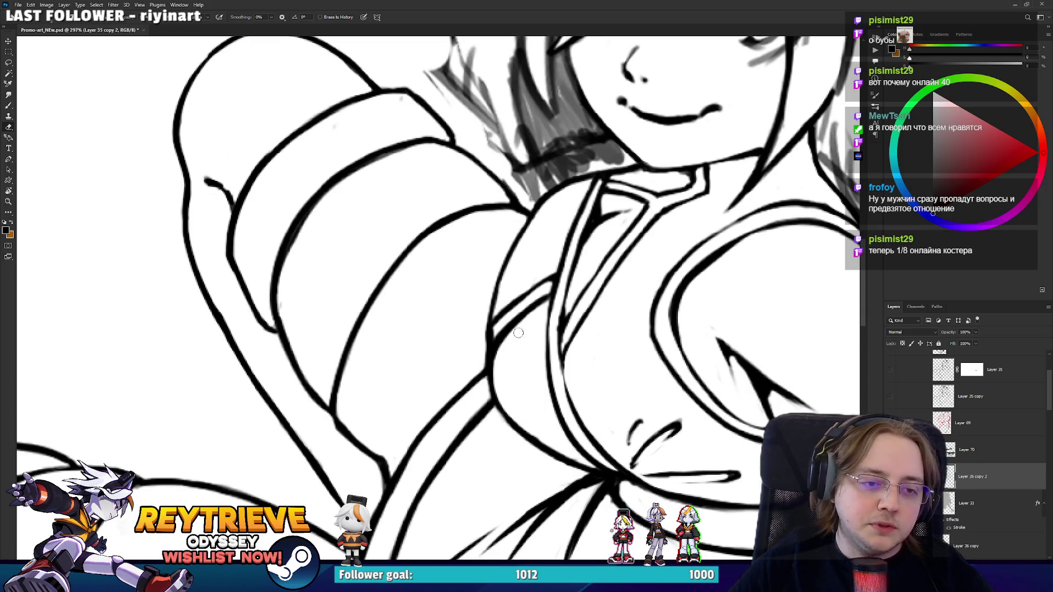
Angle the view on the arm and strap, rotating about 80 degrees and back upright.
key(r)
drag(564, 278, 549, 331)
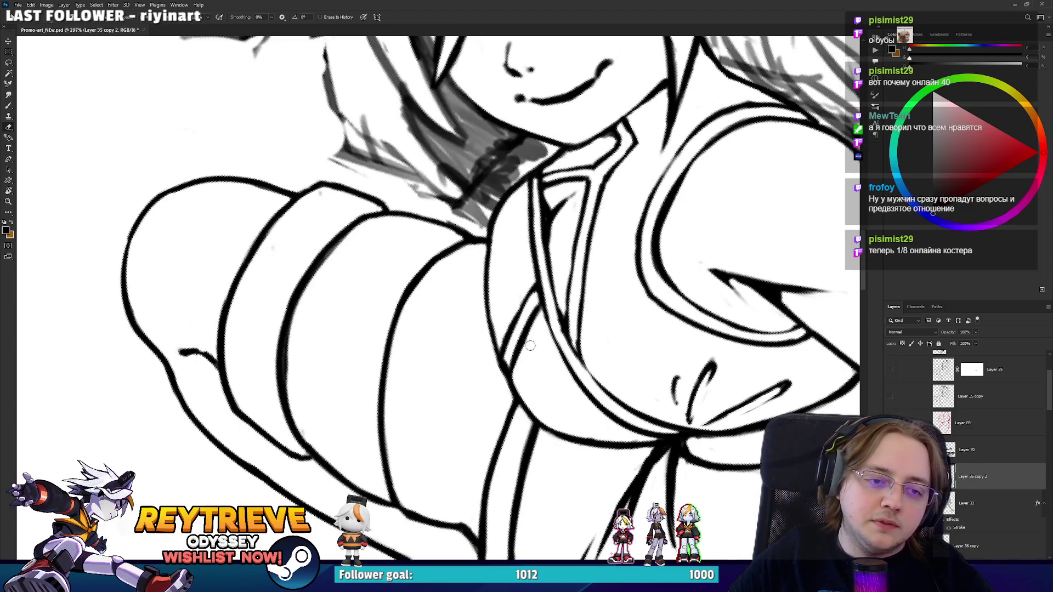
key(b)
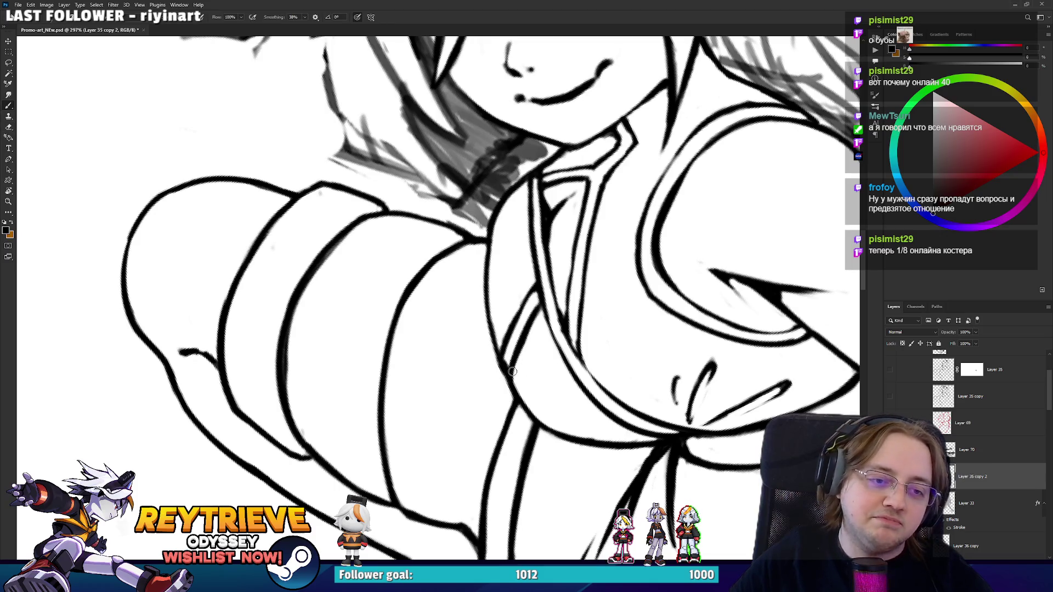
mouse_move(513, 358)
mouse_down()
mouse_move(526, 378)
mouse_move(505, 403)
mouse_up()
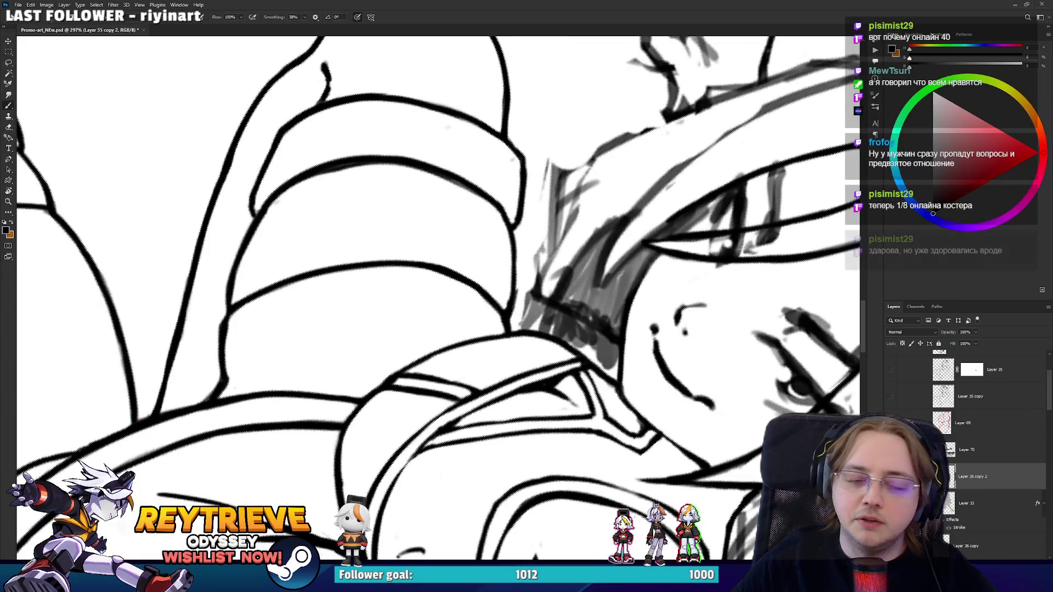
mouse_move(505, 403)
mouse_down()
mouse_move(435, 282)
mouse_move(528, 354)
mouse_up()
key(e)
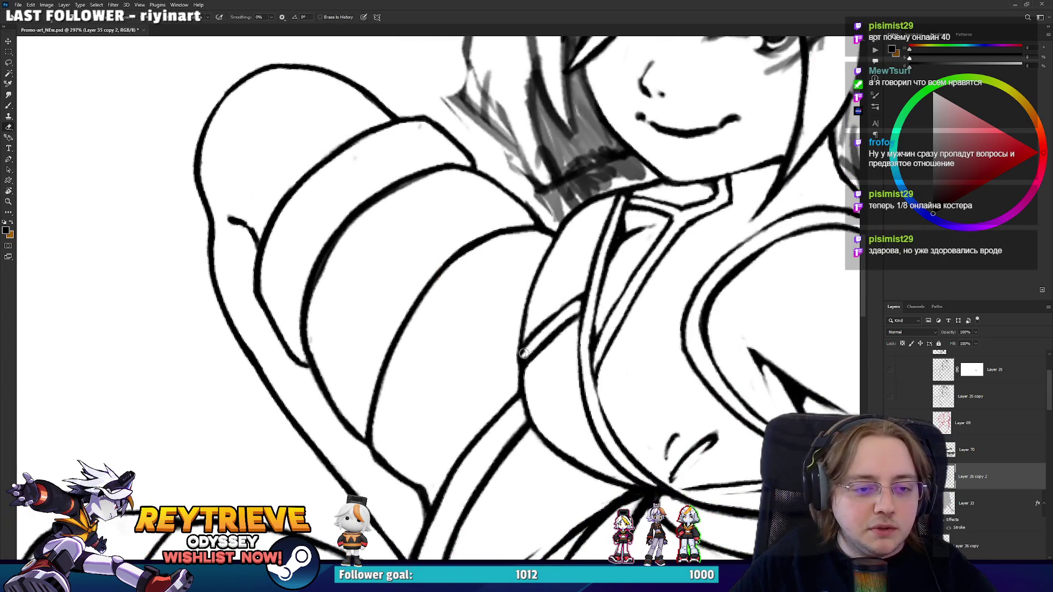
Reframe the view at a new rotation while switching between brush and eraser.
key(b)
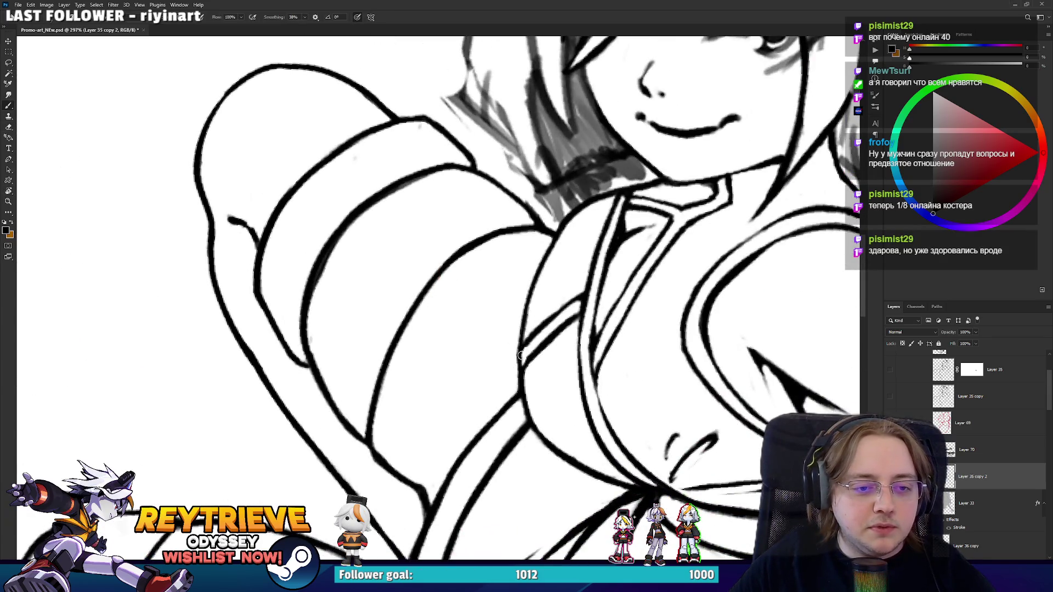
drag(532, 342, 564, 283)
key(e)
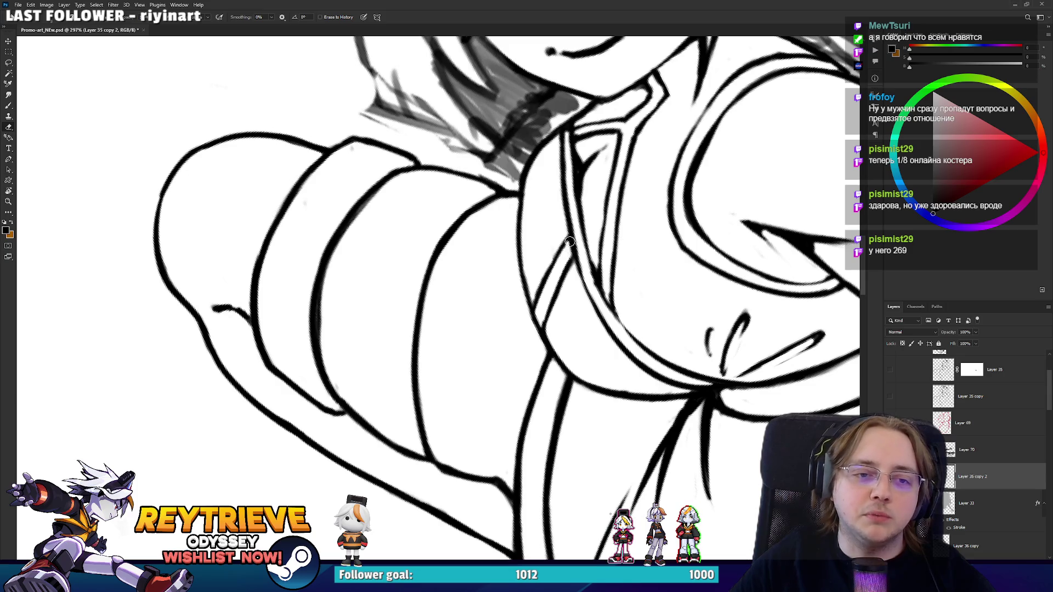
key(r)
mouse_move(569, 241)
mouse_down()
mouse_move(608, 199)
mouse_move(571, 307)
mouse_move(548, 329)
mouse_move(607, 296)
mouse_up()
scroll(607, 297, down, 3)
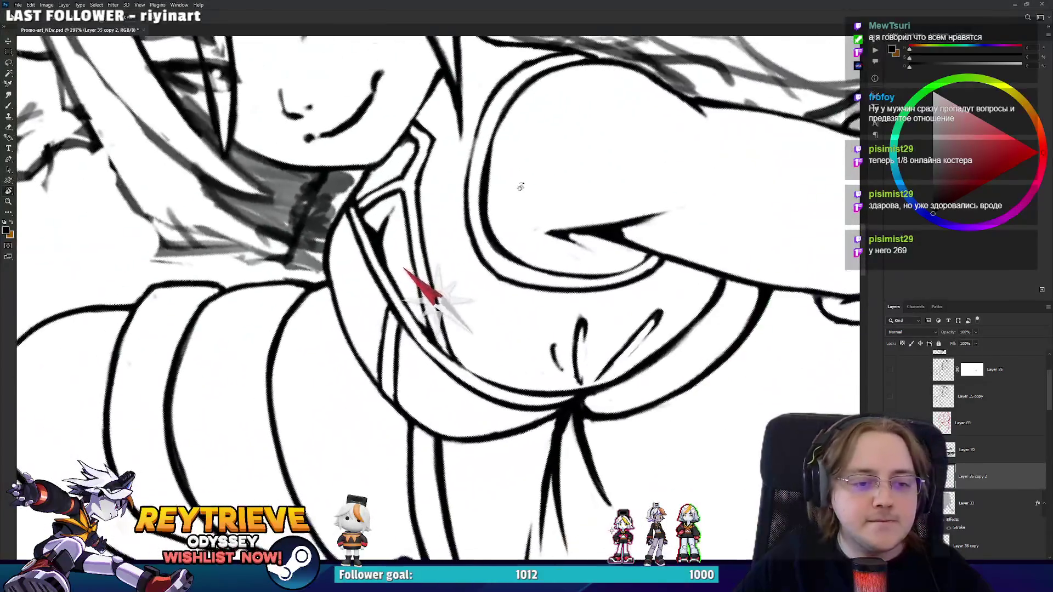
mouse_move(541, 192)
mouse_down()
mouse_move(548, 246)
mouse_move(638, 336)
mouse_move(627, 332)
mouse_up()
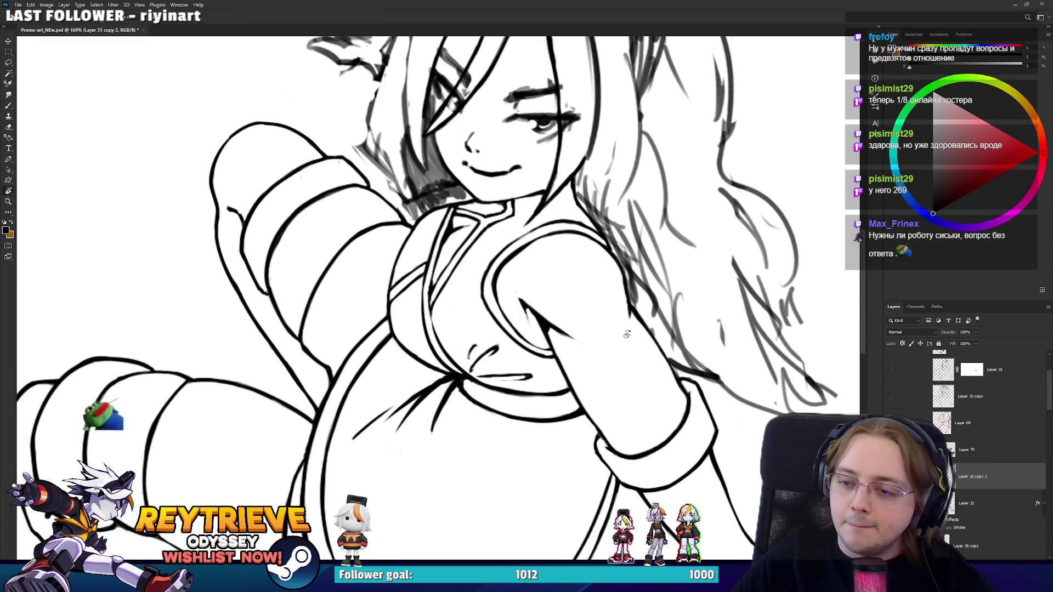
Finish the chest touch-ups and turn the view upright, centred on the face and chest.
key(b)
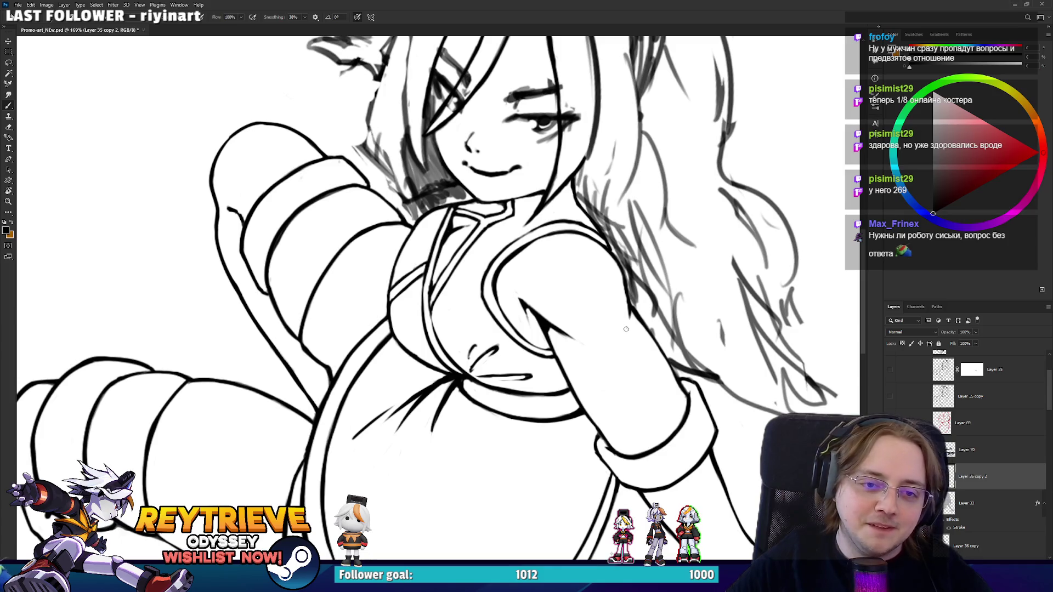
key(e)
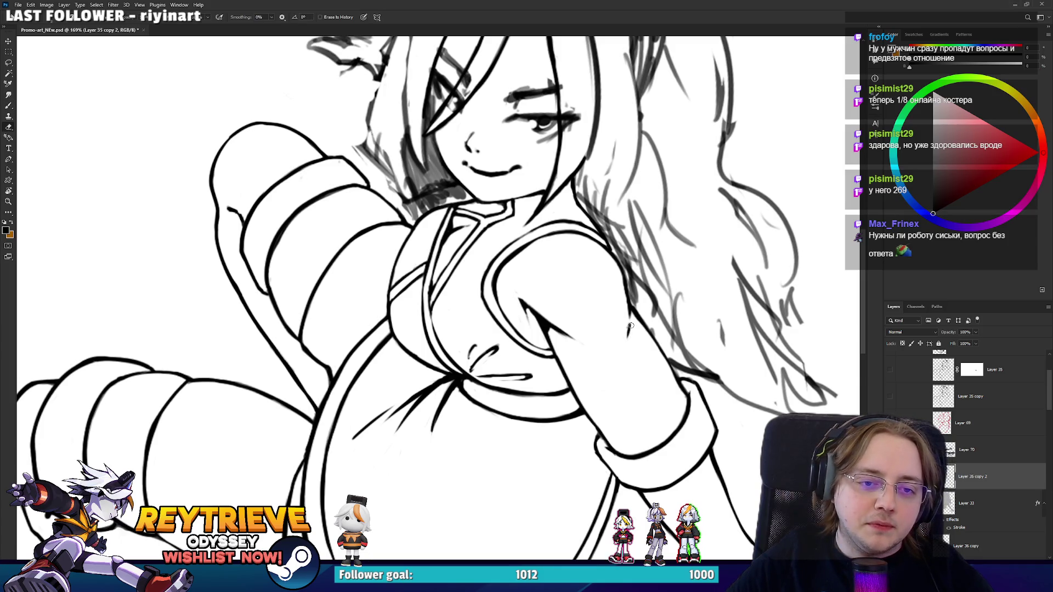
key(b)
drag(641, 336, 528, 432)
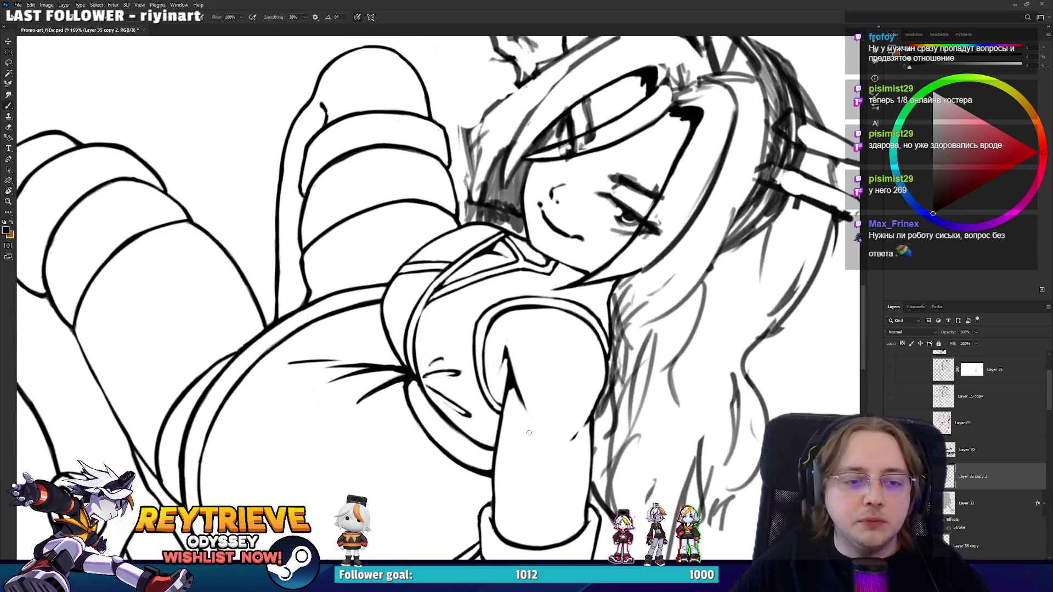
mouse_move(540, 349)
mouse_down()
mouse_move(609, 367)
mouse_move(600, 316)
mouse_up()
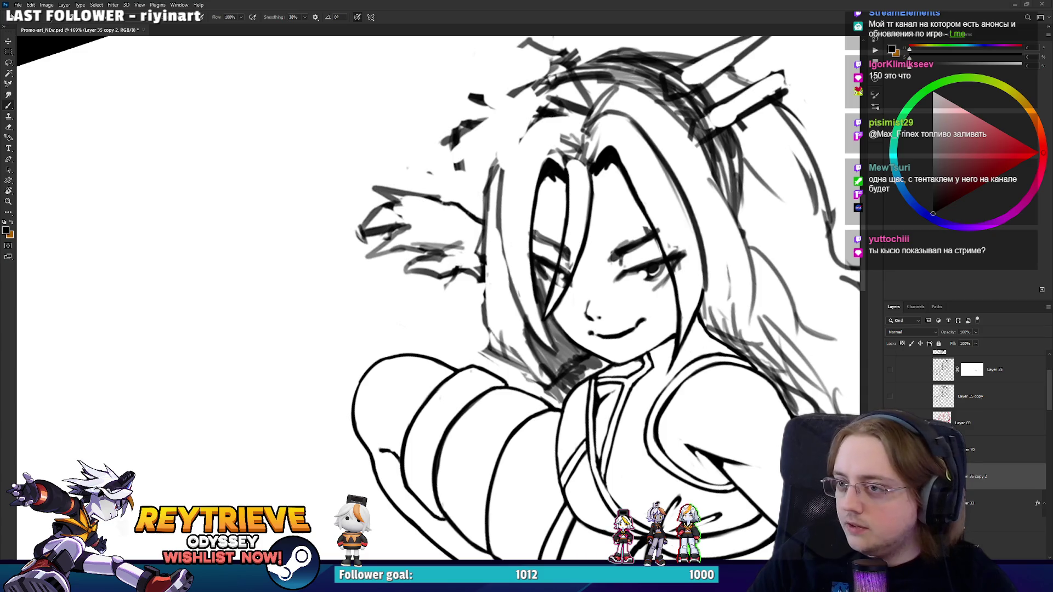
scroll(673, 292, up, 5)
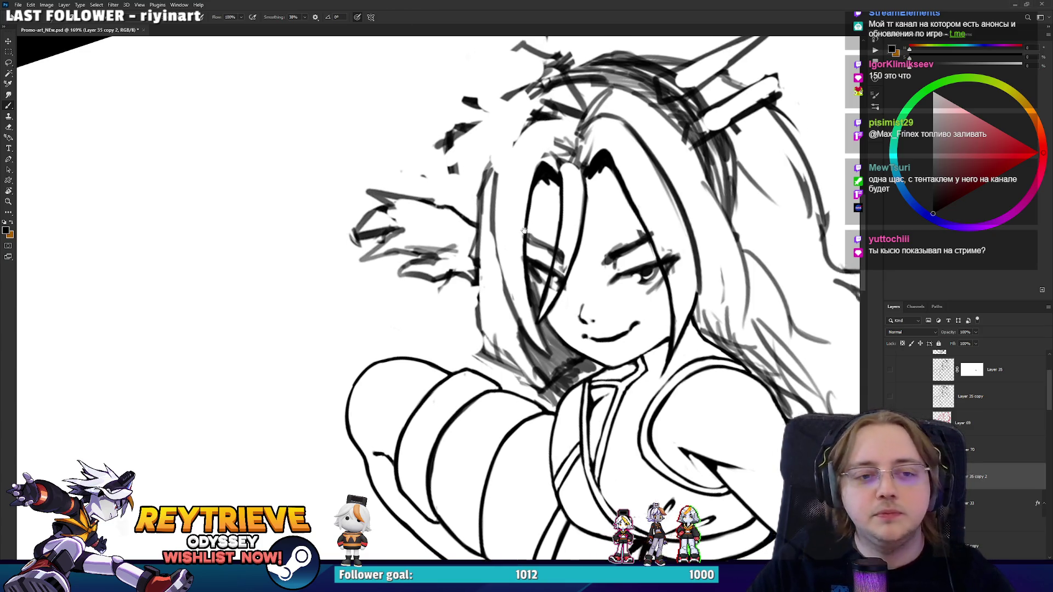
Lighten a stray thin line near the hair and rotate the canvas back upright.
mouse_move(673, 292)
mouse_down()
mouse_move(603, 329)
mouse_move(630, 302)
mouse_move(616, 272)
mouse_move(537, 329)
mouse_move(421, 304)
mouse_up()
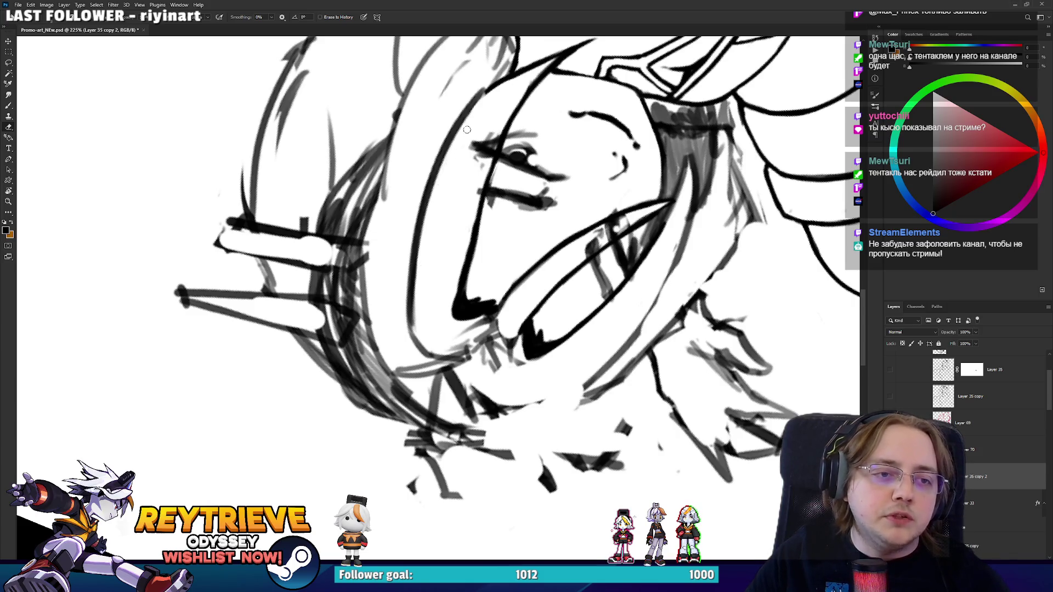
drag(423, 308, 444, 197)
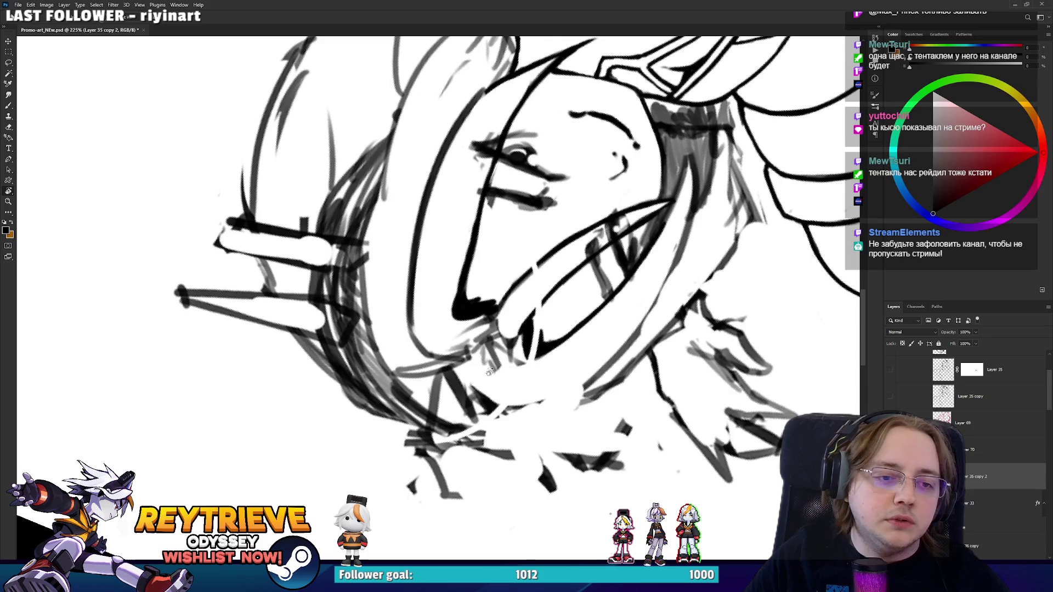
drag(516, 235, 591, 266)
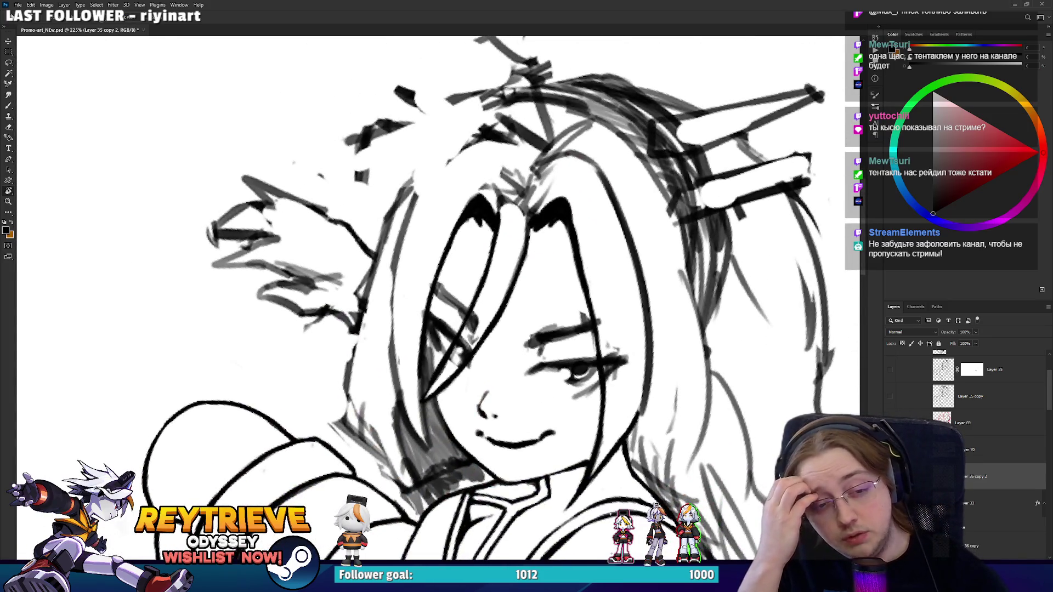
key(e)
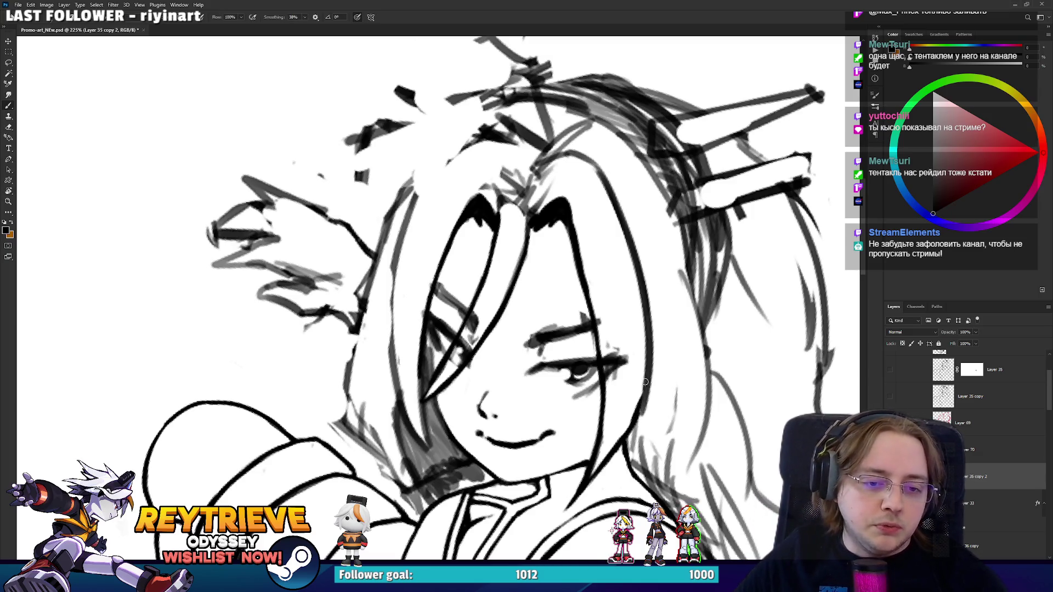
key(e)
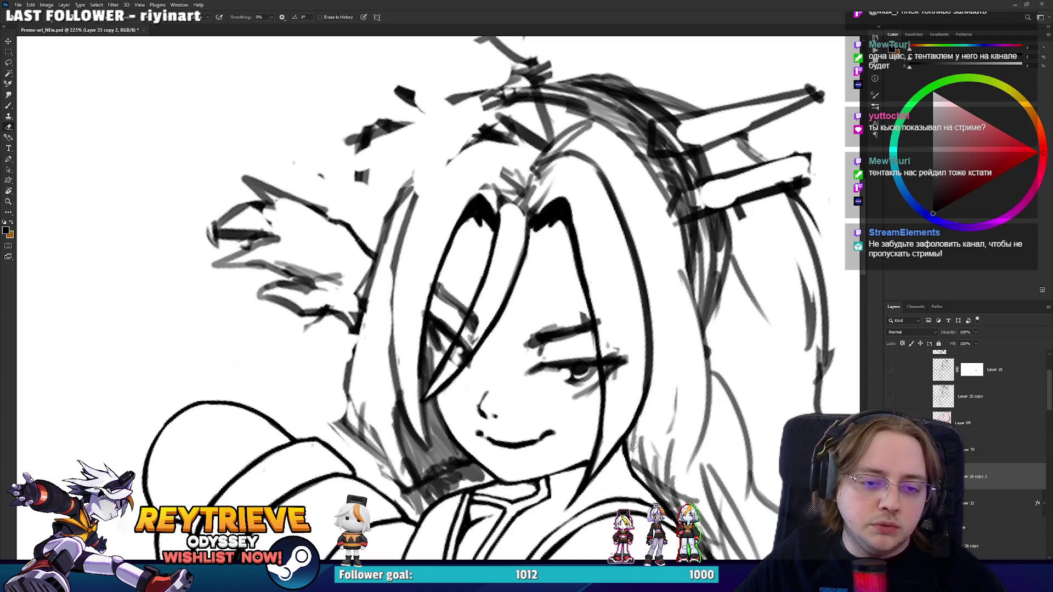
Replace the grey hair strokes beside the face with dark, redrawn hair strands.
drag(633, 446, 650, 408)
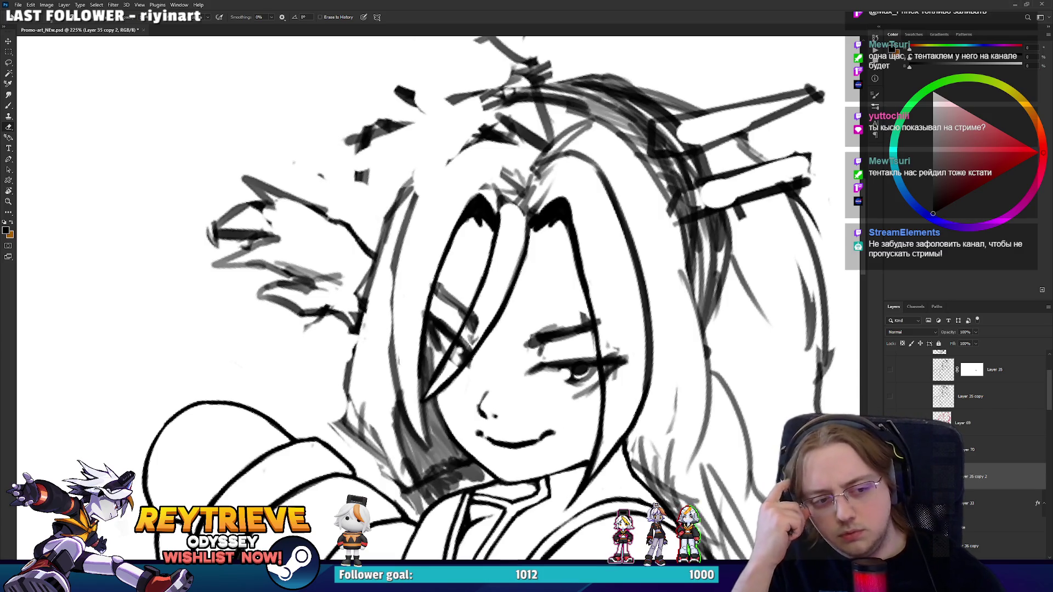
key(b)
drag(417, 442, 399, 399)
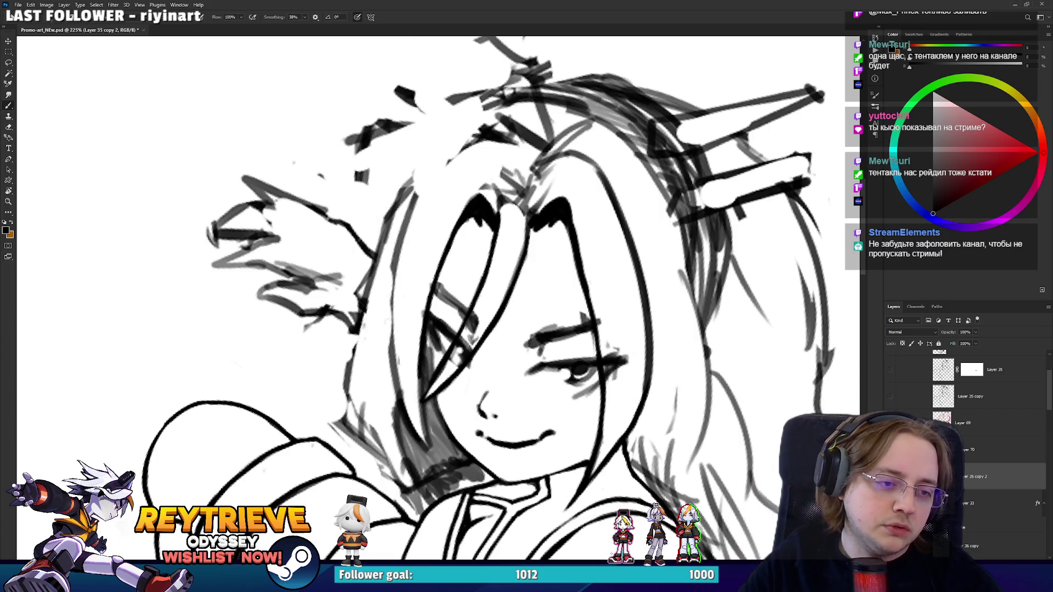
mouse_move(393, 285)
mouse_down()
mouse_move(403, 398)
mouse_move(390, 244)
mouse_up()
key(ctrl+z)
drag(409, 408, 405, 217)
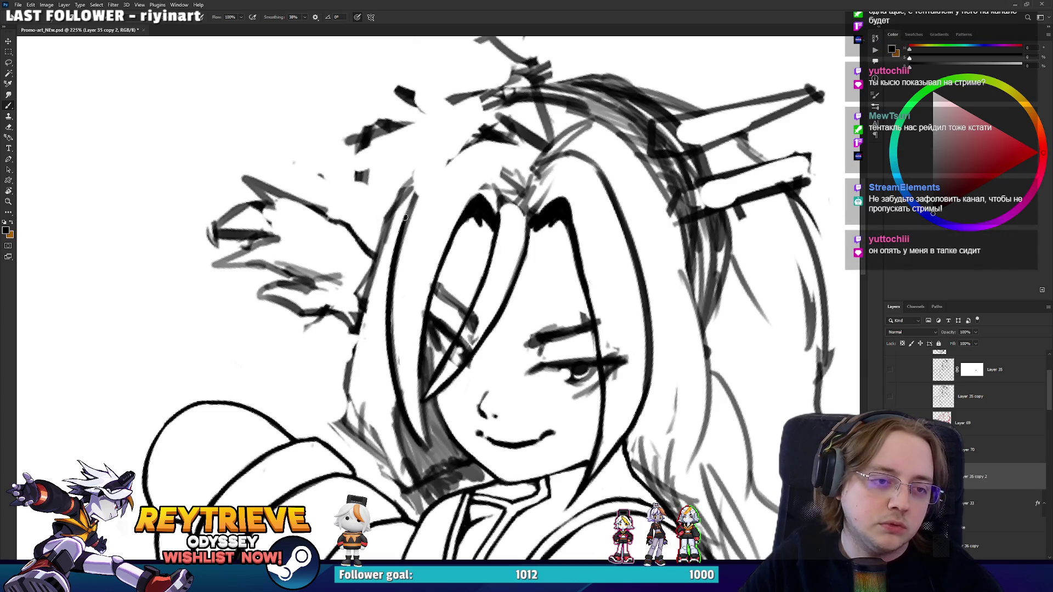
mouse_move(406, 285)
mouse_down()
mouse_move(406, 329)
mouse_move(428, 285)
mouse_up()
Frame the face and redraw the left face outline, thickening then thinning it.
key(e)
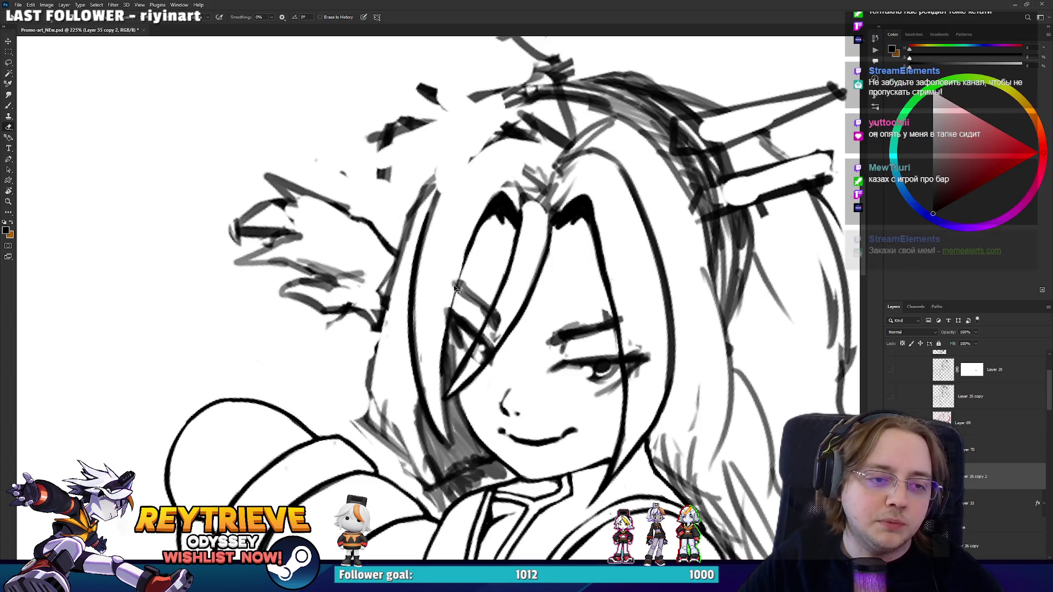
drag(474, 239, 500, 285)
key(b)
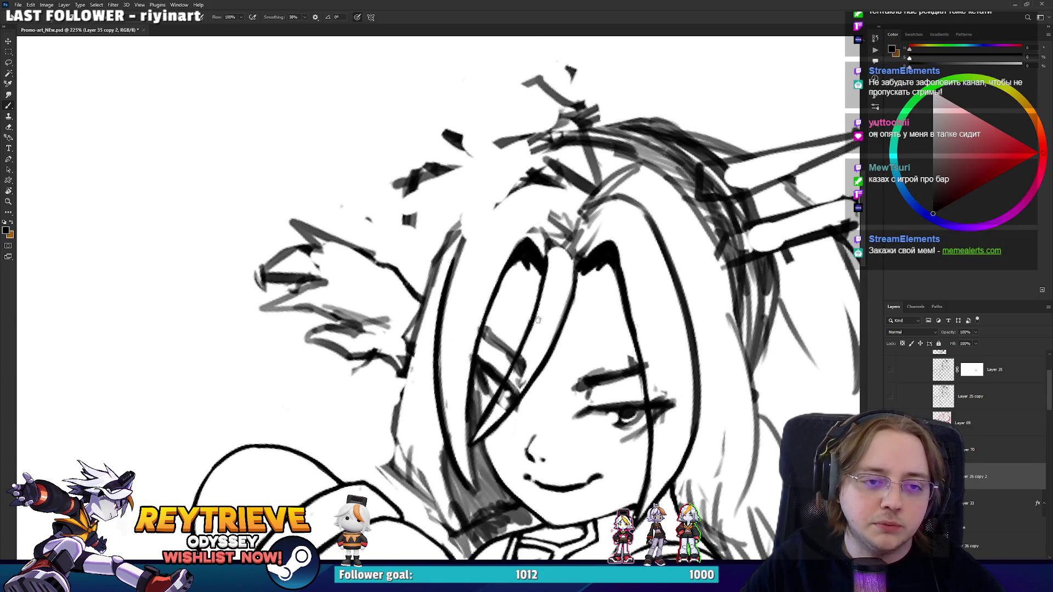
drag(440, 400, 453, 311)
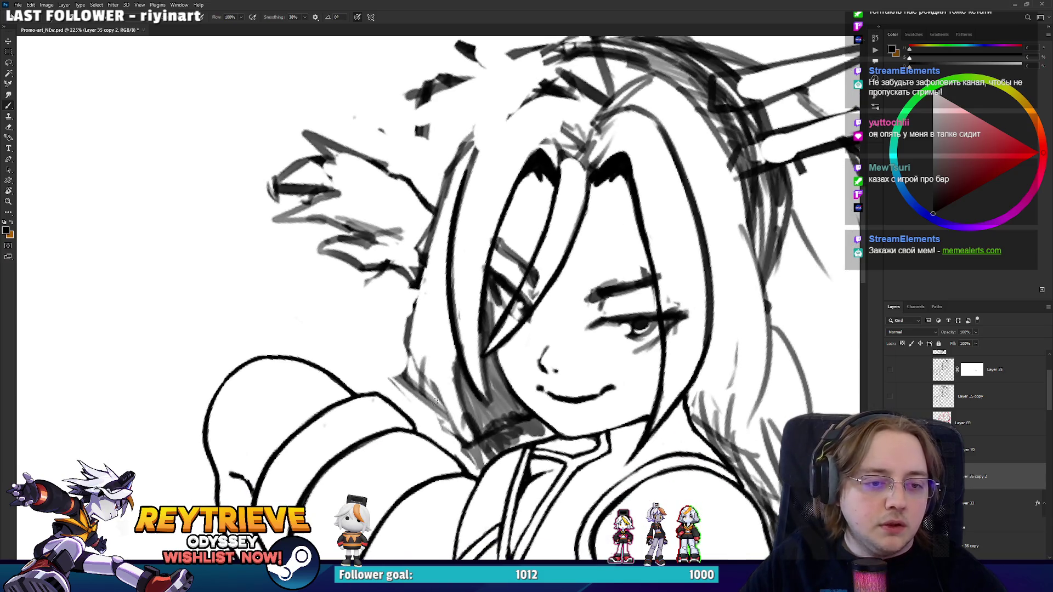
drag(726, 285, 662, 300)
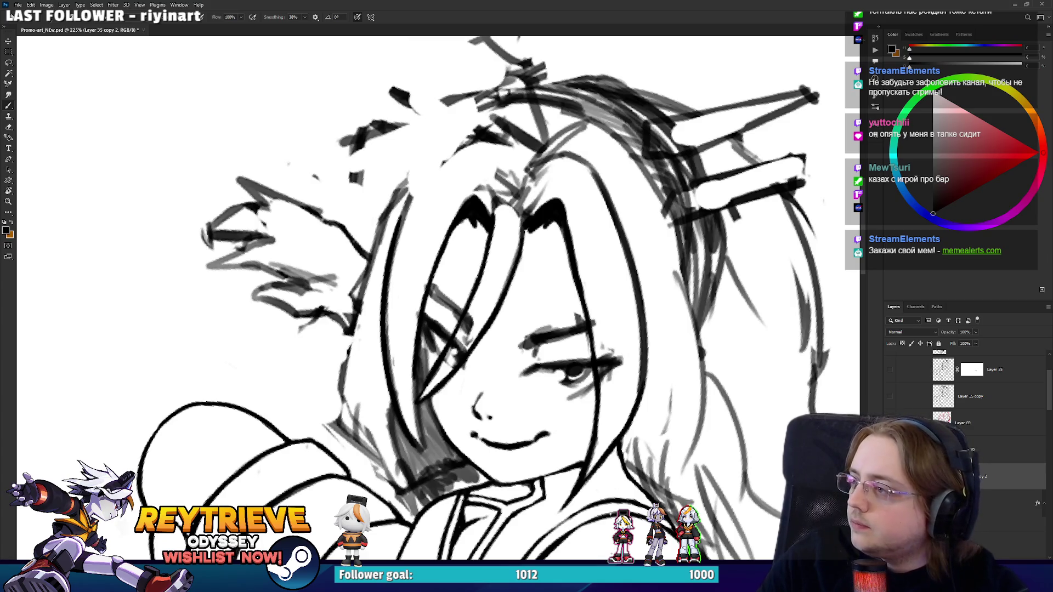
mouse_move(436, 199)
mouse_down()
mouse_move(475, 240)
mouse_move(417, 214)
mouse_up()
drag(395, 266, 376, 224)
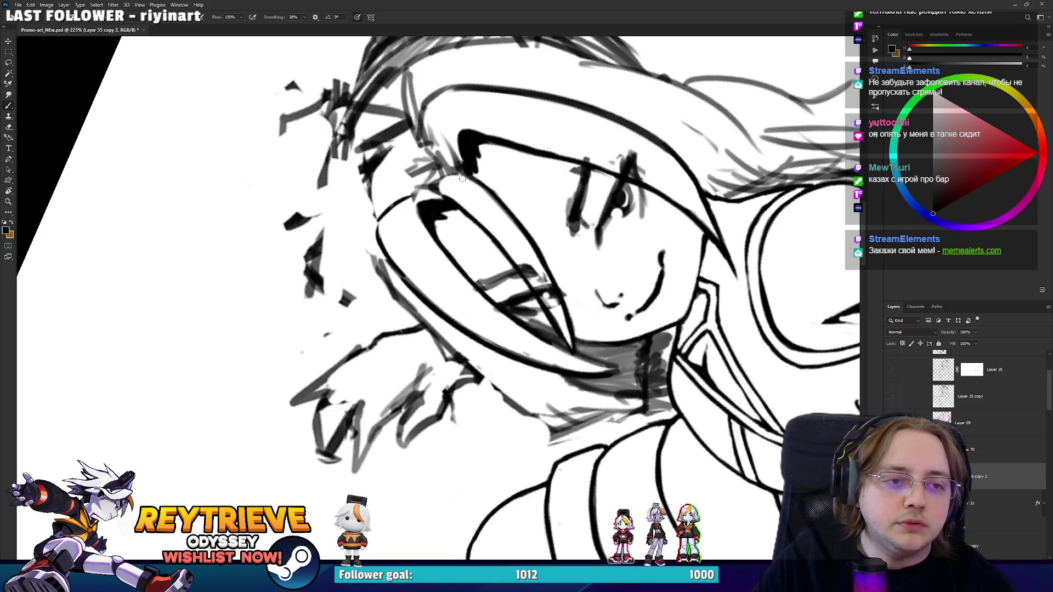
mouse_move(463, 178)
mouse_down()
mouse_move(507, 240)
mouse_move(442, 285)
mouse_up()
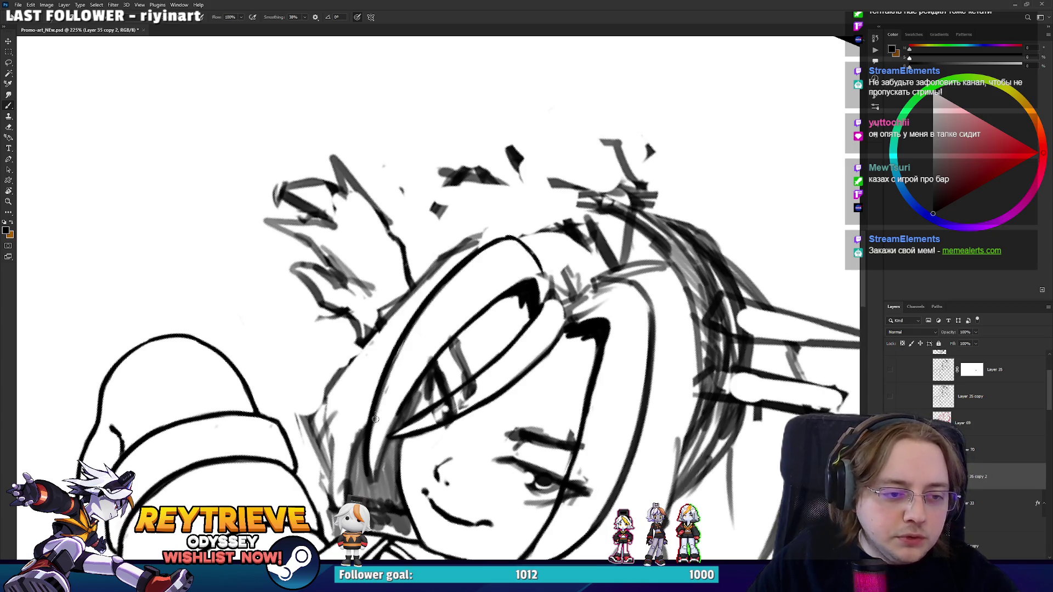
drag(376, 420, 396, 371)
key(e)
mouse_move(378, 413)
mouse_down()
mouse_move(414, 343)
mouse_move(406, 274)
mouse_move(467, 281)
mouse_move(458, 263)
mouse_move(453, 273)
mouse_up()
key(r)
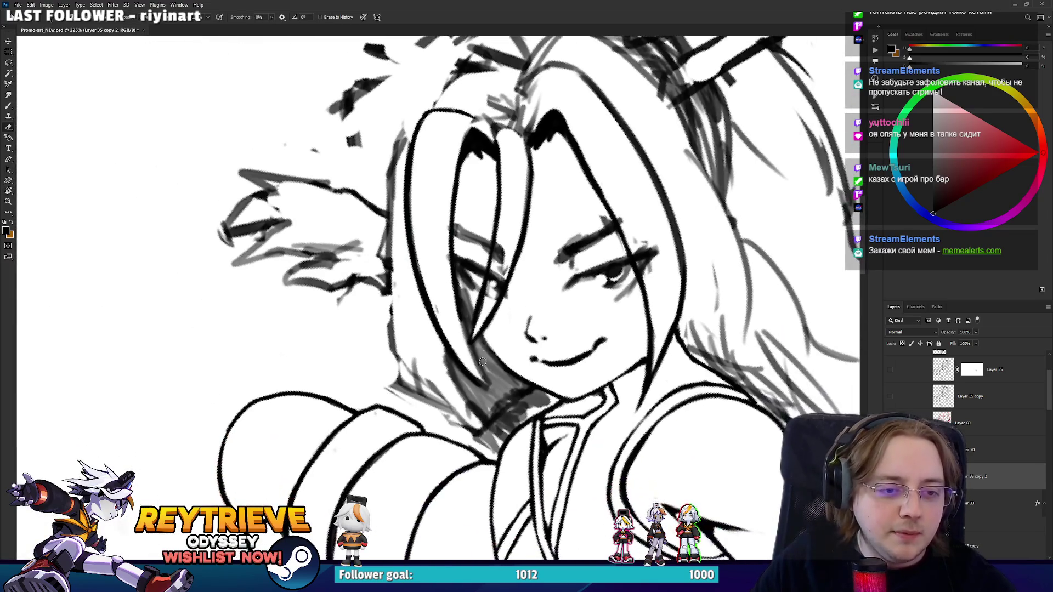
Lighten the grey shading along the hair strand and tilt the canvas to a new angle.
key(e)
drag(477, 373, 445, 262)
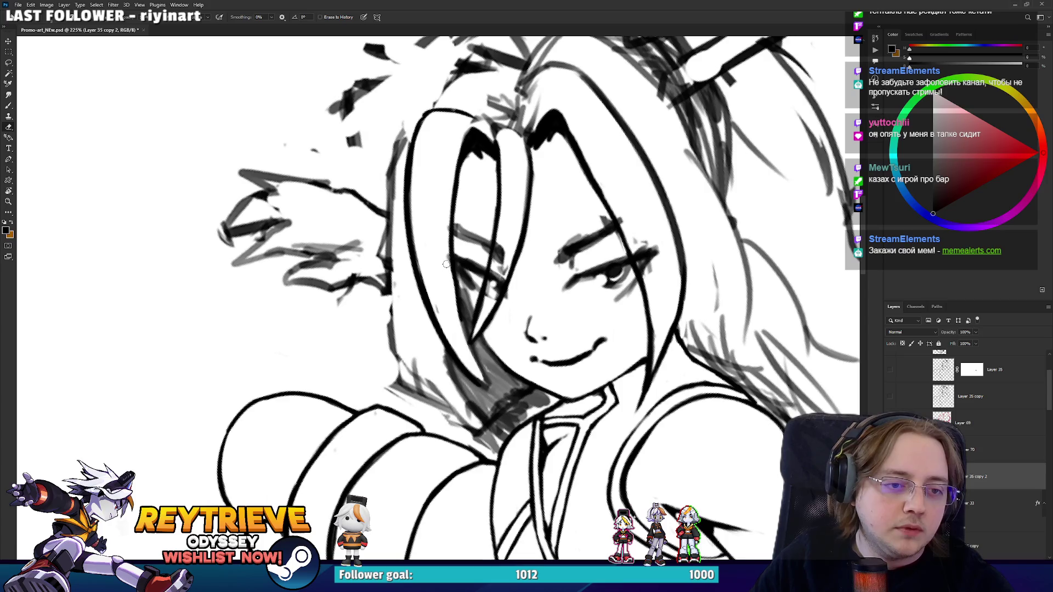
mouse_move(483, 384)
mouse_down()
mouse_move(462, 330)
mouse_move(492, 393)
mouse_move(477, 355)
mouse_up()
key(b)
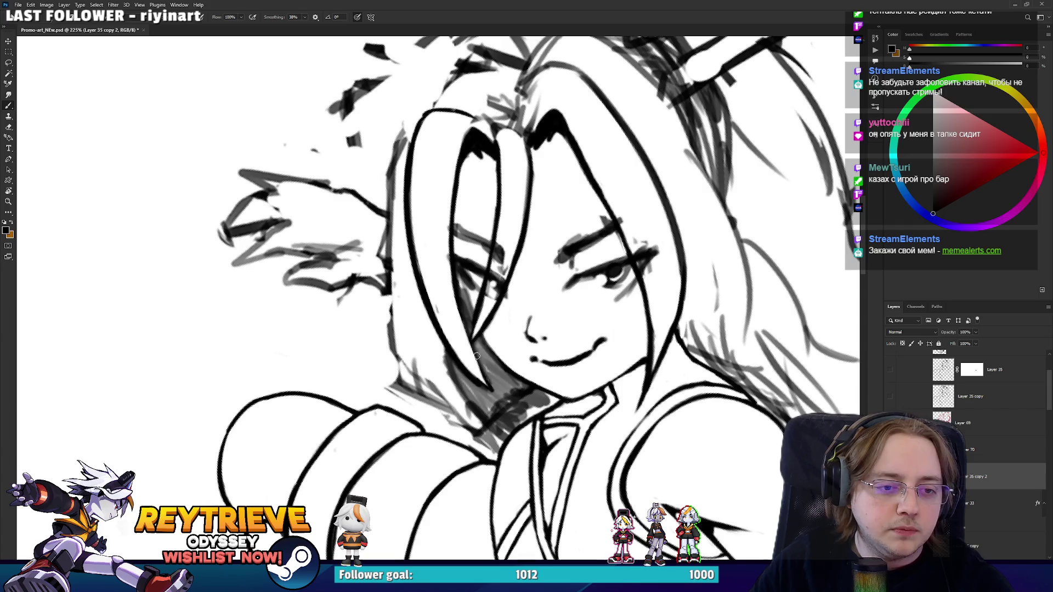
key(r)
drag(455, 319, 539, 164)
scroll(539, 164, down, 1)
Ink the hair's left outline after erasing the stray sketch marks along it.
scroll(674, 202, down, 5)
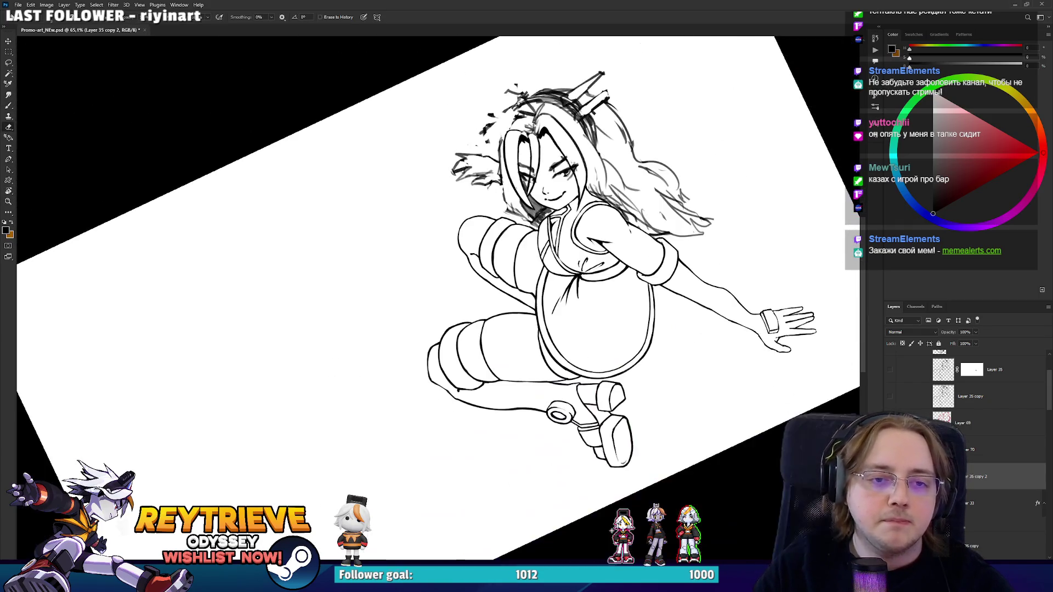
key(Escape)
scroll(625, 220, up, 5)
key(b)
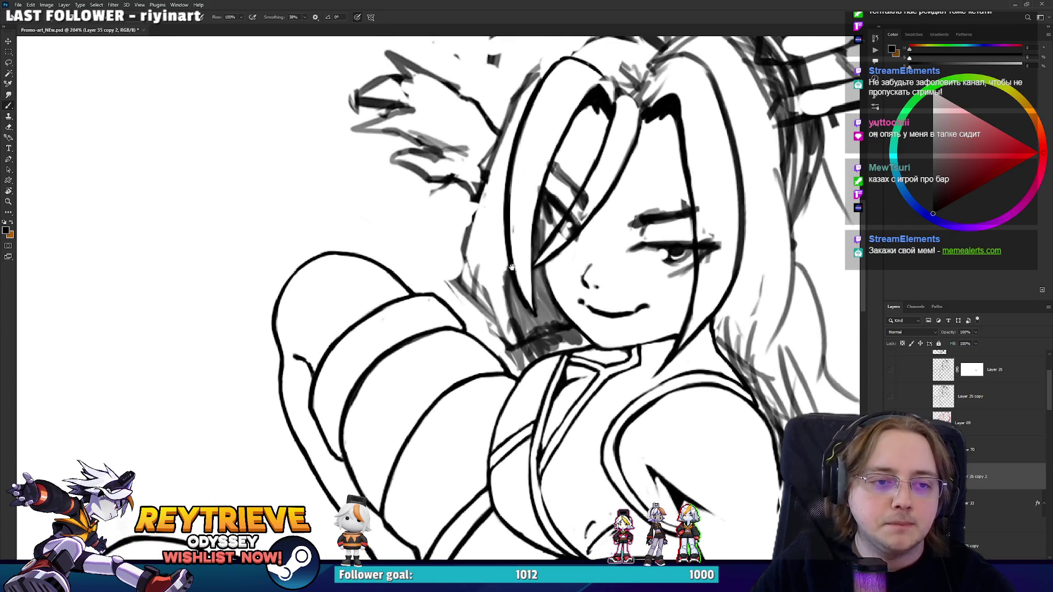
drag(528, 397, 499, 258)
key(ctrl+z)
key(e)
mouse_move(508, 354)
mouse_down()
mouse_move(499, 287)
mouse_move(512, 254)
mouse_move(507, 356)
mouse_move(491, 306)
mouse_up()
key(b)
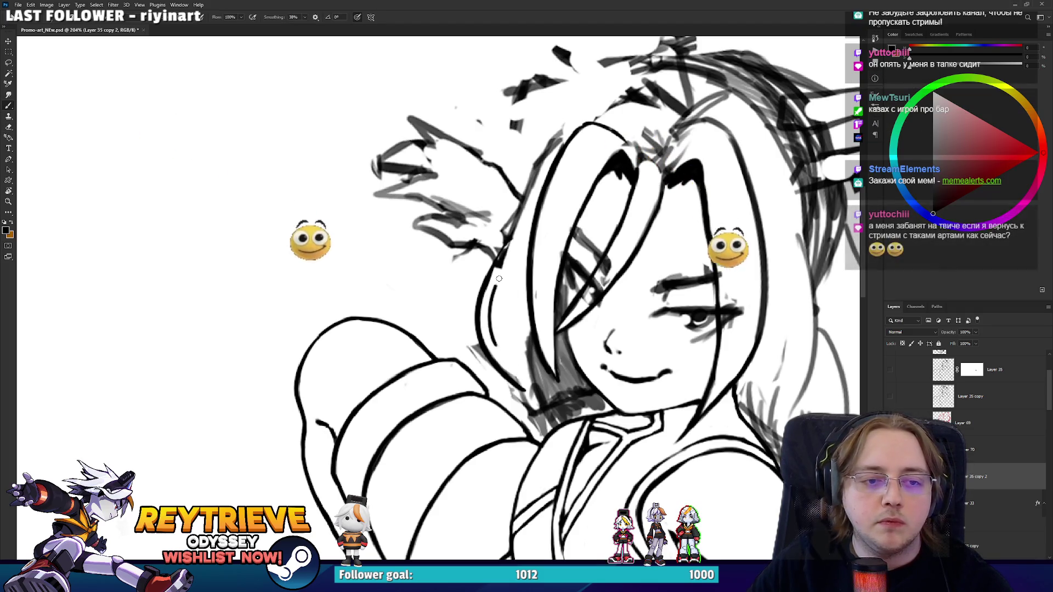
scroll(499, 323, down, 2)
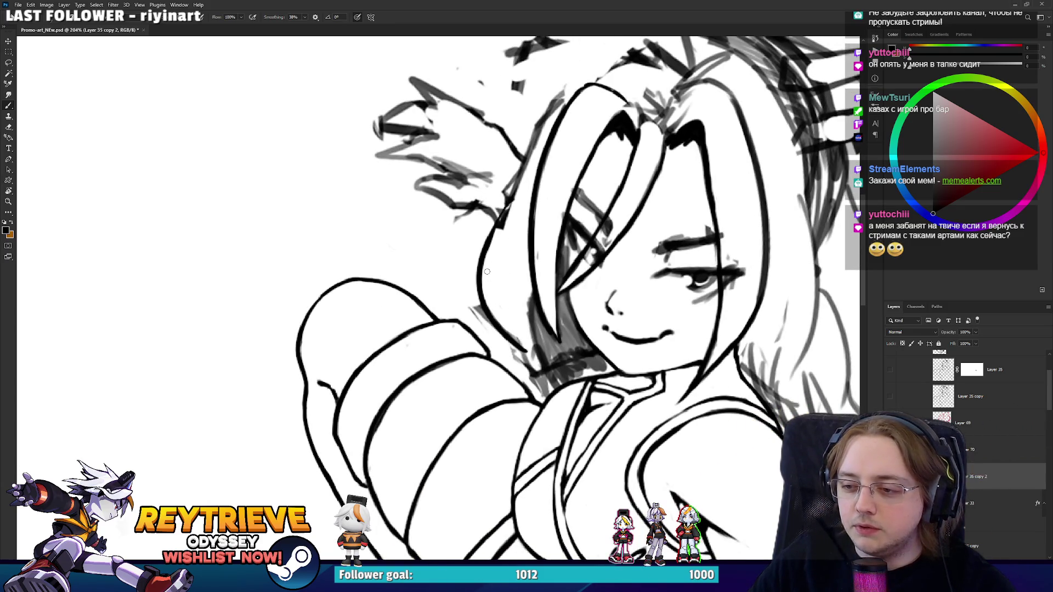
drag(508, 221, 510, 329)
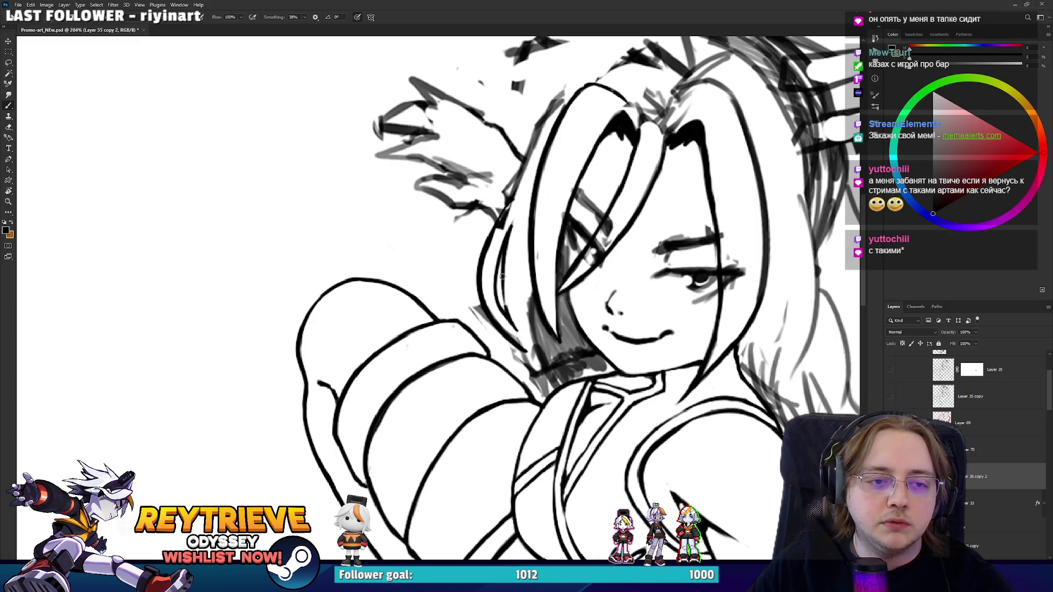
drag(502, 276, 510, 242)
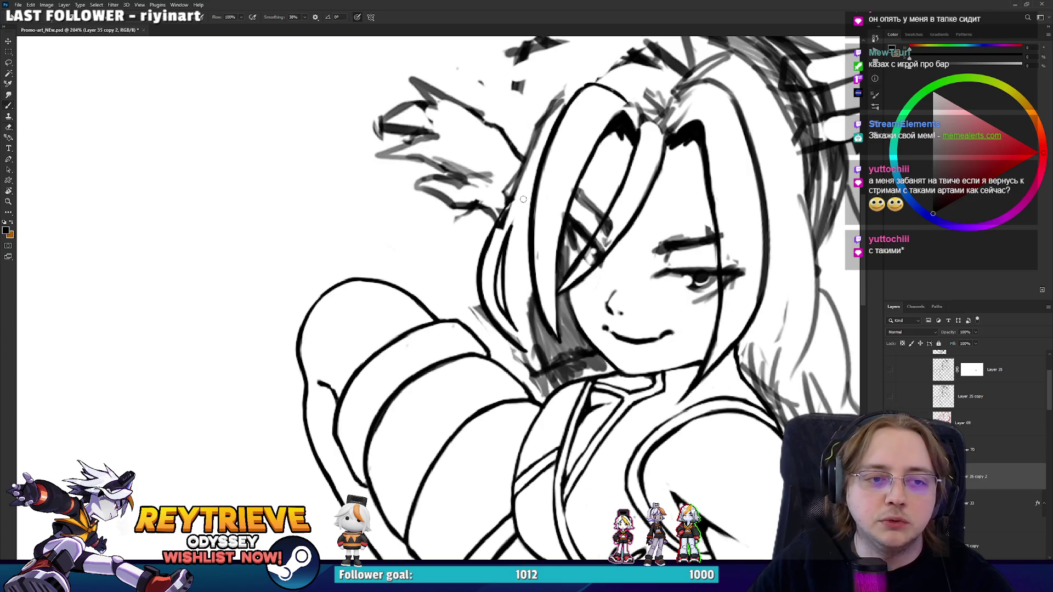
Thin the left hair outline with the eraser.
key(e)
mouse_move(489, 239)
mouse_down()
mouse_move(494, 303)
mouse_move(526, 219)
mouse_up()
key(b)
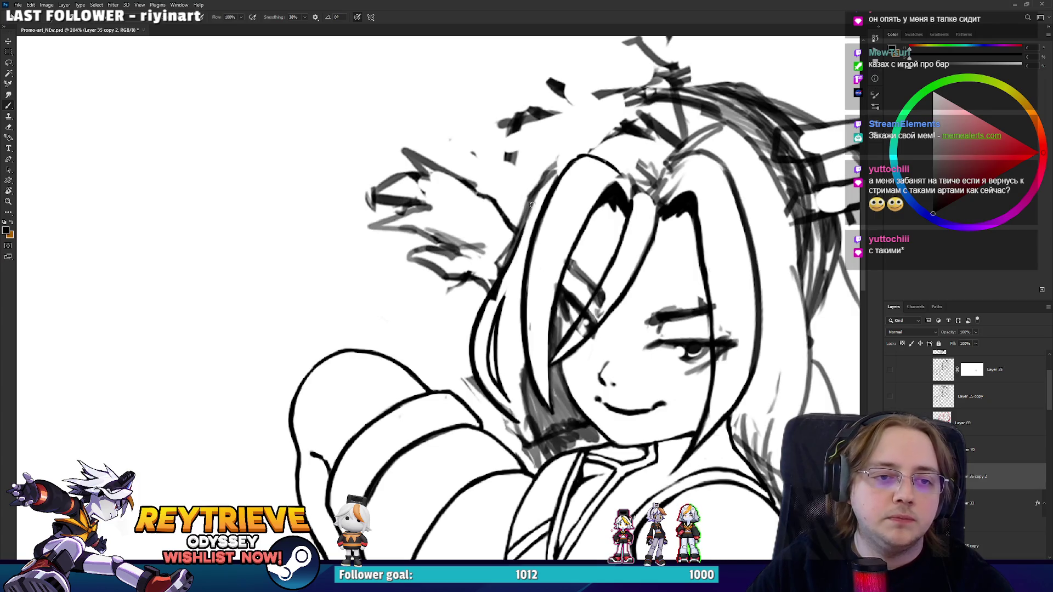
drag(492, 277, 522, 207)
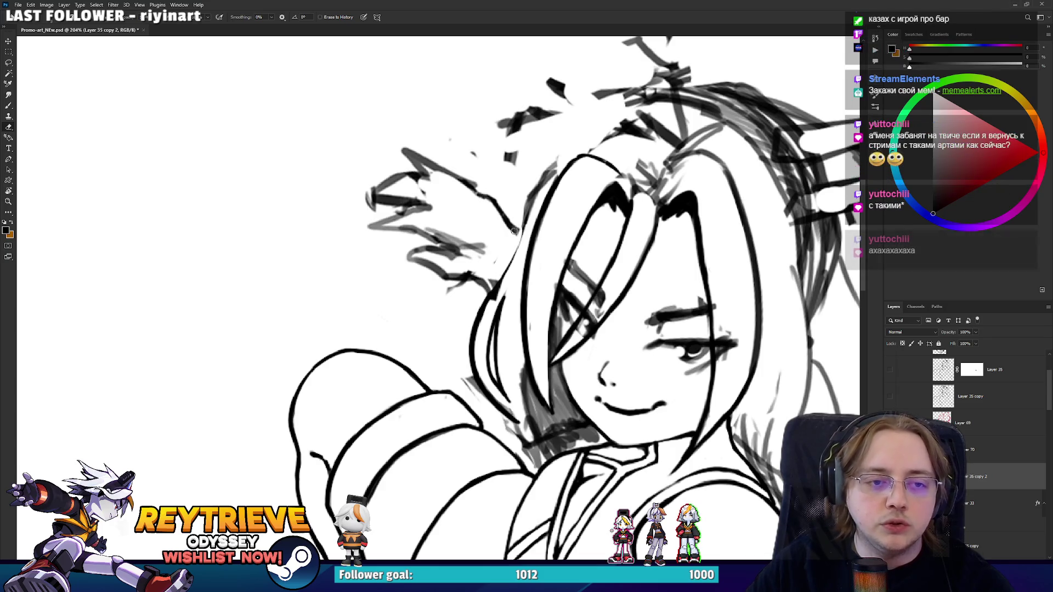
key(ctrl+z)
mouse_move(500, 269)
mouse_down()
mouse_move(526, 206)
mouse_move(559, 167)
mouse_up()
Erase stray strokes along the hair line on the Layer 35 copy 2 layer.
mouse_move(612, 132)
mouse_down()
mouse_move(482, 135)
mouse_move(524, 84)
mouse_move(576, 164)
mouse_move(614, 275)
mouse_move(620, 384)
mouse_up()
key(b)
drag(620, 419, 623, 466)
key(e)
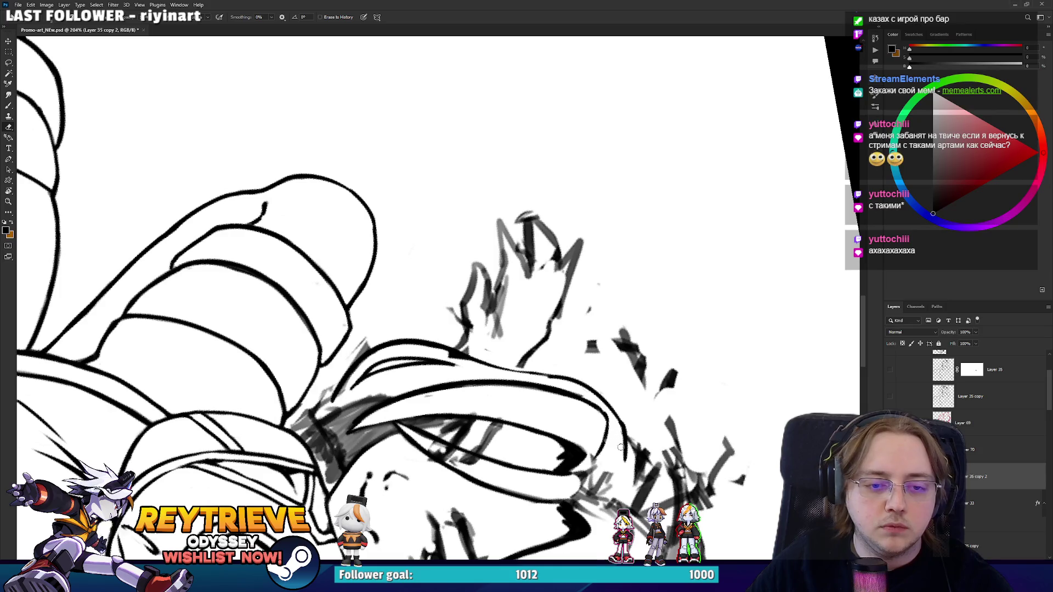
drag(619, 447, 582, 219)
scroll(590, 92, up, 2)
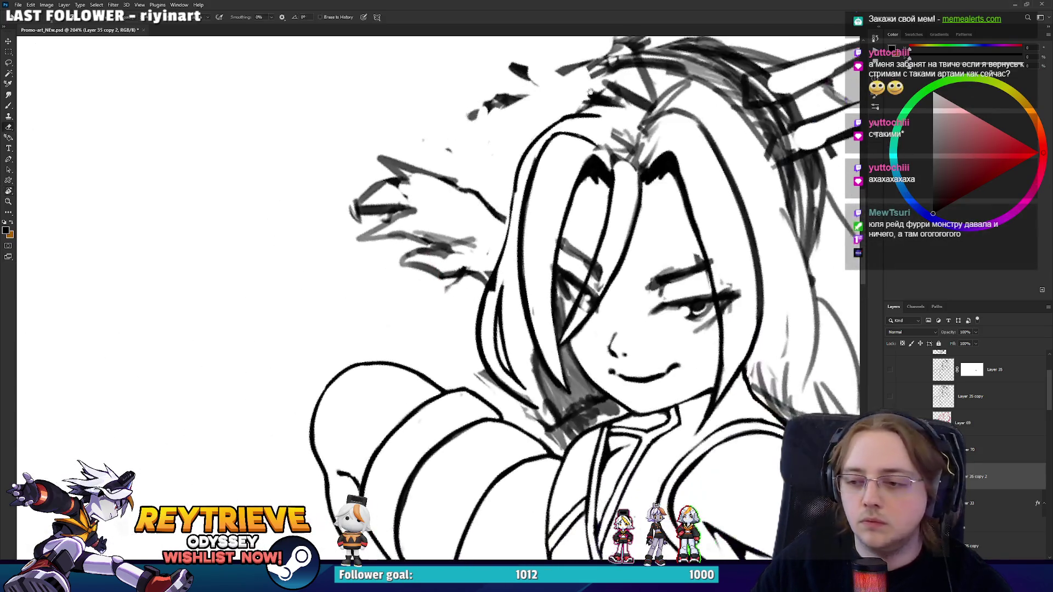
key(r)
mouse_move(590, 92)
mouse_down()
mouse_move(585, 204)
mouse_move(422, 265)
mouse_up()
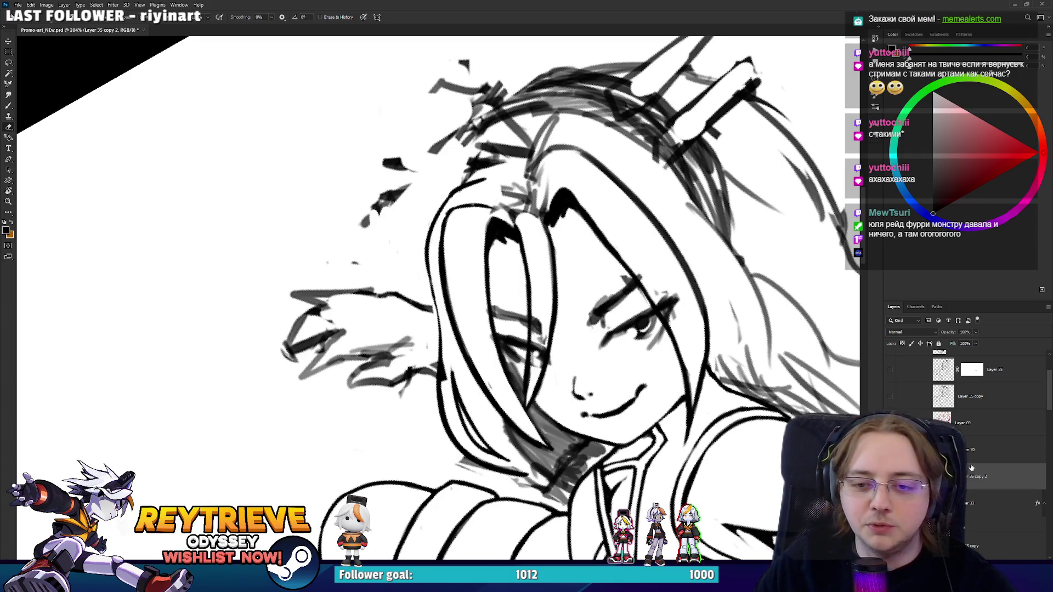
key(alt+bracketleft)
key(alt+bracketleft)
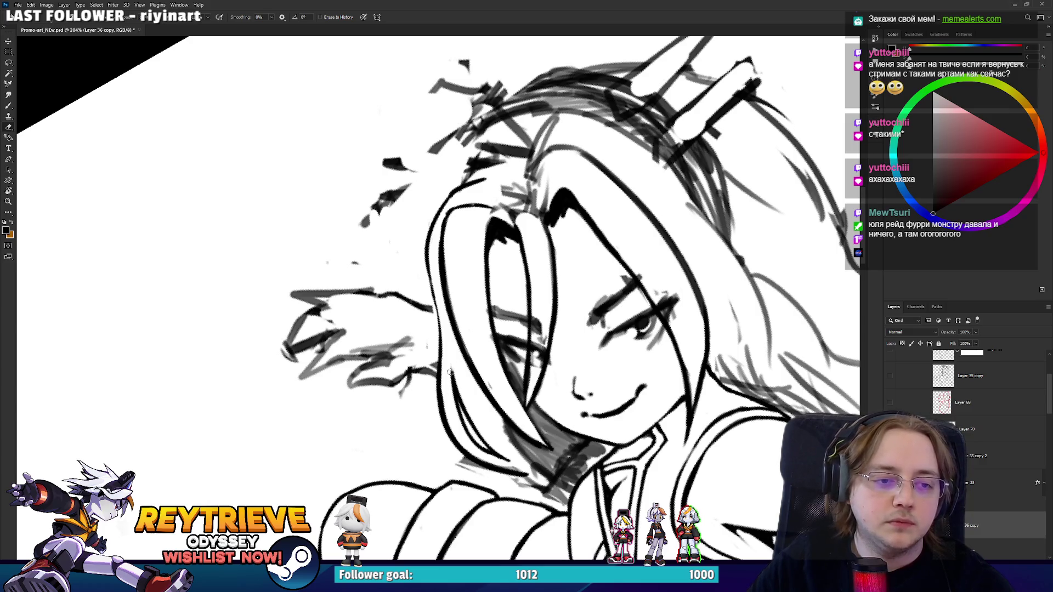
key(b)
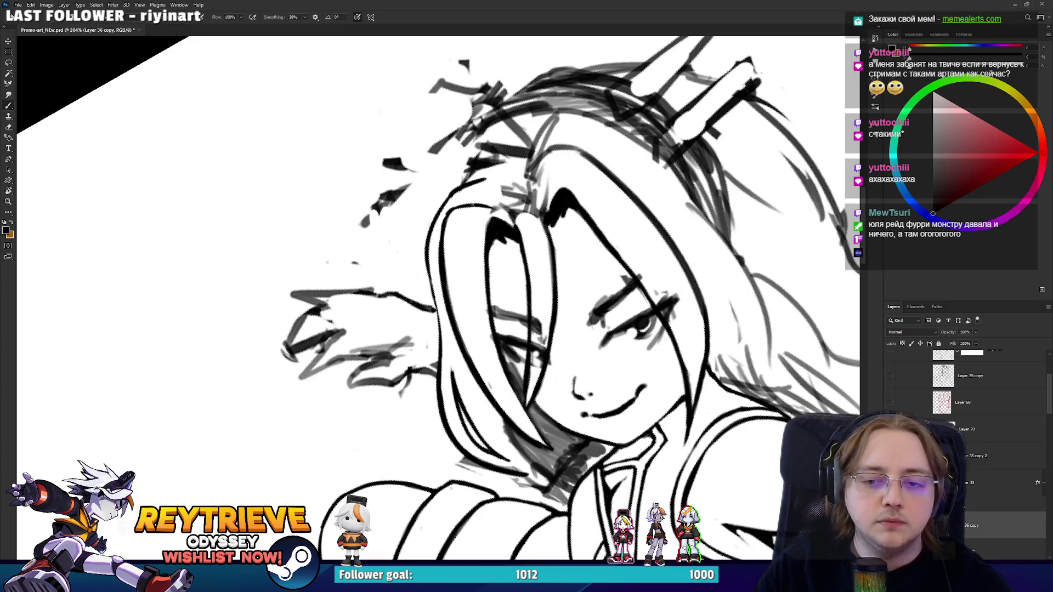
key(r)
drag(439, 307, 488, 373)
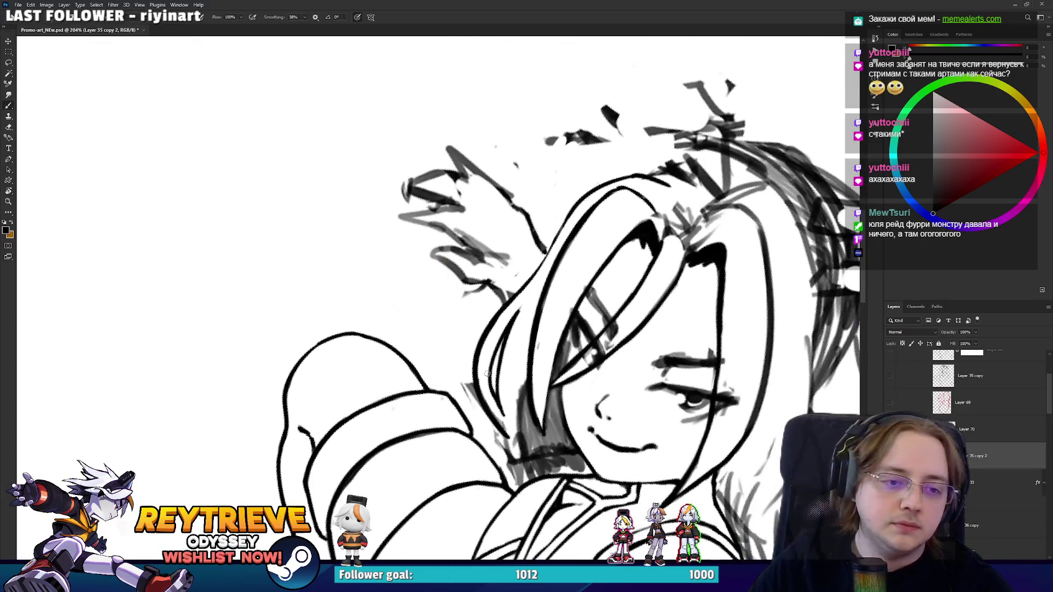
key(e)
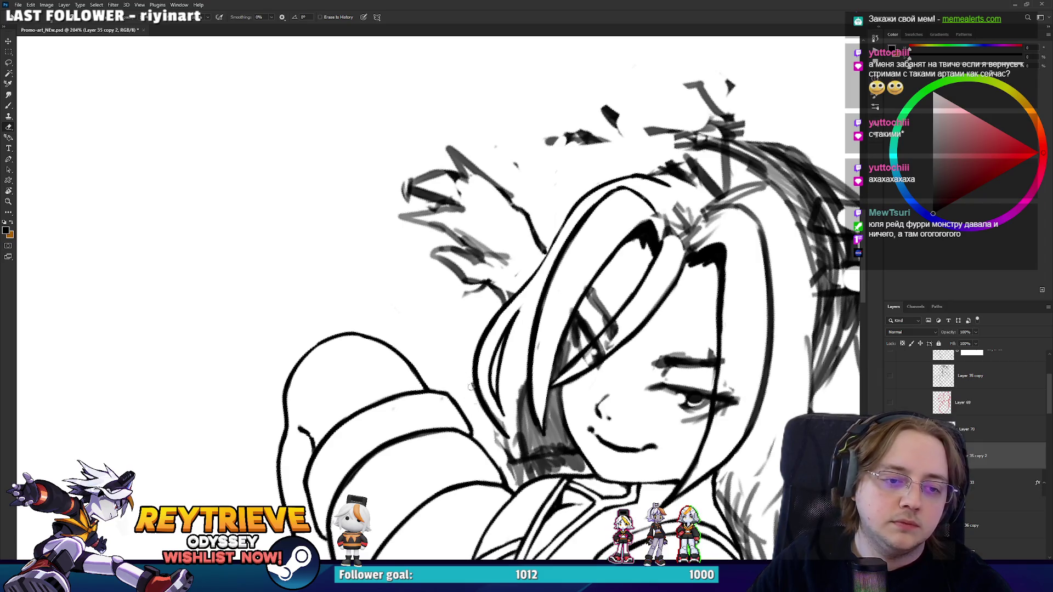
mouse_move(488, 396)
mouse_down()
mouse_move(503, 424)
mouse_move(500, 324)
mouse_move(520, 241)
mouse_up()
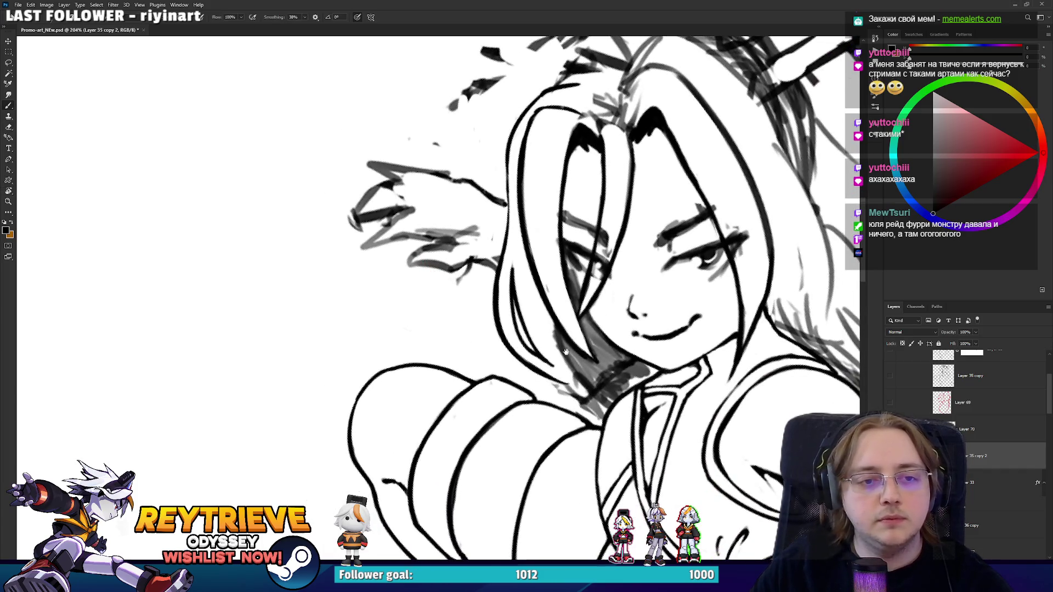
Erase stray marks beside the cheek and the dark hatch marks beside the neck.
mouse_move(566, 351)
mouse_down()
mouse_move(555, 341)
mouse_move(539, 370)
mouse_move(570, 368)
mouse_move(566, 340)
mouse_move(577, 370)
mouse_move(556, 329)
mouse_move(552, 341)
mouse_up()
key(b)
key(e)
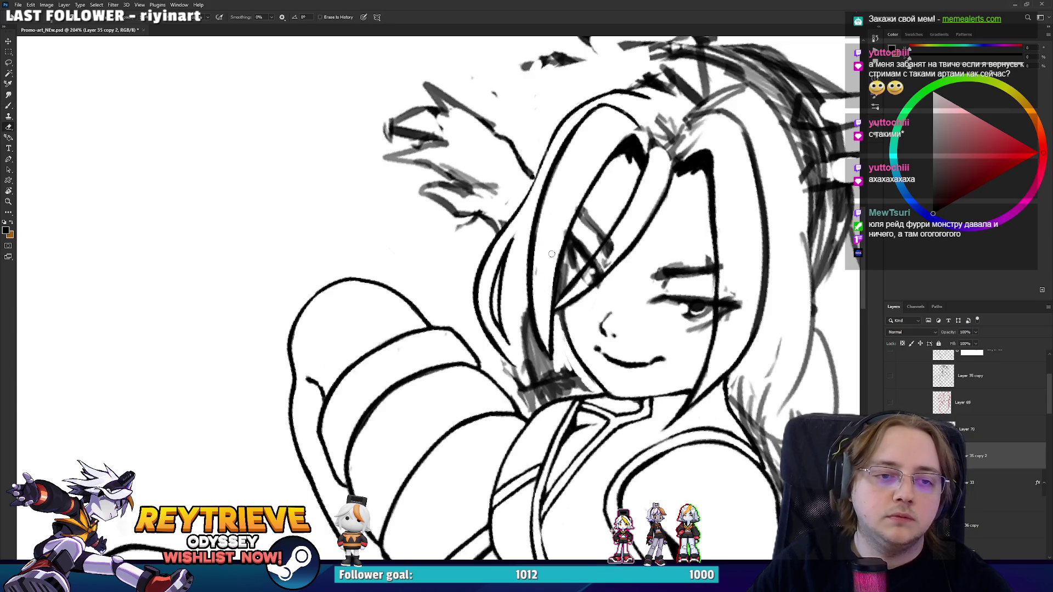
drag(552, 253, 538, 307)
mouse_move(537, 382)
mouse_down()
mouse_move(531, 326)
mouse_move(563, 373)
mouse_move(543, 334)
mouse_move(483, 285)
mouse_move(502, 258)
mouse_move(512, 264)
mouse_move(503, 306)
mouse_move(509, 263)
mouse_move(531, 281)
mouse_up()
key(r)
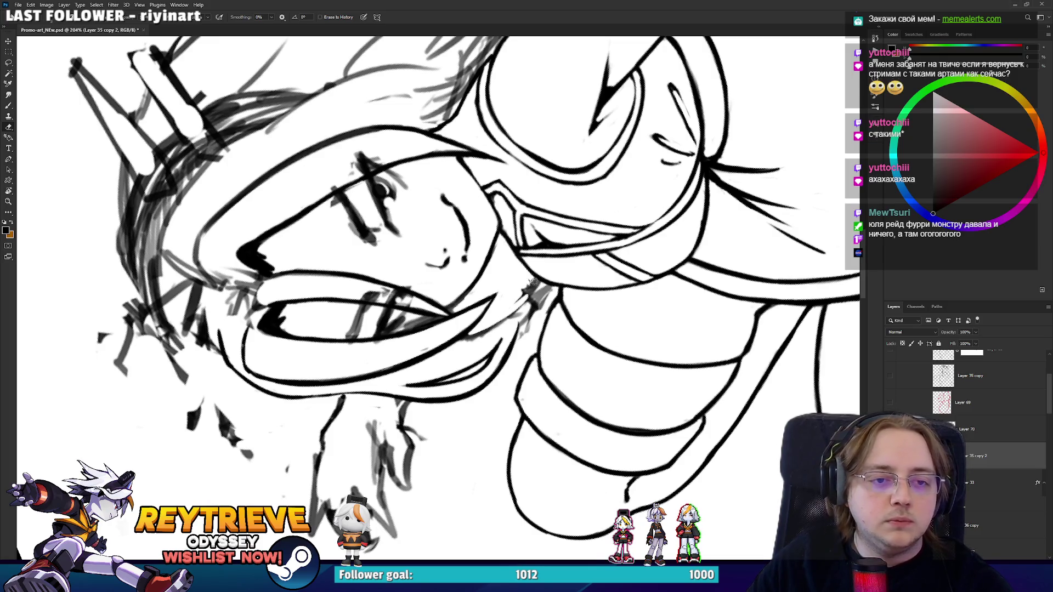
mouse_move(533, 318)
mouse_down()
mouse_move(546, 297)
mouse_move(523, 298)
mouse_up()
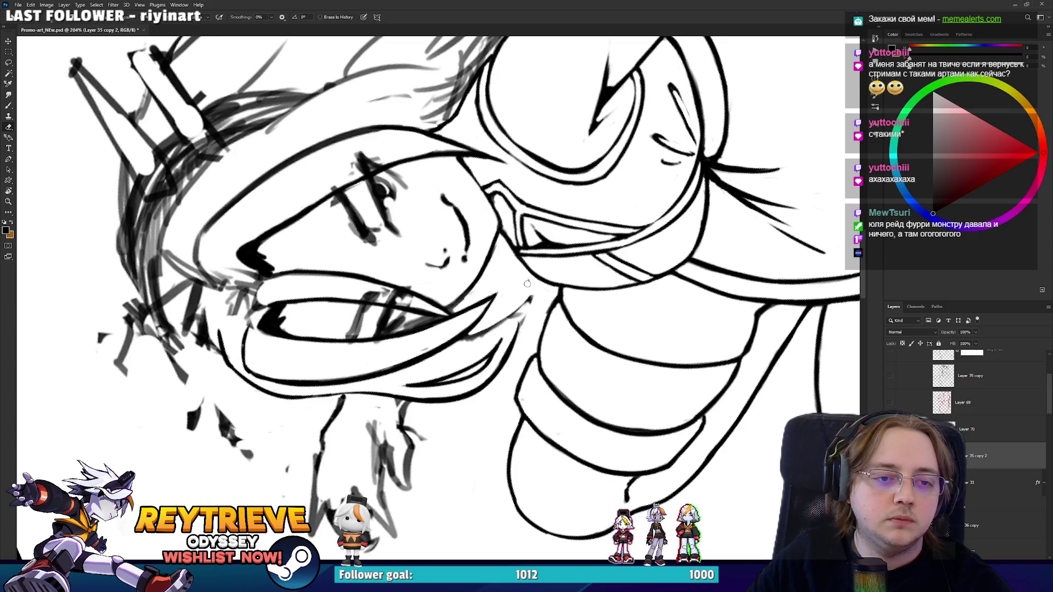
key(r)
key(Escape)
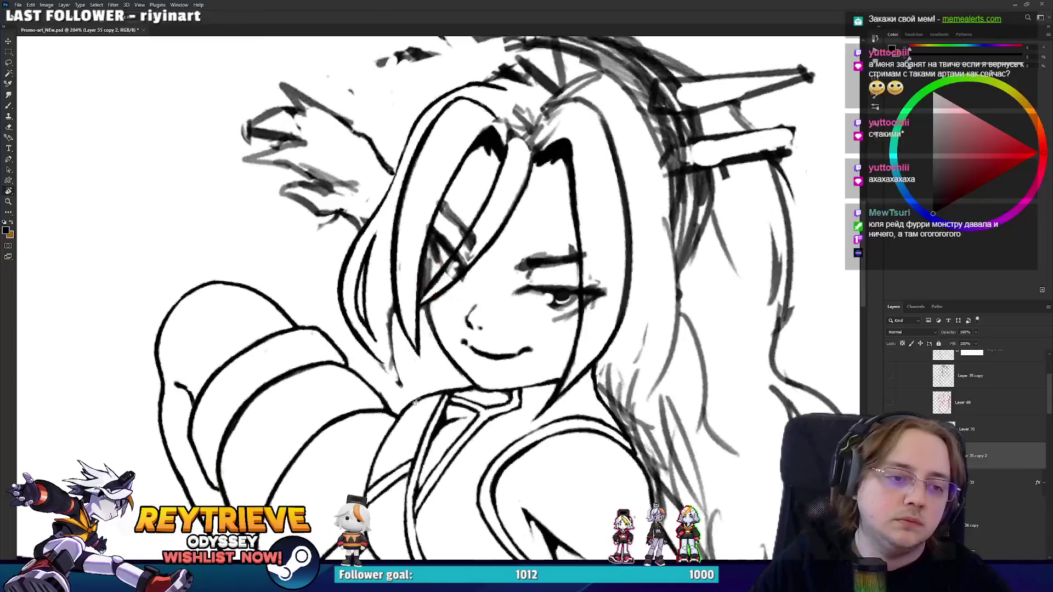
Redraw the hair edge line.
key(b)
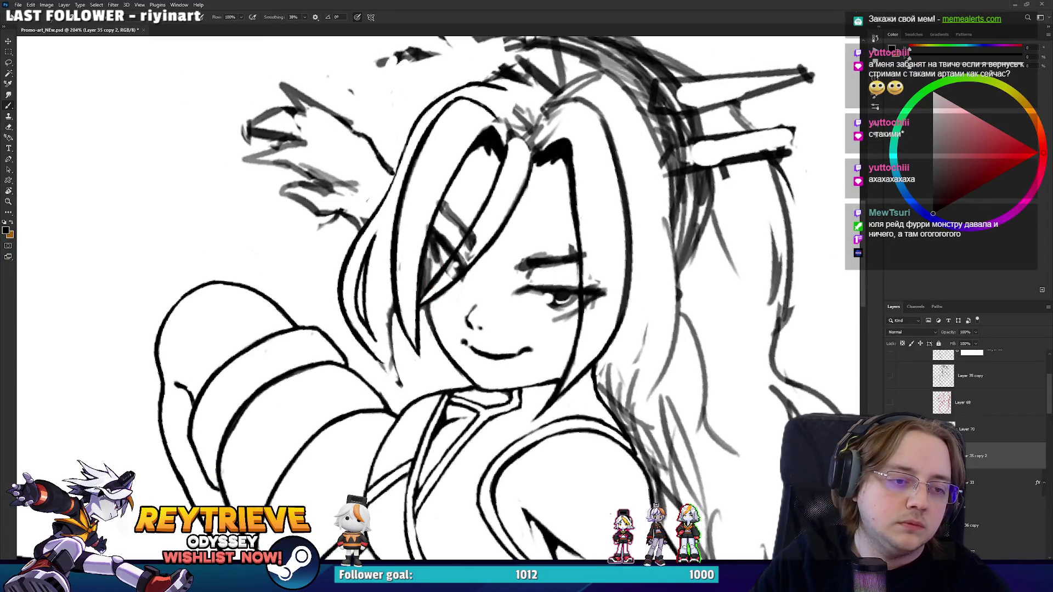
drag(378, 359, 410, 392)
key(ctrl+z)
mouse_move(391, 315)
mouse_down()
mouse_move(408, 392)
mouse_move(392, 296)
mouse_move(393, 362)
mouse_up()
key(e)
key(ctrl+z)
key(b)
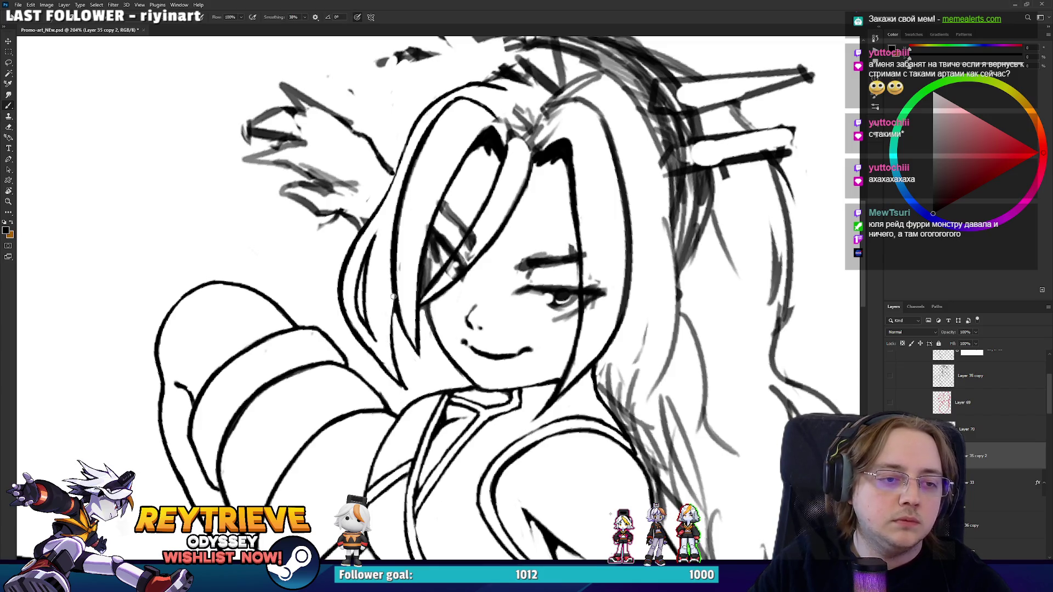
Erase the stray strokes near the hair edge.
drag(398, 279, 459, 347)
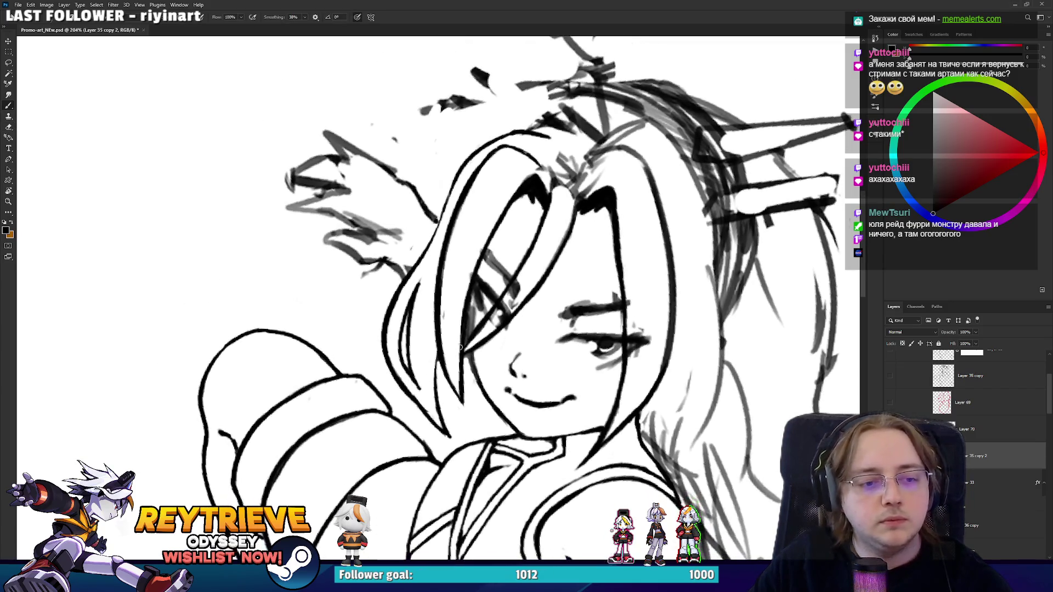
key(r)
mouse_move(397, 340)
mouse_down()
mouse_move(538, 347)
mouse_move(547, 289)
mouse_move(534, 236)
mouse_up()
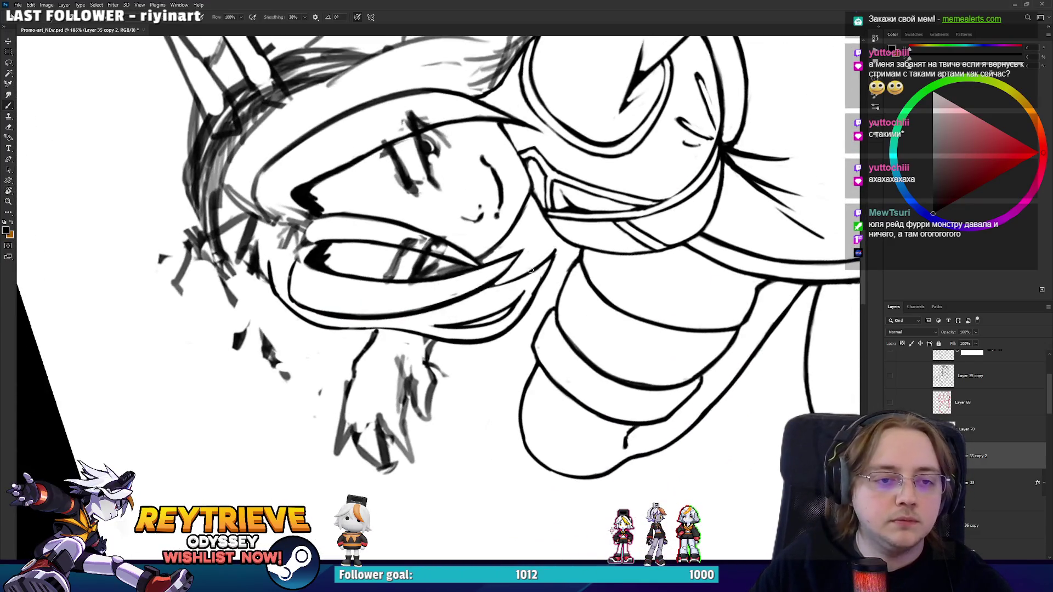
key(b)
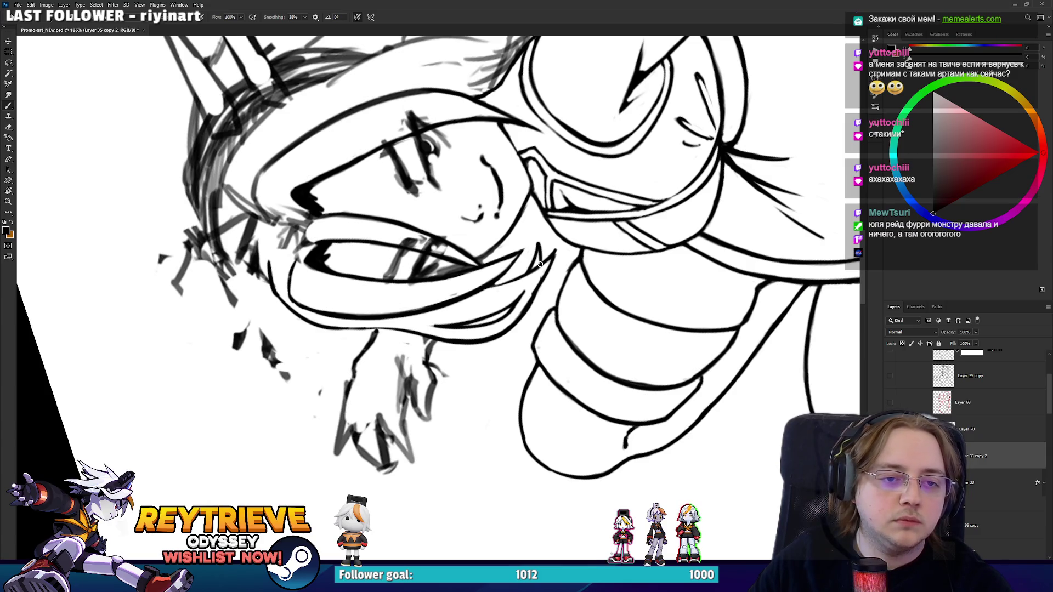
key(r)
mouse_move(542, 258)
mouse_down()
mouse_move(359, 424)
mouse_move(372, 375)
mouse_up()
key(b)
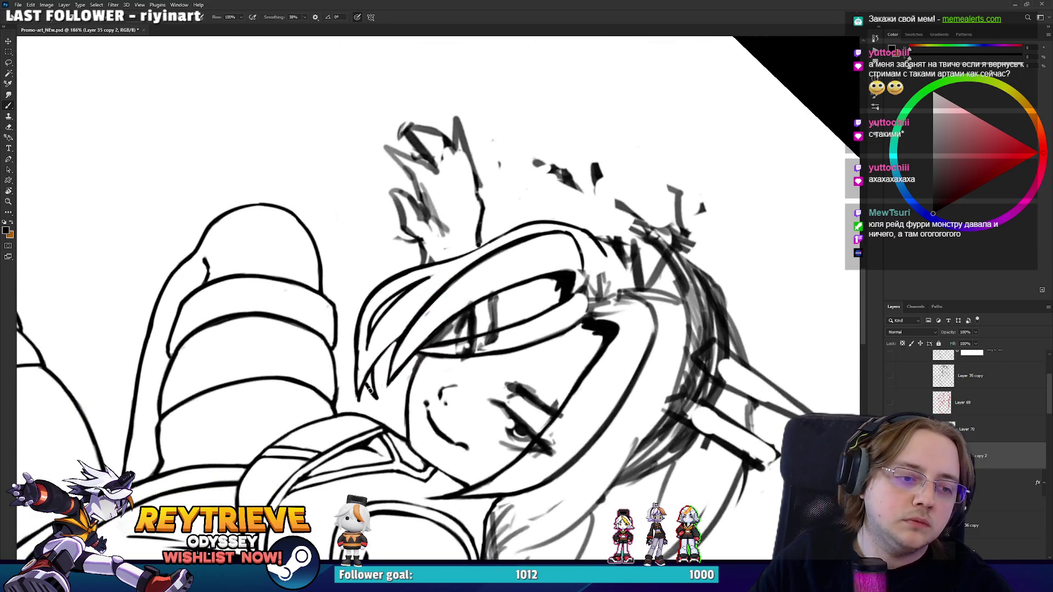
key(e)
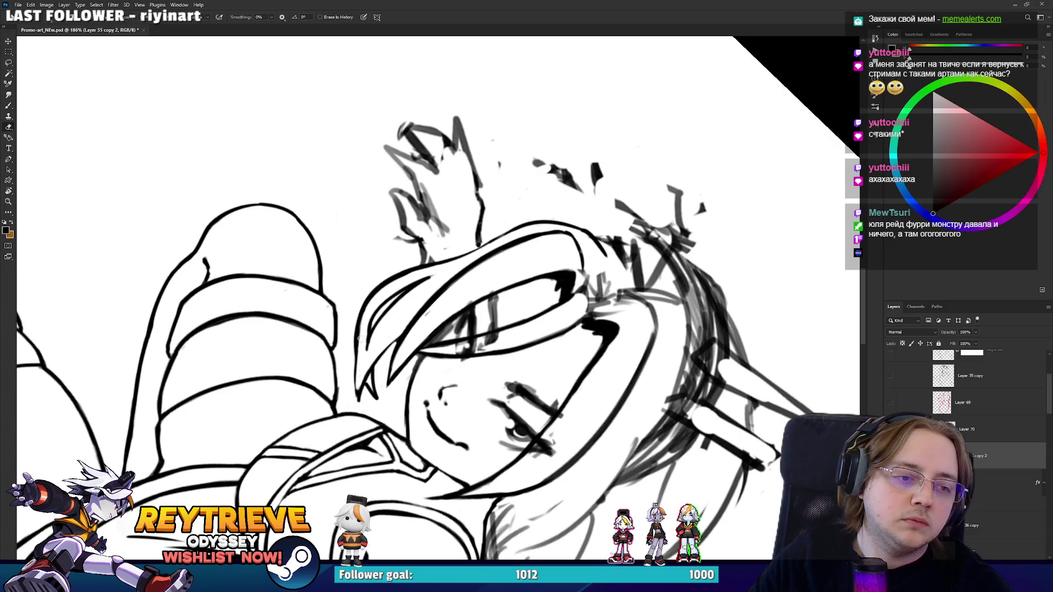
drag(359, 362, 358, 403)
Lasso a face line and copy it onto new Layer 71.
key(b)
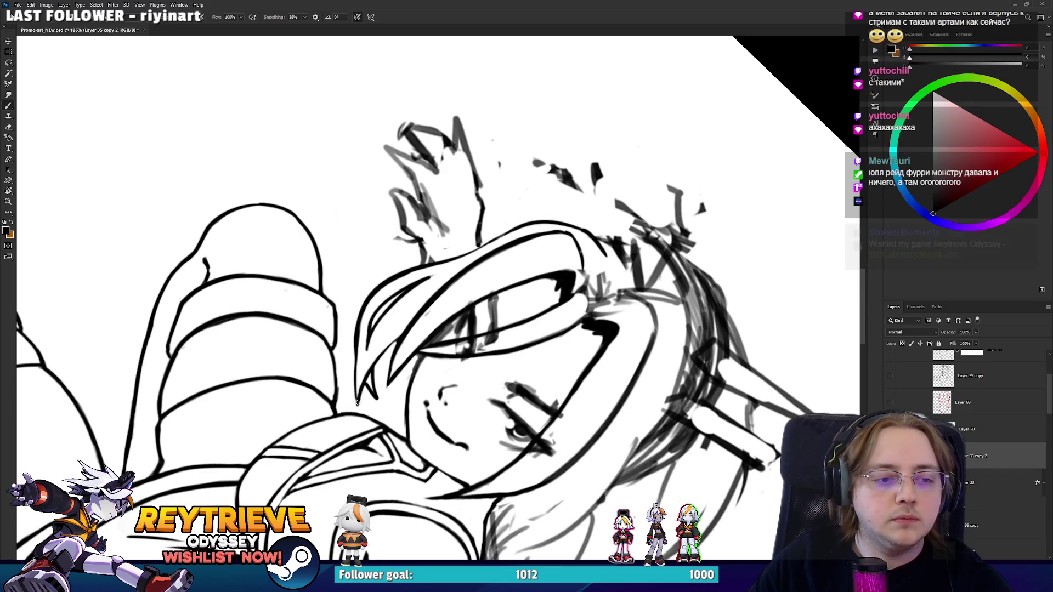
key(e)
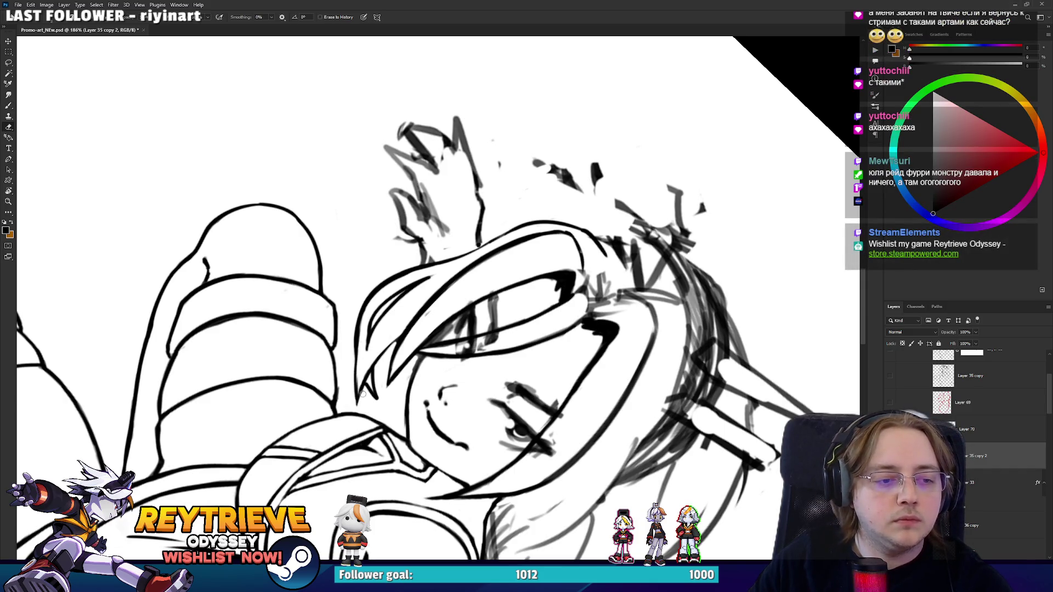
scroll(367, 394, up, 4)
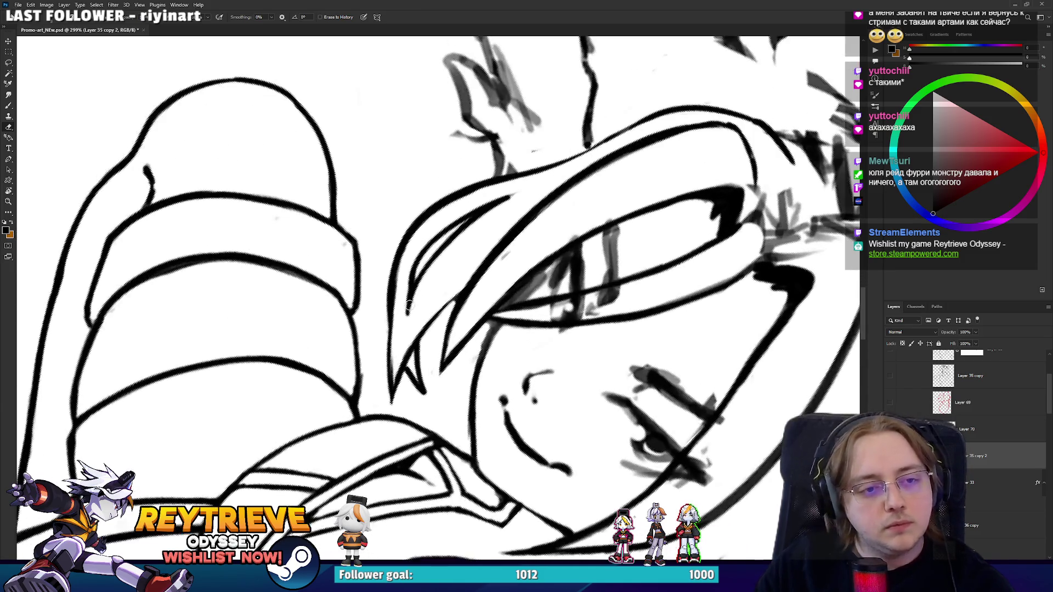
key(r)
mouse_move(571, 247)
mouse_down()
mouse_move(555, 210)
mouse_move(500, 276)
mouse_up()
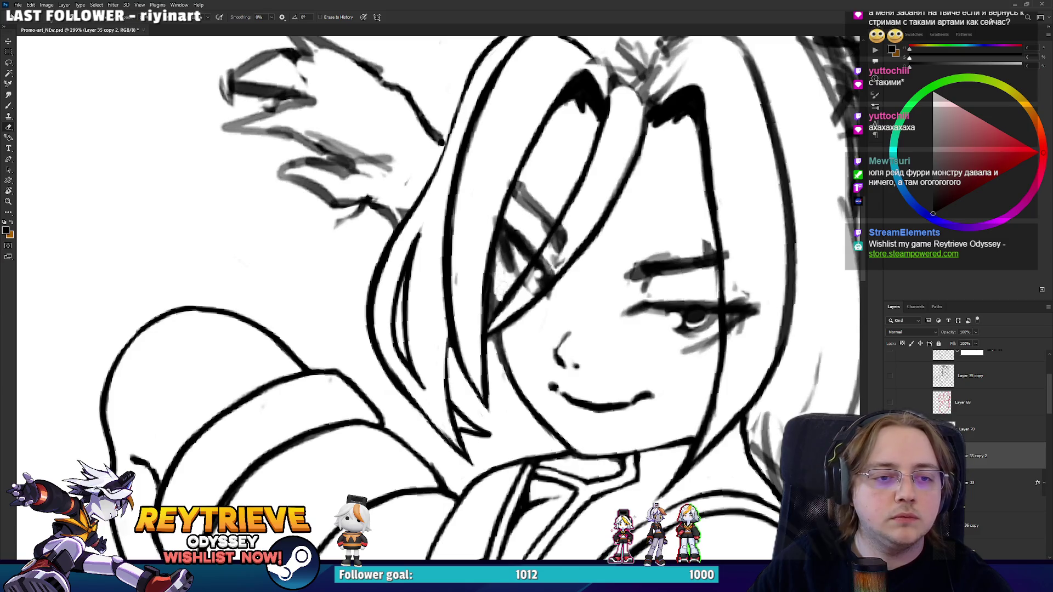
mouse_move(521, 351)
mouse_down()
mouse_move(511, 406)
mouse_move(475, 379)
mouse_move(516, 323)
mouse_move(568, 201)
mouse_move(612, 136)
mouse_move(645, 217)
mouse_move(554, 364)
mouse_move(502, 324)
mouse_up()
key(l)
key(ctrl+j)
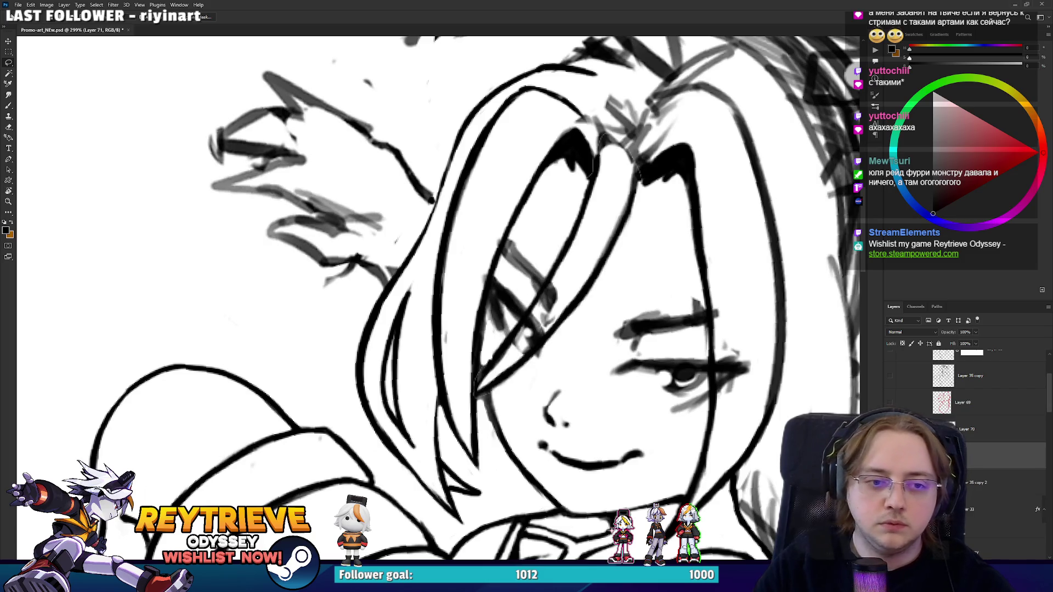
Add a dark stroke to the hair lines on the Layer 35 copy 2 line art.
key(e)
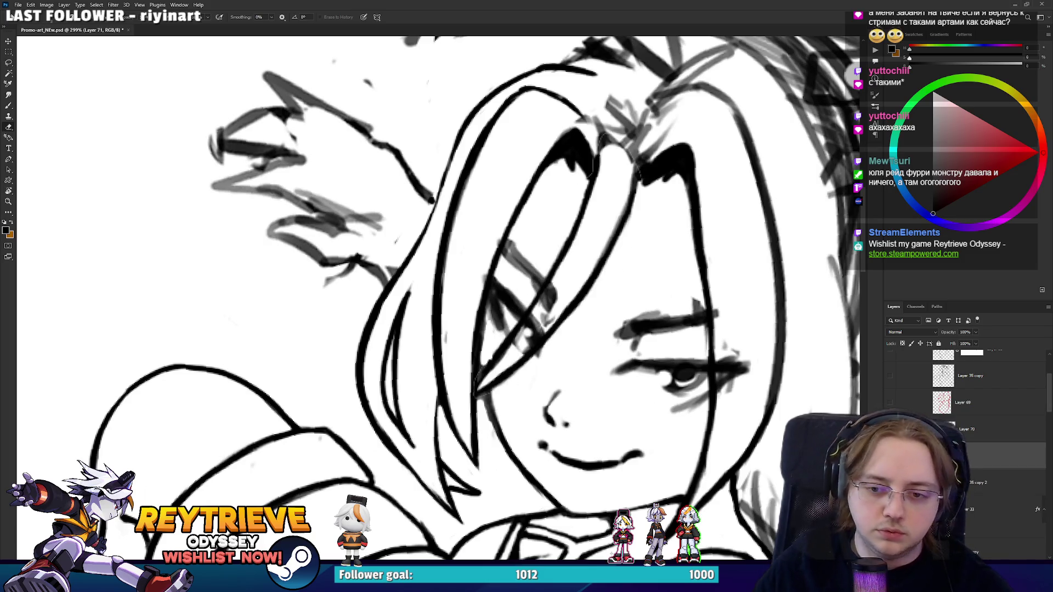
click(965, 482)
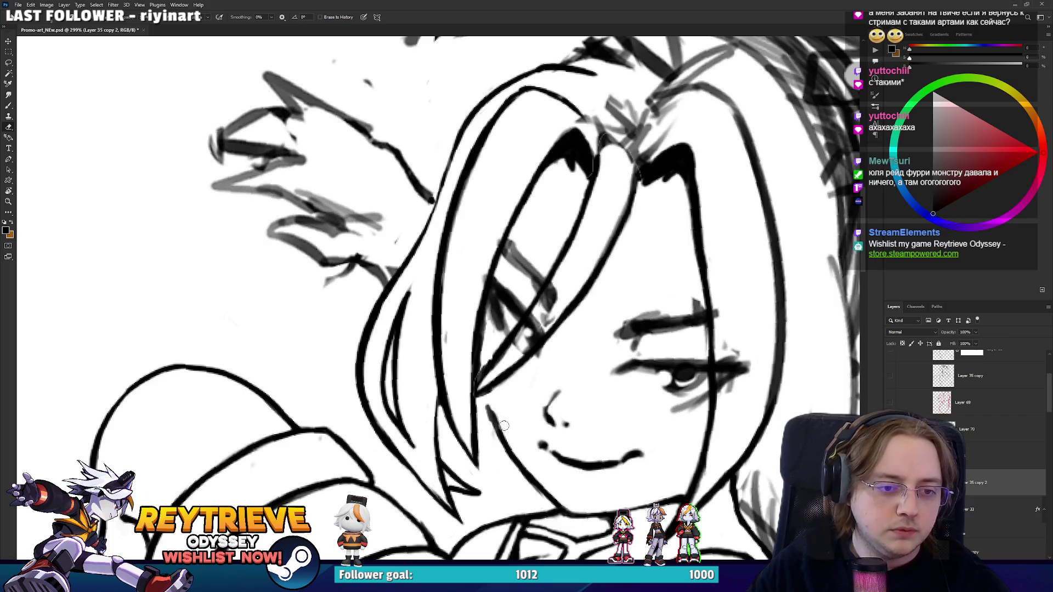
key(b)
drag(503, 438, 478, 351)
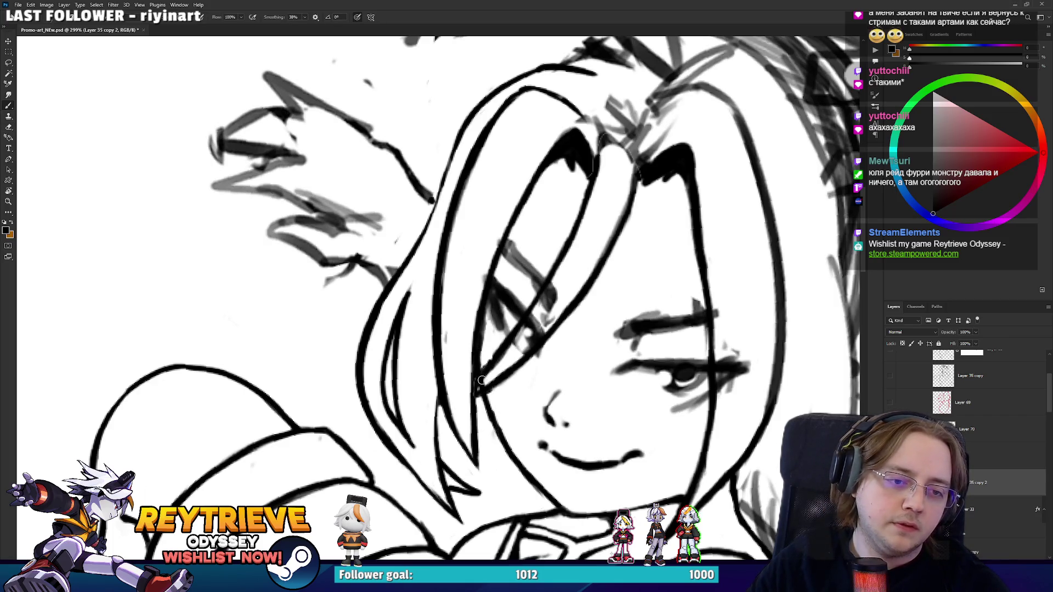
key(e)
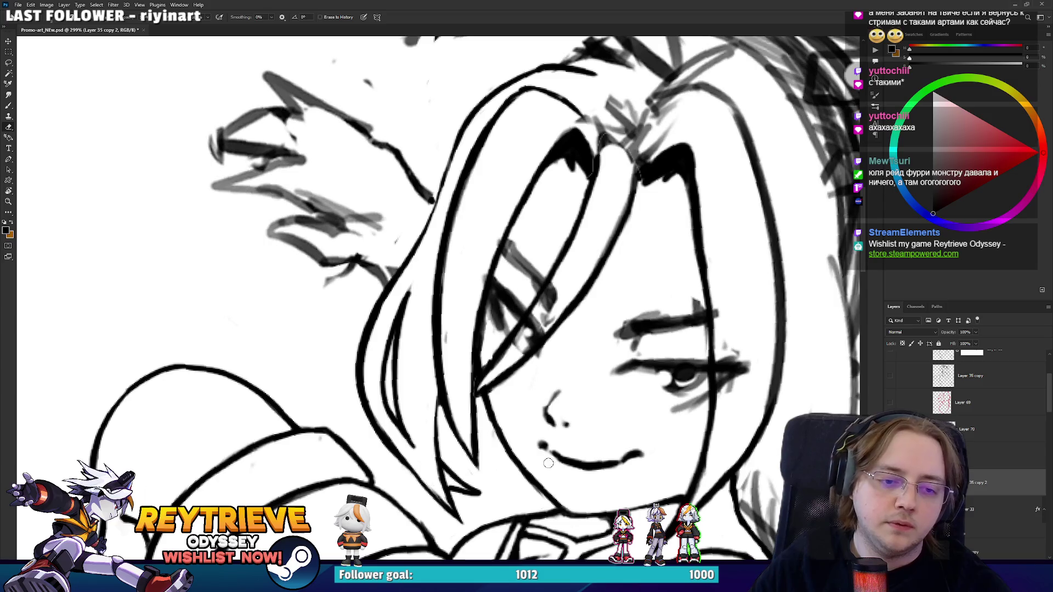
drag(549, 463, 488, 526)
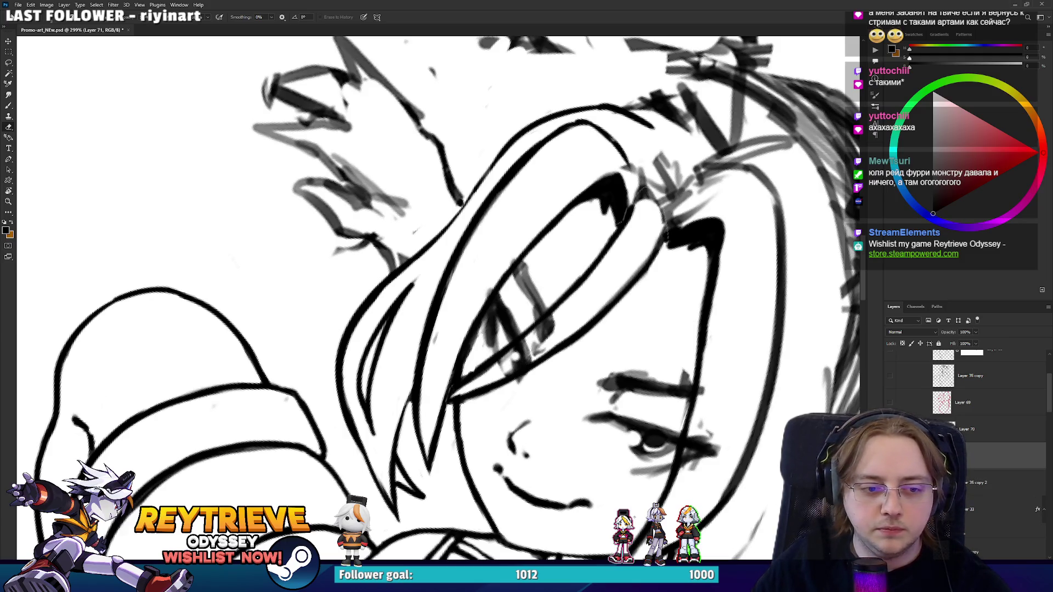
On Layer 70, draw a solid black eye line and redraw its tip and lower line.
click(964, 430)
mouse_move(549, 329)
mouse_down()
mouse_move(548, 340)
mouse_move(616, 331)
mouse_move(521, 425)
mouse_up()
scroll(615, 332, up, 3)
key(b)
drag(637, 307, 553, 381)
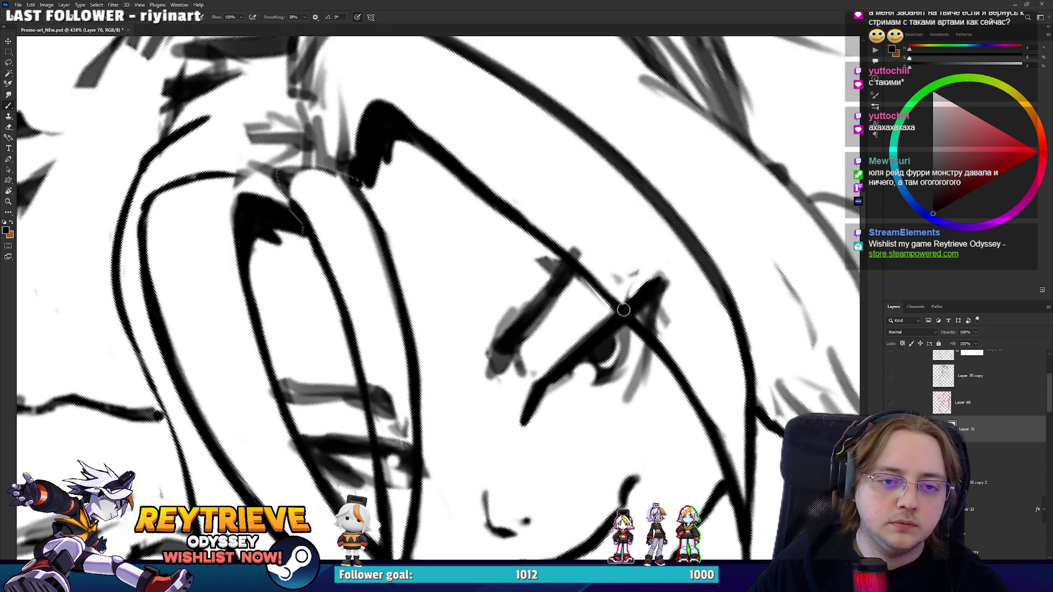
mouse_move(641, 285)
mouse_down()
mouse_move(655, 268)
mouse_move(647, 326)
mouse_up()
key(e)
key(b)
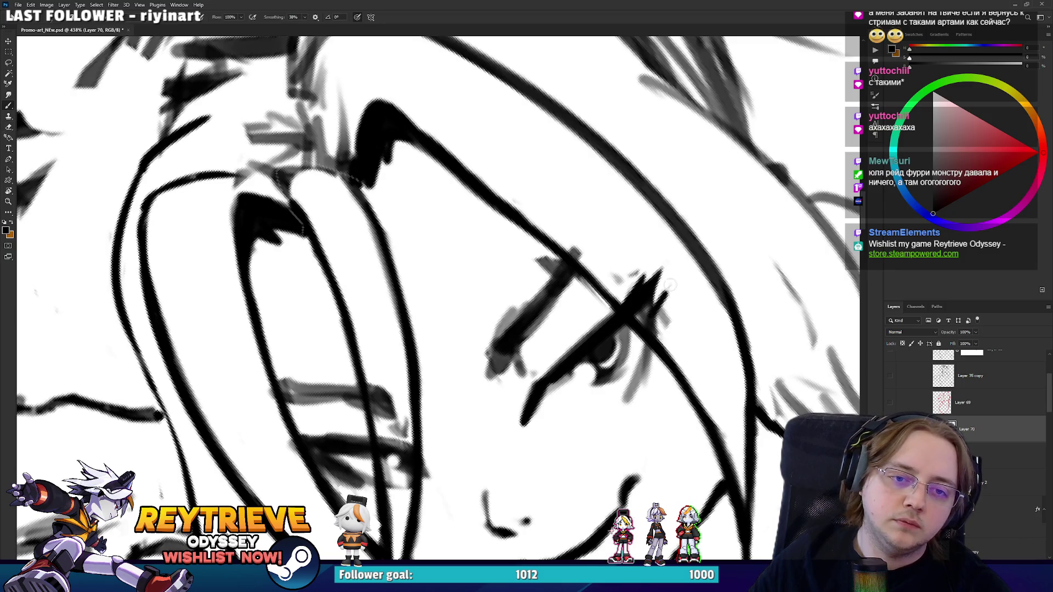
drag(663, 271, 625, 395)
key(ctrl+z)
drag(653, 307, 623, 388)
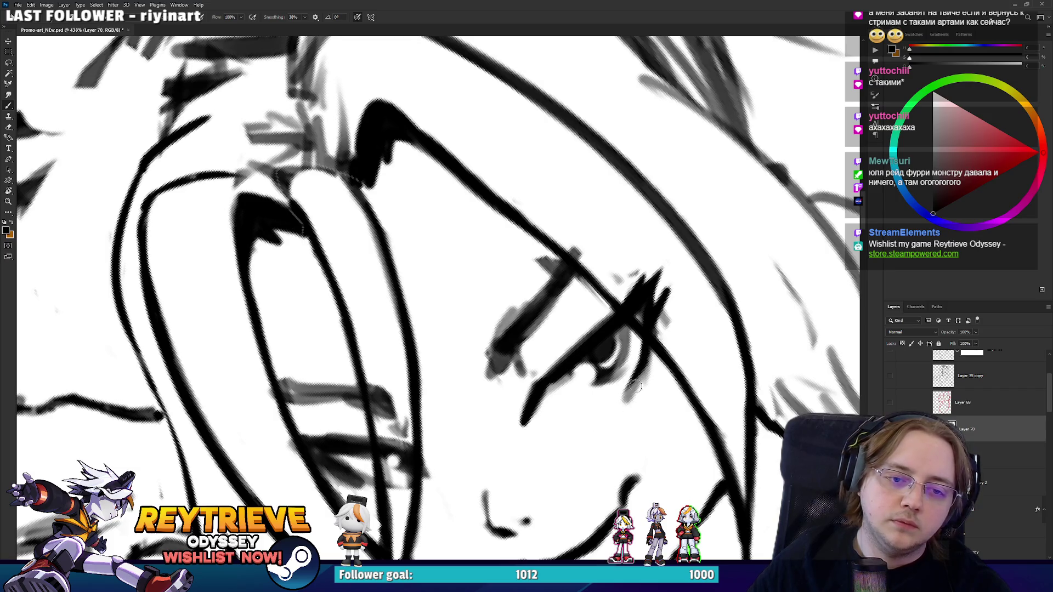
Add small strokes near the eyebrow and a thin stroke above the eye.
key(e)
key(r)
drag(651, 375, 636, 329)
key(b)
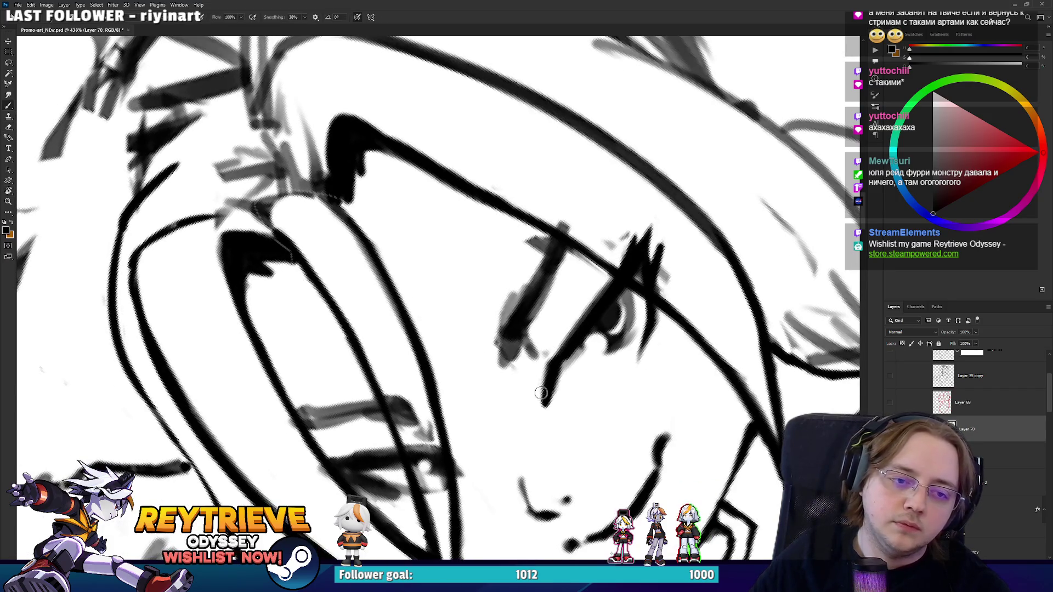
key(e)
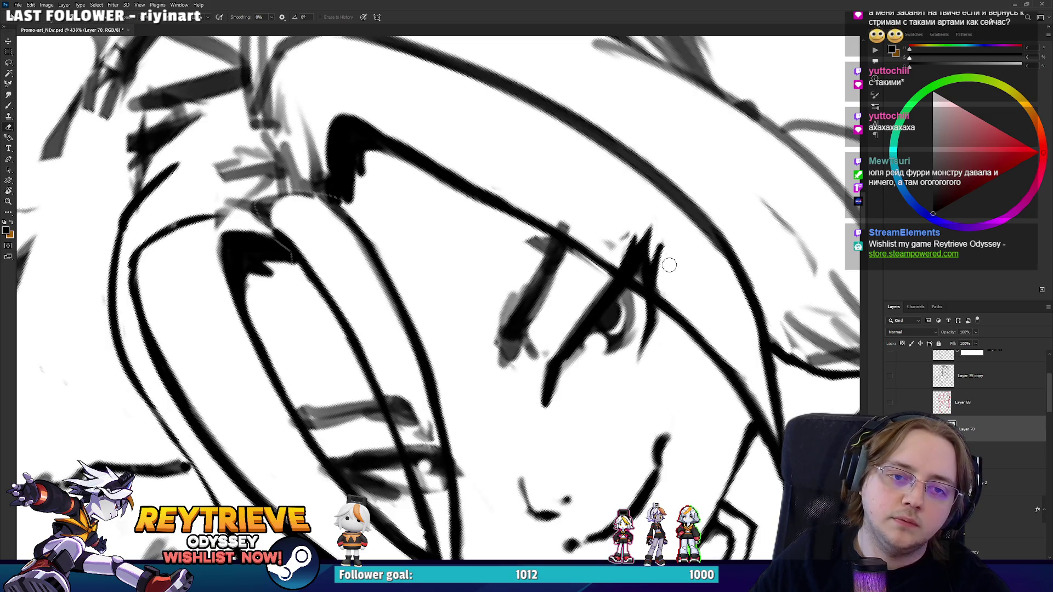
key(r)
mouse_move(449, 285)
mouse_down()
mouse_move(435, 294)
mouse_move(631, 326)
mouse_move(637, 186)
mouse_up()
key(r)
key(b)
mouse_move(495, 251)
mouse_down()
mouse_move(492, 270)
mouse_move(531, 239)
mouse_up()
drag(585, 239, 572, 173)
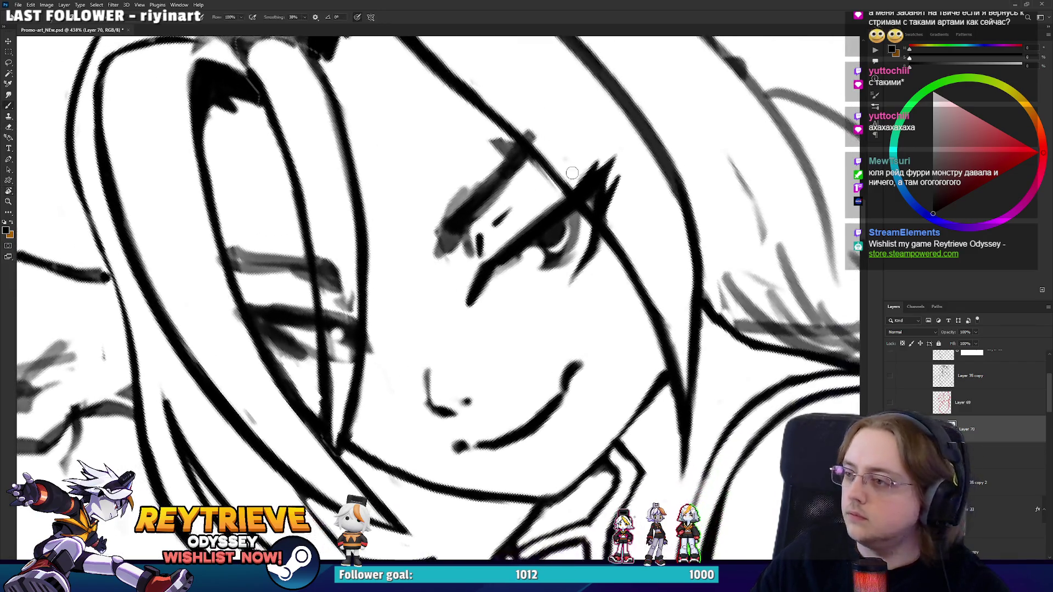
drag(539, 205, 594, 250)
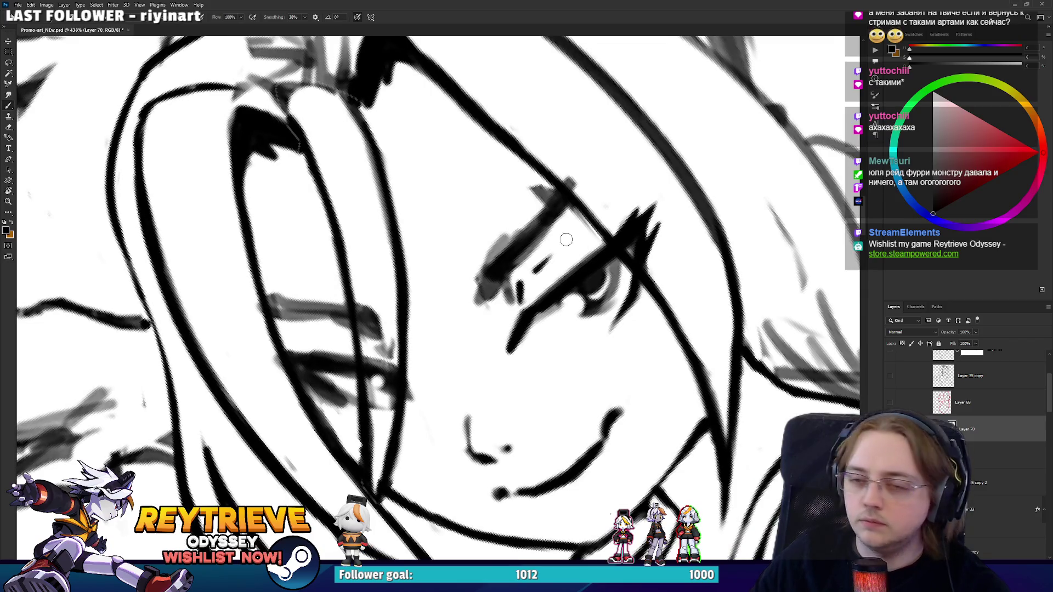
mouse_move(521, 284)
mouse_down()
mouse_move(551, 258)
mouse_move(526, 291)
mouse_move(563, 246)
mouse_move(442, 391)
mouse_move(447, 397)
mouse_move(435, 294)
mouse_move(499, 307)
mouse_move(501, 337)
mouse_move(493, 318)
mouse_move(418, 277)
mouse_move(439, 274)
mouse_up()
Paint dark strokes near the eye, then extend and darken the mouth line.
key(e)
key(r)
key(r)
key(r)
key(b)
mouse_move(477, 299)
mouse_down()
mouse_move(485, 271)
mouse_move(477, 280)
mouse_move(512, 235)
mouse_move(492, 278)
mouse_move(501, 218)
mouse_move(465, 441)
mouse_move(470, 502)
mouse_move(477, 472)
mouse_move(431, 329)
mouse_move(435, 303)
mouse_move(473, 348)
mouse_up()
key(e)
key(r)
key(r)
key(b)
key(r)
key(e)
key(b)
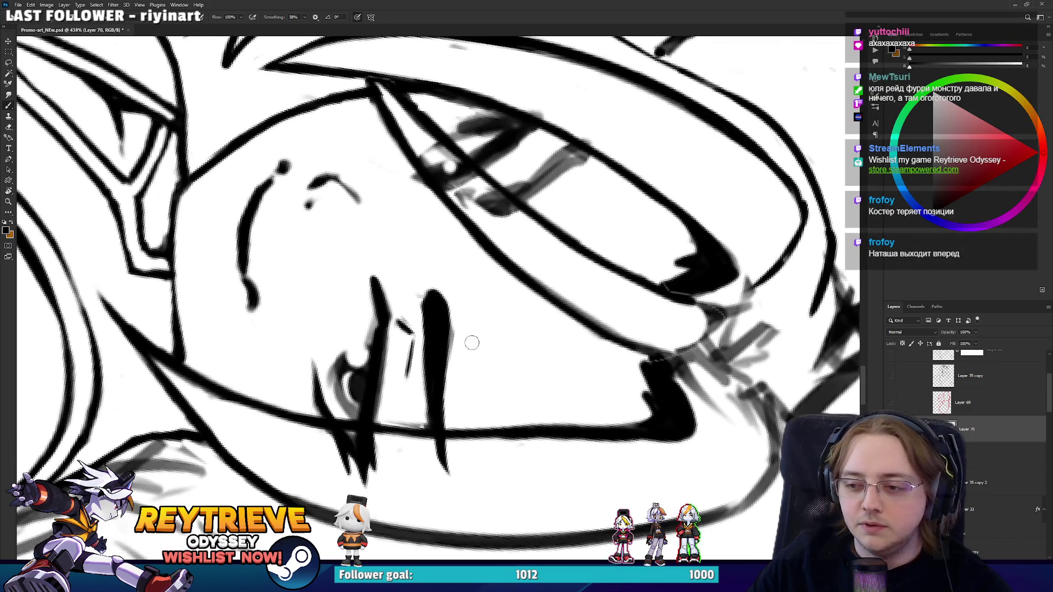
key(e)
key(r)
drag(460, 288, 456, 319)
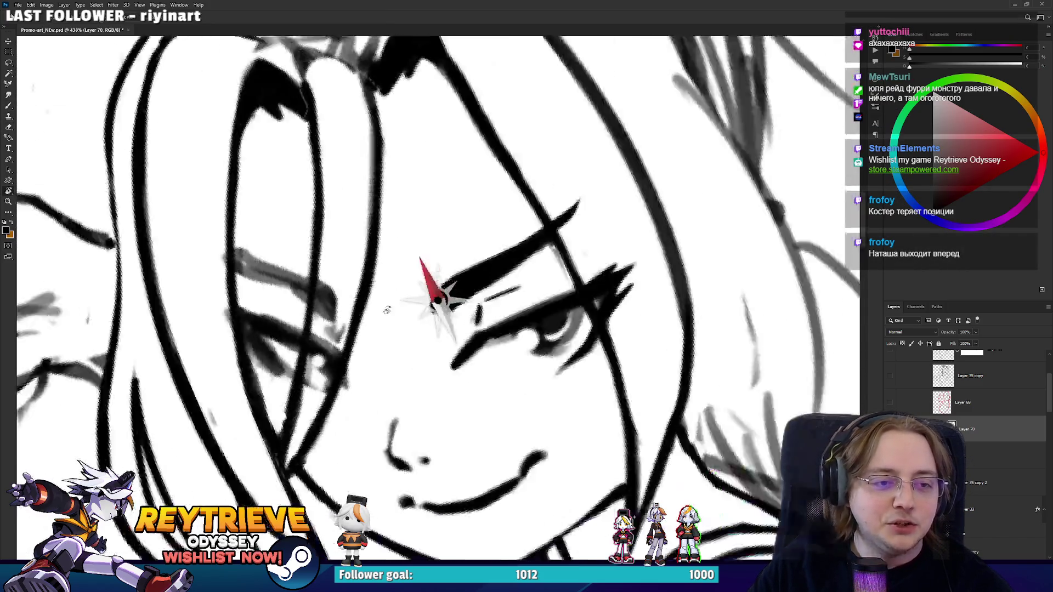
Thicken the eye stroke and ink a line along the lower eye.
key(e)
key(b)
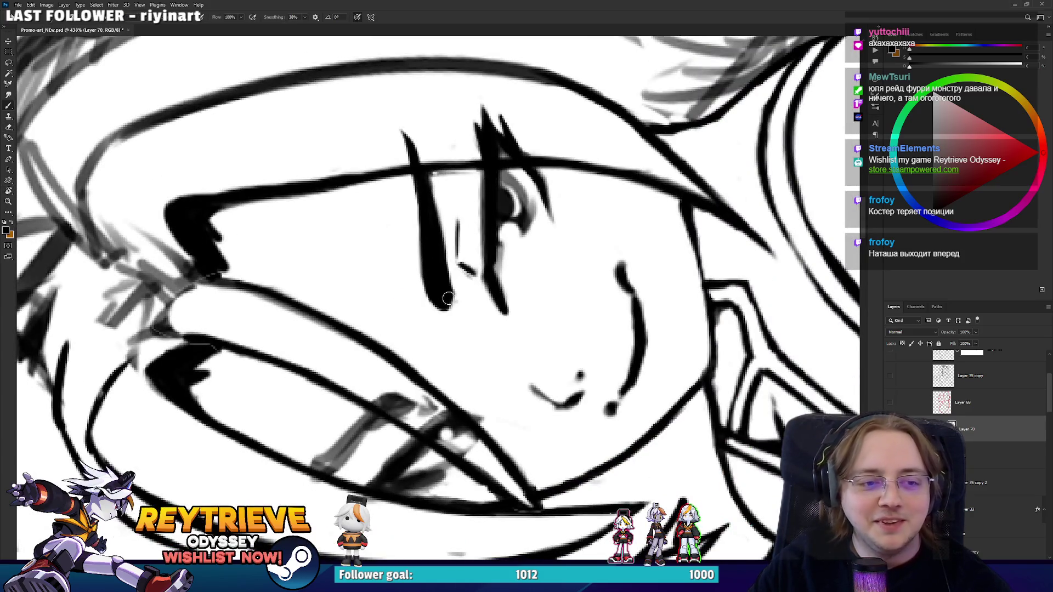
drag(444, 288, 446, 296)
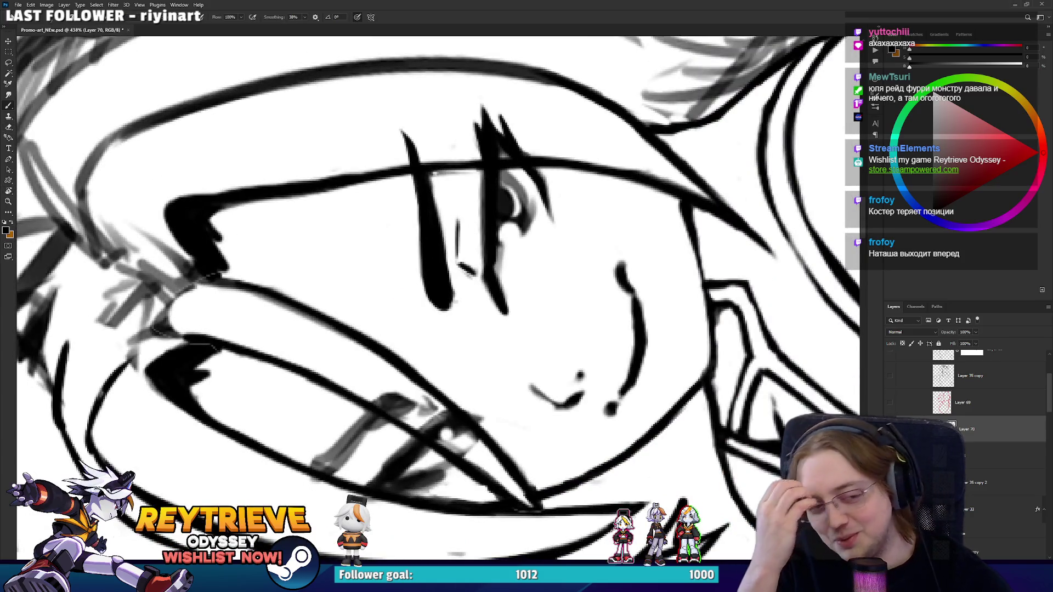
key(r)
mouse_move(606, 348)
mouse_down()
mouse_move(435, 282)
mouse_move(528, 310)
mouse_up()
key(e)
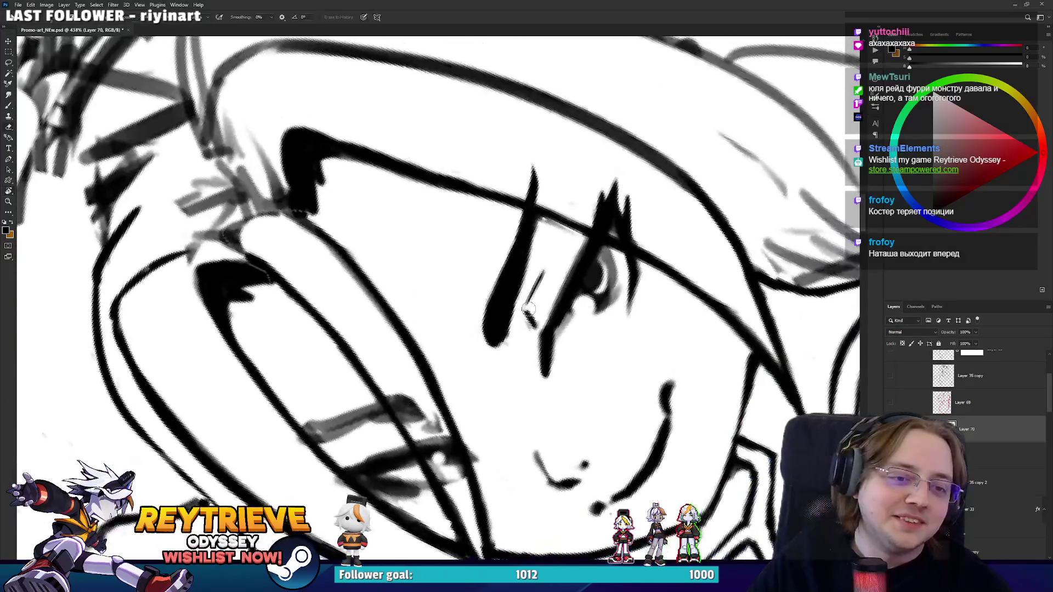
mouse_move(481, 388)
mouse_down()
mouse_move(416, 340)
mouse_move(482, 318)
mouse_move(469, 371)
mouse_move(521, 275)
mouse_move(490, 341)
mouse_move(423, 287)
mouse_move(384, 296)
mouse_move(376, 263)
mouse_move(392, 329)
mouse_up()
key(b)
key(r)
key(e)
key(b)
Erase small marks near the eye and touch up the pupil and lower eyelid strokes.
drag(360, 267, 364, 296)
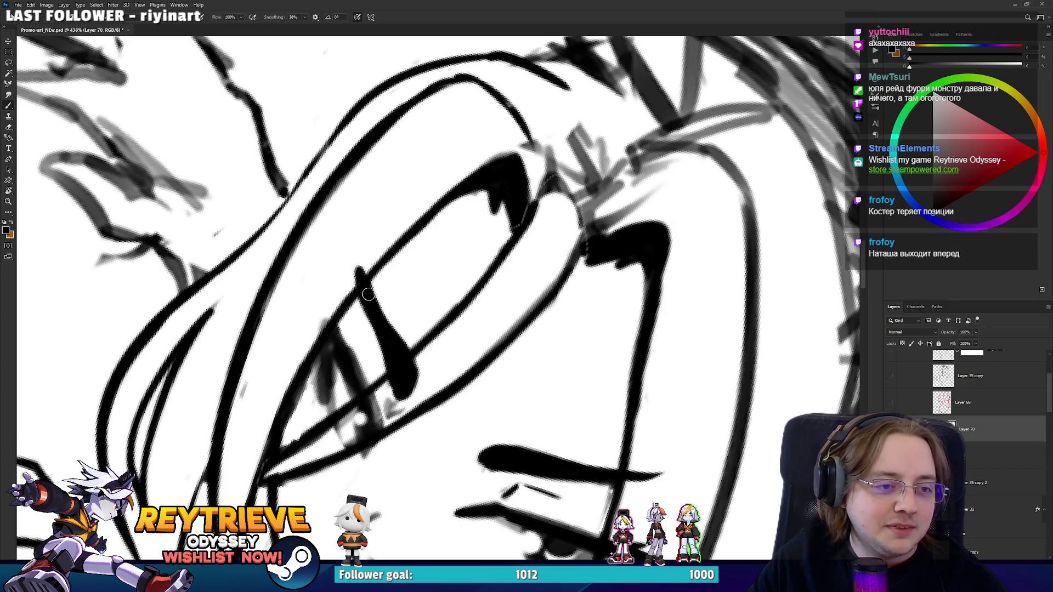
key(r)
mouse_move(420, 334)
mouse_down()
mouse_move(494, 229)
mouse_move(545, 242)
mouse_move(493, 252)
mouse_up()
key(e)
key(r)
key(b)
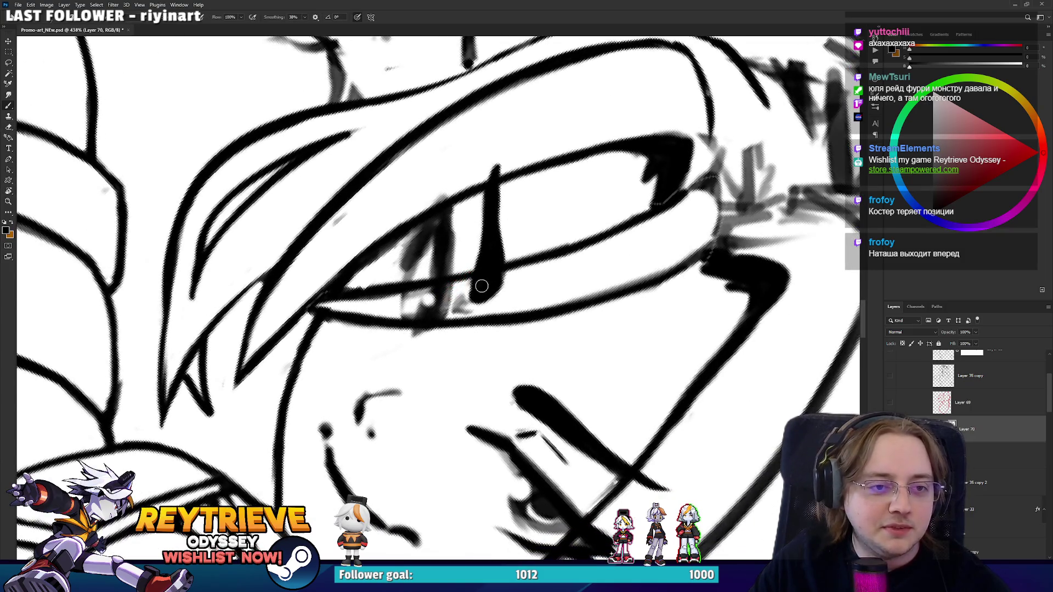
drag(491, 192, 482, 241)
key(r)
mouse_move(529, 198)
mouse_down()
mouse_move(451, 205)
mouse_move(422, 288)
mouse_move(429, 297)
mouse_up()
key(e)
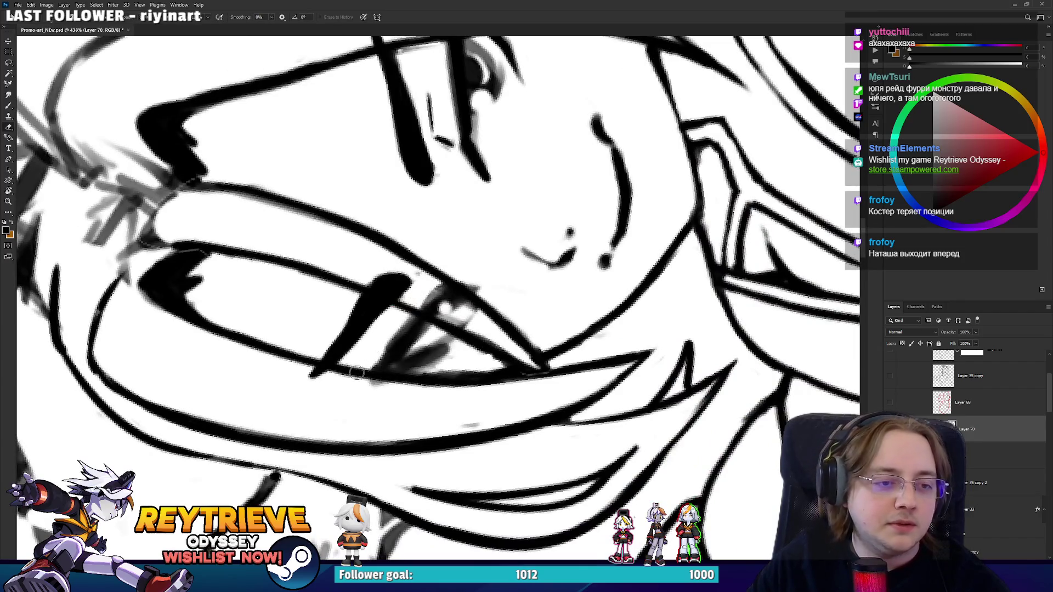
key(r)
mouse_move(359, 377)
mouse_down()
mouse_move(435, 282)
mouse_move(439, 313)
mouse_move(456, 310)
mouse_move(485, 390)
mouse_up()
key(b)
Pan and zoom to recentre the face drawing around the eye.
key(space)
scroll(362, 324, up, 2)
scroll(423, 301, down, 1)
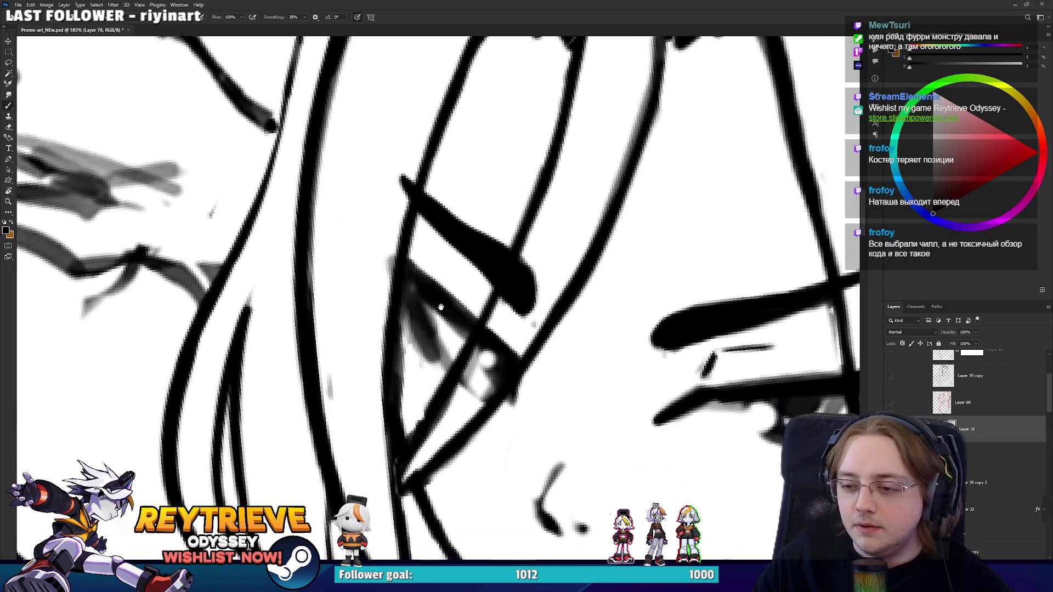
scroll(485, 298, down, 2)
drag(485, 298, 475, 288)
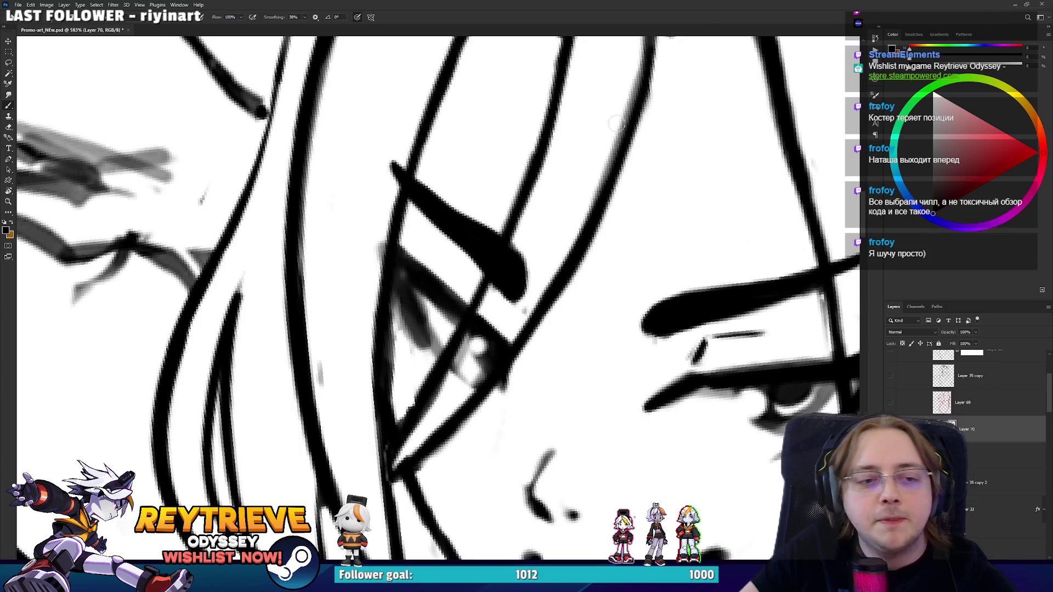
key(e)
key(b)
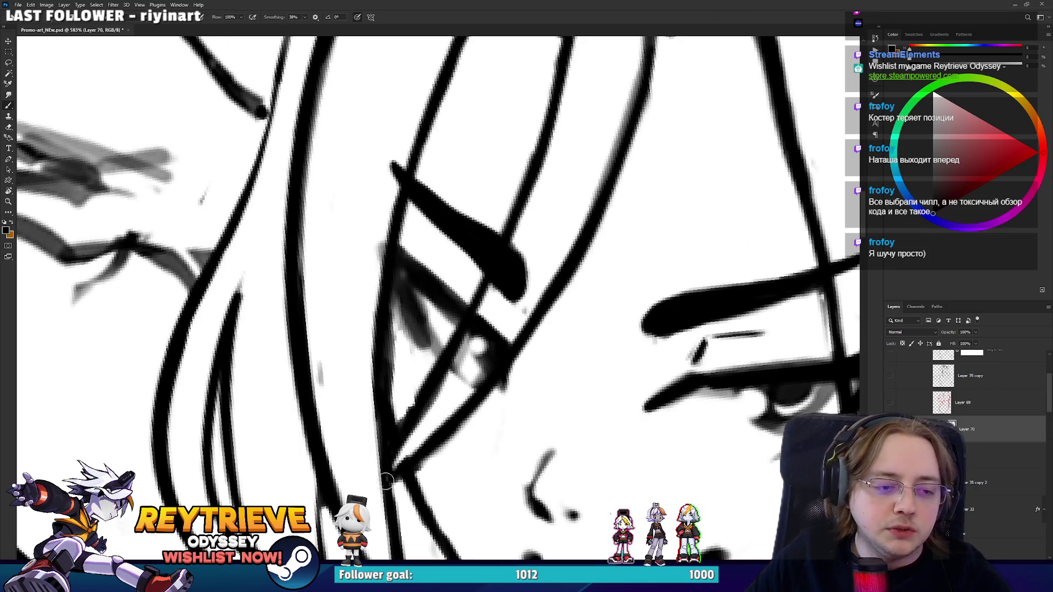
scroll(383, 448, down, 5)
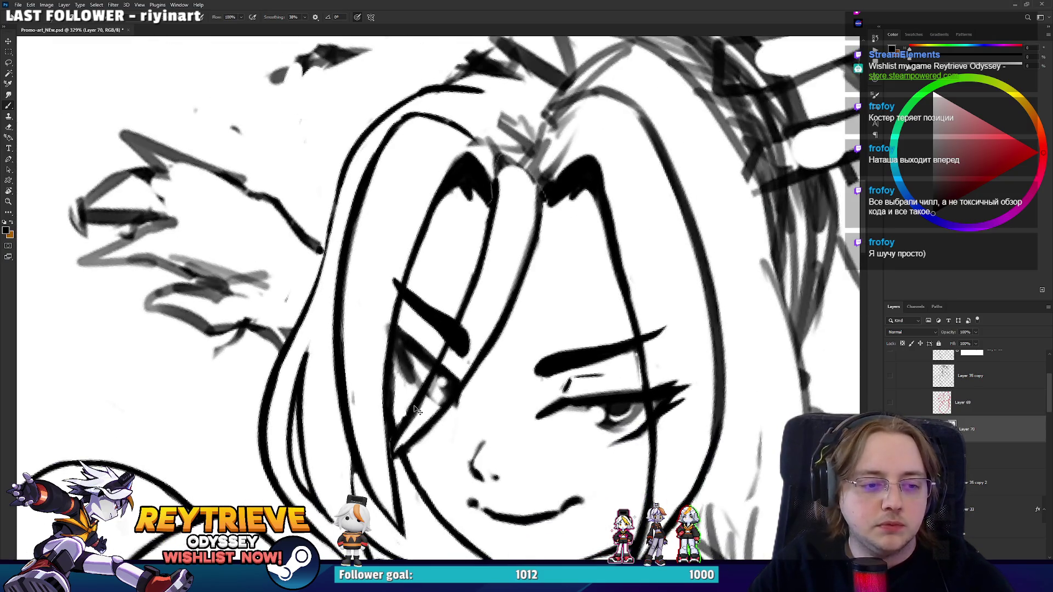
Center the face, return to Layer 70, and trial-erase the eyebrow's left tip, then undo it.
drag(422, 440, 495, 412)
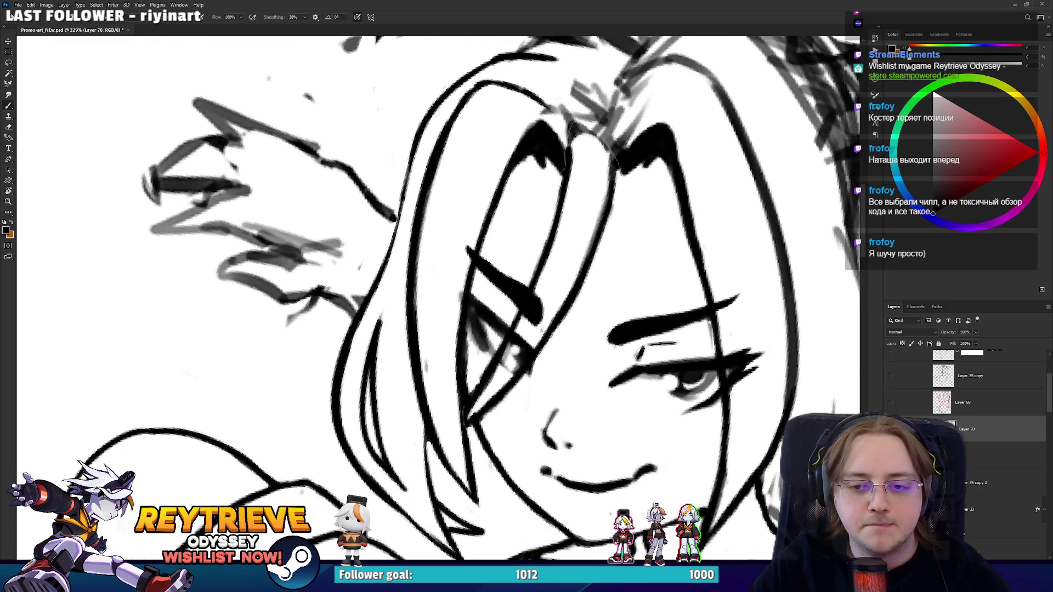
key(ctrl+shift+alt+n)
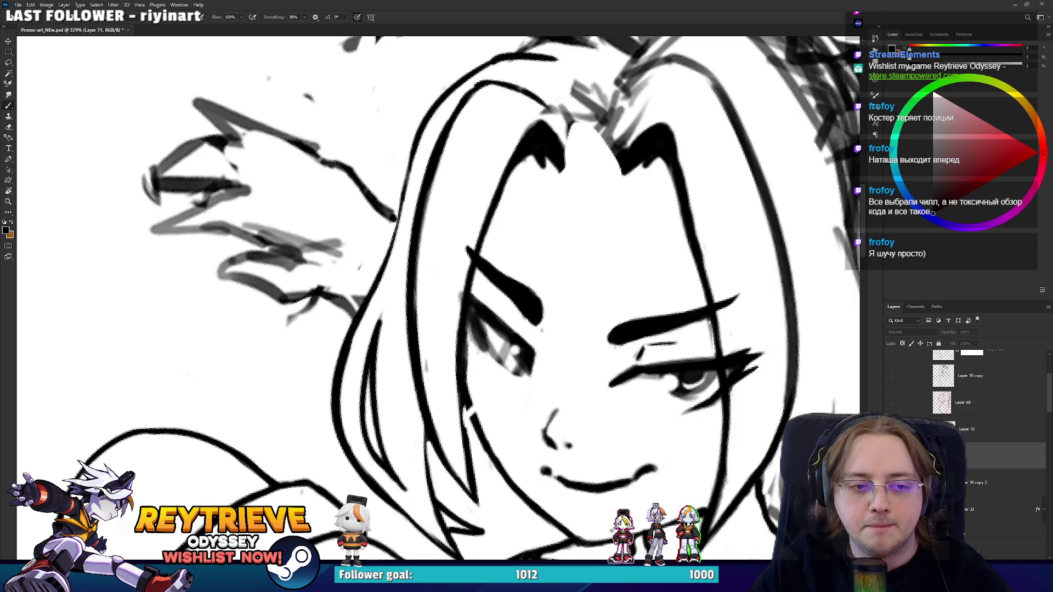
scroll(987, 438, up, 2)
click(966, 480)
scroll(622, 362, up, 4)
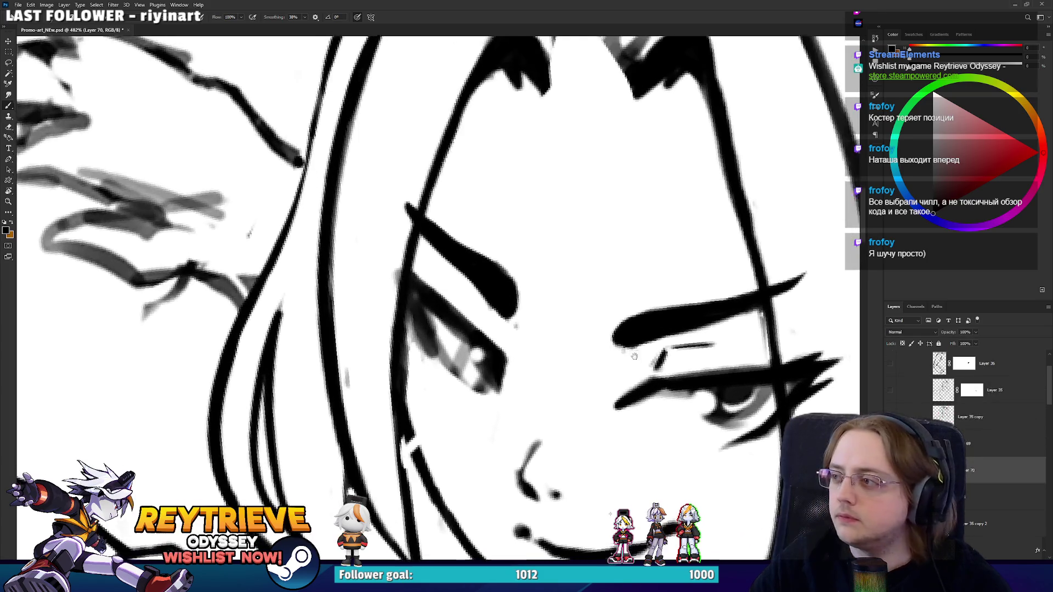
key(e)
mouse_move(621, 362)
mouse_down()
mouse_move(495, 373)
mouse_move(515, 293)
mouse_up()
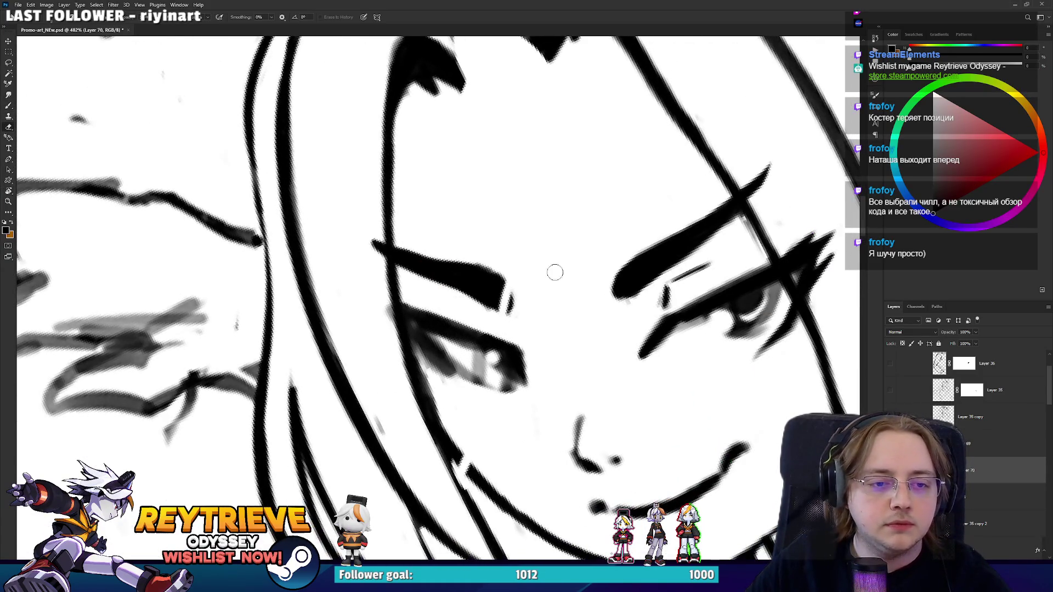
drag(624, 281, 631, 314)
key(ctrl+z)
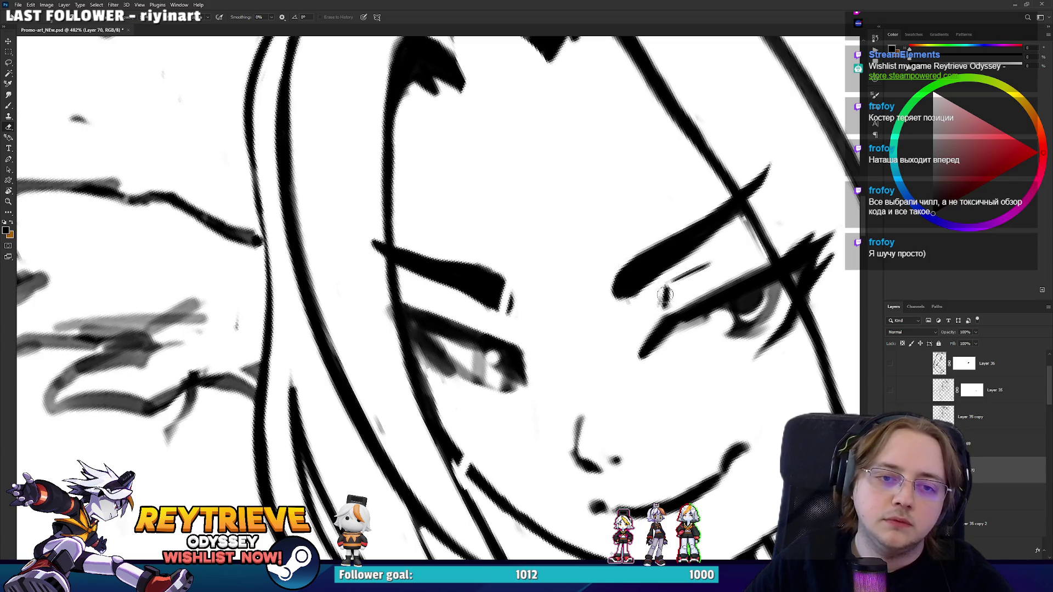
mouse_move(649, 296)
mouse_down()
mouse_move(675, 285)
mouse_move(729, 296)
mouse_move(735, 234)
mouse_move(717, 277)
mouse_move(735, 237)
mouse_move(723, 266)
mouse_move(668, 310)
mouse_move(647, 280)
mouse_move(622, 304)
mouse_up()
Clear the dark marks inside the eye, thicken the upper eyelid, and repaint the pupil.
key(b)
key(e)
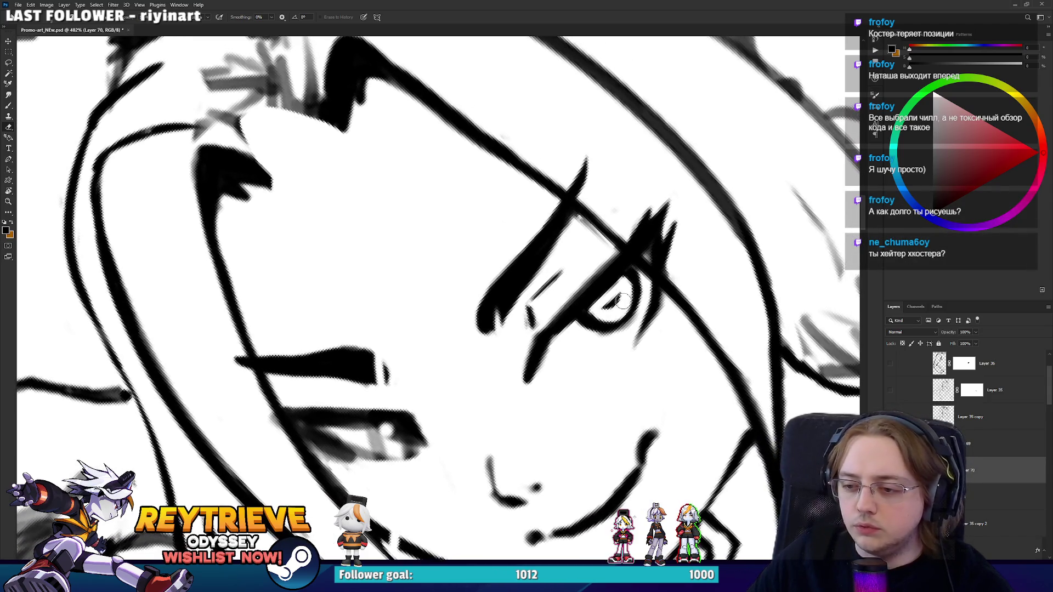
drag(630, 283, 607, 317)
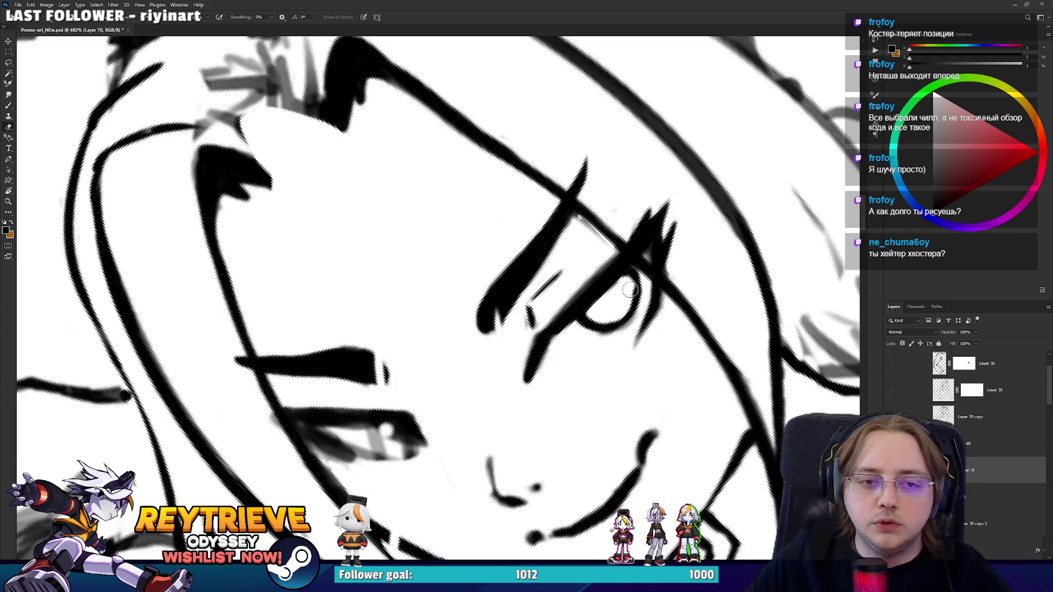
key(b)
drag(632, 271, 587, 301)
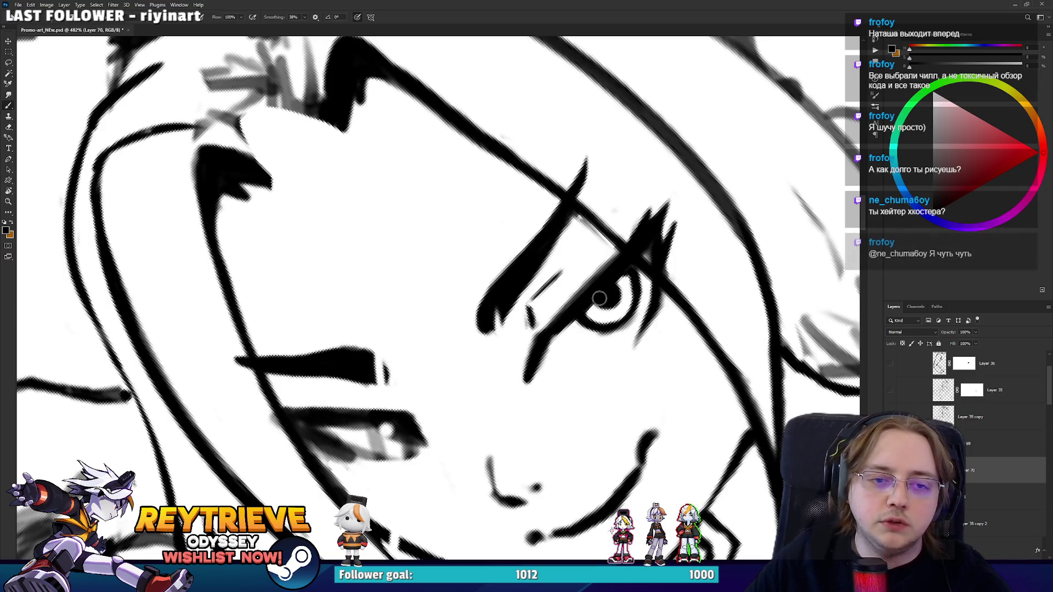
key(r)
mouse_move(606, 307)
mouse_down()
mouse_move(657, 356)
mouse_move(721, 344)
mouse_up()
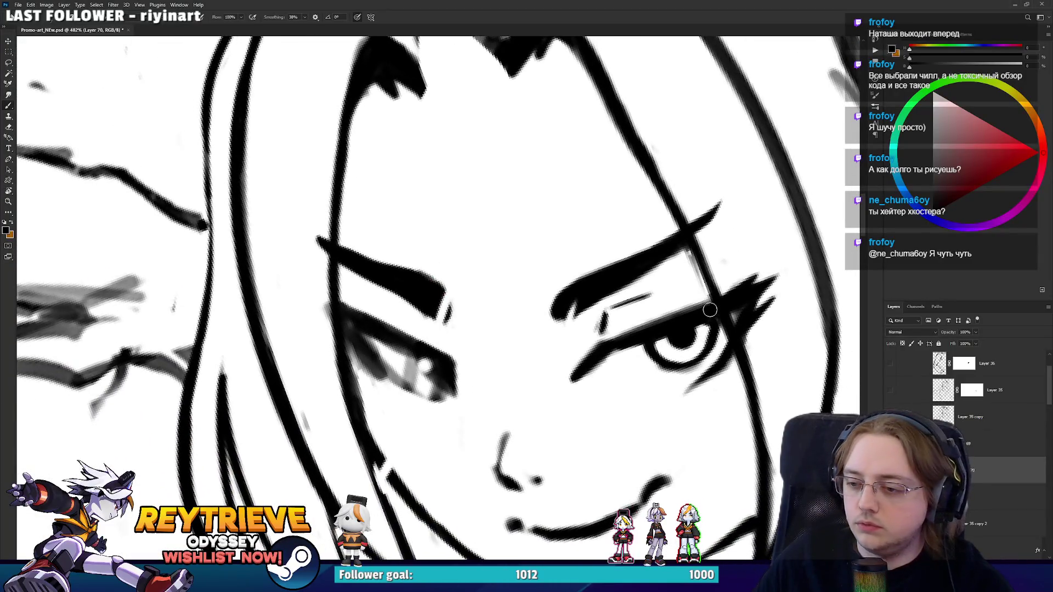
key(ctrl+z)
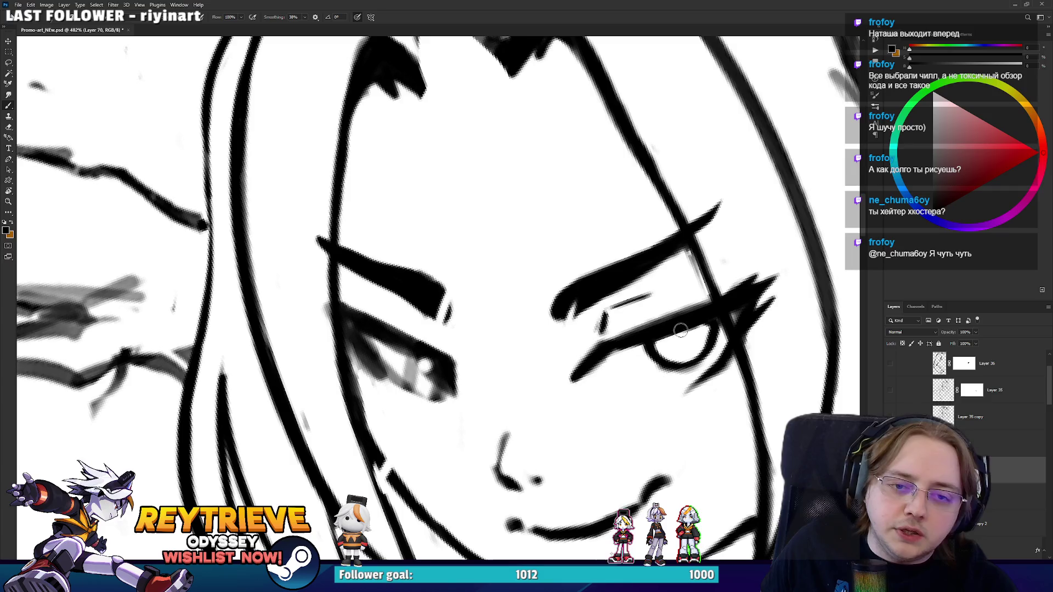
mouse_move(680, 330)
mouse_down()
mouse_move(681, 340)
mouse_move(670, 327)
mouse_move(599, 314)
mouse_up()
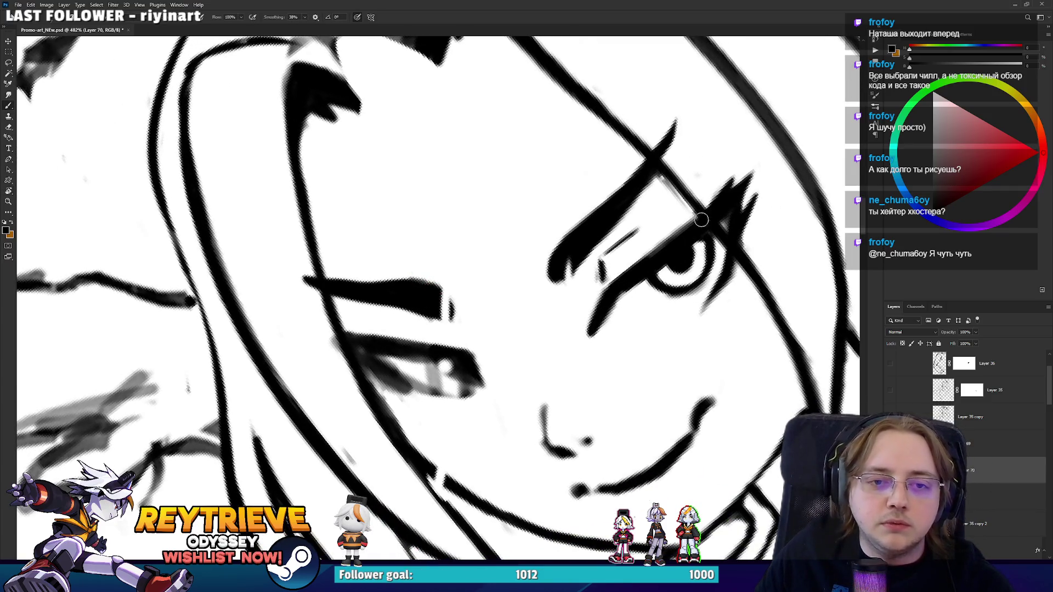
Redraw the line below the eye and the eye-corner line, and thicken the outer-corner lash.
key(e)
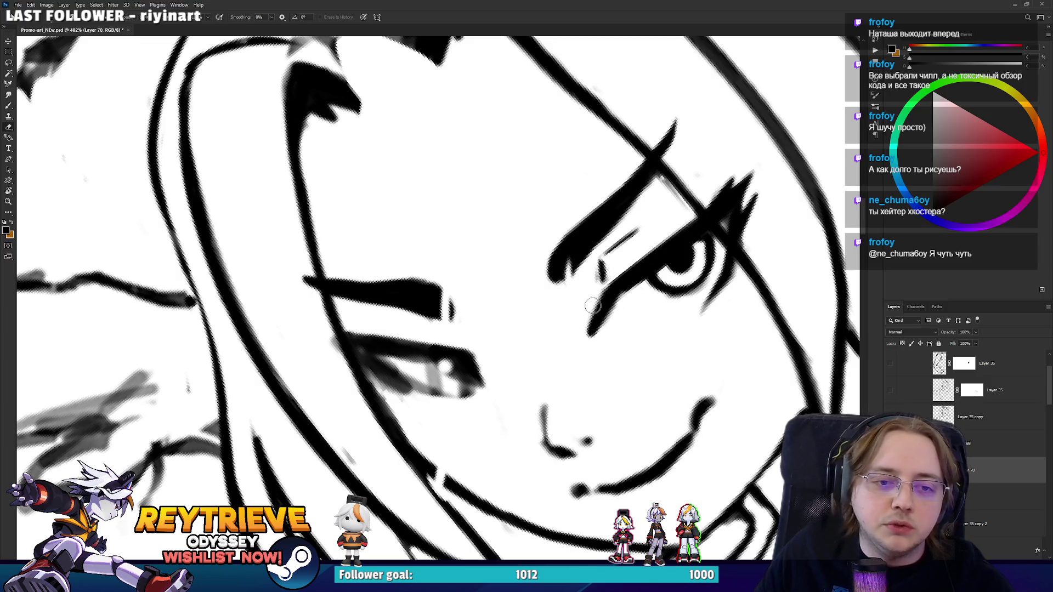
drag(592, 306, 595, 332)
key(b)
drag(615, 290, 597, 333)
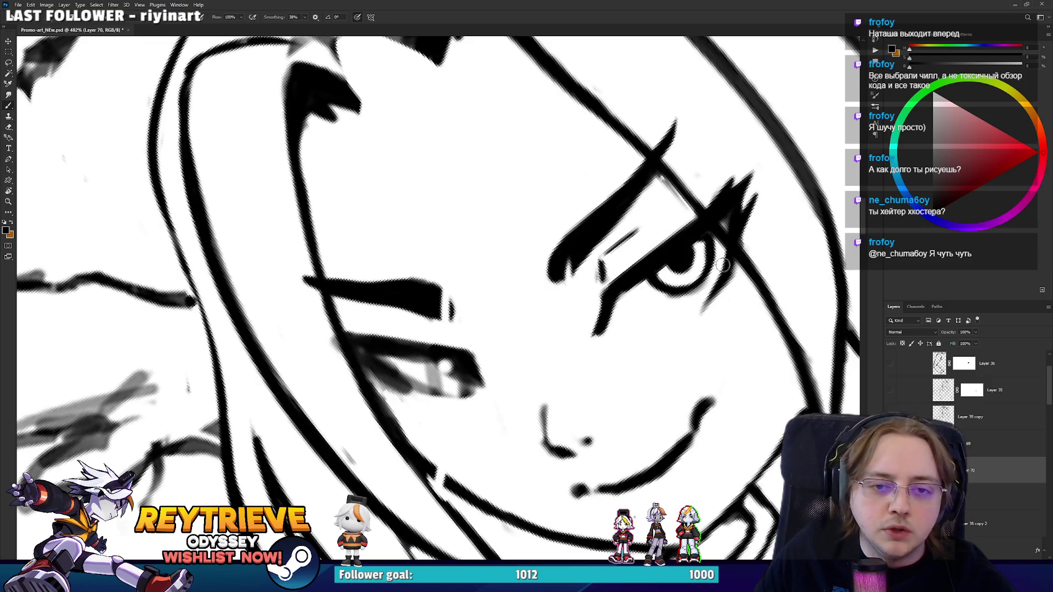
key(e)
drag(721, 277, 694, 326)
key(b)
drag(727, 274, 696, 318)
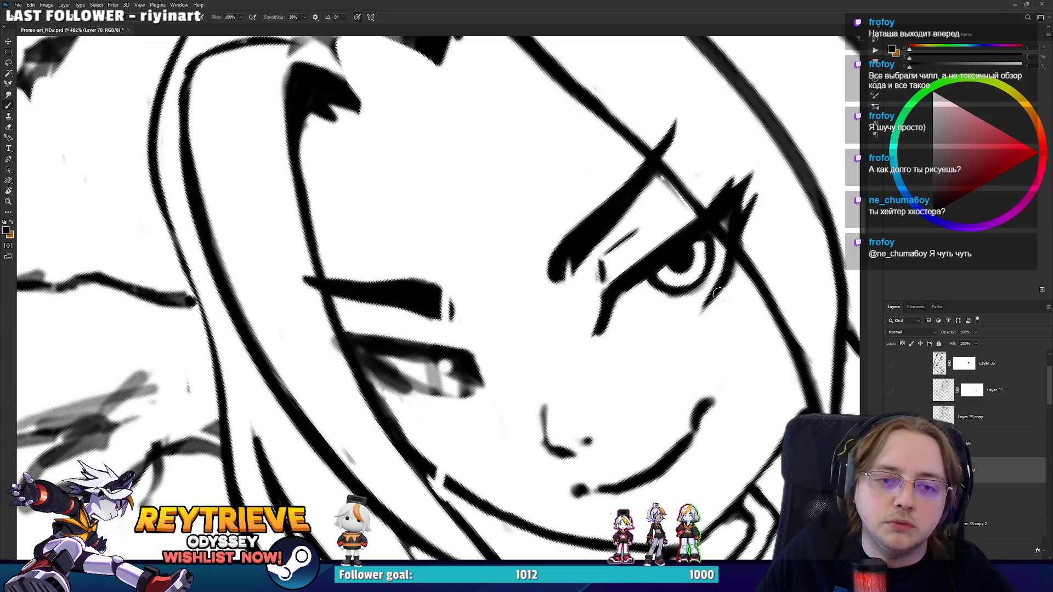
drag(730, 217, 723, 239)
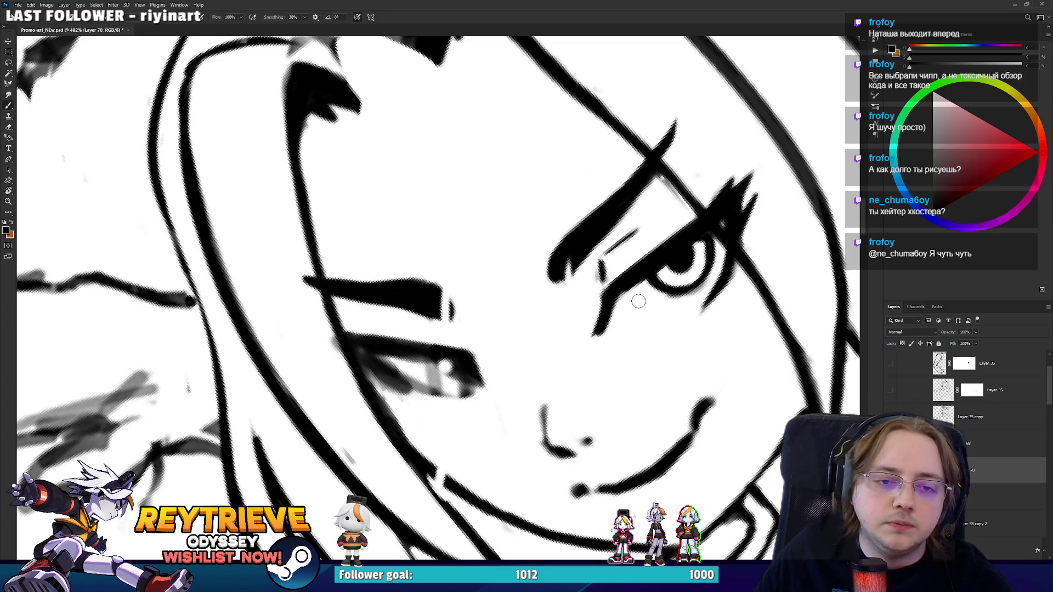
Rework the iris, darken the upper-left lash line, and trim a small part of the lashes.
key(r)
mouse_move(638, 301)
mouse_down()
mouse_move(614, 351)
mouse_move(548, 384)
mouse_move(482, 341)
mouse_move(466, 345)
mouse_move(494, 354)
mouse_move(543, 334)
mouse_up()
key(r)
mouse_move(378, 296)
mouse_down()
mouse_move(471, 343)
mouse_move(423, 318)
mouse_move(428, 307)
mouse_move(444, 329)
mouse_move(406, 294)
mouse_move(406, 324)
mouse_move(392, 274)
mouse_move(406, 326)
mouse_move(393, 269)
mouse_up()
key(e)
key(b)
key(e)
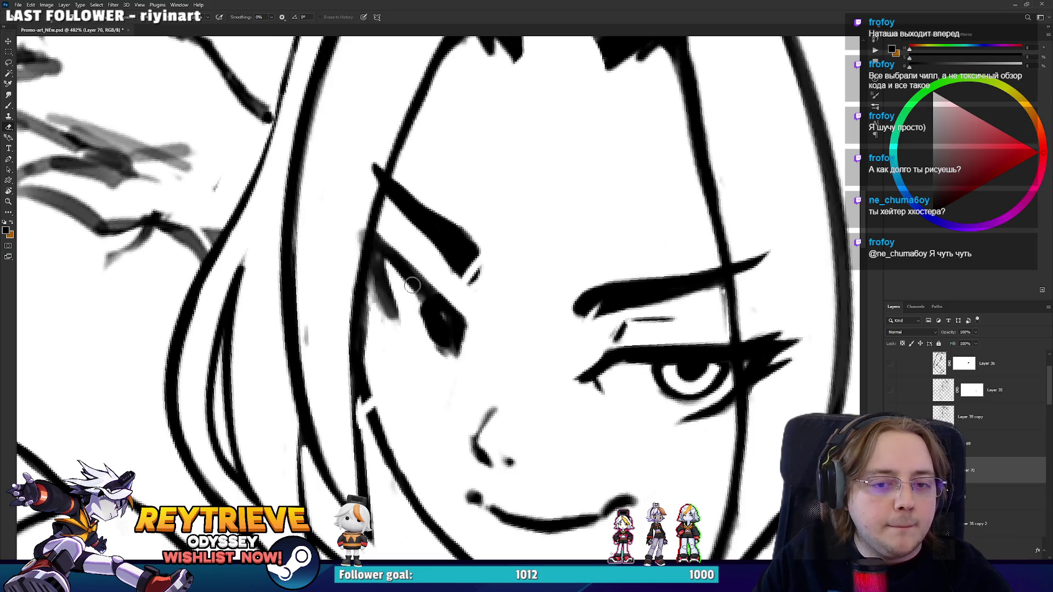
key(b)
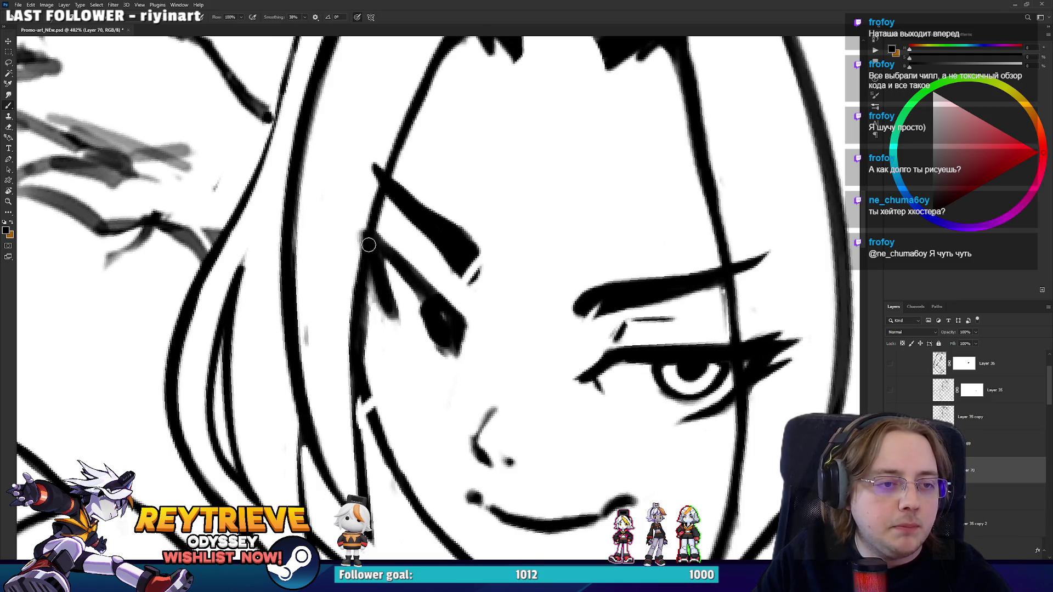
mouse_move(370, 247)
mouse_down()
mouse_move(361, 230)
mouse_move(380, 219)
mouse_up()
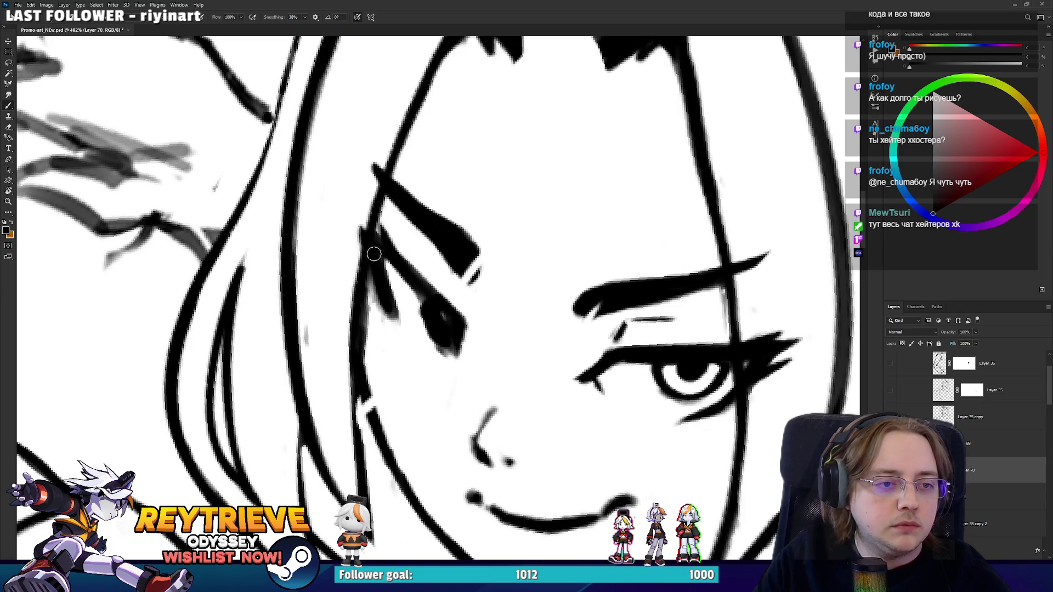
key(e)
mouse_move(384, 318)
mouse_down()
mouse_move(365, 277)
mouse_move(575, 385)
mouse_up()
Angle the view over the lower face and thin out the stroke beside the smaller eye.
key(r)
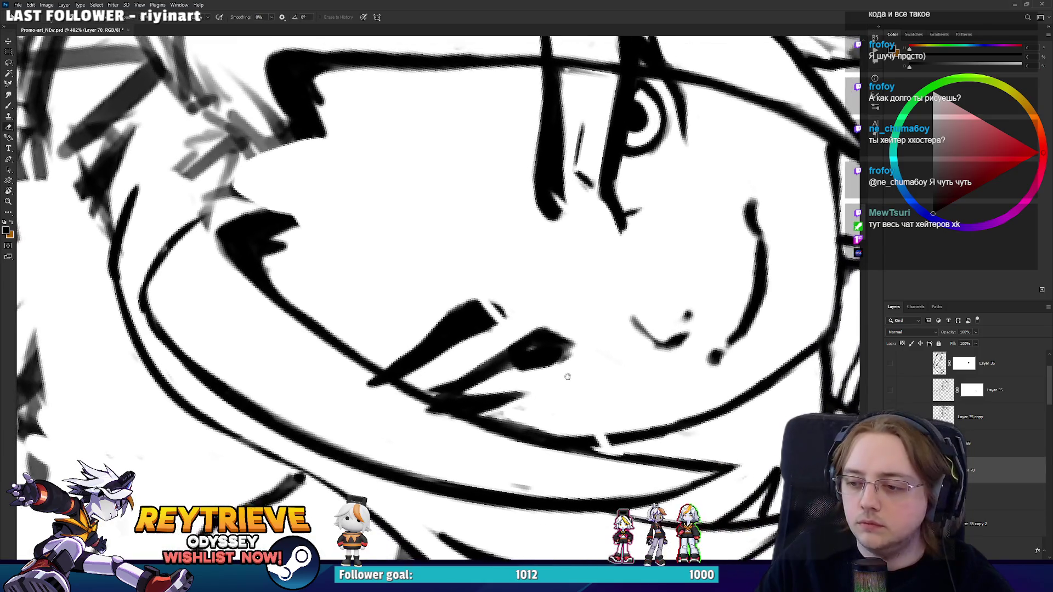
key(r)
mouse_move(493, 329)
mouse_down()
mouse_move(430, 298)
mouse_move(548, 291)
mouse_up()
key(b)
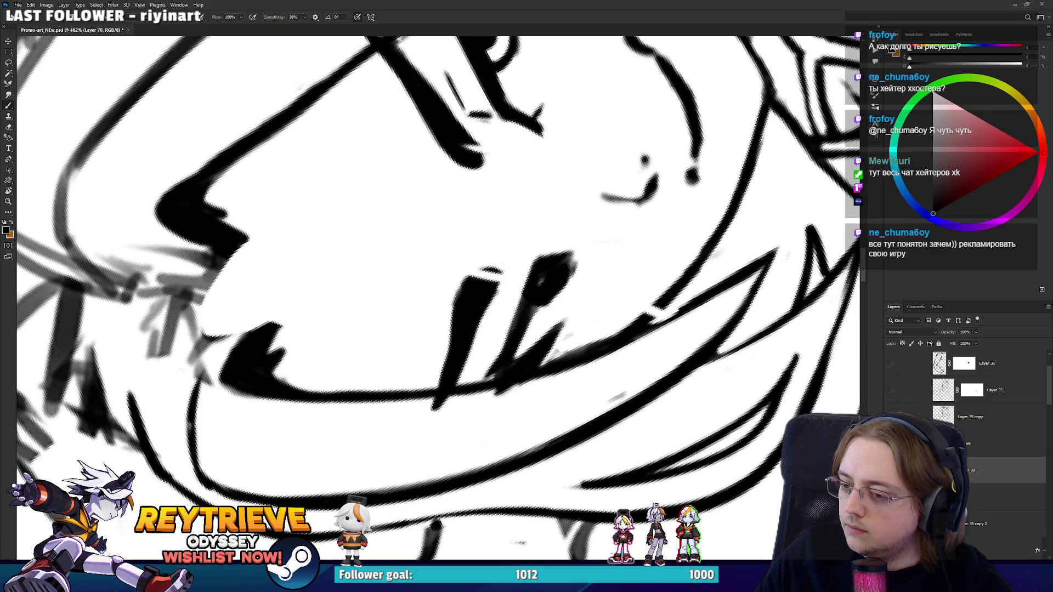
mouse_move(494, 274)
mouse_down()
mouse_move(435, 298)
mouse_move(439, 307)
mouse_move(430, 298)
mouse_move(537, 319)
mouse_move(423, 287)
mouse_move(483, 400)
mouse_move(513, 430)
mouse_up()
key(e)
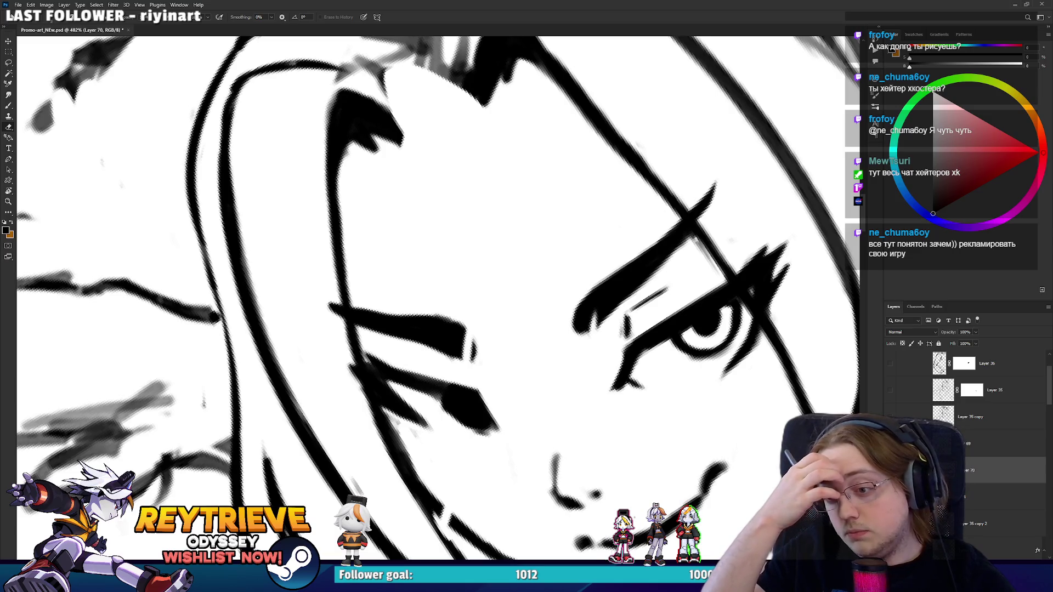
key(r)
mouse_move(483, 406)
mouse_down()
mouse_move(441, 438)
mouse_move(383, 411)
mouse_up()
key(e)
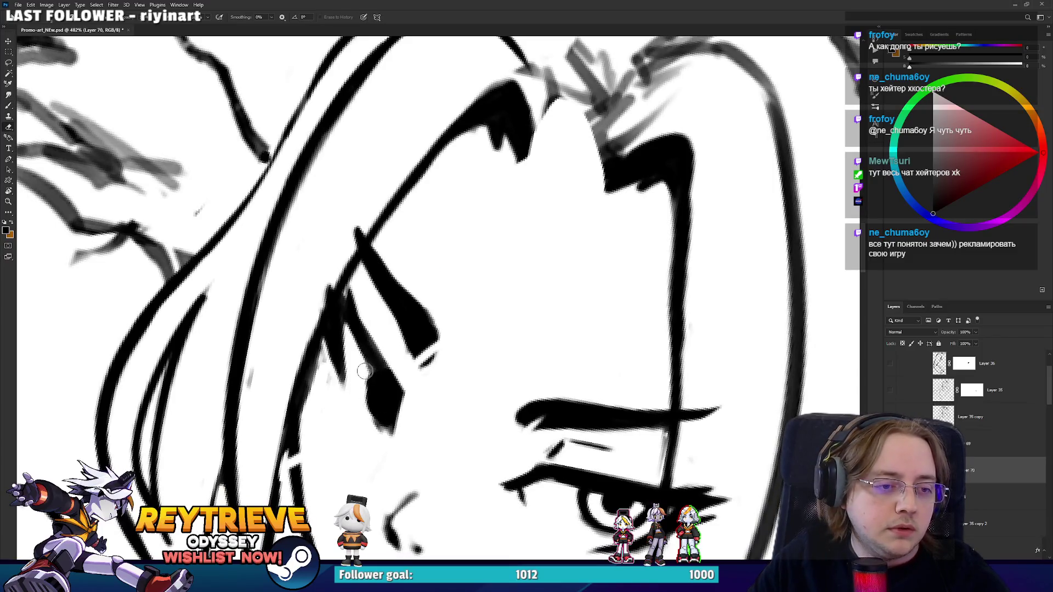
drag(364, 369, 321, 290)
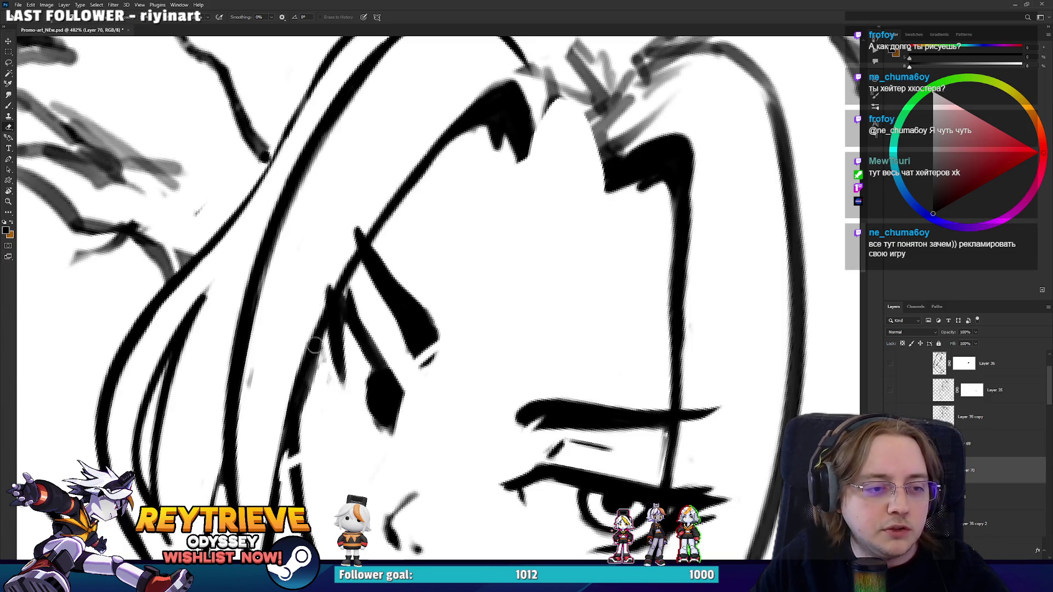
Dab ink into the small eye and erase a small white highlight inside its dark shape.
key(r)
mouse_move(315, 346)
mouse_down()
mouse_move(439, 307)
mouse_move(551, 343)
mouse_move(403, 382)
mouse_up()
key(b)
click(565, 346)
key(r)
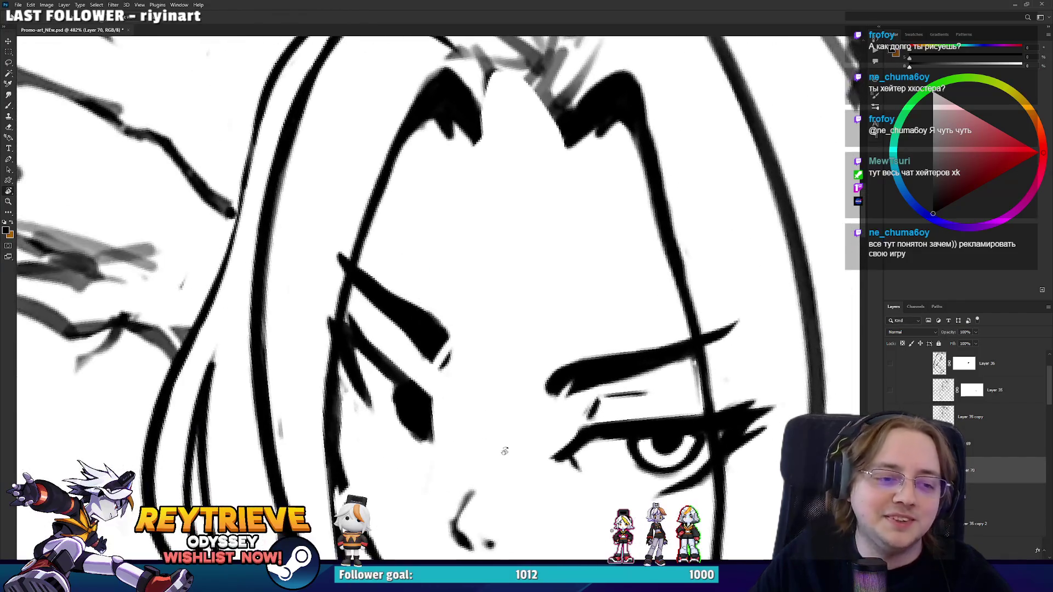
key(b)
key(e)
mouse_move(414, 420)
mouse_down()
mouse_move(407, 394)
mouse_move(425, 417)
mouse_move(421, 403)
mouse_move(466, 376)
mouse_up()
key(b)
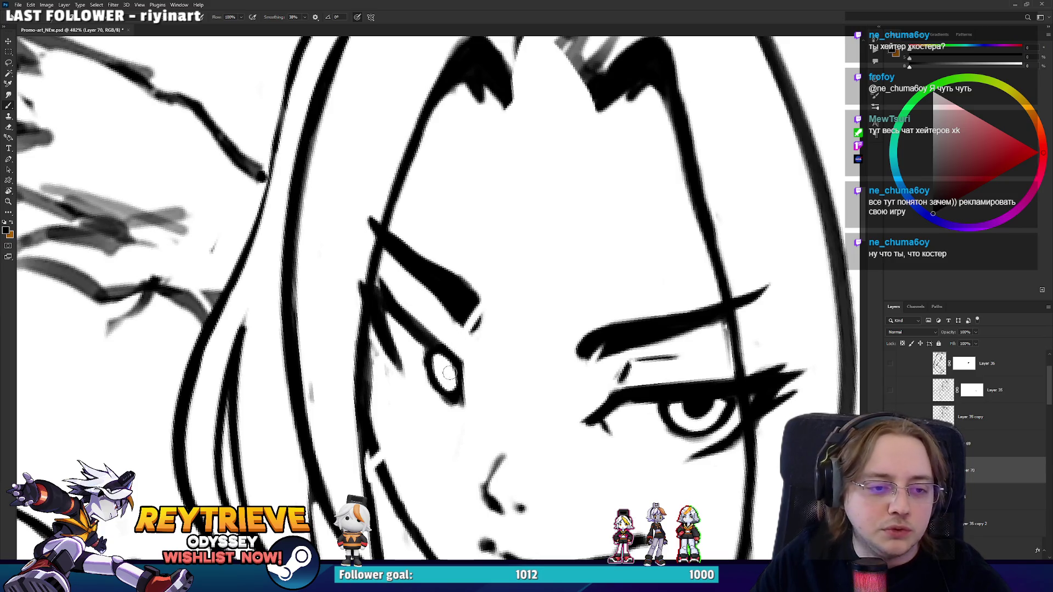
Darken the smaller eye's interior and erase the excess ink inside and below it.
drag(451, 376, 448, 375)
key(e)
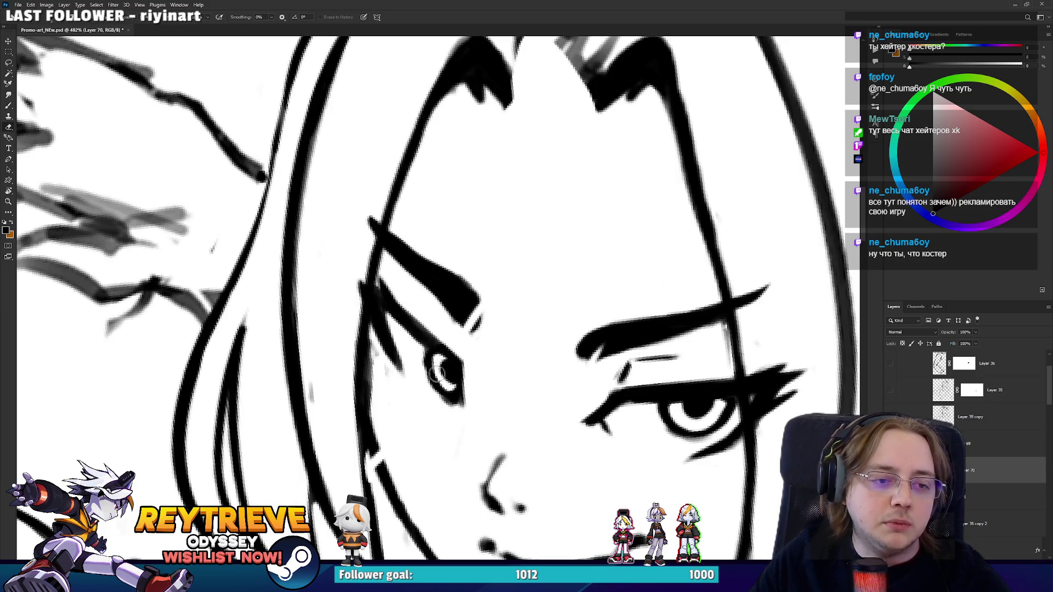
mouse_move(453, 396)
mouse_down()
mouse_move(431, 356)
mouse_move(457, 403)
mouse_up()
key(b)
key(e)
mouse_move(425, 359)
mouse_down()
mouse_move(421, 376)
mouse_move(455, 400)
mouse_move(520, 379)
mouse_move(553, 324)
mouse_up()
key(b)
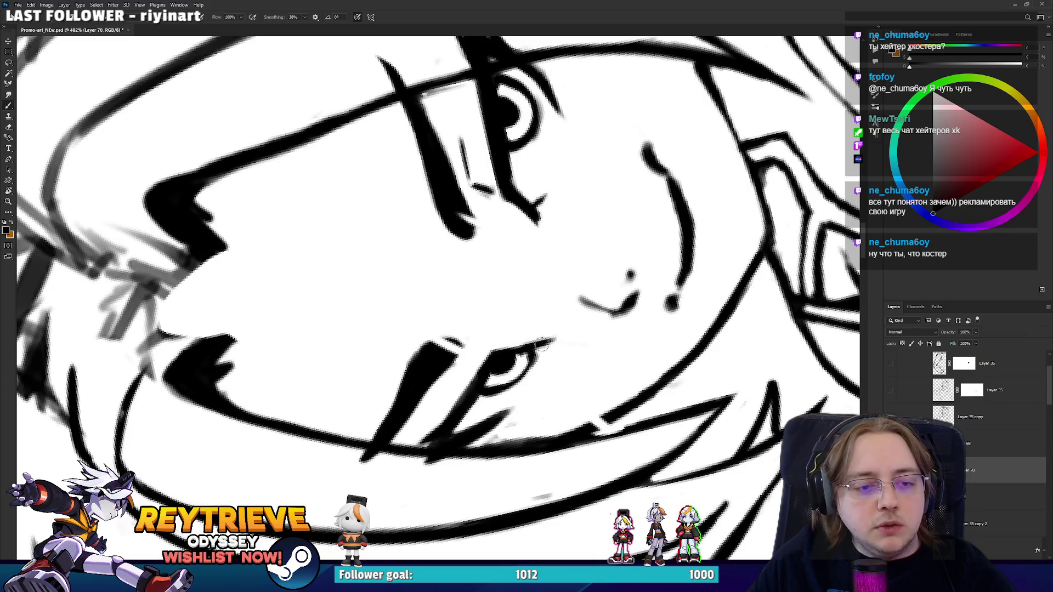
Extend the eye's top ink line to the right and undo a stray stroke at the eye corner.
mouse_move(510, 351)
mouse_down()
mouse_move(554, 340)
mouse_move(521, 383)
mouse_move(482, 395)
mouse_move(484, 386)
mouse_move(329, 356)
mouse_move(384, 303)
mouse_up()
key(r)
key(b)
key(e)
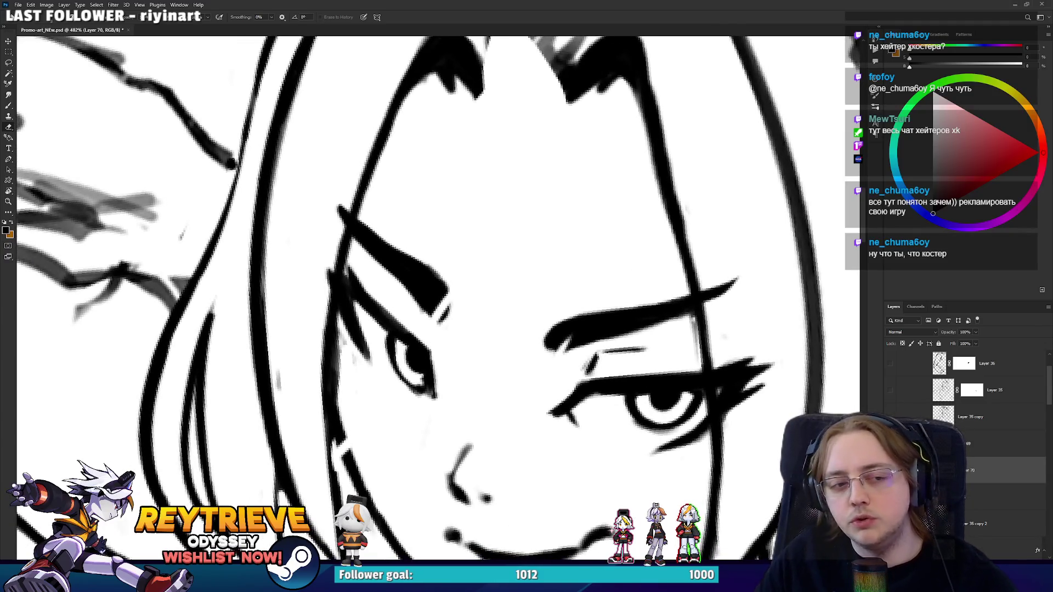
scroll(439, 291, down, 5)
scroll(438, 290, up, 5)
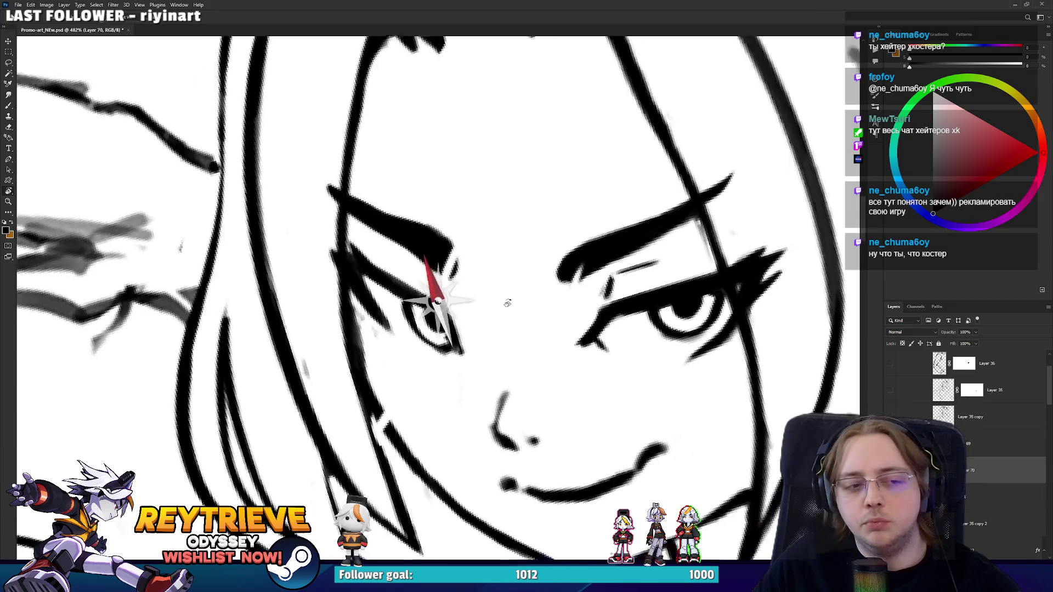
mouse_move(471, 286)
mouse_down()
mouse_move(434, 277)
mouse_move(486, 272)
mouse_up()
mouse_move(661, 389)
mouse_down()
mouse_move(597, 251)
mouse_move(641, 367)
mouse_up()
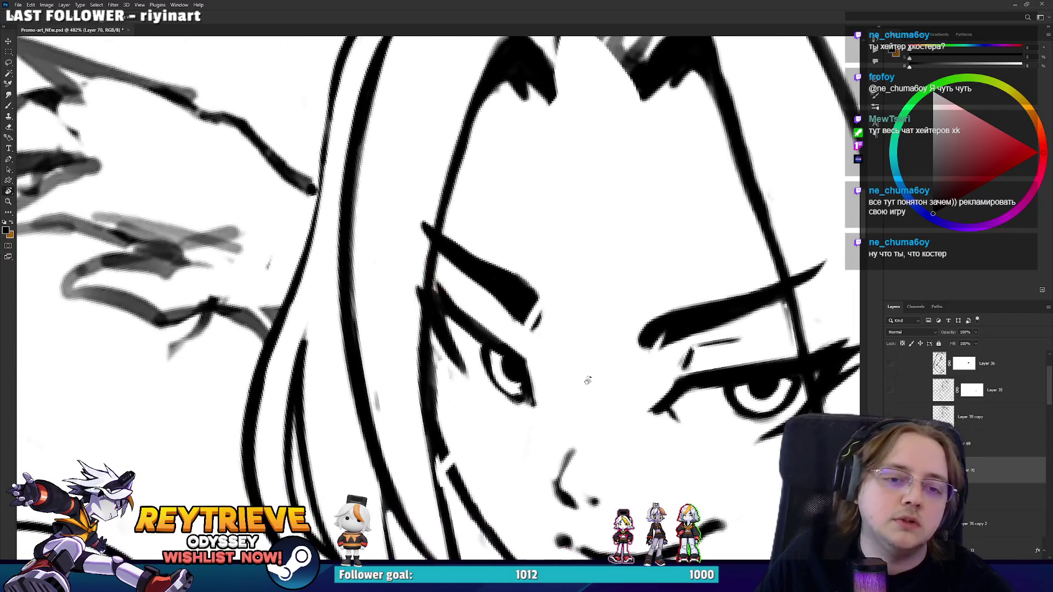
key(b)
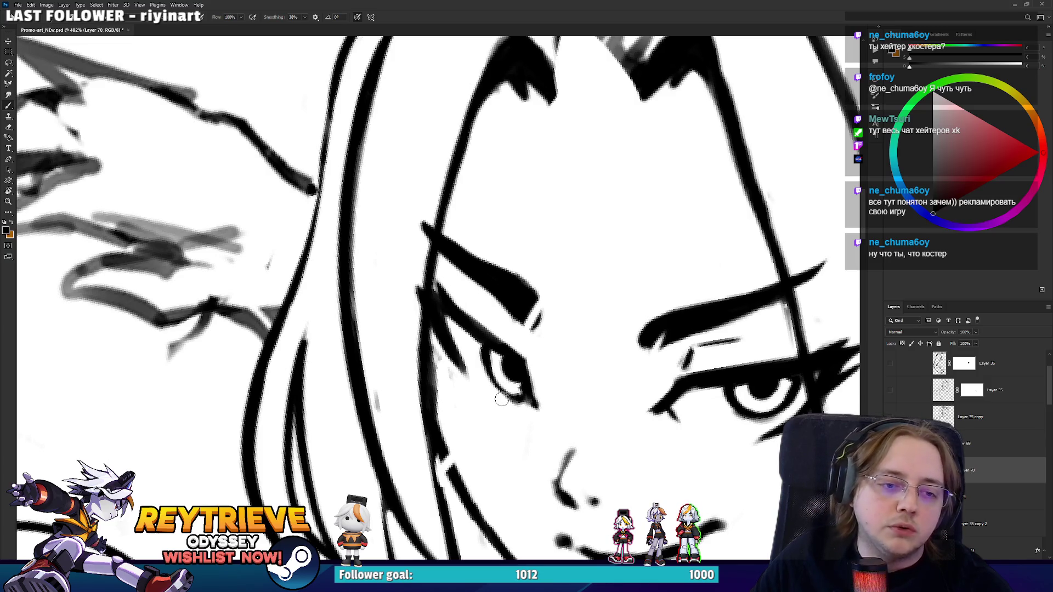
key(r)
mouse_move(555, 426)
mouse_down()
mouse_move(430, 394)
mouse_move(459, 416)
mouse_move(467, 443)
mouse_move(610, 210)
mouse_move(594, 331)
mouse_move(512, 299)
mouse_move(471, 341)
mouse_move(514, 297)
mouse_move(554, 347)
mouse_up()
key(ctrl+z)
key(r)
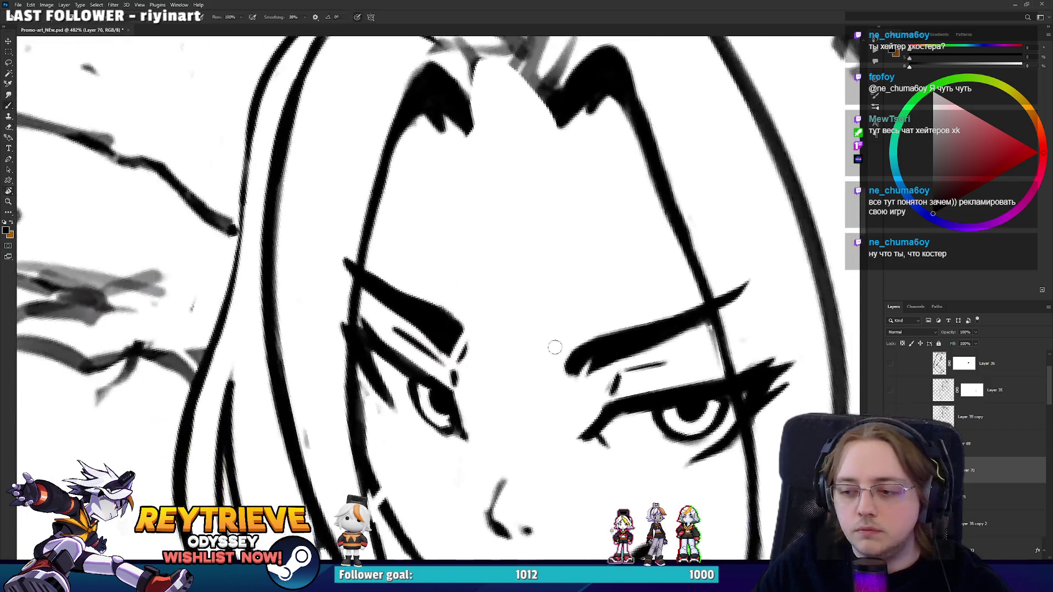
scroll(554, 346, down, 5)
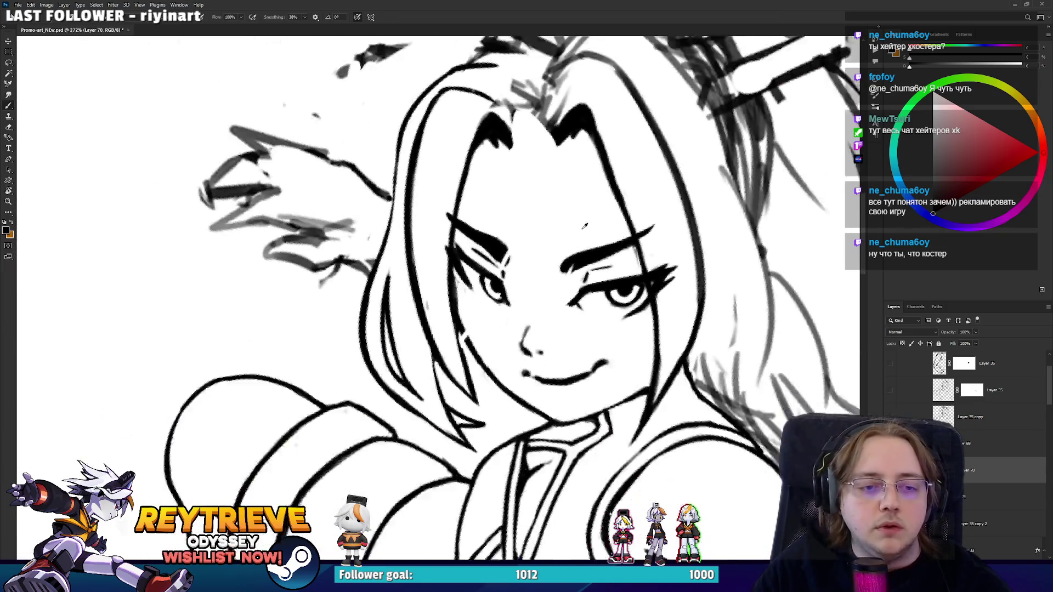
Straighten the view and shift the eye and brow linework up and left with the Move tool.
key(r)
drag(585, 226, 435, 294)
scroll(517, 291, up, 3)
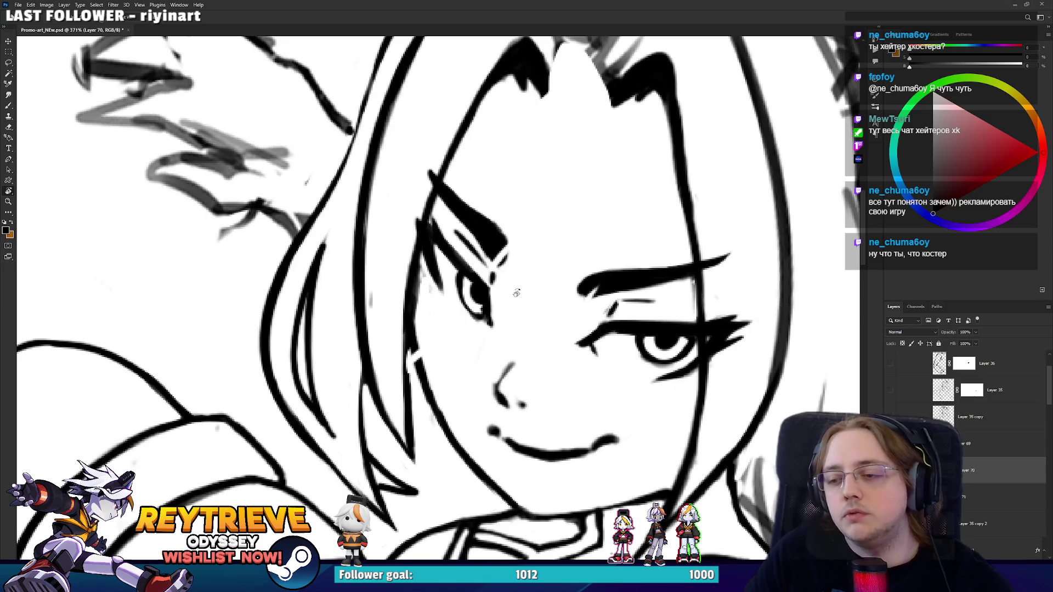
scroll(500, 283, up, 2)
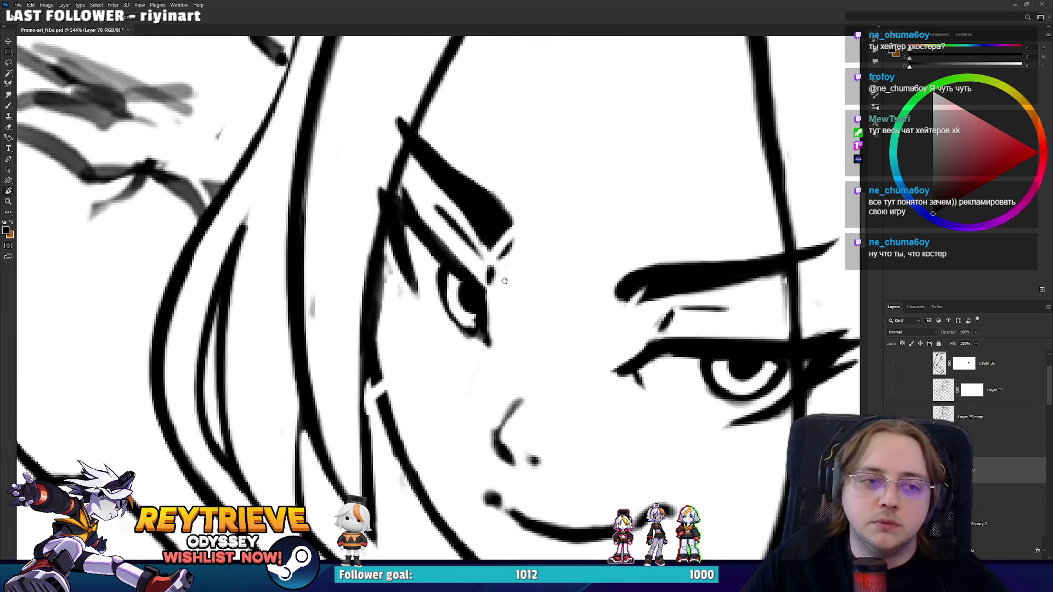
drag(504, 280, 449, 343)
key(e)
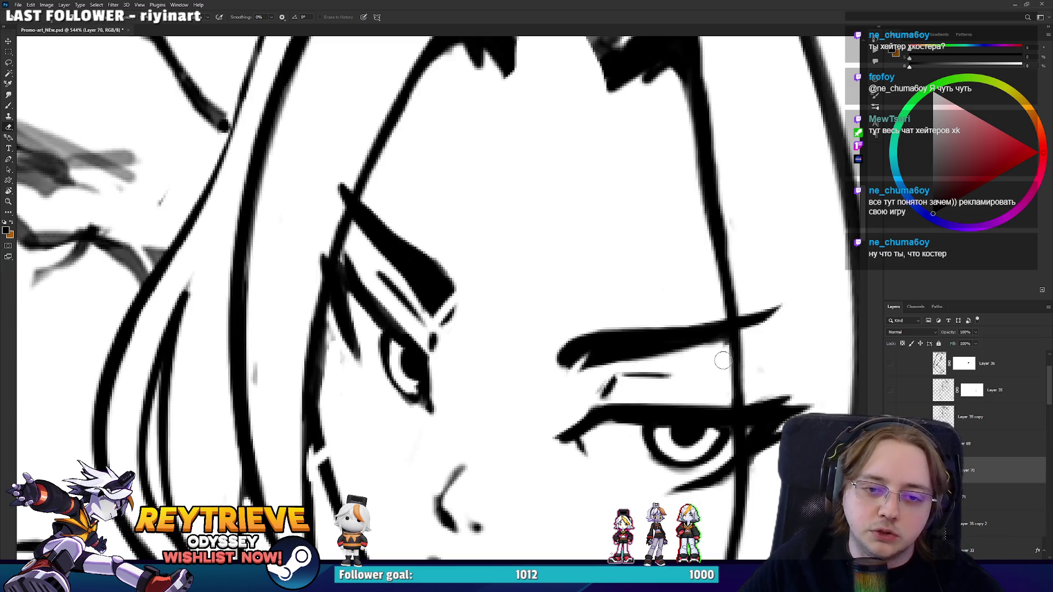
mouse_move(734, 396)
mouse_down()
mouse_move(713, 329)
mouse_move(653, 313)
mouse_move(721, 329)
mouse_up()
key(v)
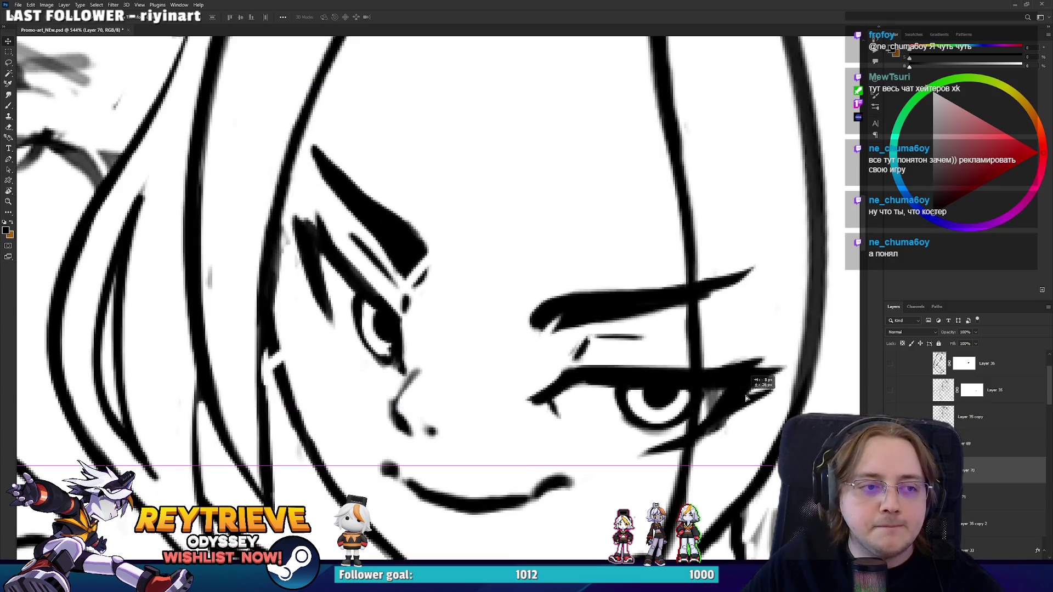
drag(466, 253, 571, 341)
Touch up the nearby lines, then zoom out to show the full crouching figure.
key(e)
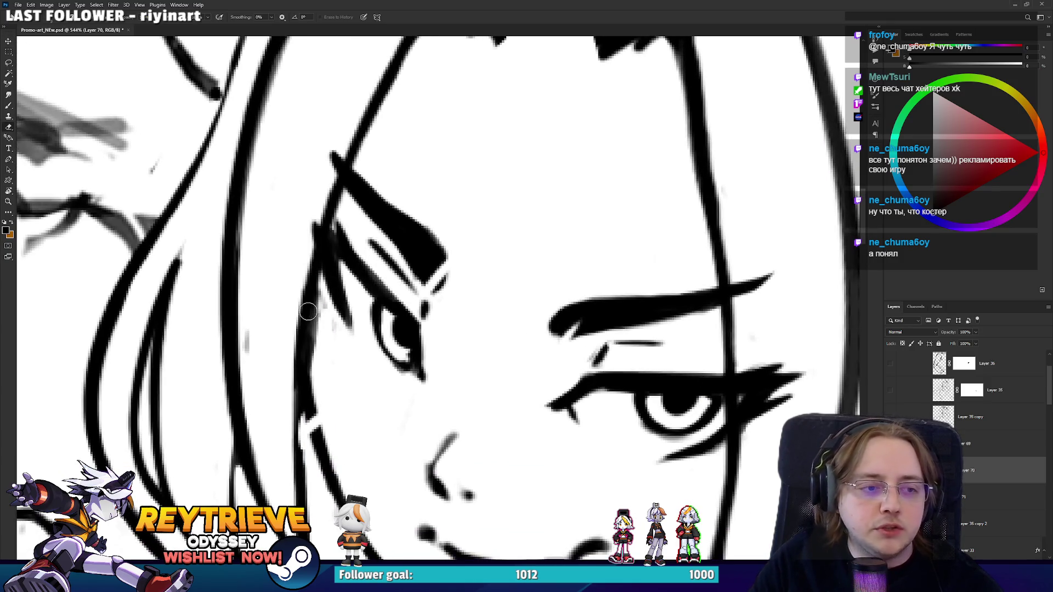
mouse_move(426, 429)
mouse_down()
mouse_move(303, 285)
mouse_move(379, 341)
mouse_move(369, 385)
mouse_up()
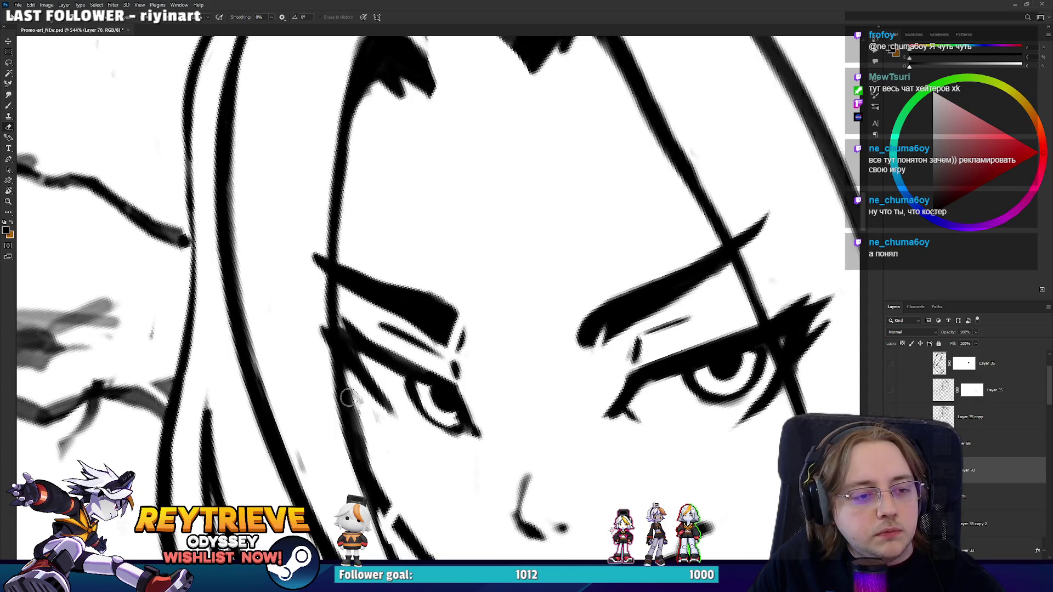
mouse_move(360, 390)
mouse_down()
mouse_move(351, 378)
mouse_move(373, 373)
mouse_up()
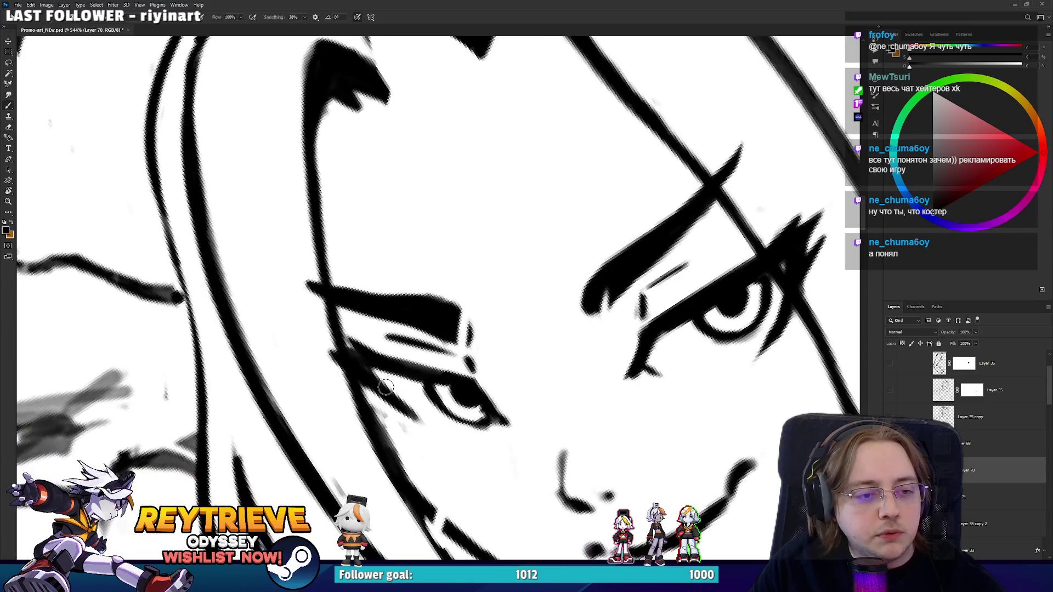
key(b)
key(r)
scroll(397, 347, down, 8)
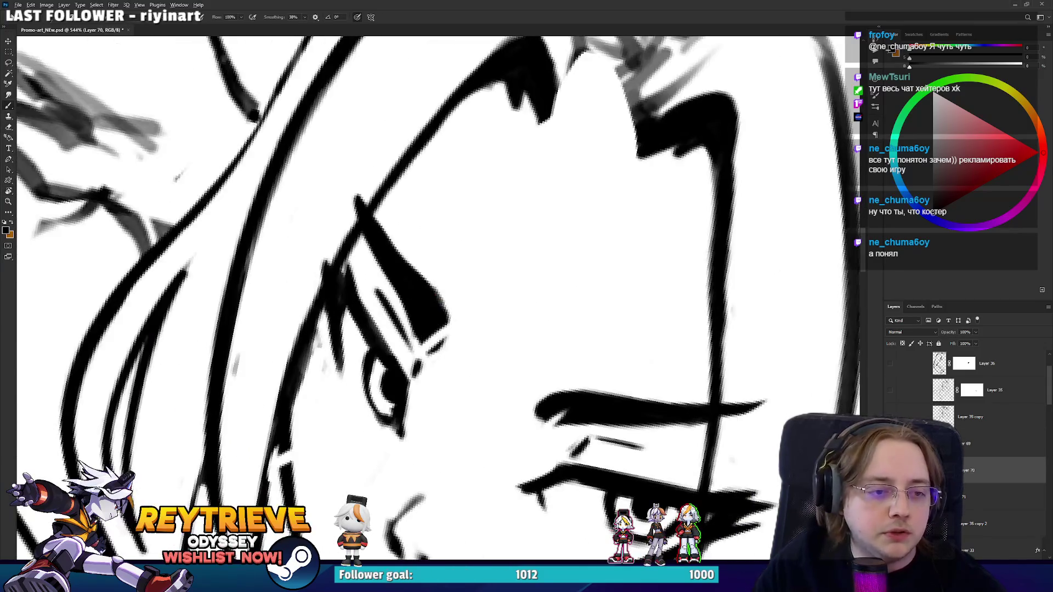
scroll(693, 328, up, 3)
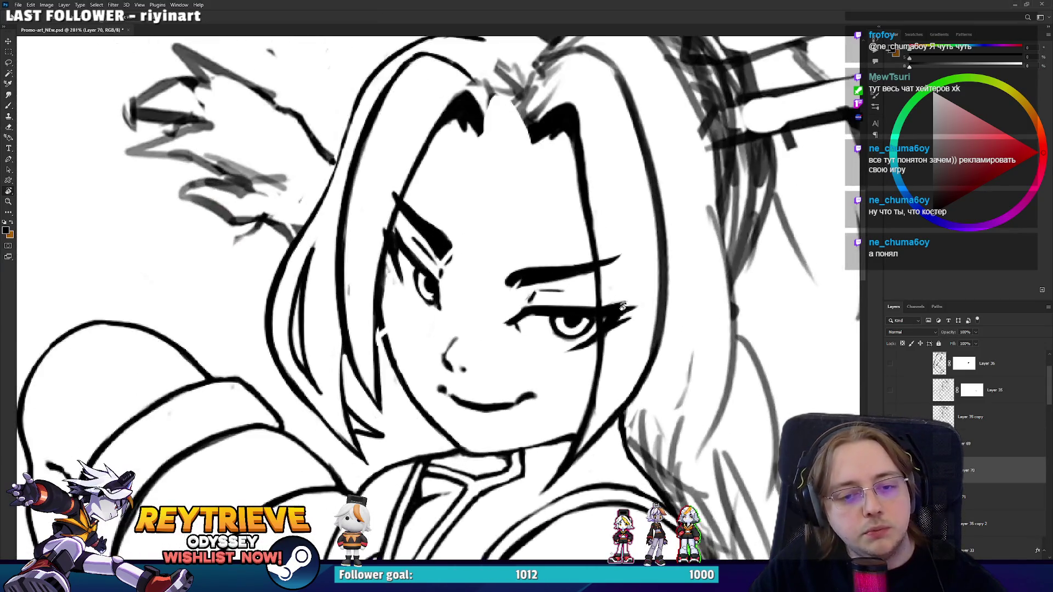
scroll(693, 328, down, 6)
mouse_move(694, 328)
mouse_down()
mouse_move(671, 325)
mouse_move(660, 300)
mouse_move(686, 288)
mouse_up()
scroll(935, 417, down, 2)
scroll(938, 418, up, 3)
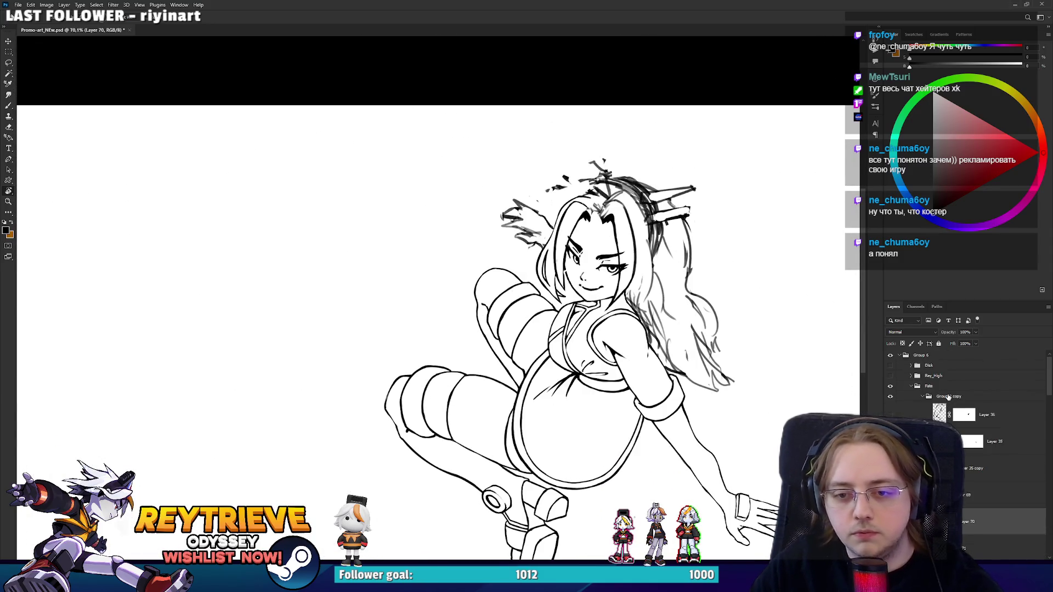
Select the Group 2 copy, zoom in and pan over the face, then reselect Layer 70.
click(948, 396)
scroll(587, 271, up, 6)
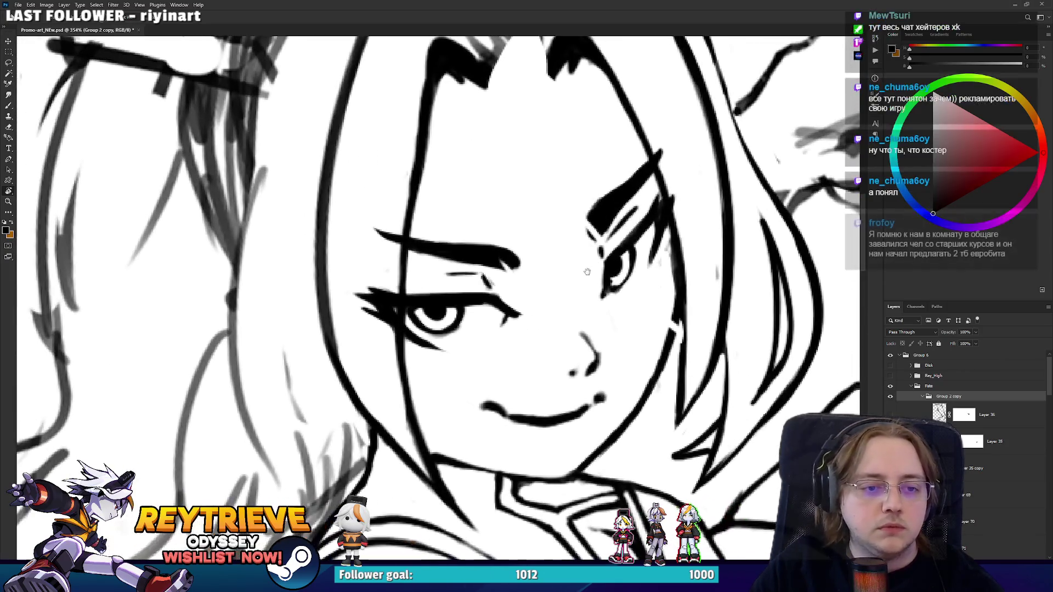
scroll(587, 271, up, 2)
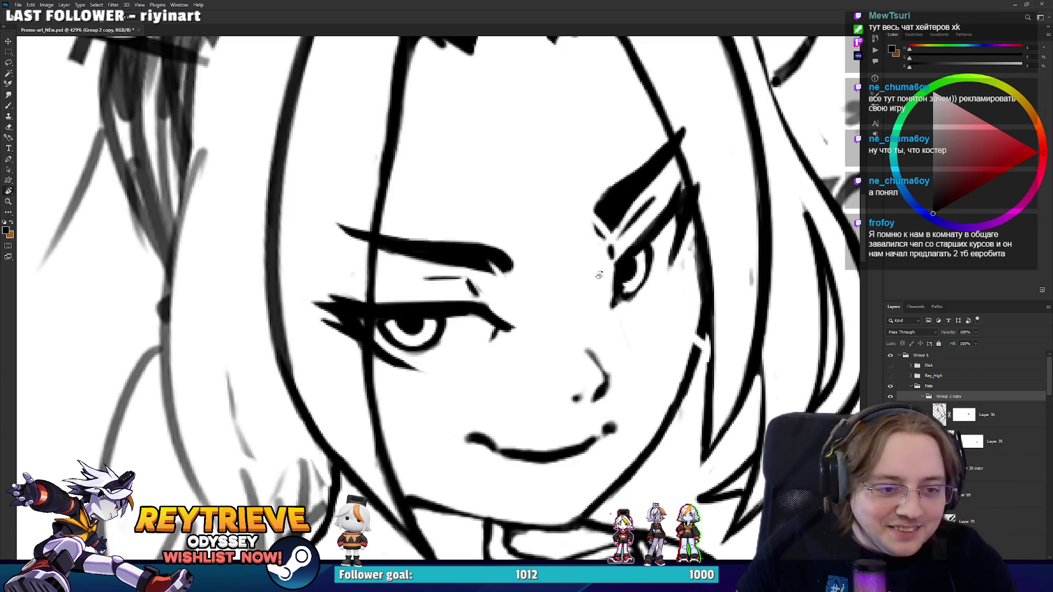
drag(608, 333, 599, 395)
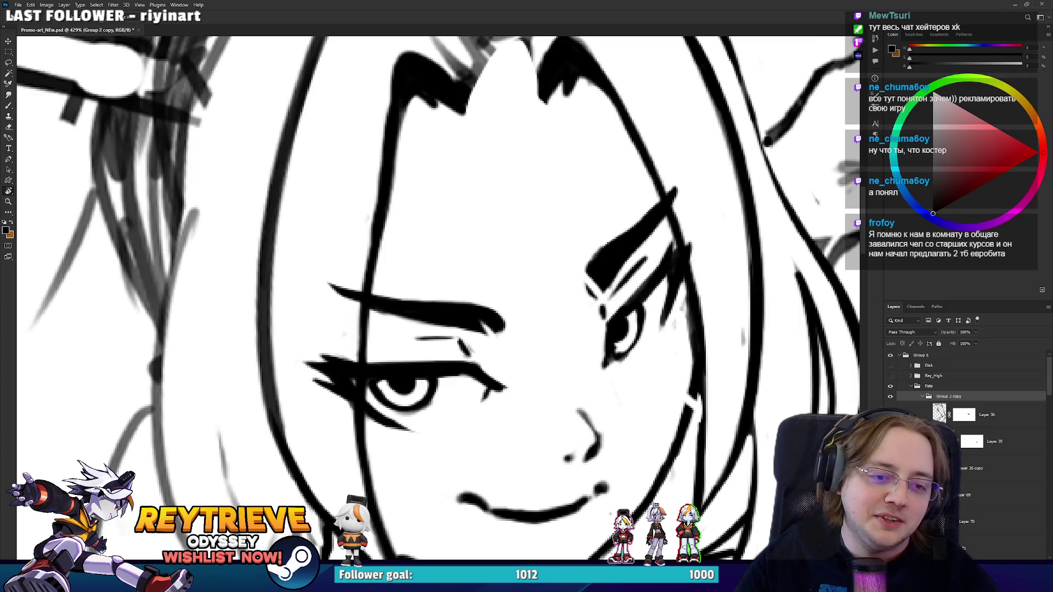
scroll(615, 340, down, 5)
scroll(615, 341, up, 4)
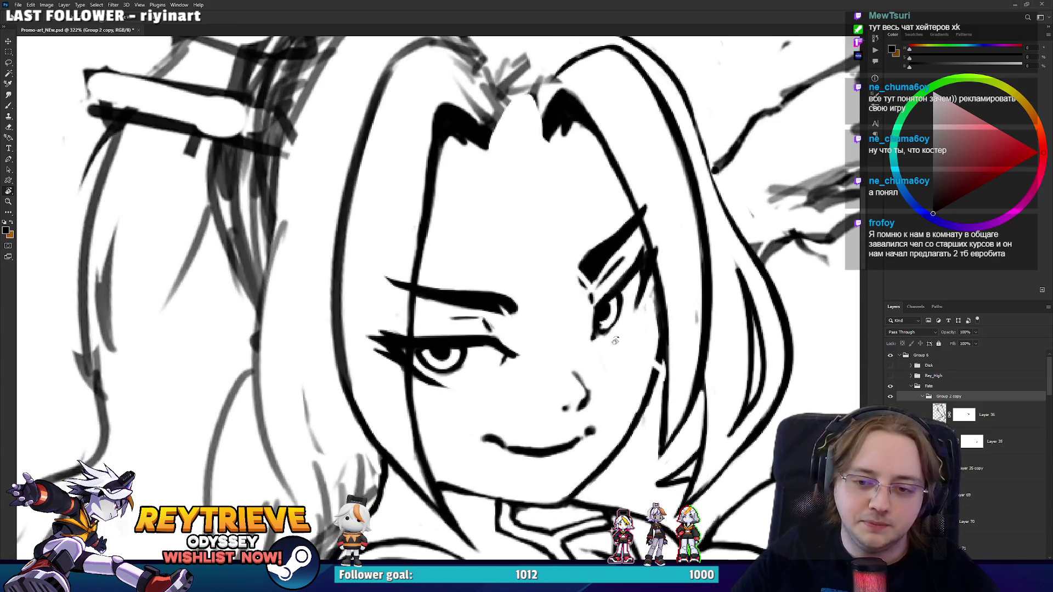
click(959, 531)
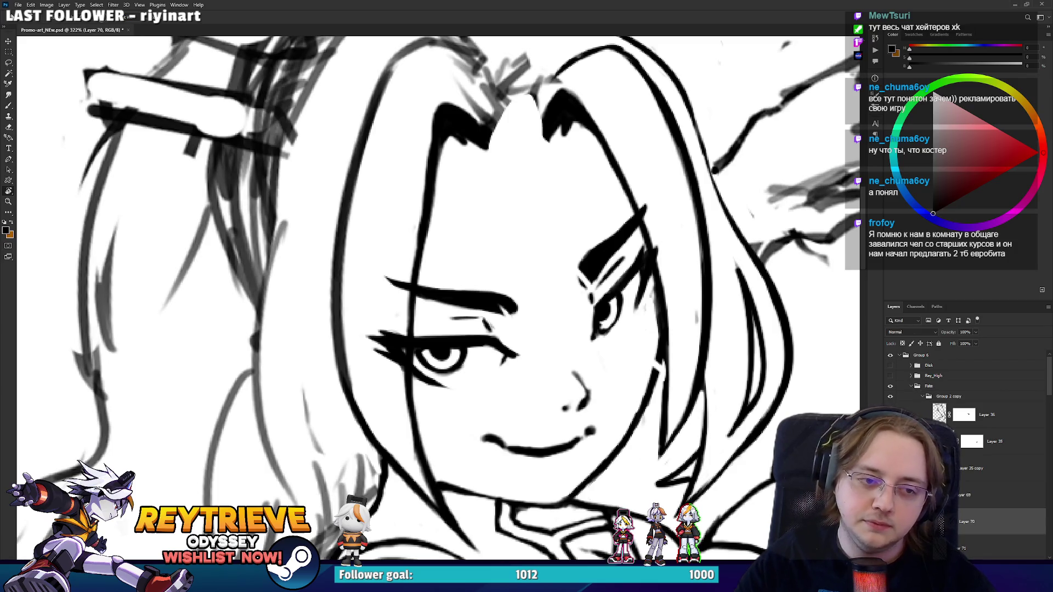
scroll(965, 494, down, 2)
click(973, 472)
key(l)
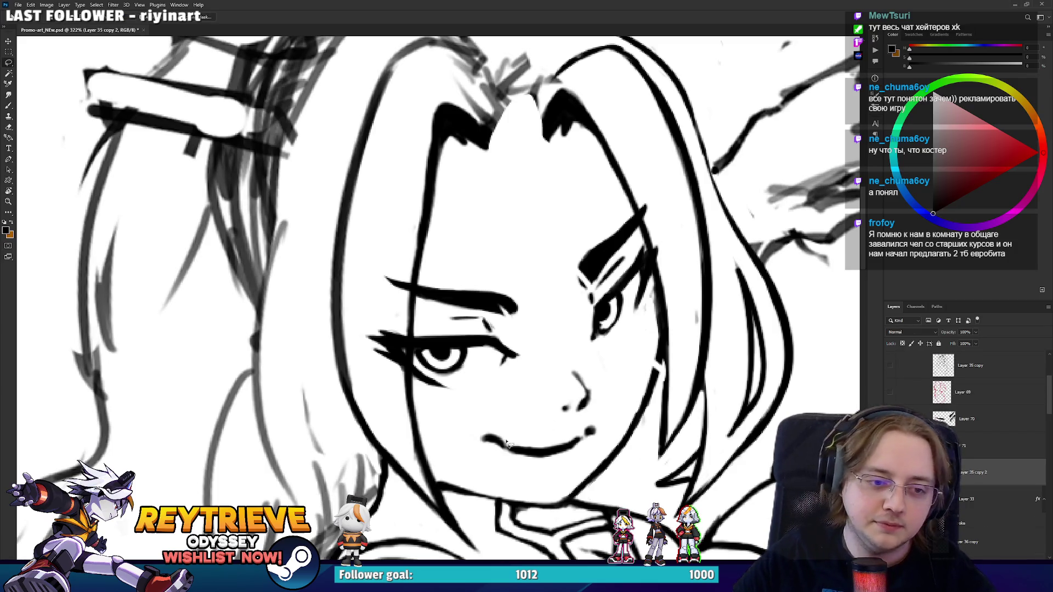
mouse_move(507, 444)
mouse_down()
mouse_move(494, 384)
mouse_move(570, 478)
mouse_move(507, 445)
mouse_move(540, 414)
mouse_up()
key(ctrl+j)
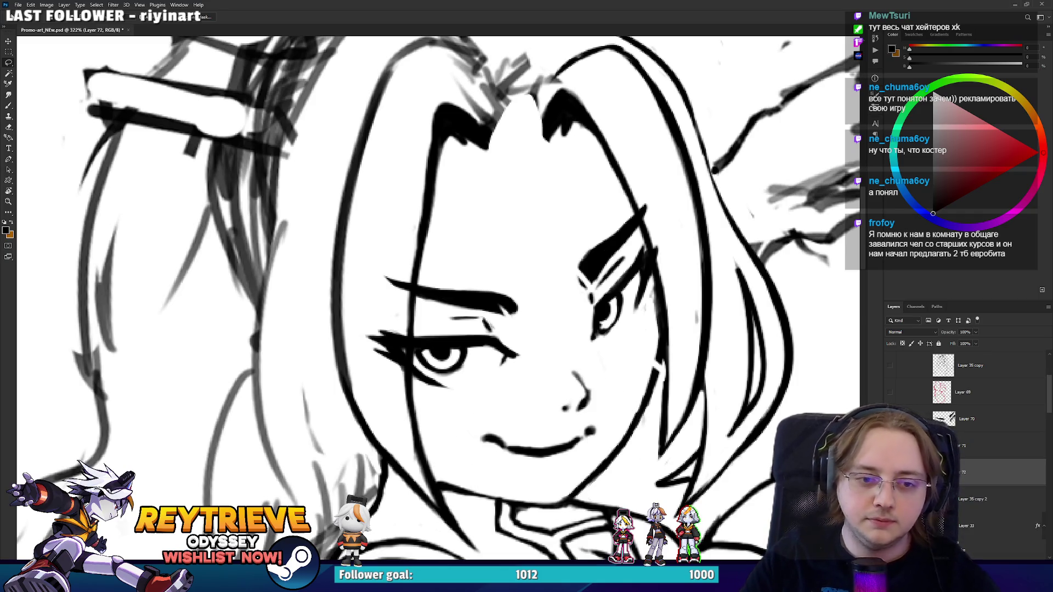
click(973, 499)
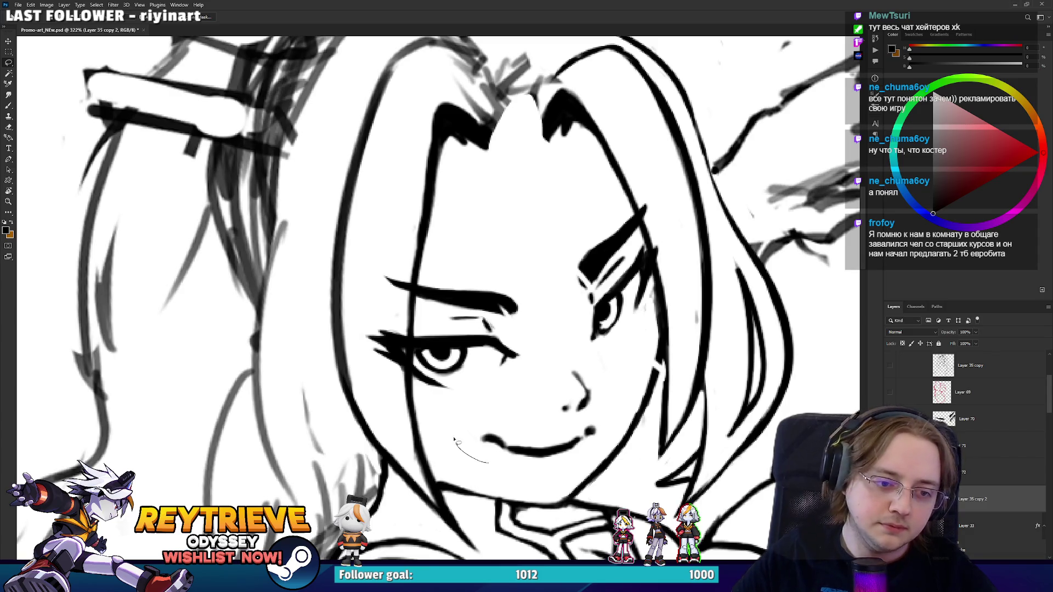
mouse_move(588, 427)
mouse_down()
mouse_move(598, 452)
mouse_move(493, 464)
mouse_move(458, 433)
mouse_up()
key(ctrl+j)
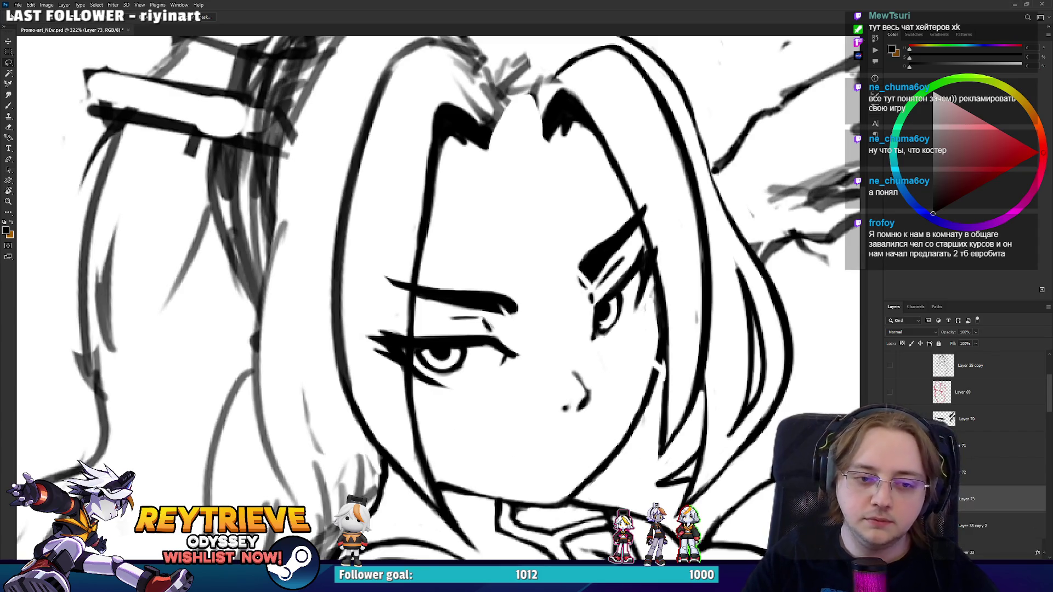
scroll(576, 394, up, 1)
click(962, 478)
drag(678, 454, 690, 459)
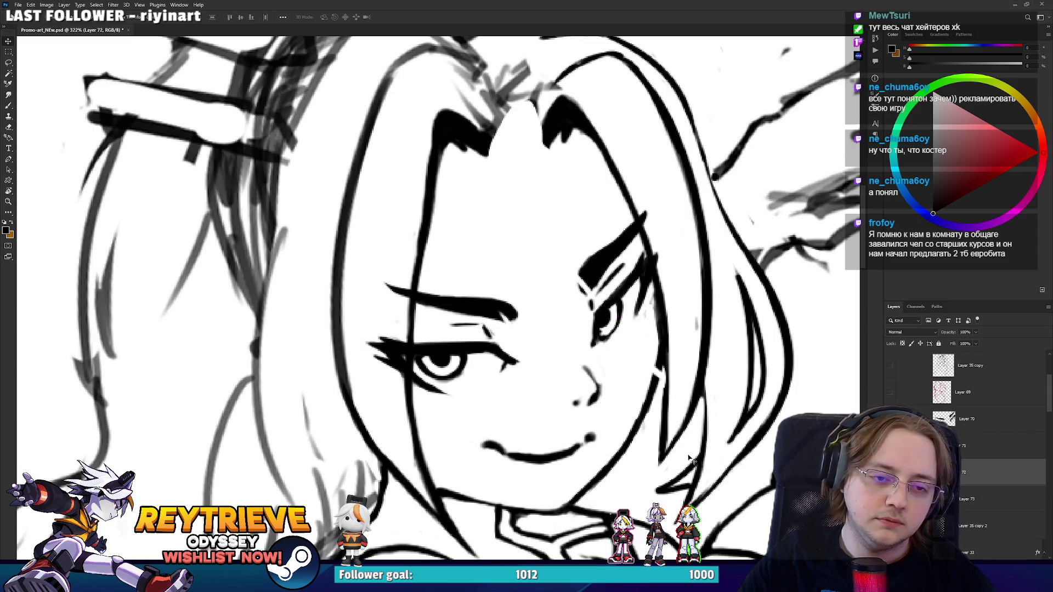
scroll(690, 460, down, 3)
scroll(549, 356, up, 3)
click(951, 419)
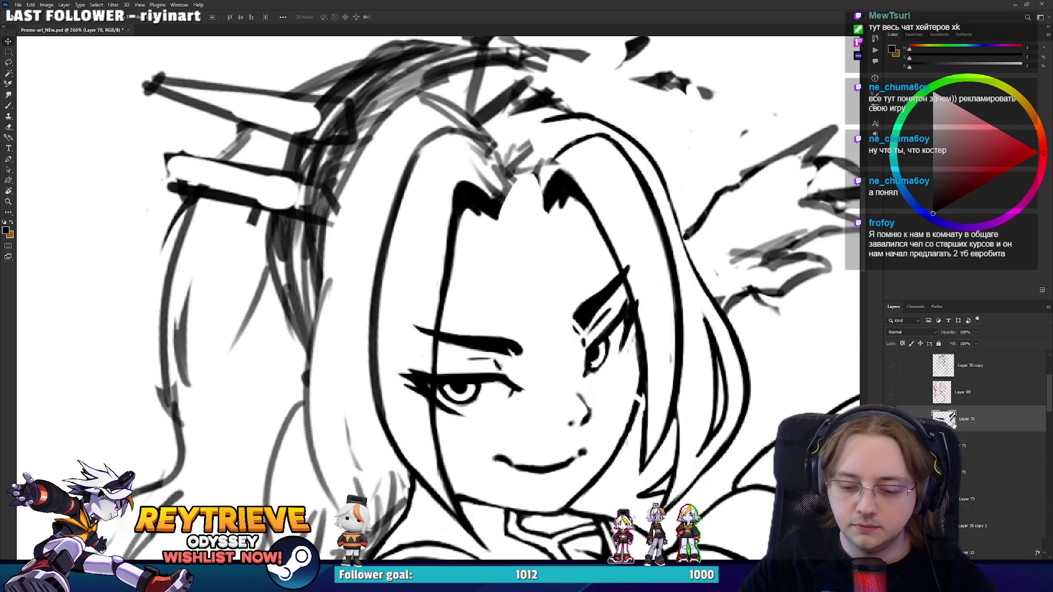
key(l)
drag(673, 269, 674, 272)
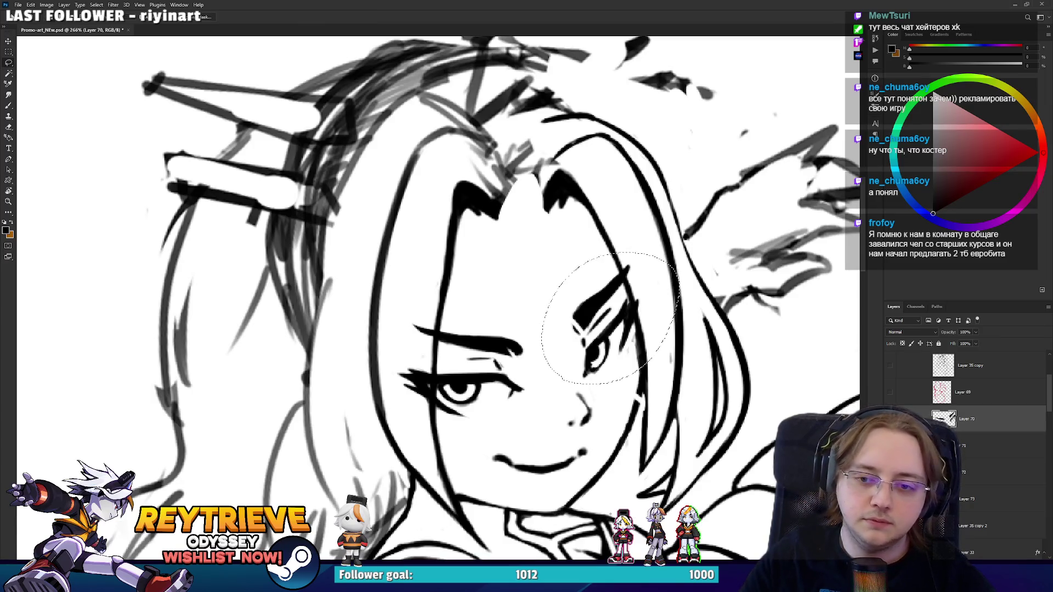
key(ctrl+j)
key(v)
drag(633, 341, 636, 349)
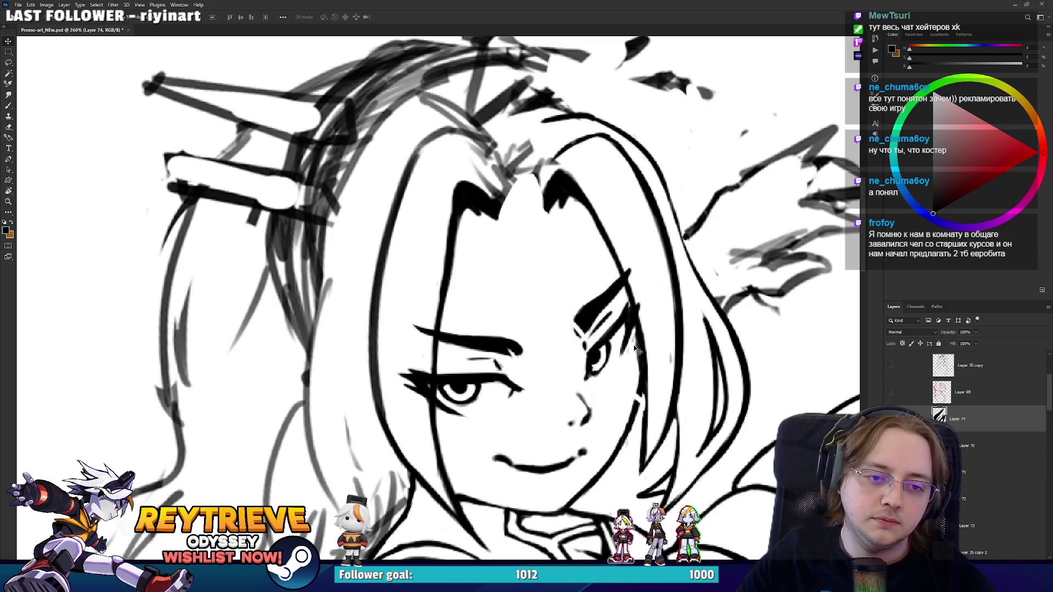
scroll(638, 329, down, 5)
scroll(634, 339, up, 4)
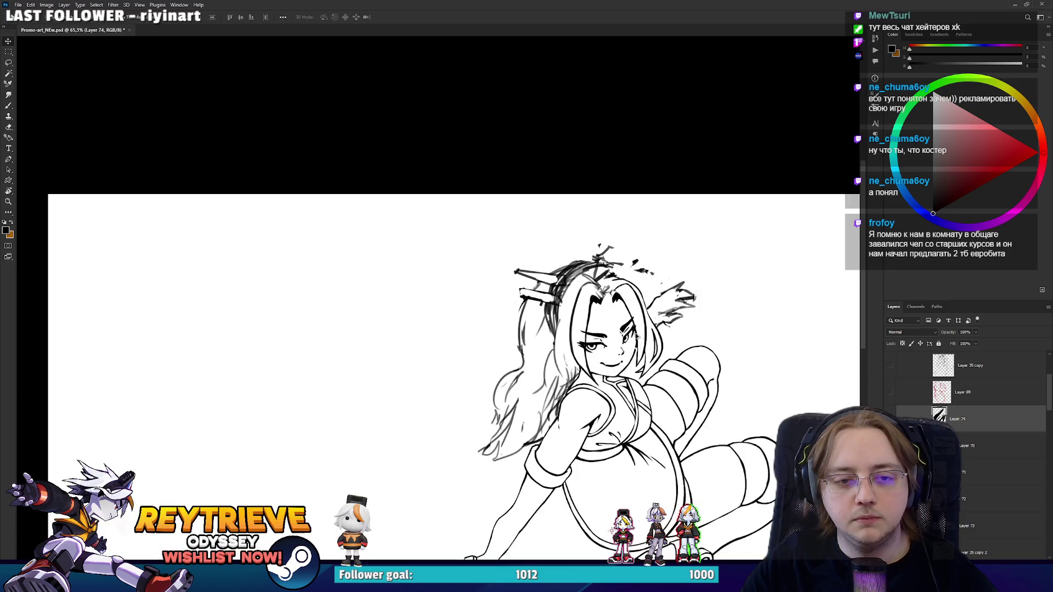
scroll(633, 338, up, 3)
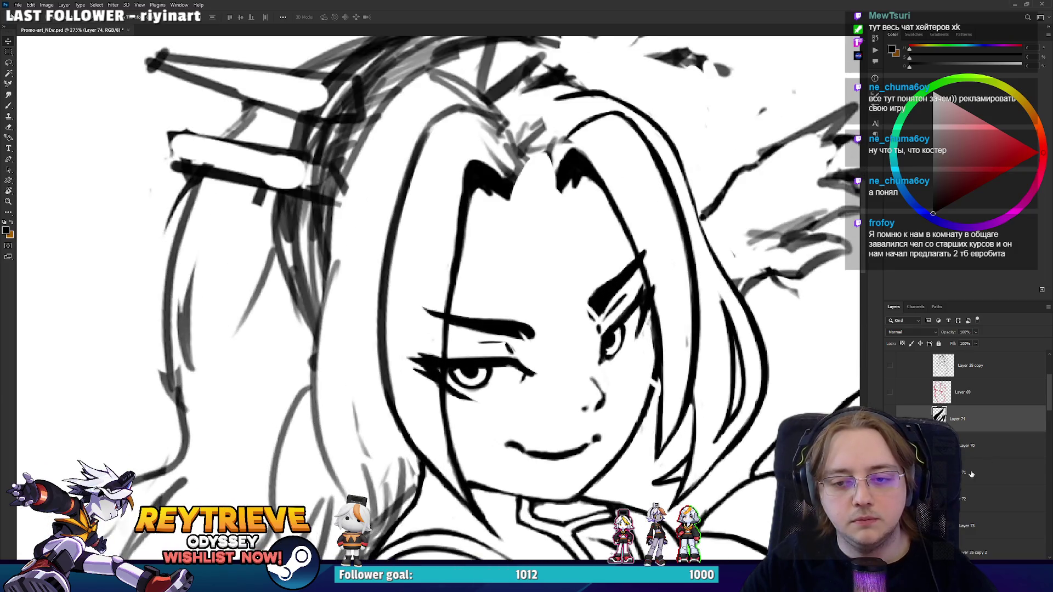
click(968, 499)
key(r)
drag(548, 356, 573, 425)
key(b)
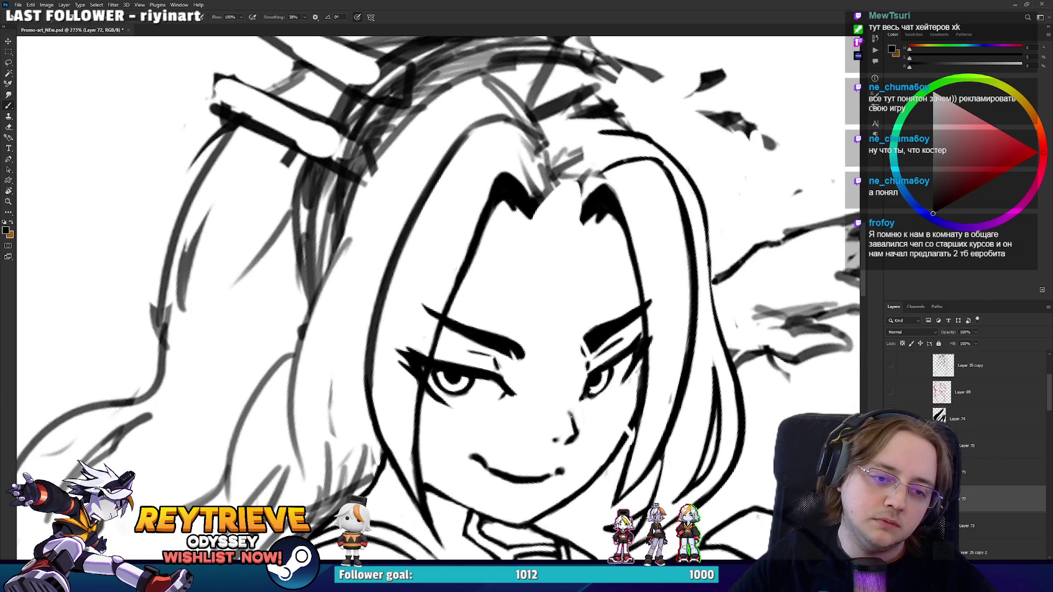
key(e)
key(b)
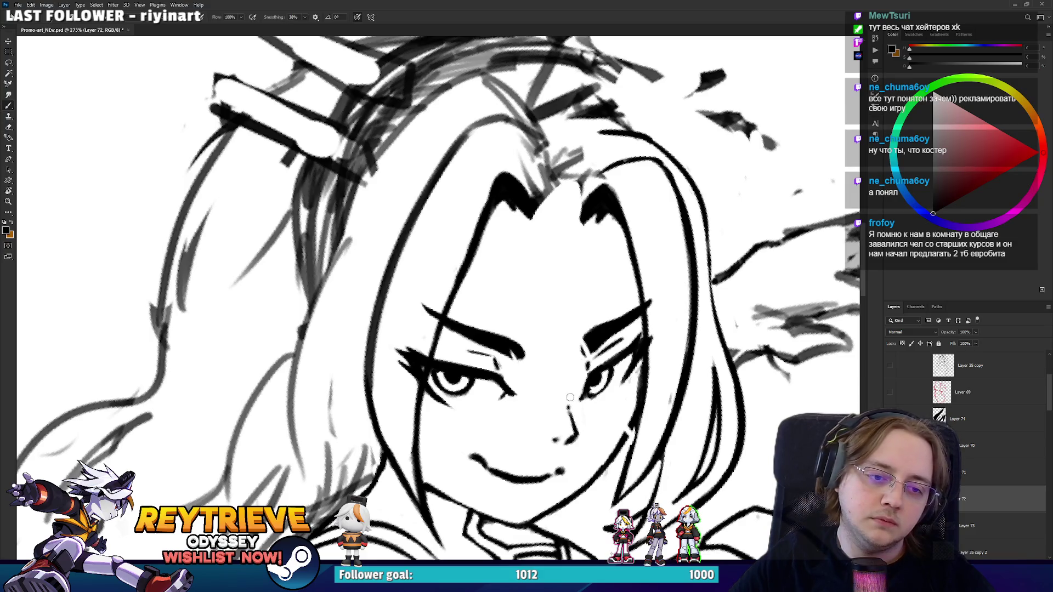
scroll(620, 192, down, 8)
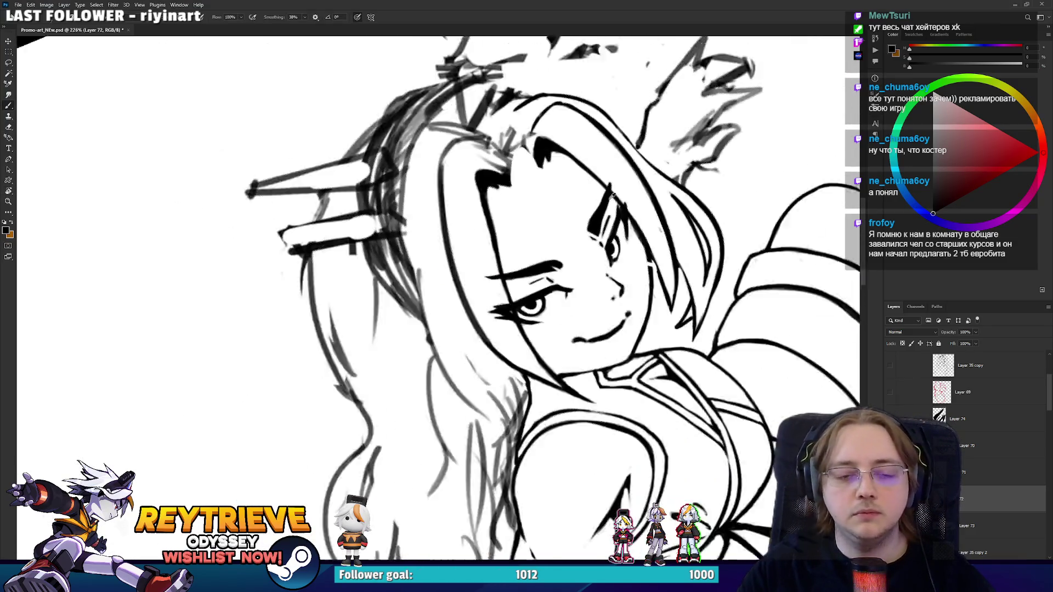
scroll(605, 214, up, 8)
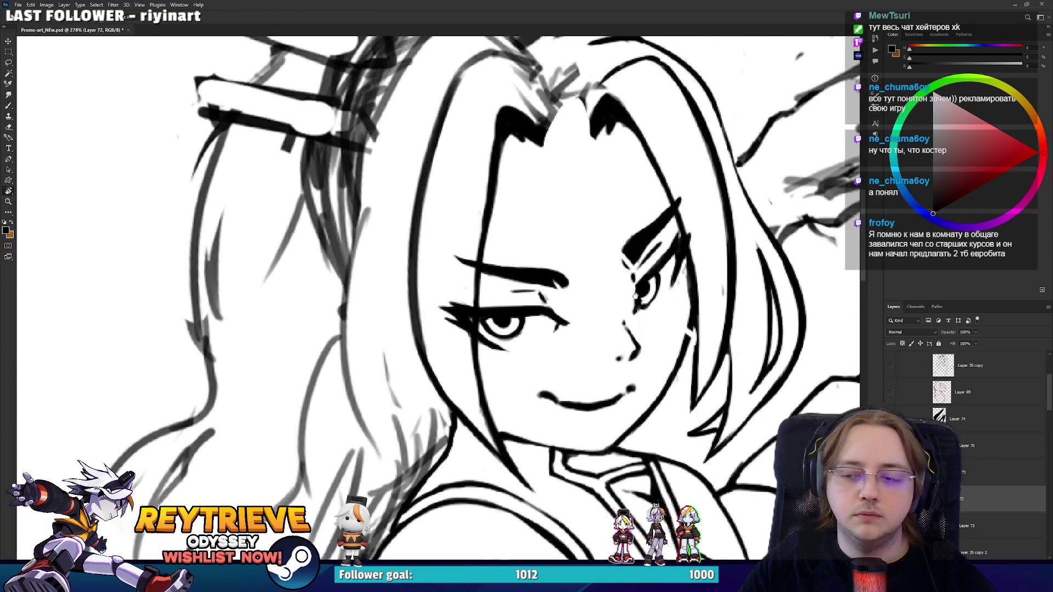
click(959, 419)
key(v)
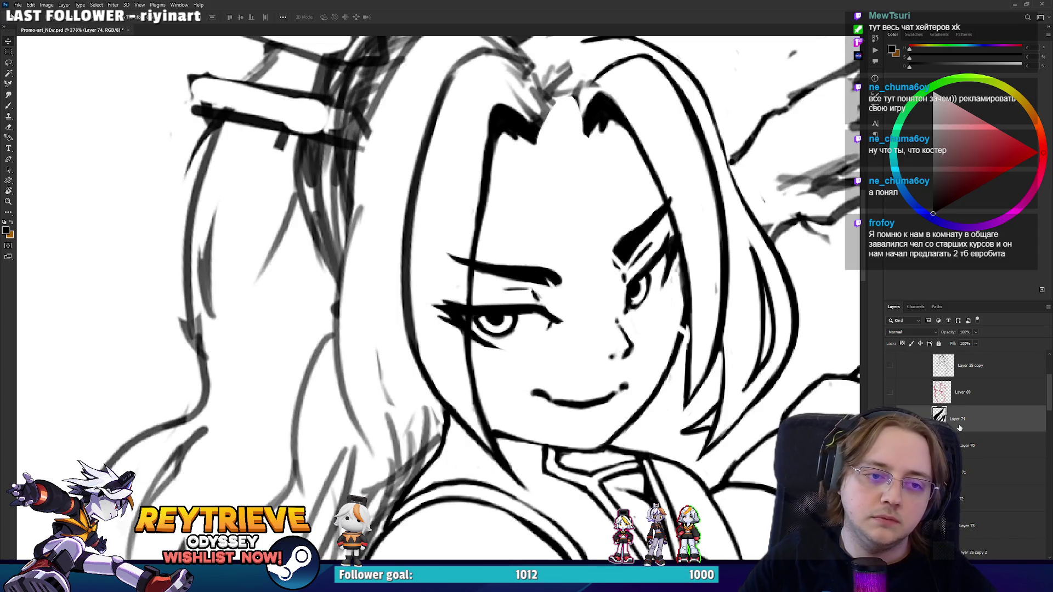
scroll(572, 314, down, 8)
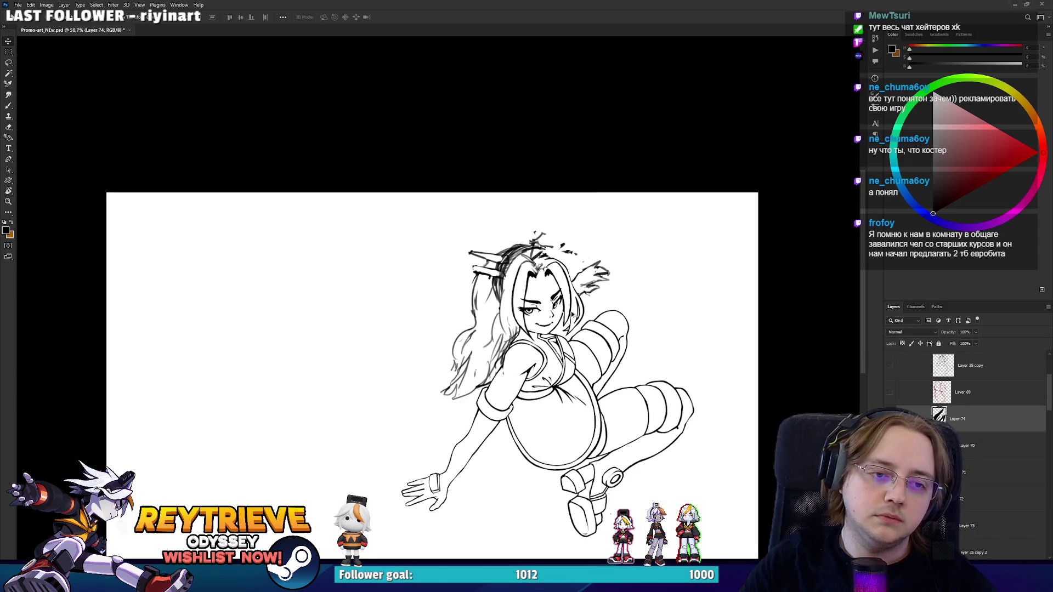
scroll(572, 314, up, 3)
scroll(569, 306, up, 5)
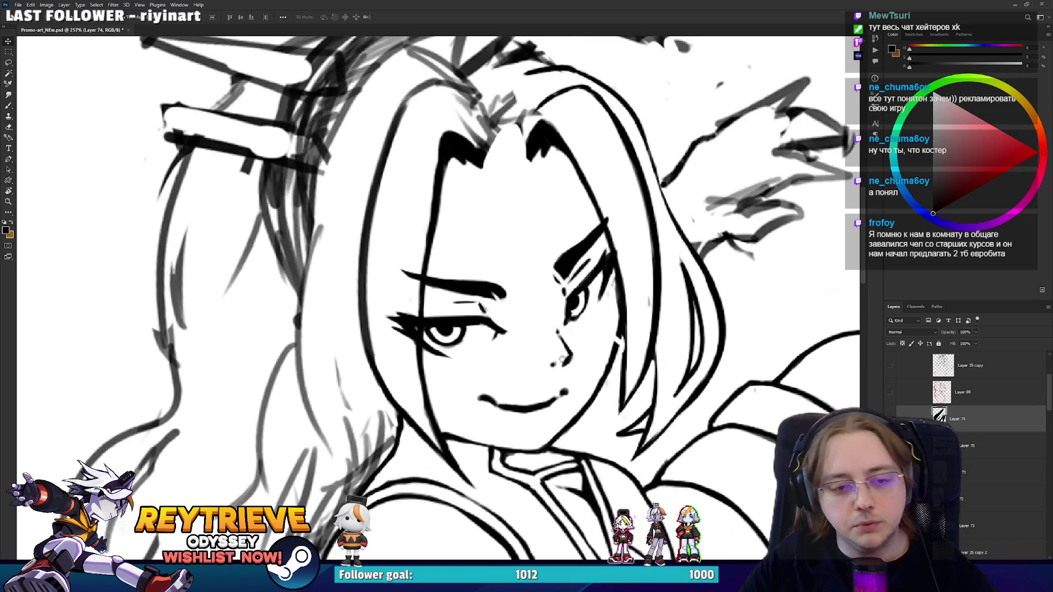
key(alt+bracketleft)
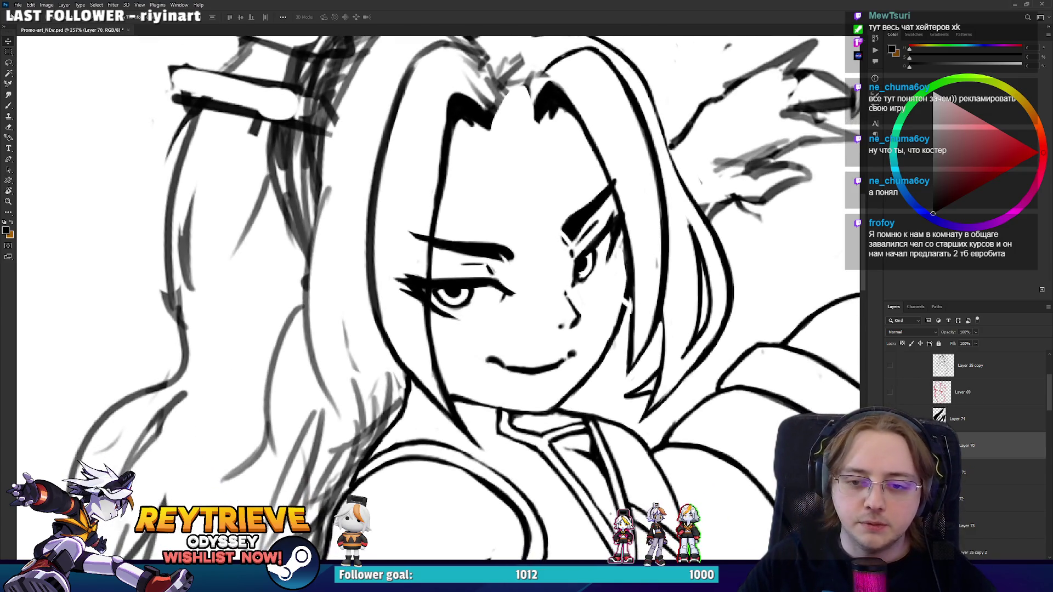
key(alt+bracketleft)
key(alt+bracketleft)
key(alt+bracketleft)
key(r)
mouse_move(692, 422)
mouse_down()
mouse_move(548, 428)
mouse_move(444, 396)
mouse_move(543, 387)
mouse_move(610, 291)
mouse_up()
key(r)
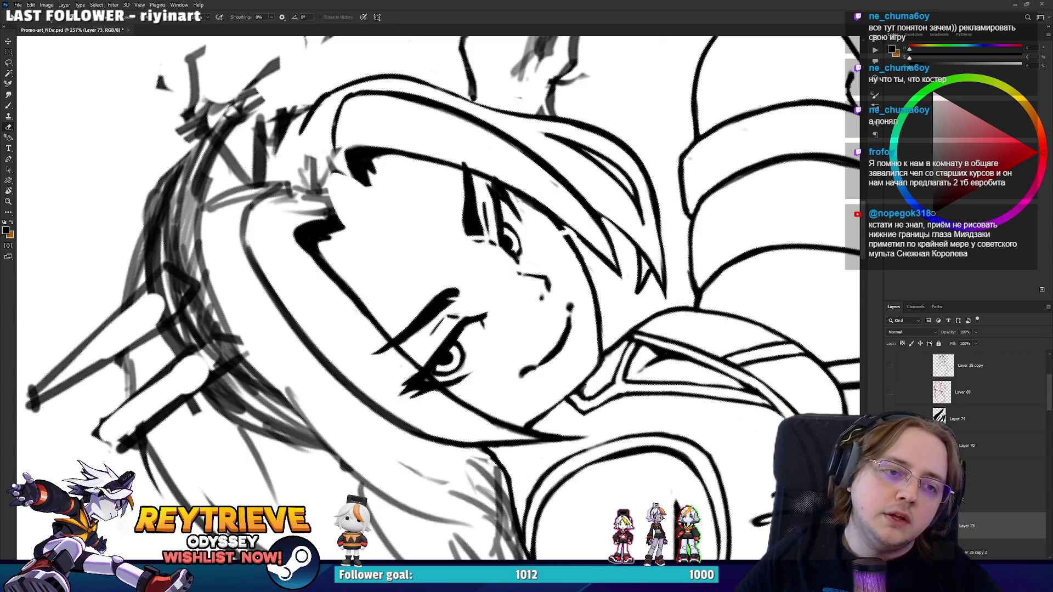
Tilt the canvas to line up the right eye and ink a thicker stroke over its outline.
drag(632, 302, 532, 331)
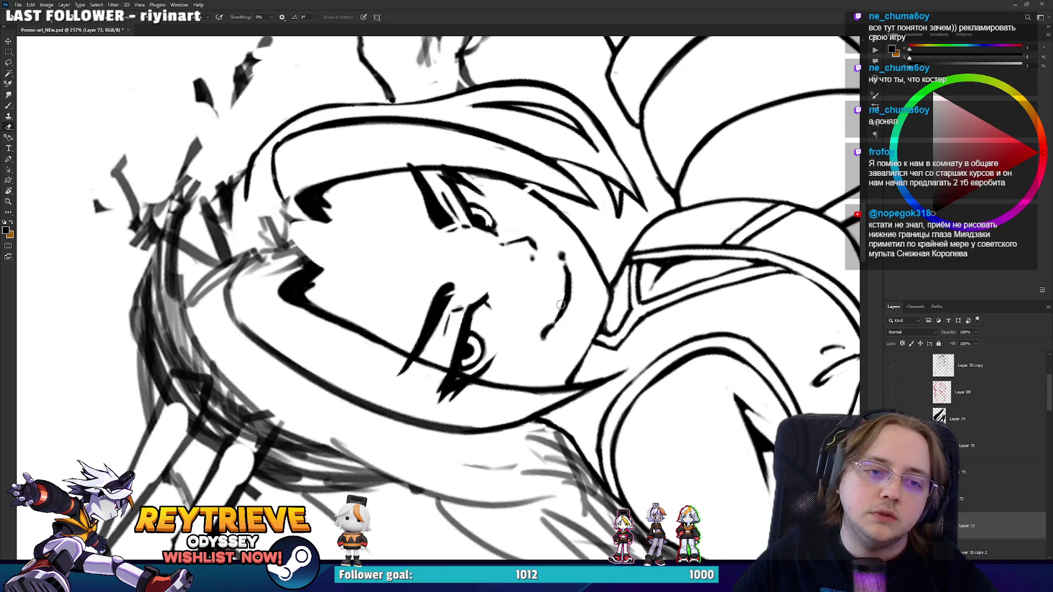
mouse_move(560, 305)
mouse_down()
mouse_move(477, 400)
mouse_move(351, 372)
mouse_up()
key(b)
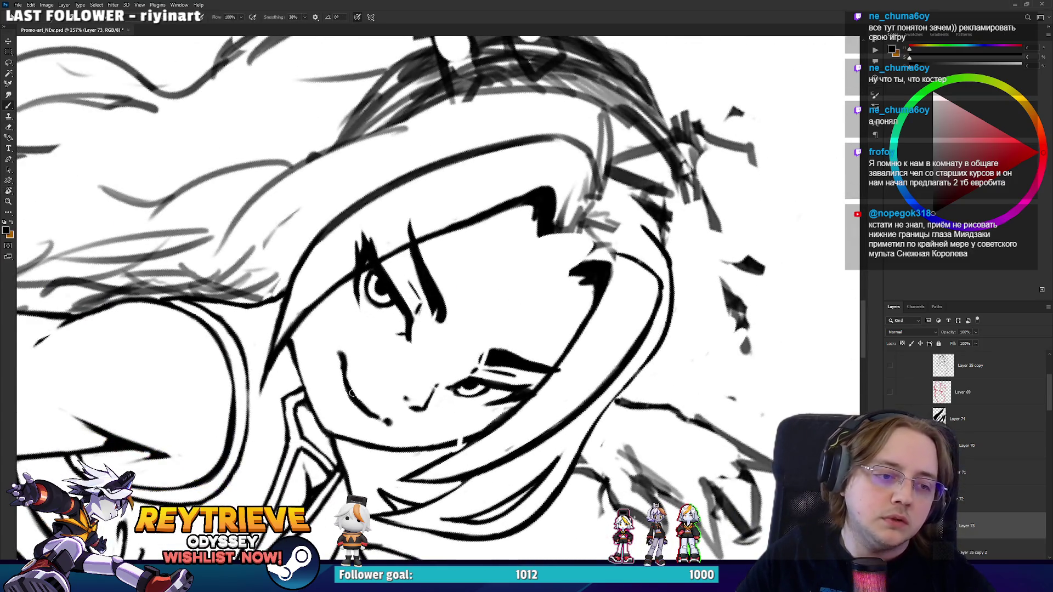
scroll(352, 393, down, 5)
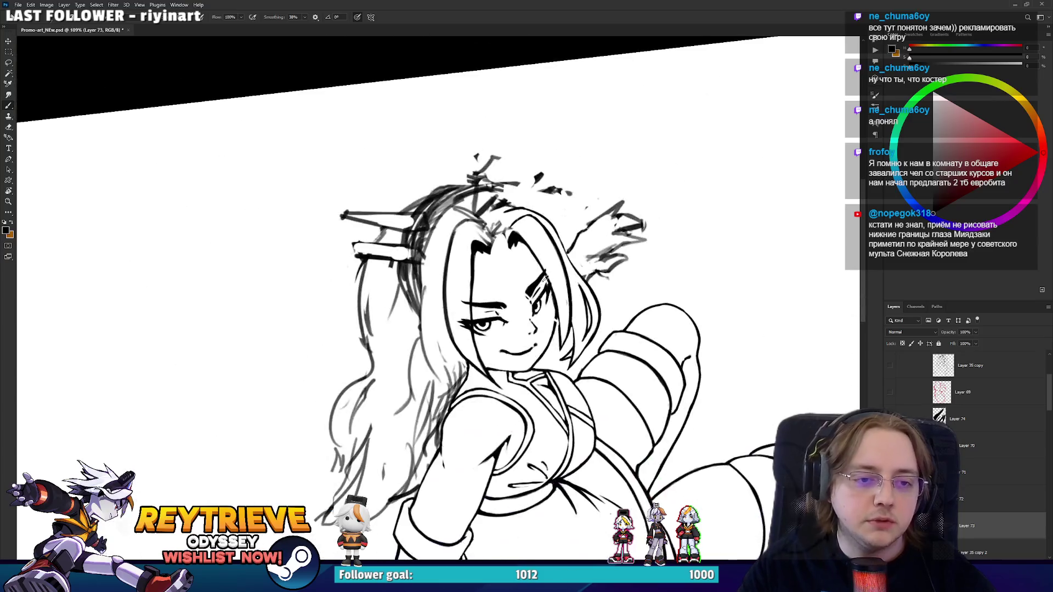
scroll(544, 277, up, 5)
mouse_move(510, 307)
mouse_down()
mouse_move(452, 396)
mouse_move(496, 340)
mouse_up()
drag(555, 277, 568, 226)
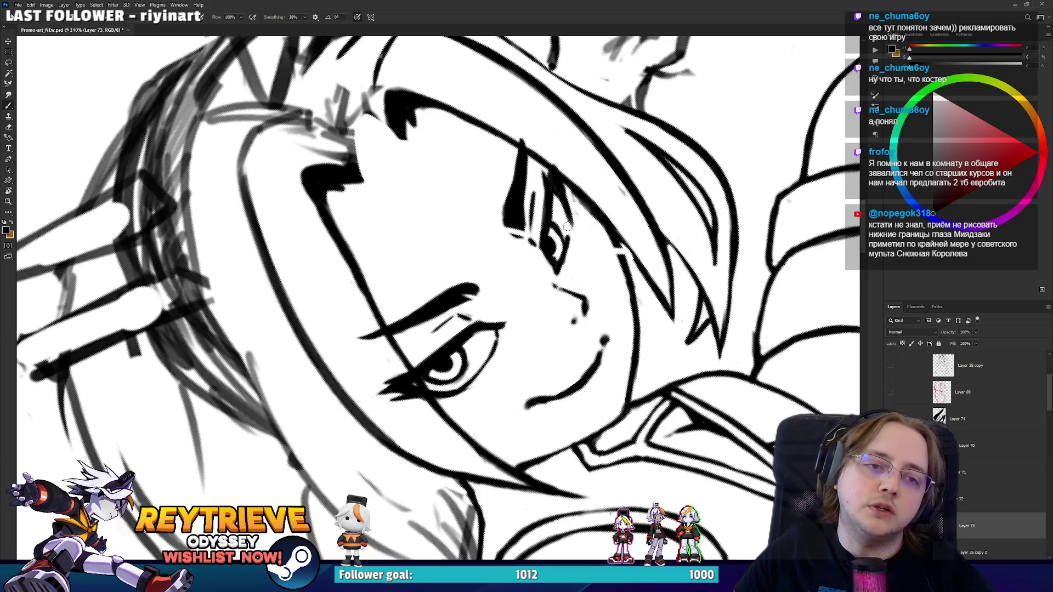
Reset the canvas rotation to upright and zoom out to review the thickened eye outline.
scroll(562, 139, down, 8)
key(r)
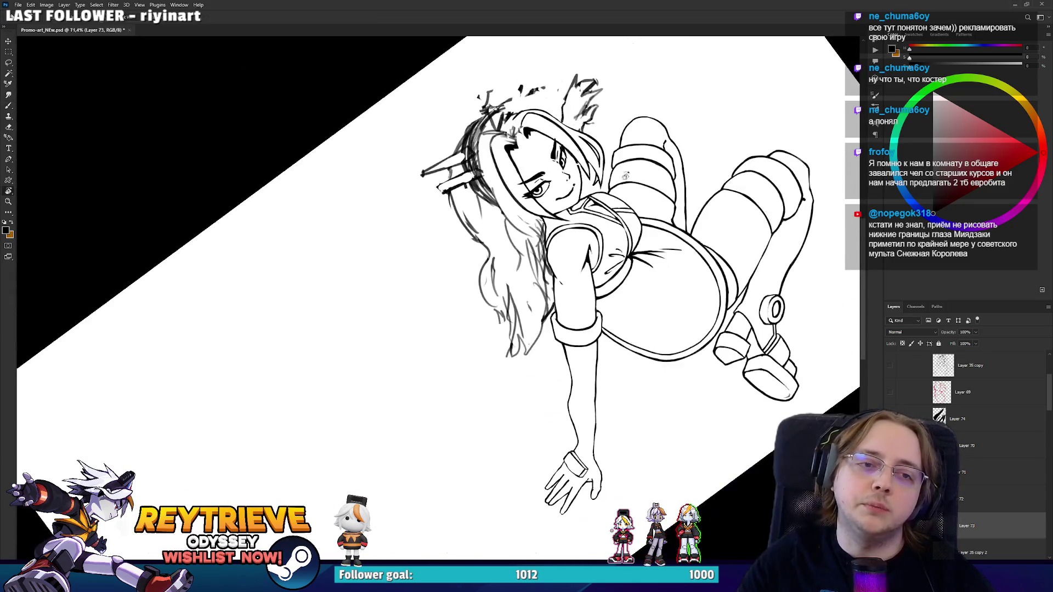
key(Escape)
scroll(624, 287, up, 8)
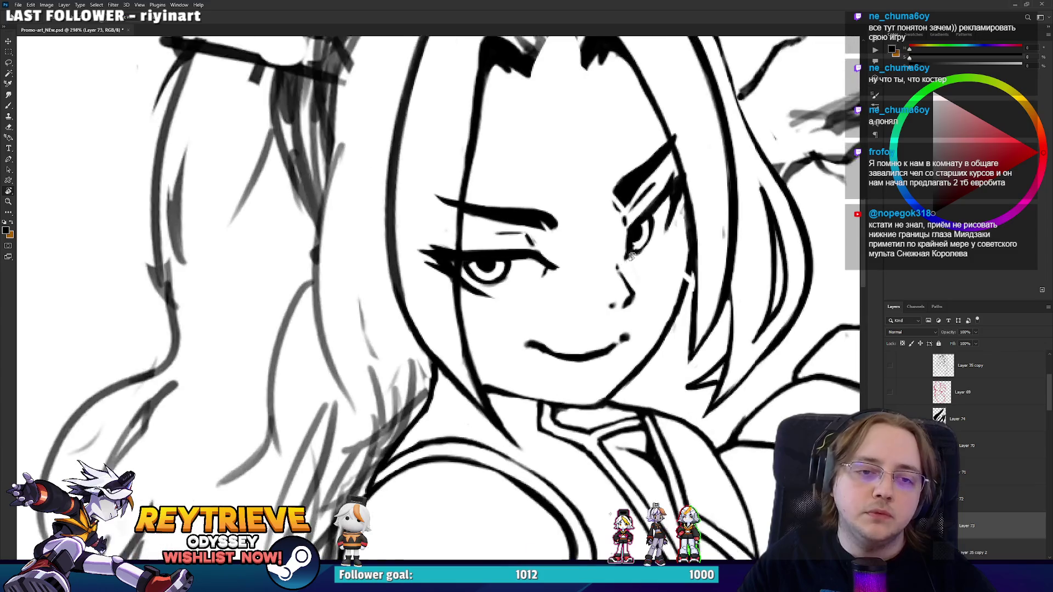
key(b)
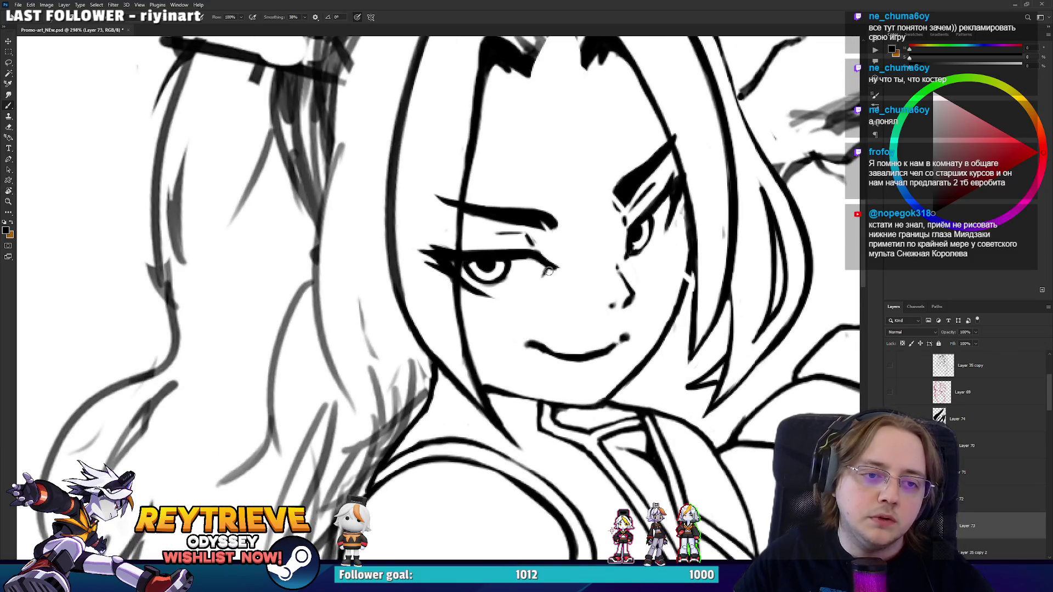
scroll(644, 214, down, 3)
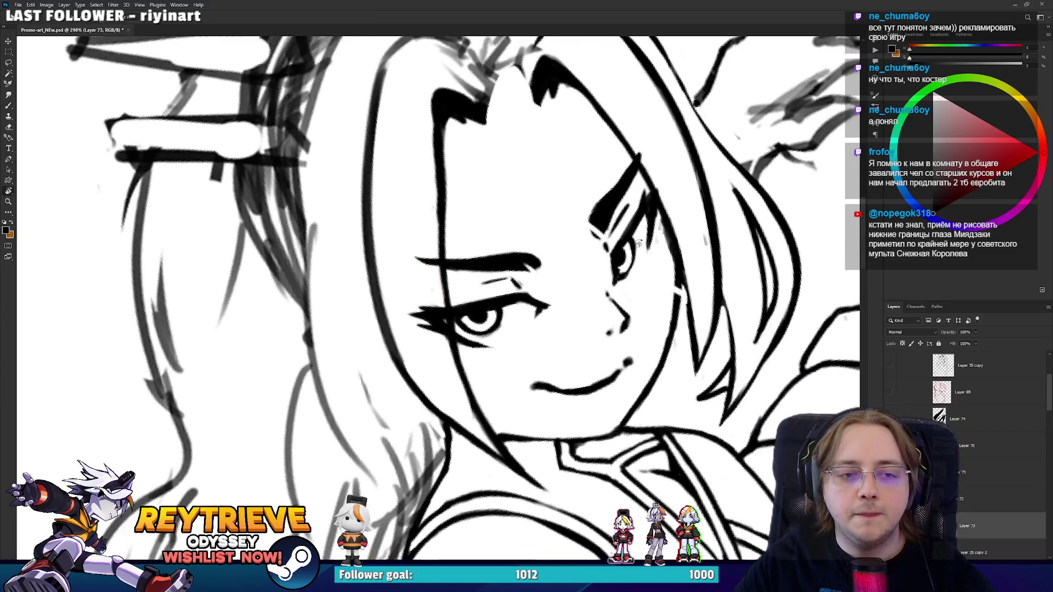
scroll(646, 175, down, 4)
key(r)
key(Escape)
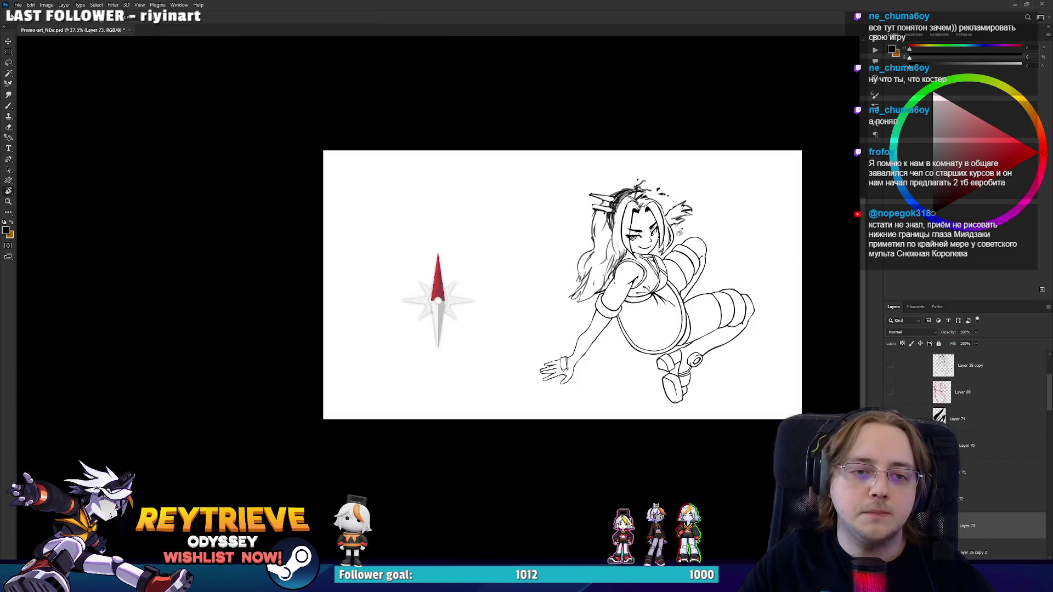
scroll(673, 273, up, 2)
Straighten the canvas view upright and pan down to show the legs and boots.
scroll(673, 273, up, 2)
drag(673, 272, 611, 335)
key(Escape)
drag(631, 393, 623, 360)
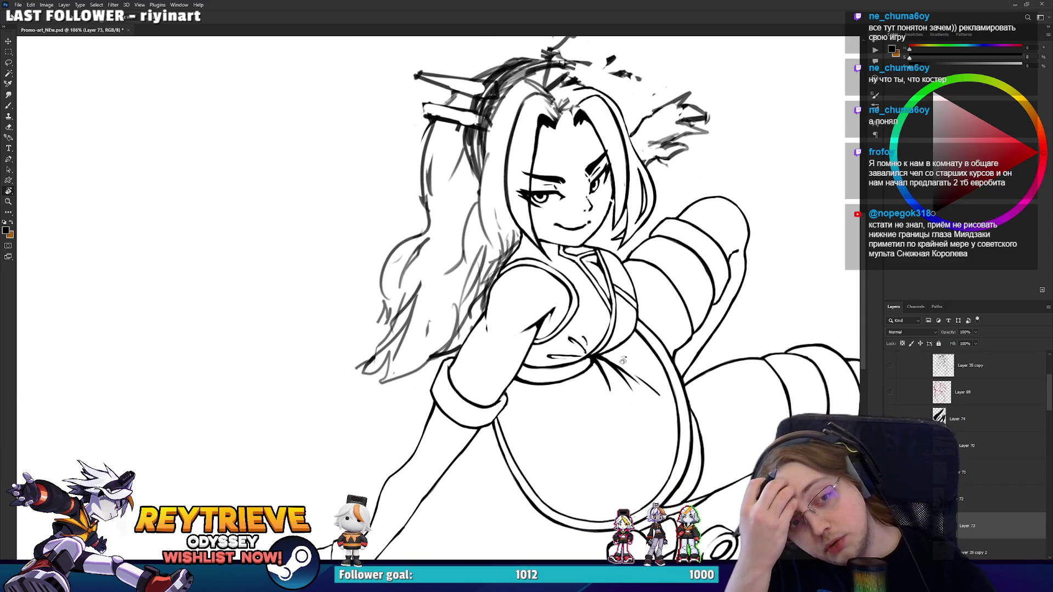
drag(663, 279, 599, 219)
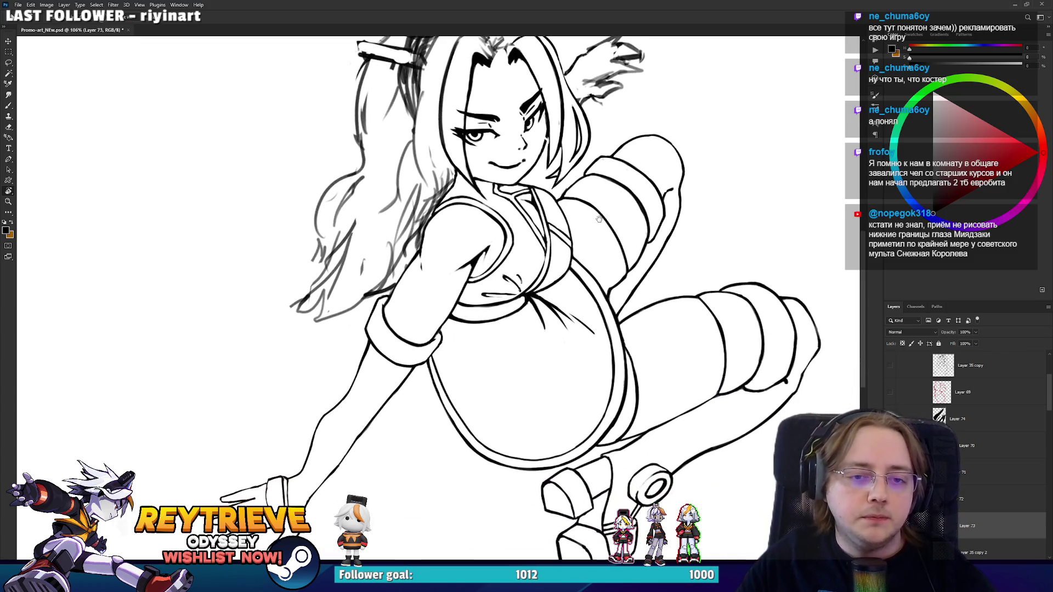
scroll(603, 230, up, 3)
scroll(613, 299, down, 4)
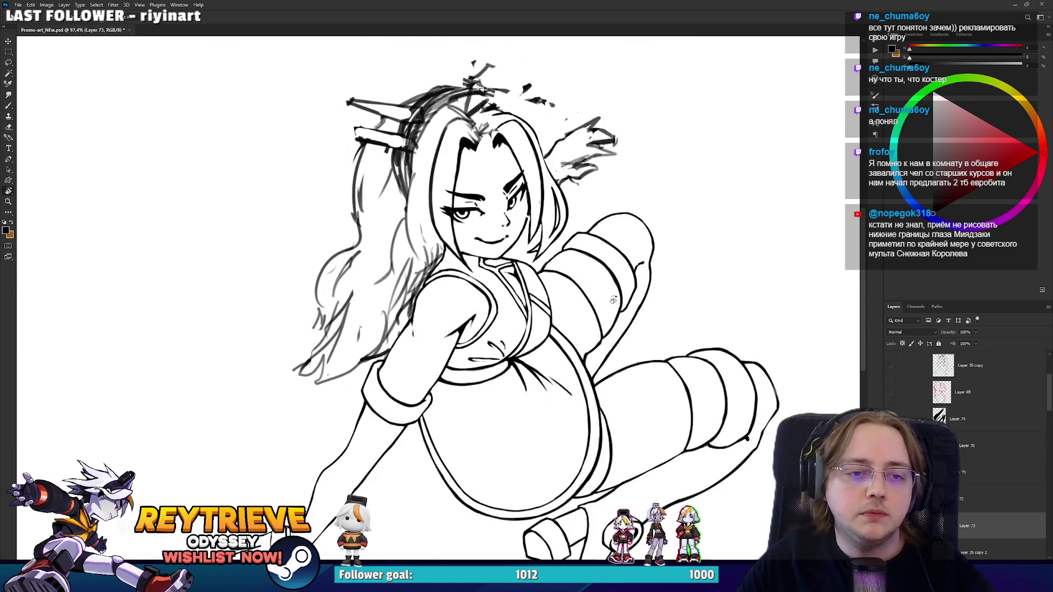
scroll(613, 300, down, 3)
scroll(635, 341, up, 3)
scroll(655, 362, down, 2)
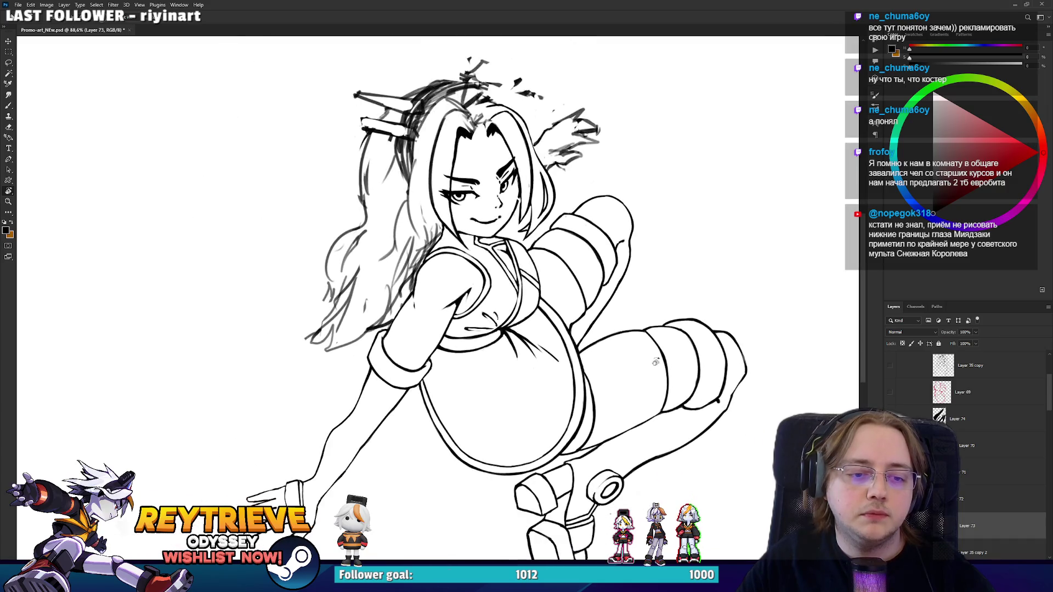
scroll(655, 362, up, 5)
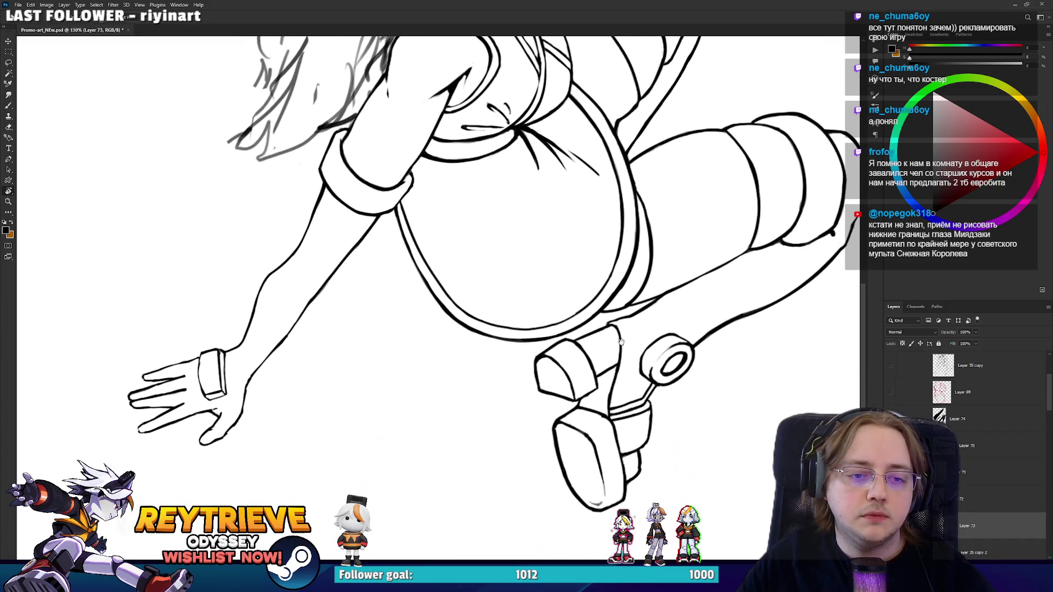
scroll(622, 342, up, 3)
scroll(601, 389, down, 3)
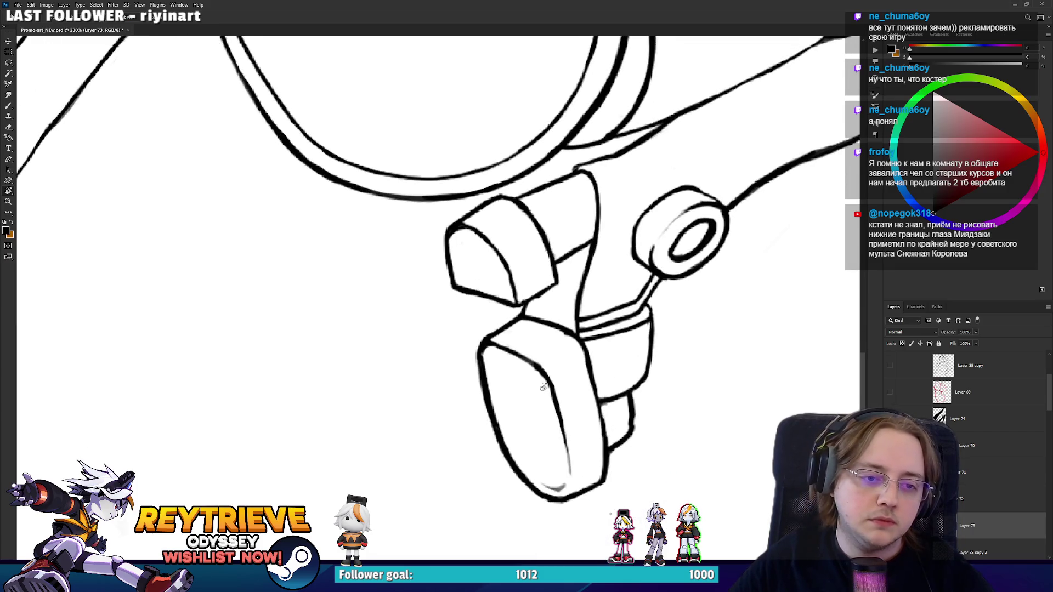
Select Layer 35 copy 2 and open Liquify on it, zoomed in on the chest.
key(e)
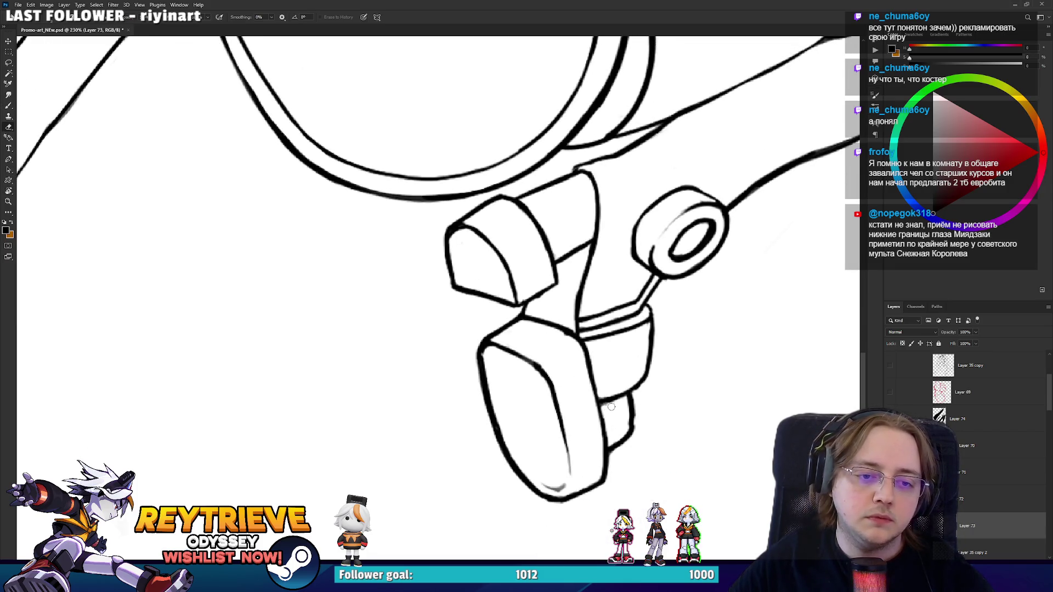
scroll(966, 521, down, 1)
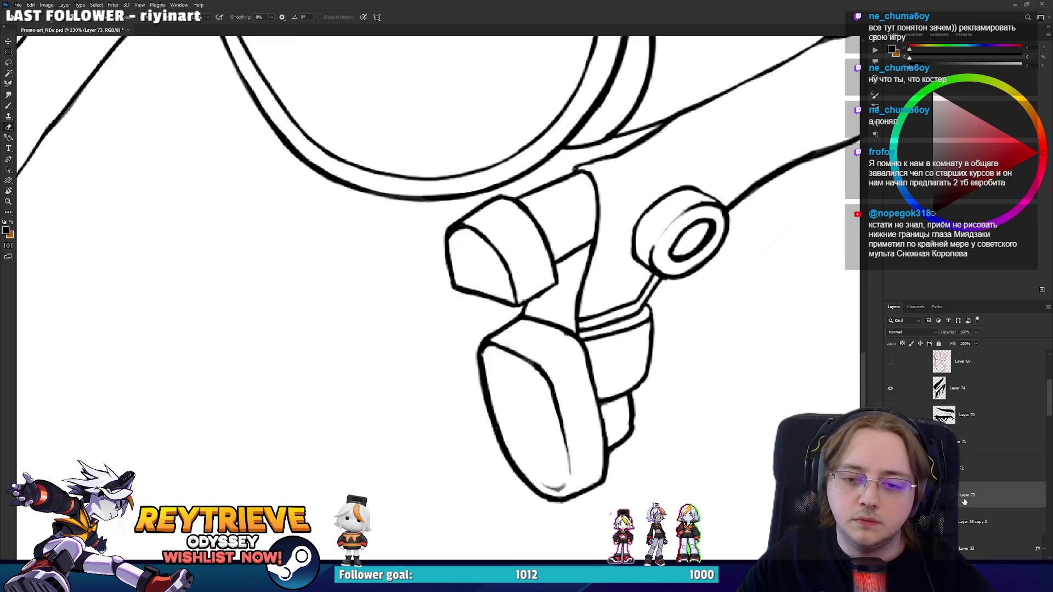
click(968, 521)
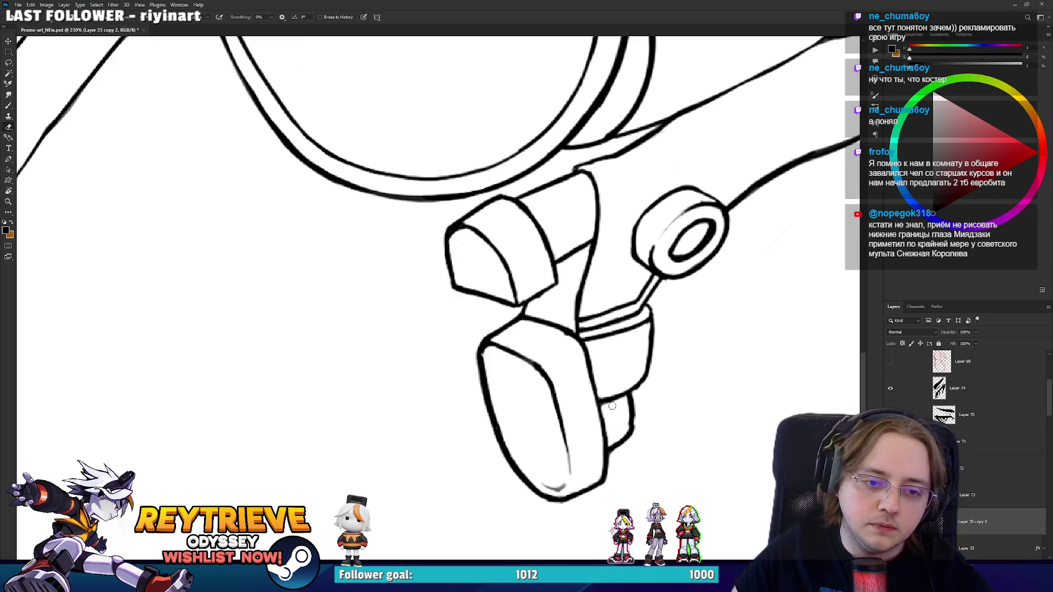
scroll(627, 356, down, 3)
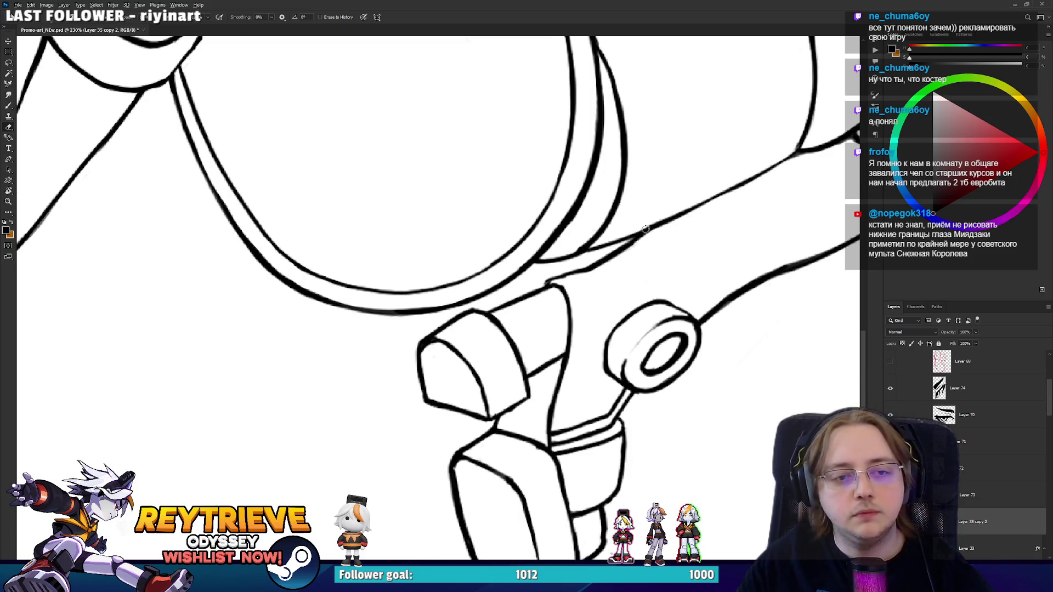
scroll(629, 289, down, 4)
drag(628, 208, 614, 264)
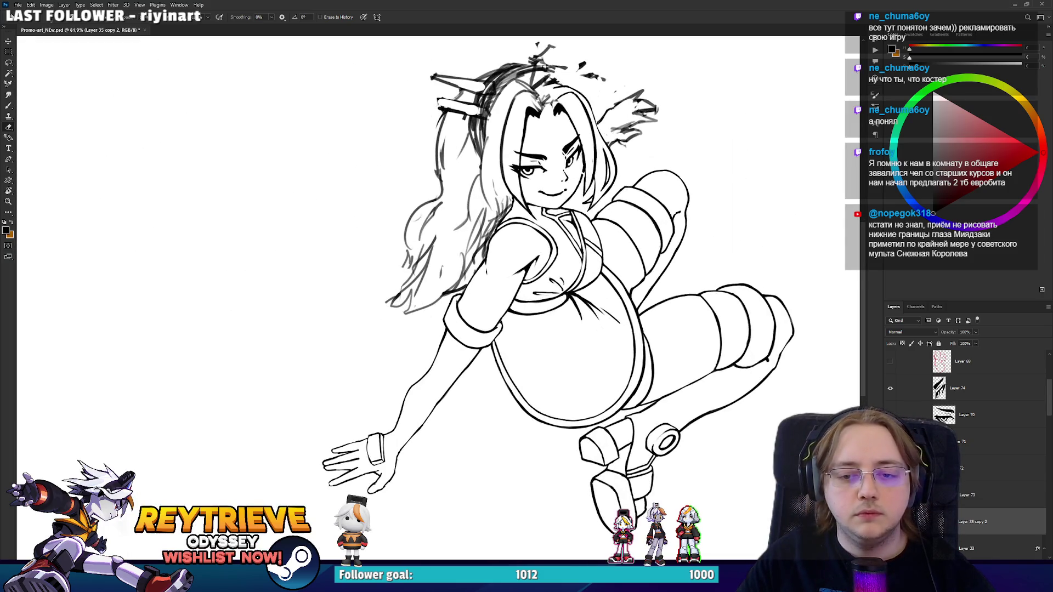
key(ctrl+comma)
key(ctrl+comma)
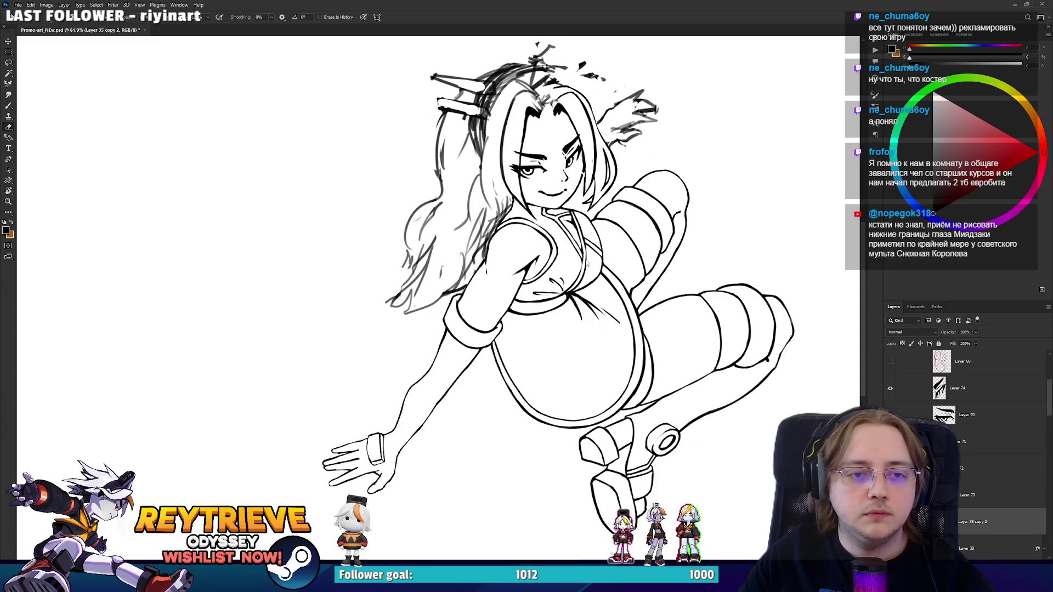
key(ctrl+shift+x)
key(ctrl+plus)
key(ctrl+plus)
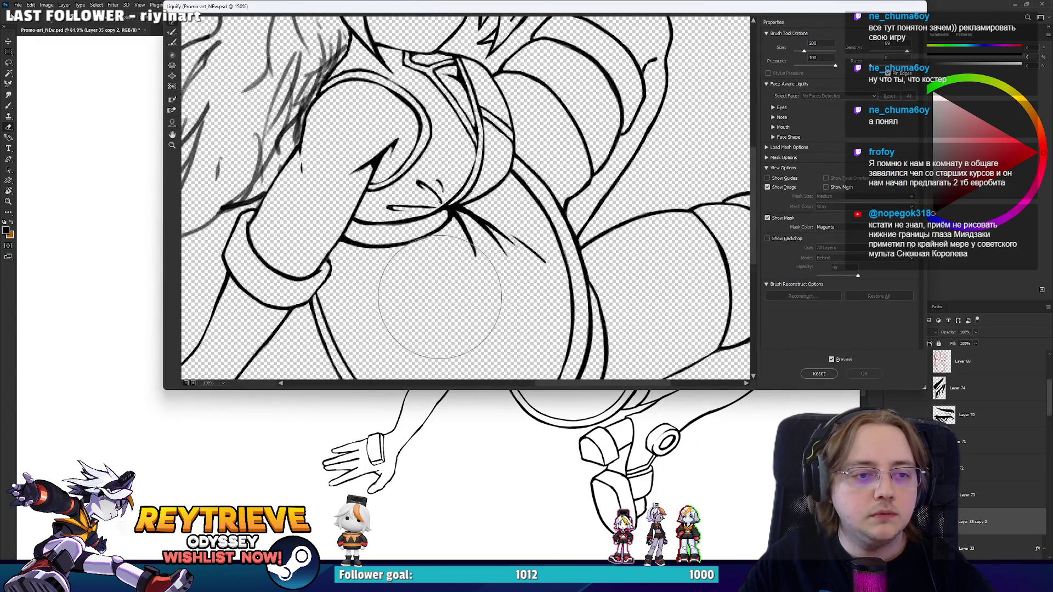
Warp the lower chest outline downward and reshape the upper forearm with a 175 brush.
drag(439, 297, 489, 206)
key(bracketright)
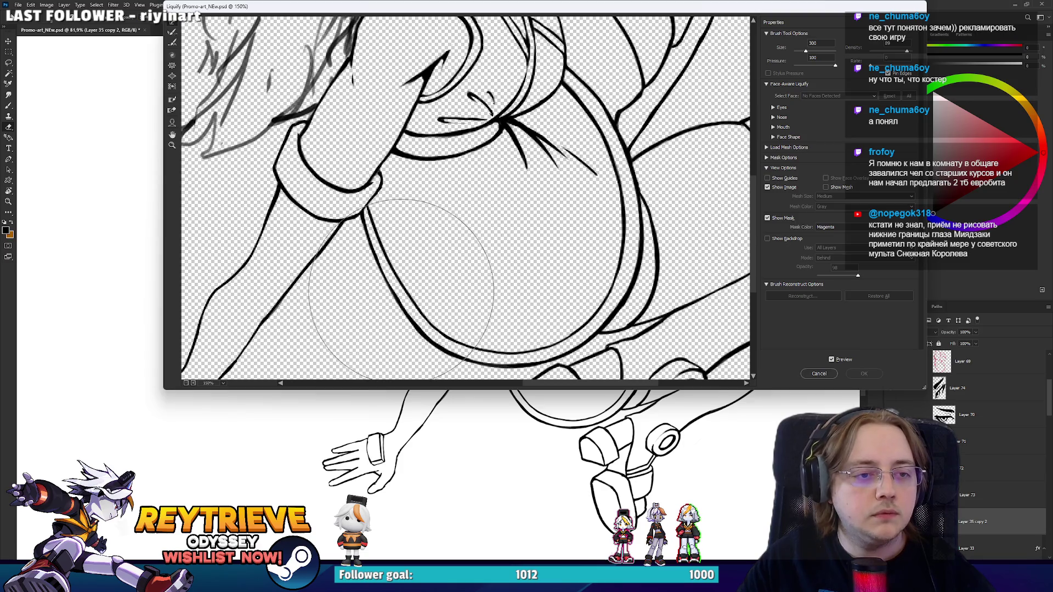
drag(401, 289, 399, 296)
mouse_move(427, 142)
mouse_down()
mouse_move(517, 281)
mouse_move(636, 83)
mouse_move(609, 60)
mouse_move(376, 228)
mouse_up()
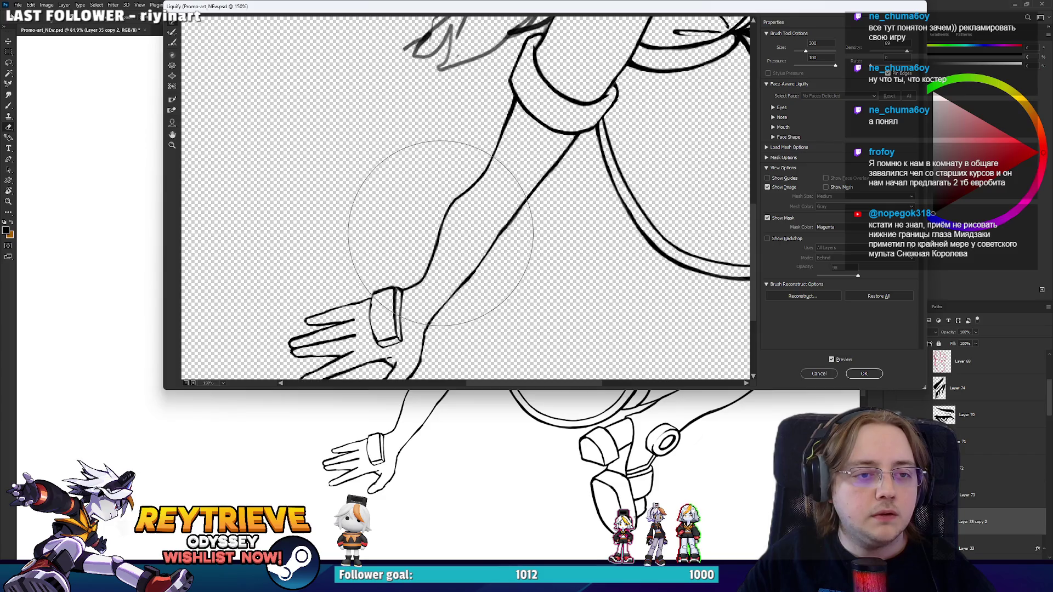
key(bracketleft)
key(bracketleft)
key(bracketleft)
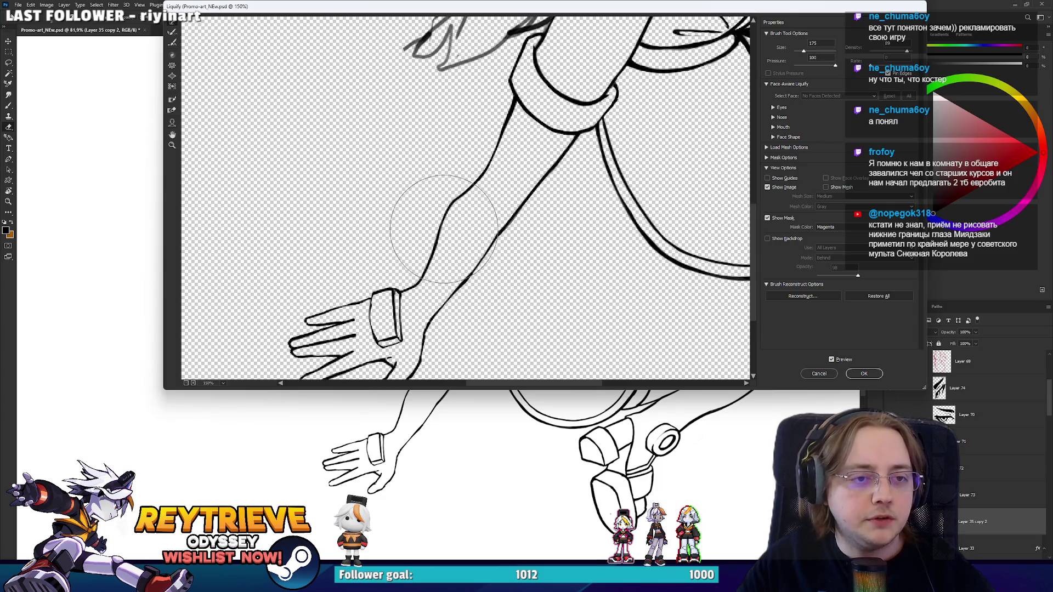
mouse_move(399, 212)
mouse_down()
mouse_move(435, 176)
mouse_move(466, 196)
mouse_up()
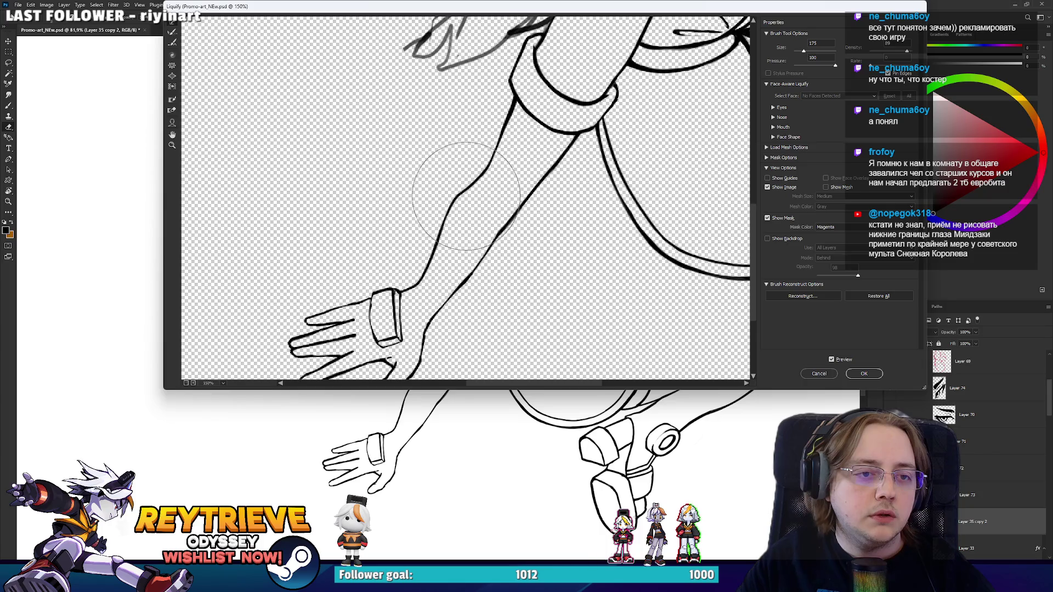
Push the thumb outline to the left using a 90 warp brush.
scroll(447, 274, up, 4)
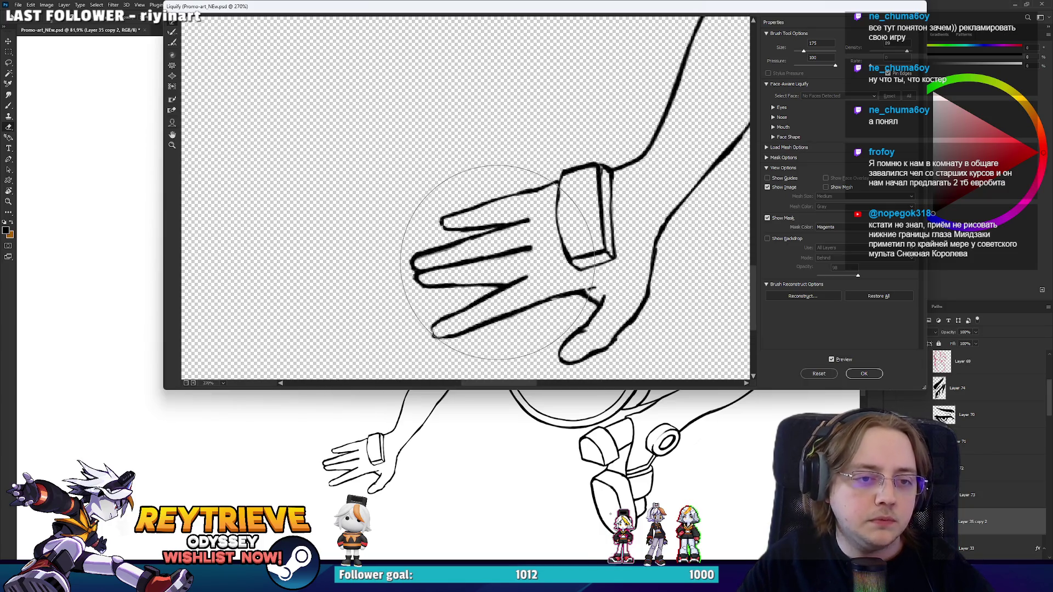
drag(498, 262, 443, 223)
key(bracketleft)
key(bracketleft)
key(bracketleft)
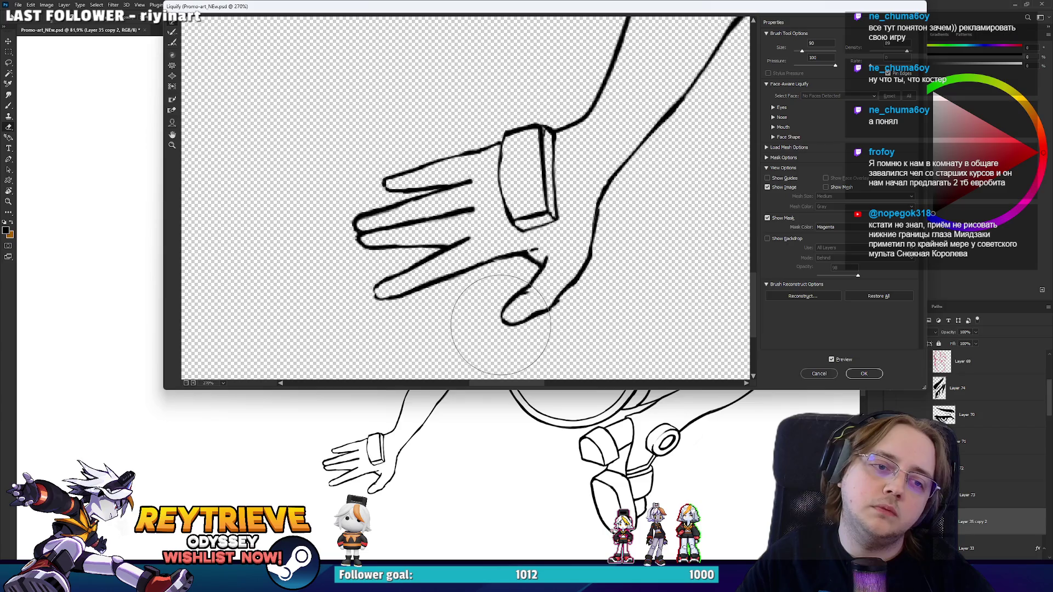
drag(500, 325, 497, 326)
key(bracketright)
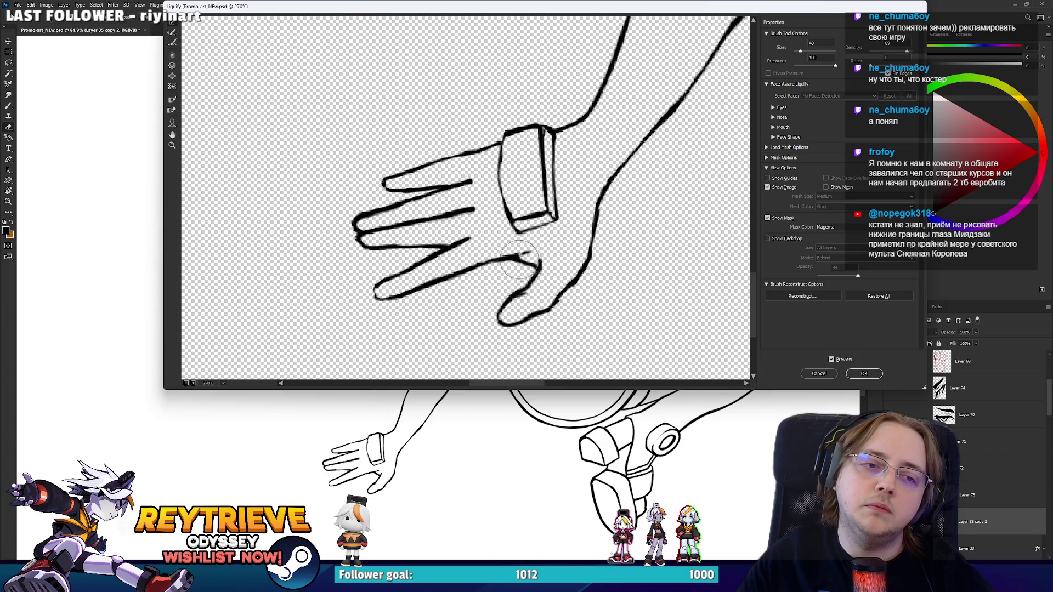
scroll(538, 262, up, 5)
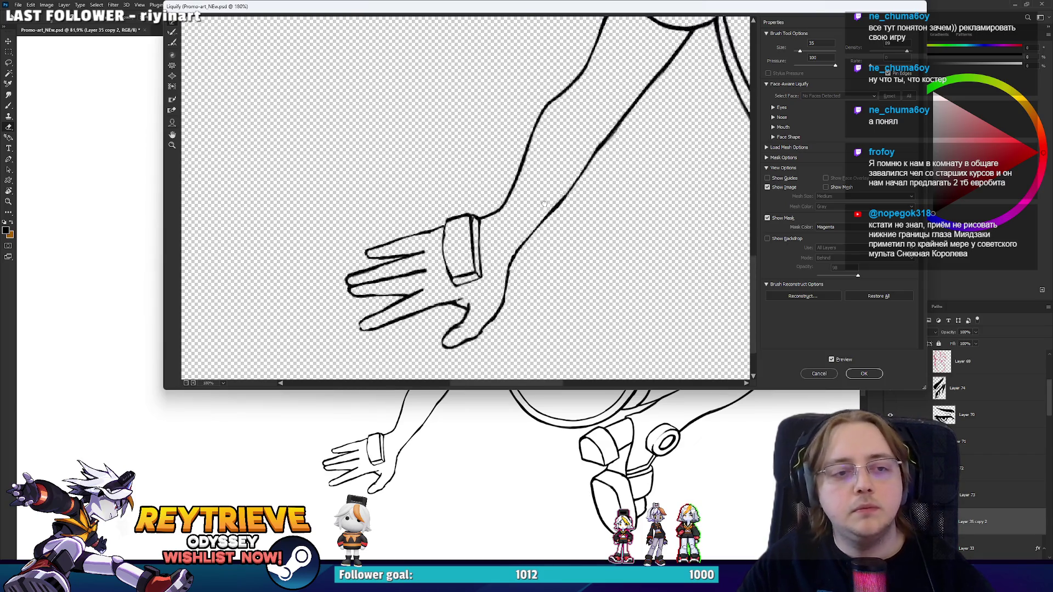
scroll(493, 219, down, 3)
scroll(502, 261, right, 5)
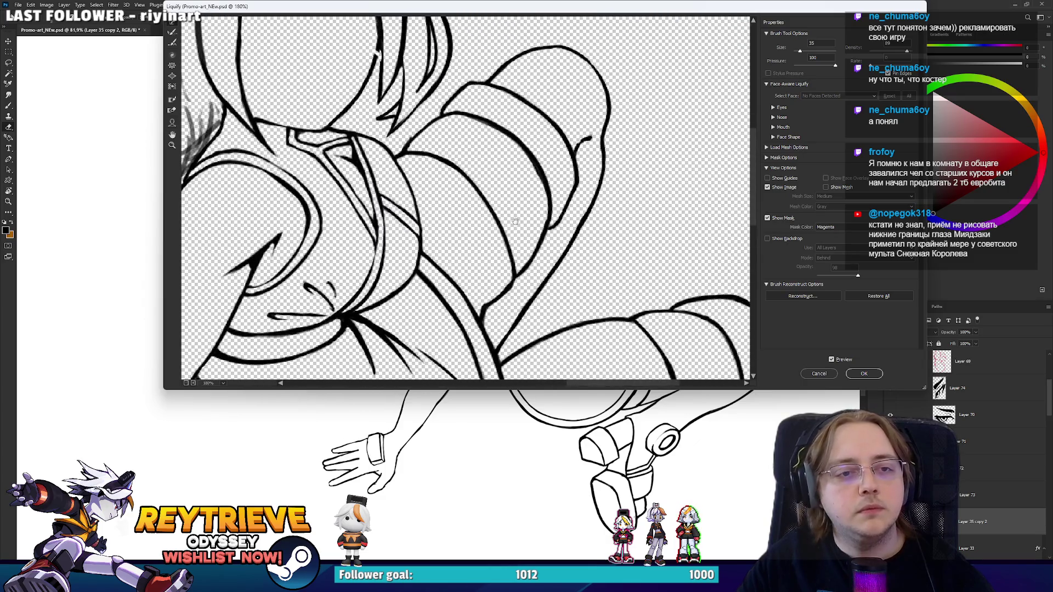
scroll(503, 262, down, 8)
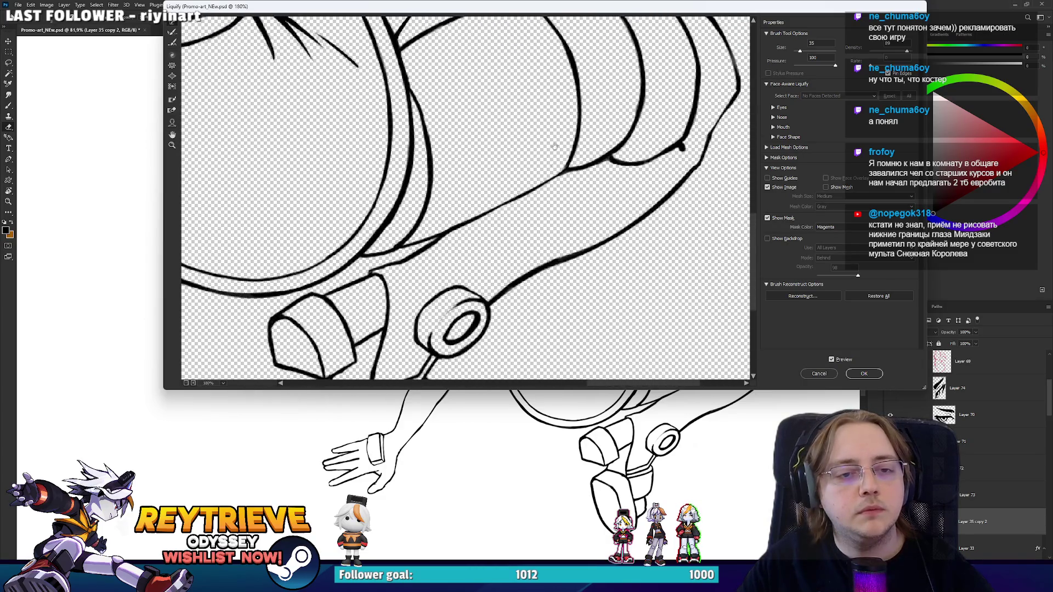
Look over the figure up to the head and apply the Liquify changes.
key(bracketright)
key(bracketright)
key(bracketright)
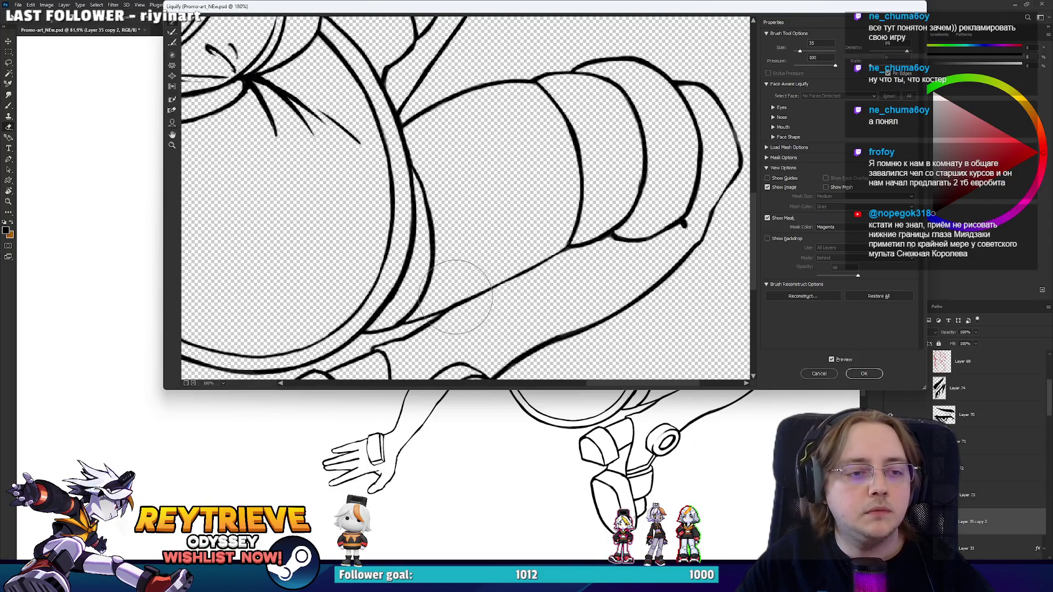
scroll(447, 307, down, 3)
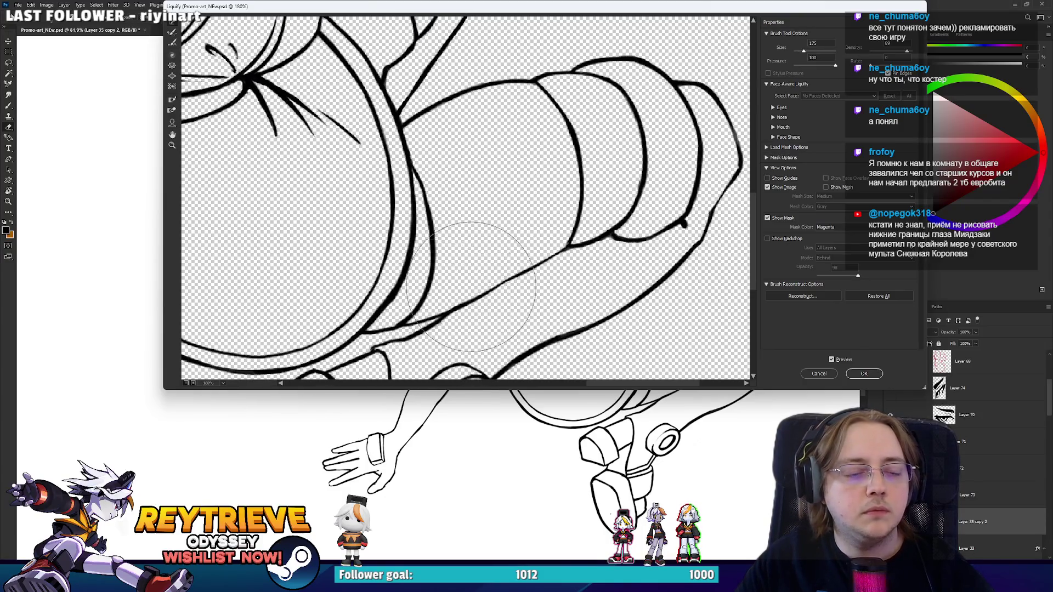
scroll(469, 213, up, 5)
scroll(469, 212, up, 4)
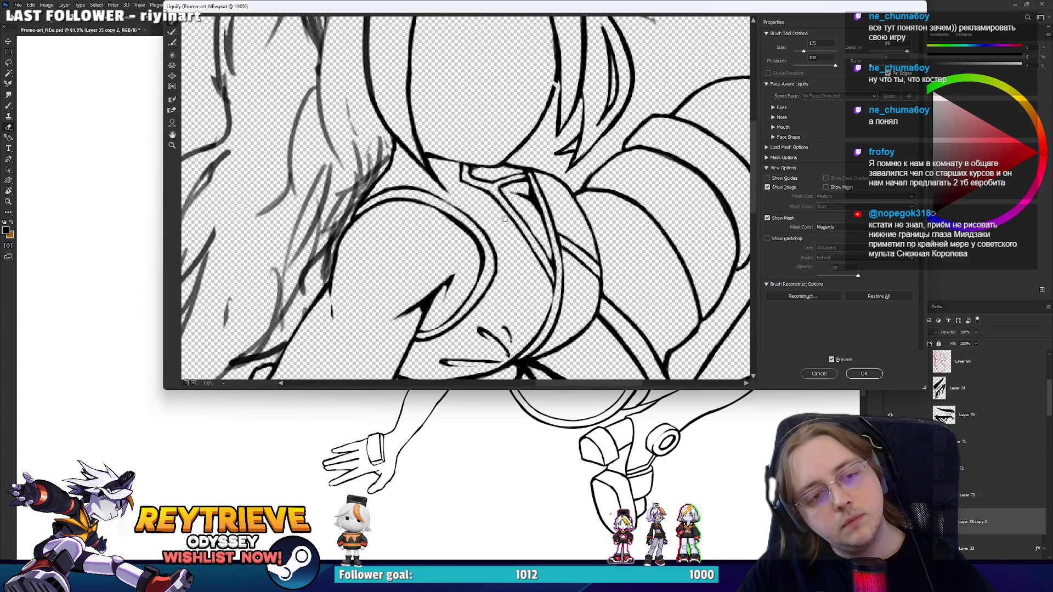
drag(504, 217, 510, 329)
scroll(531, 142, down, 3)
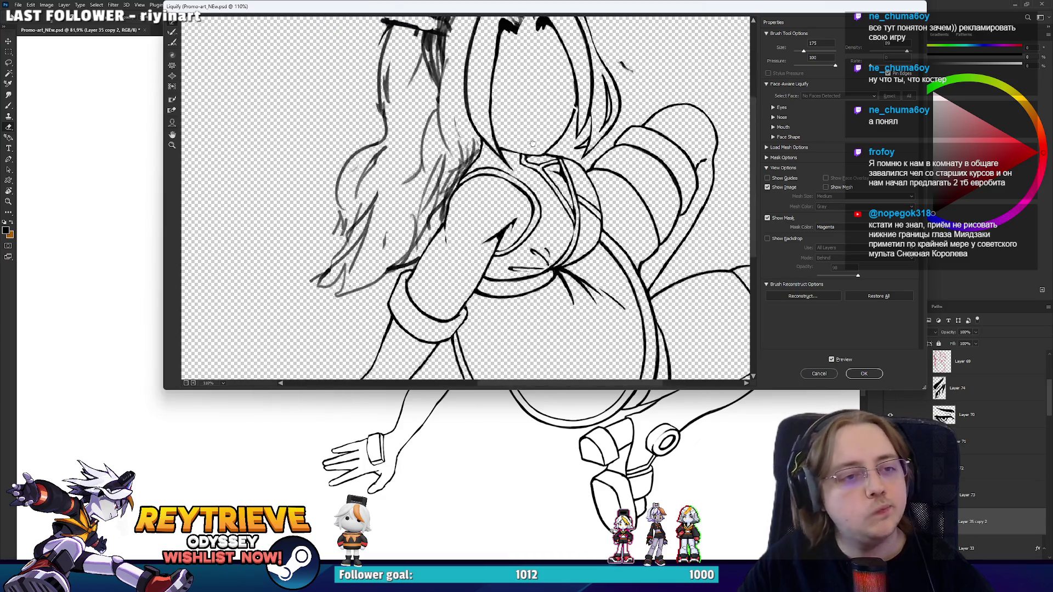
scroll(532, 143, up, 3)
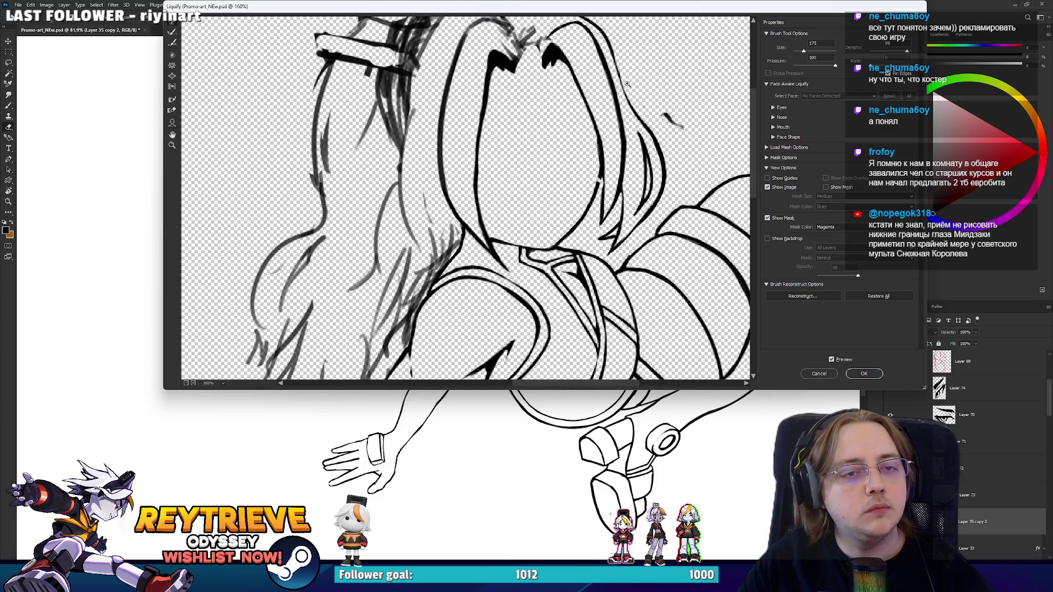
key(bracketleft)
key(bracketleft)
key(bracketleft)
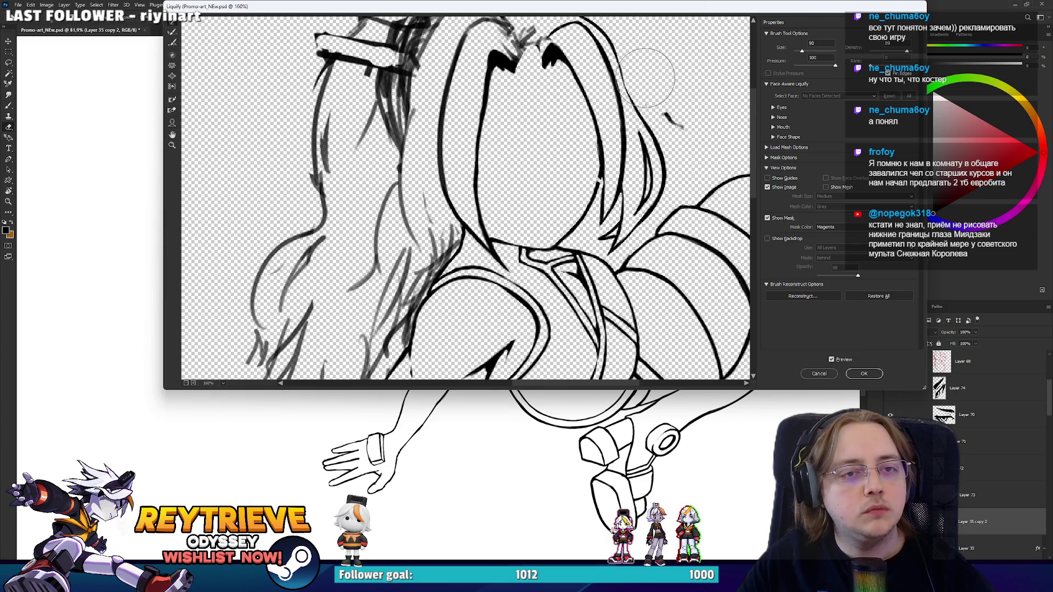
key(Return)
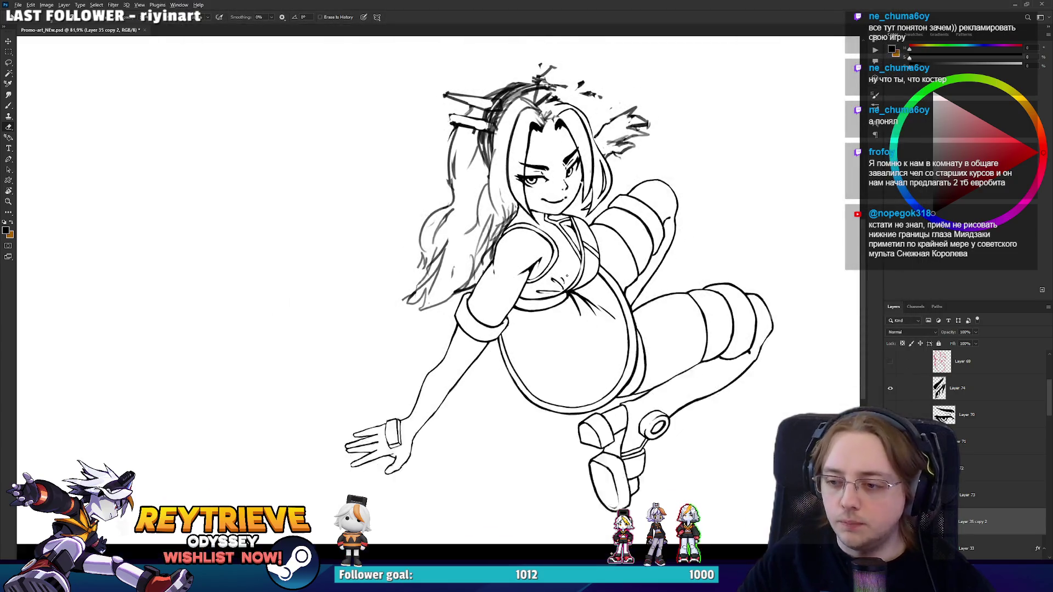
Erase the dark hair strokes crossing the girl's shoulder with the Eraser.
scroll(515, 263, up, 5)
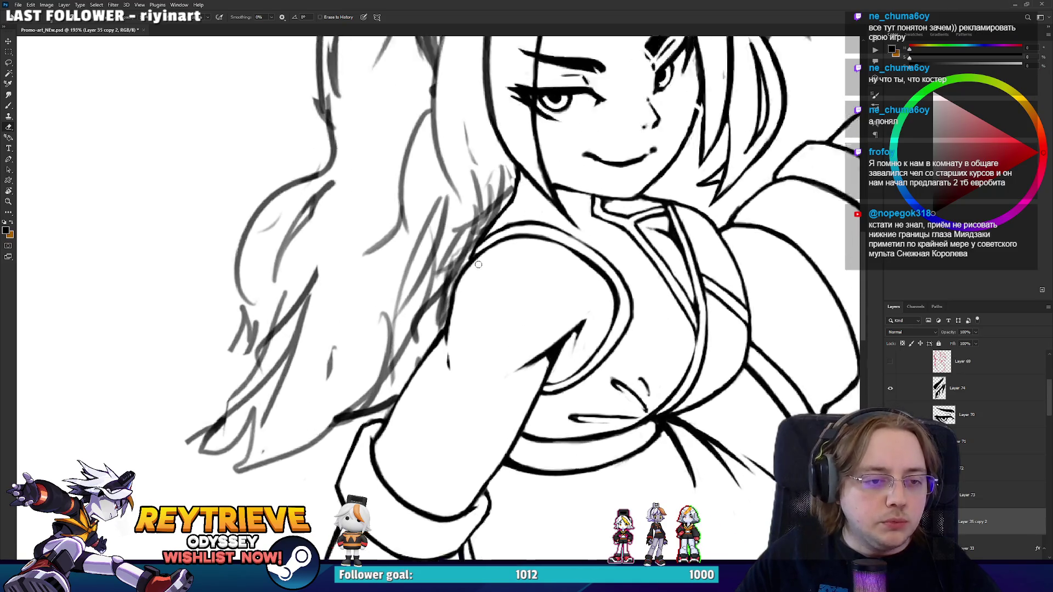
scroll(479, 264, down, 5)
scroll(492, 321, up, 6)
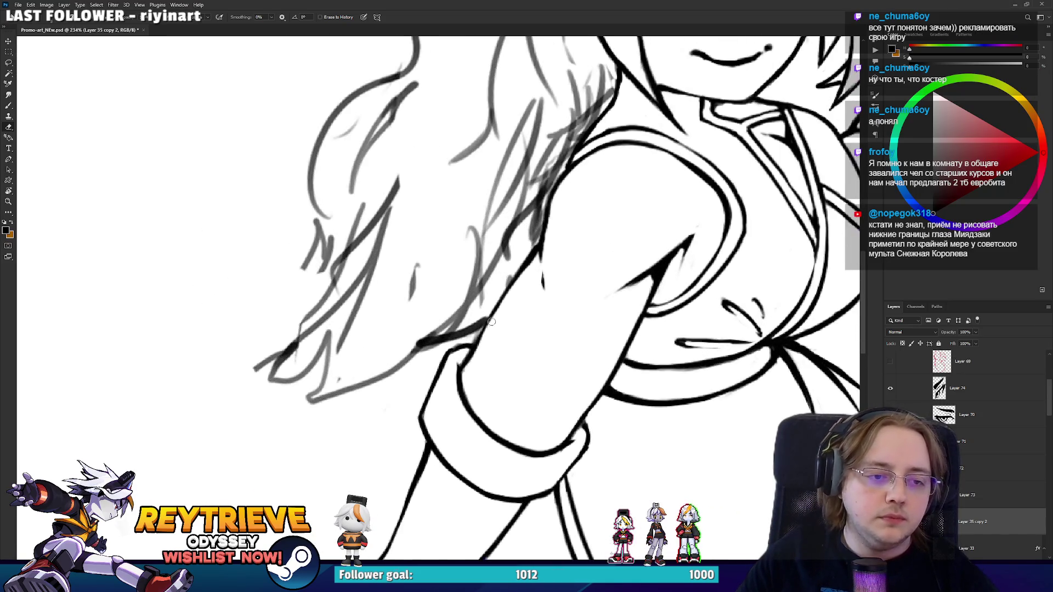
scroll(491, 321, down, 5)
scroll(531, 352, up, 7)
key(b)
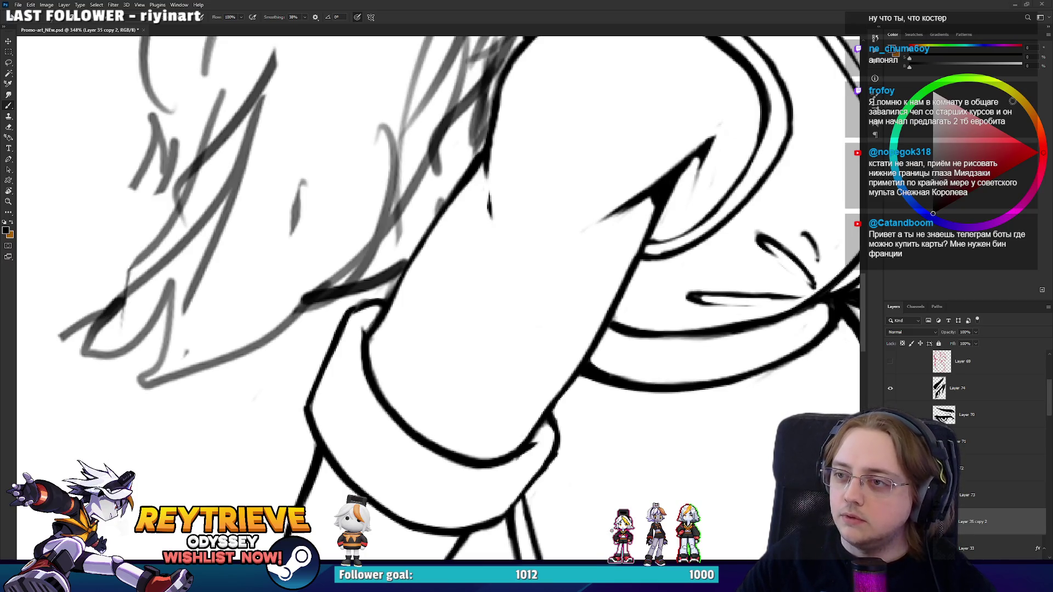
scroll(471, 336, down, 5)
scroll(471, 335, up, 4)
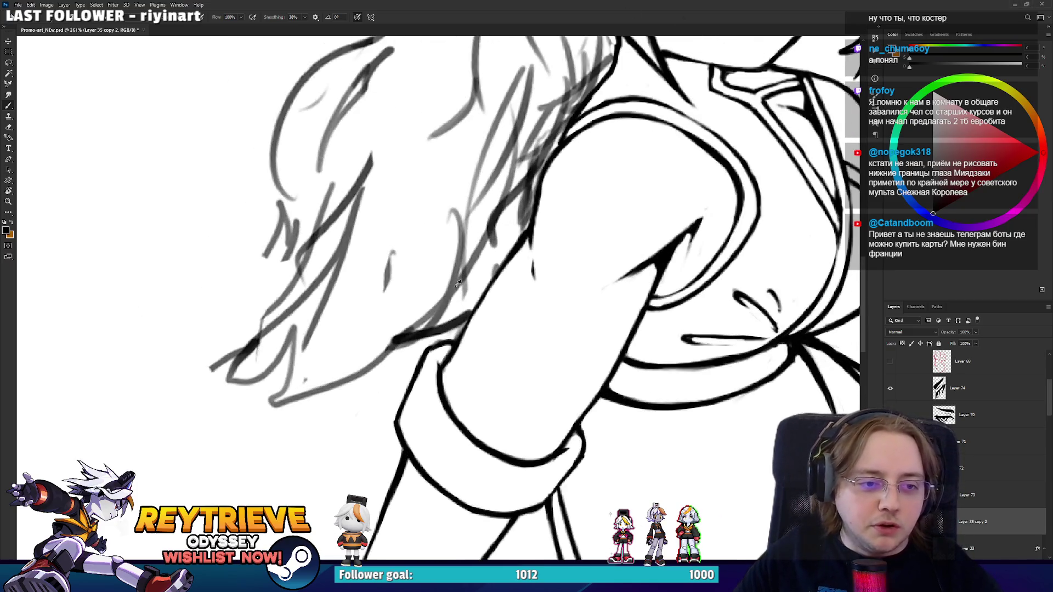
key(e)
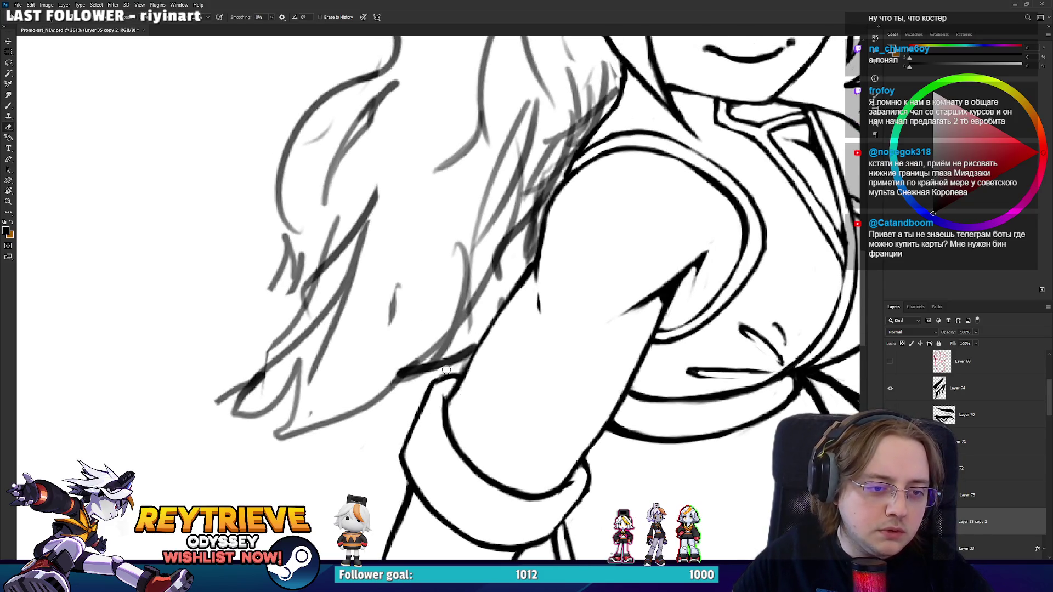
drag(459, 366, 466, 357)
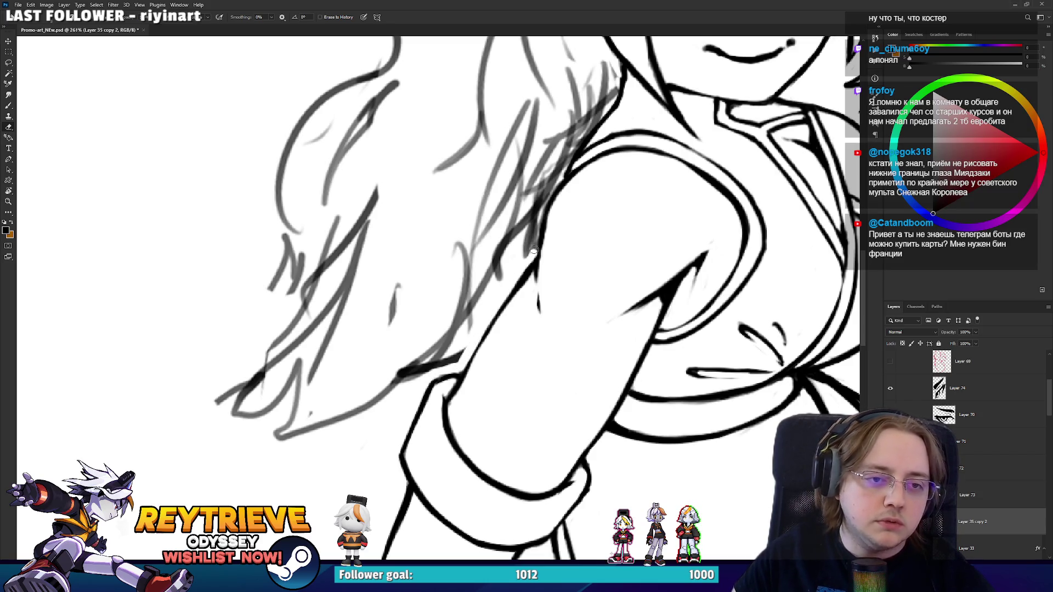
mouse_move(533, 250)
mouse_down()
mouse_move(533, 221)
mouse_move(554, 176)
mouse_move(530, 281)
mouse_move(577, 215)
mouse_up()
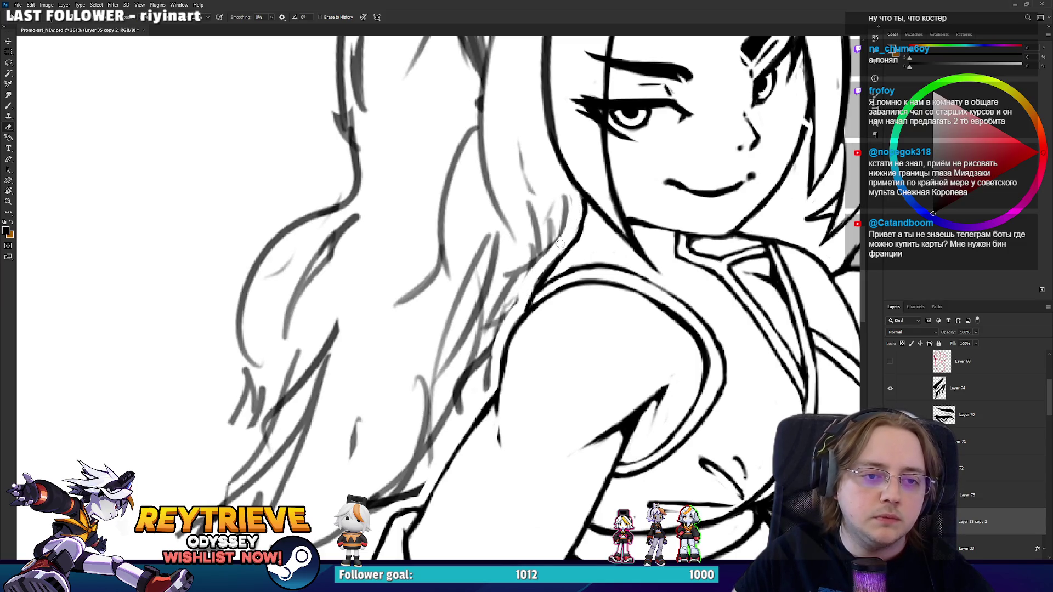
Draw a dark line down the hair edge, then lighten part of it.
scroll(435, 281, down, 5)
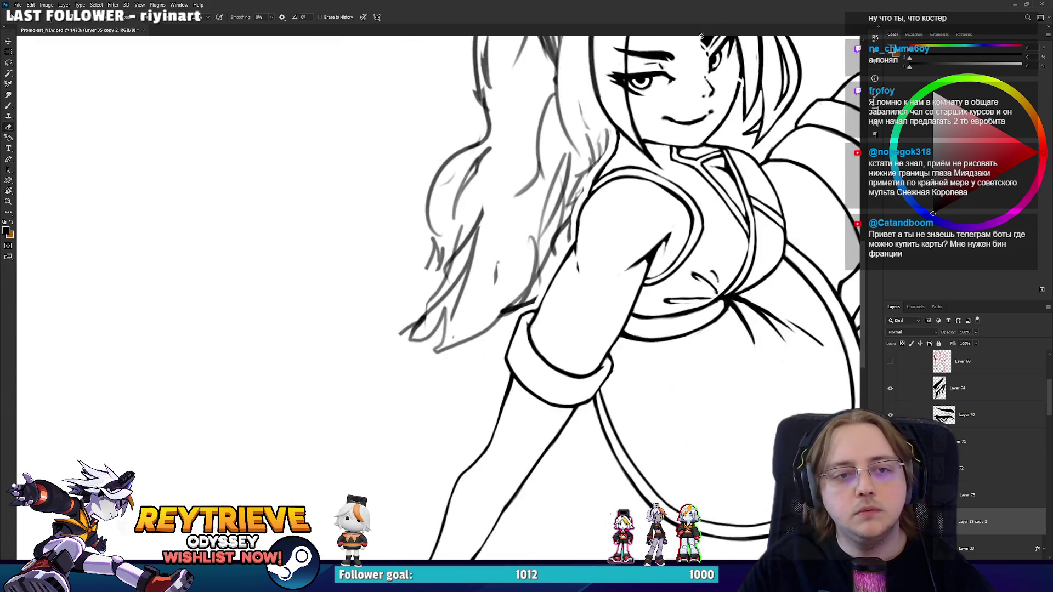
scroll(701, 36, down, 3)
scroll(559, 194, up, 6)
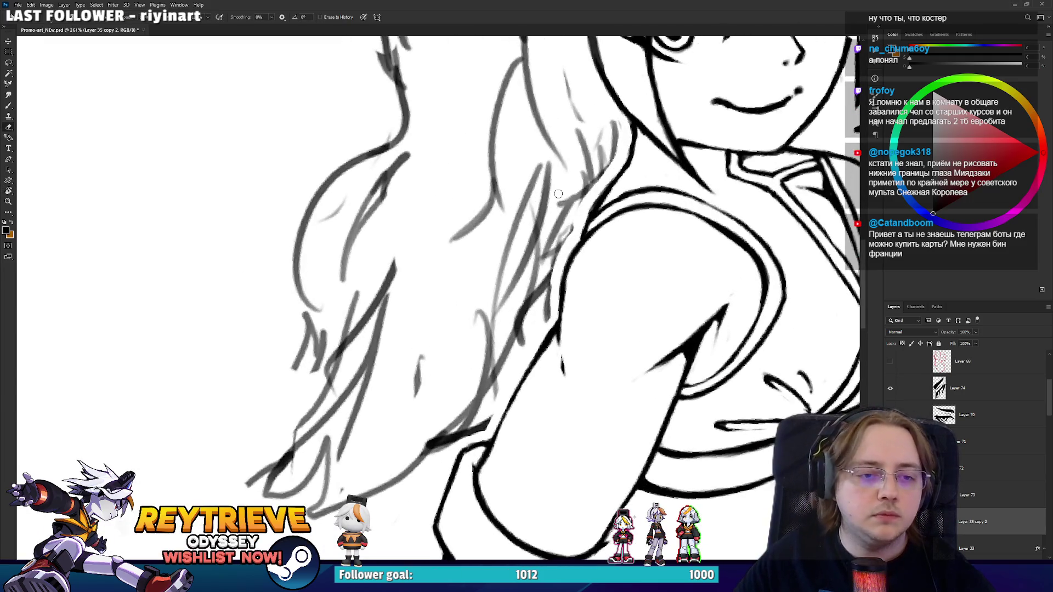
scroll(558, 194, up, 2)
scroll(566, 220, down, 2)
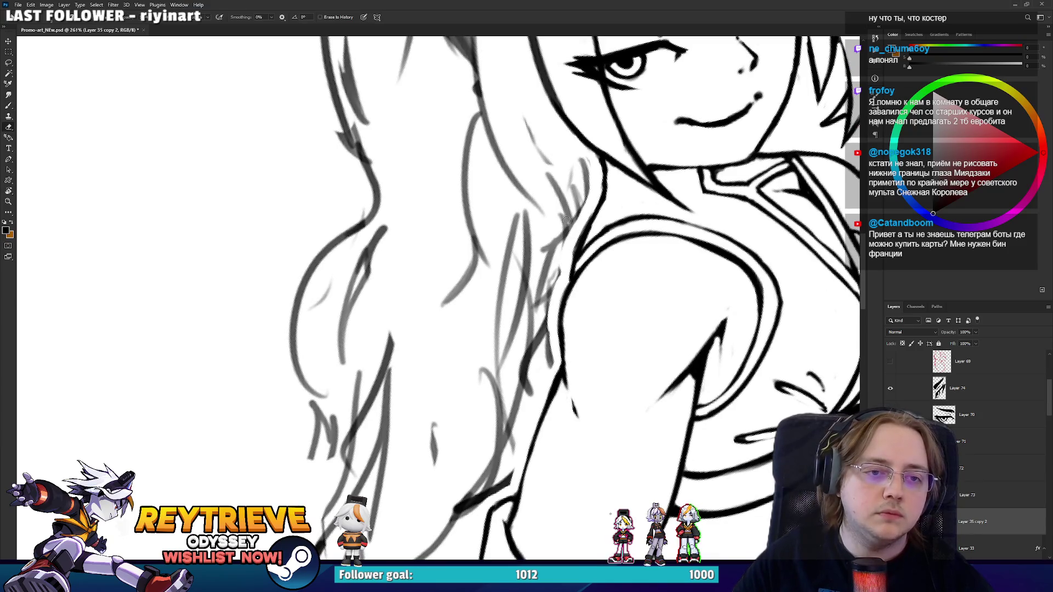
drag(550, 164, 566, 211)
key(ctrl+z)
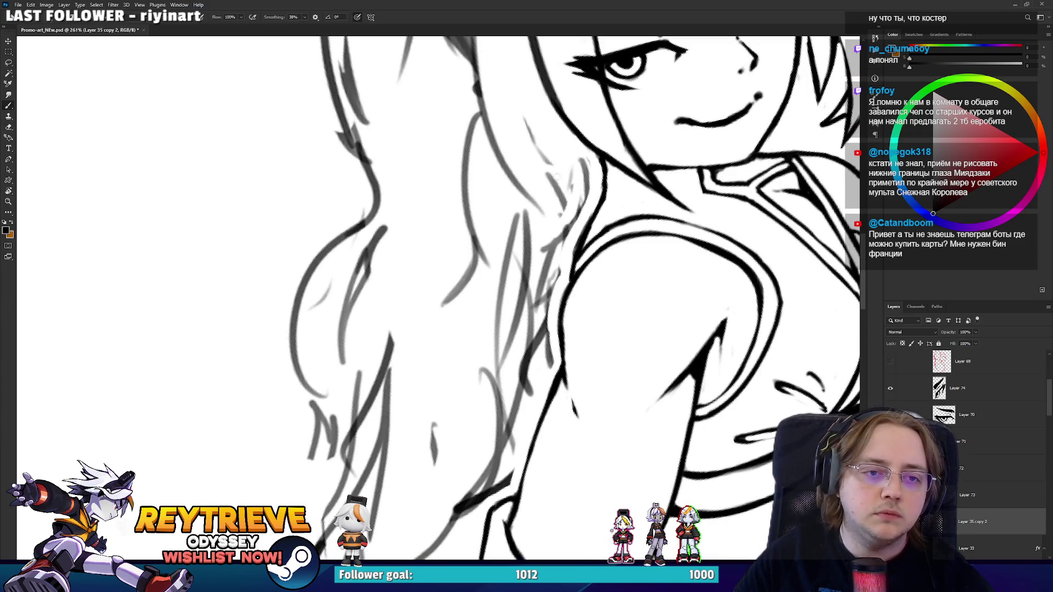
drag(550, 167, 567, 223)
scroll(567, 224, down, 2)
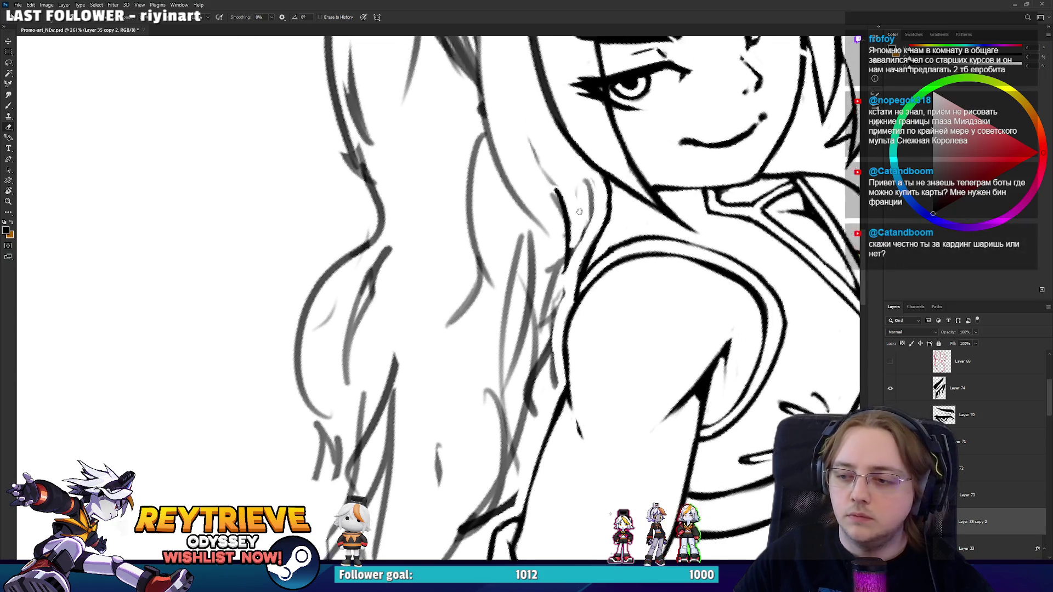
scroll(569, 223, up, 1)
drag(569, 223, 567, 231)
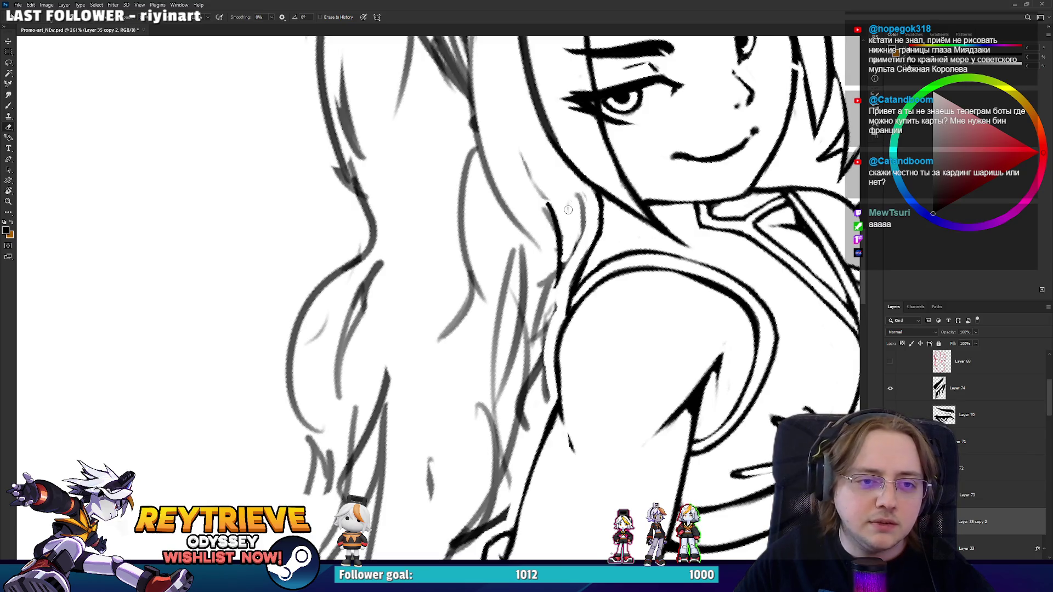
drag(546, 204, 552, 247)
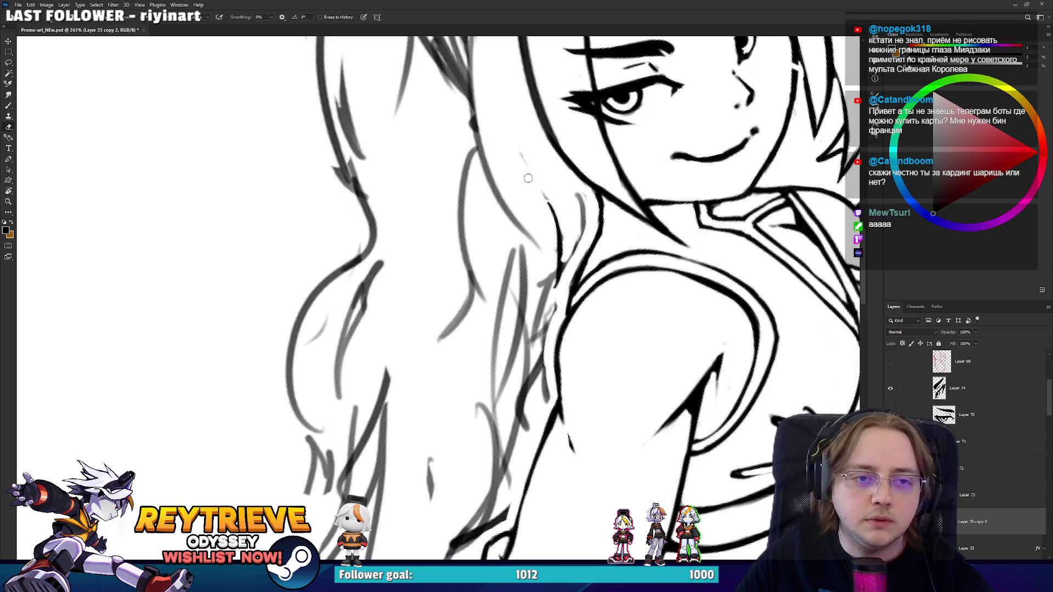
Erase faint leftover sketch strokes near the hand and beside the shoulder.
drag(552, 210, 353, 356)
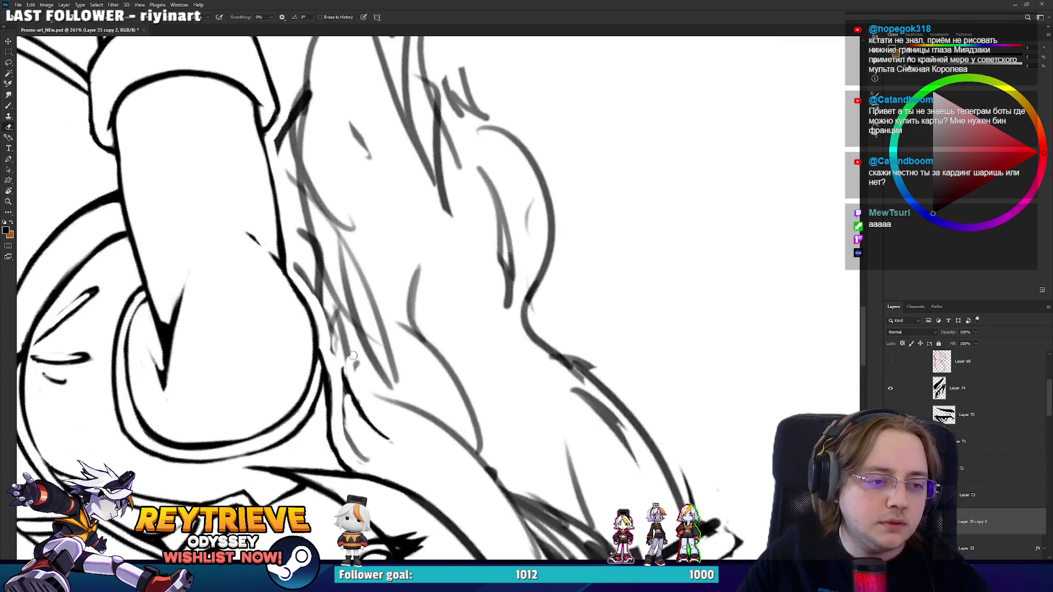
drag(344, 399, 340, 368)
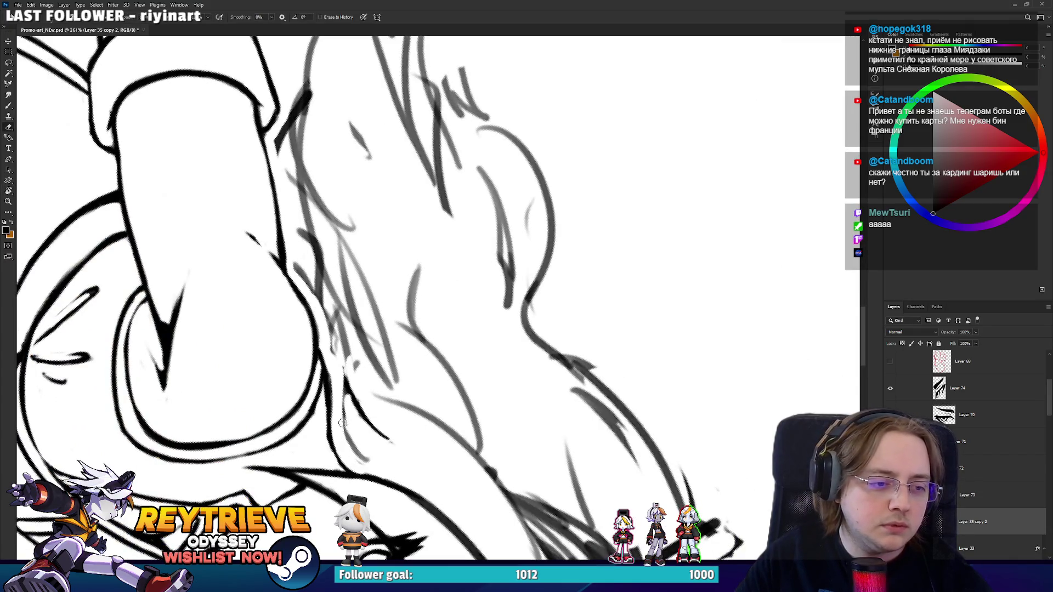
mouse_move(335, 452)
mouse_down()
mouse_move(334, 407)
mouse_move(403, 394)
mouse_move(427, 375)
mouse_up()
key(b)
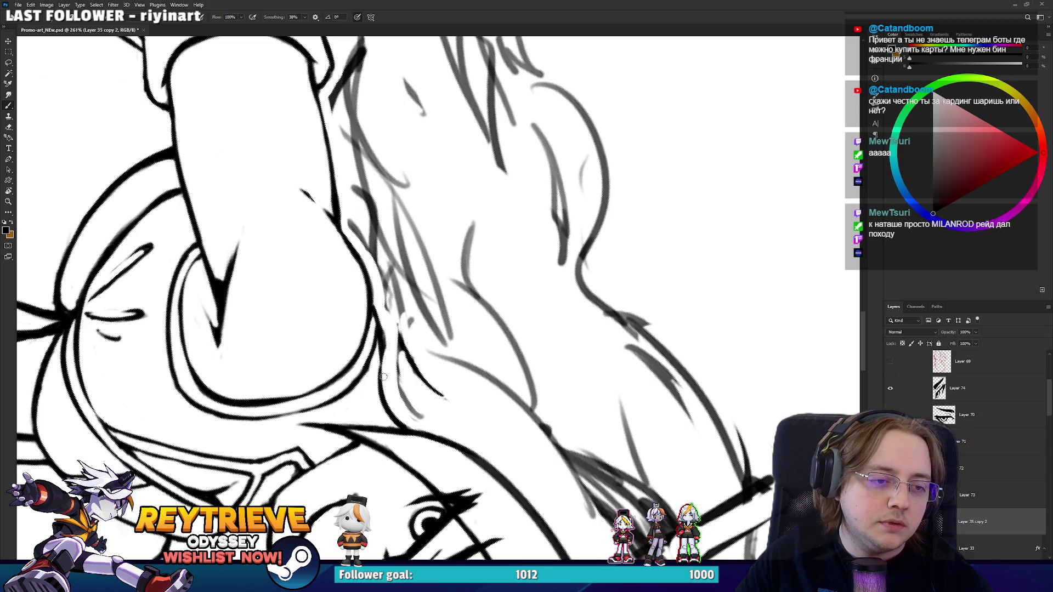
key(e)
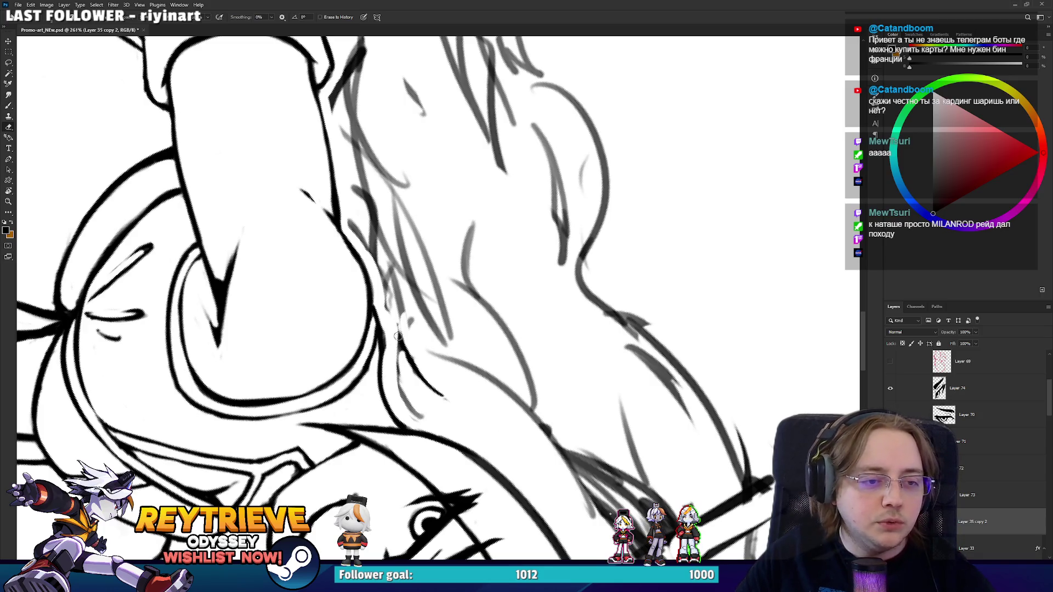
drag(397, 336, 528, 307)
drag(475, 349, 504, 289)
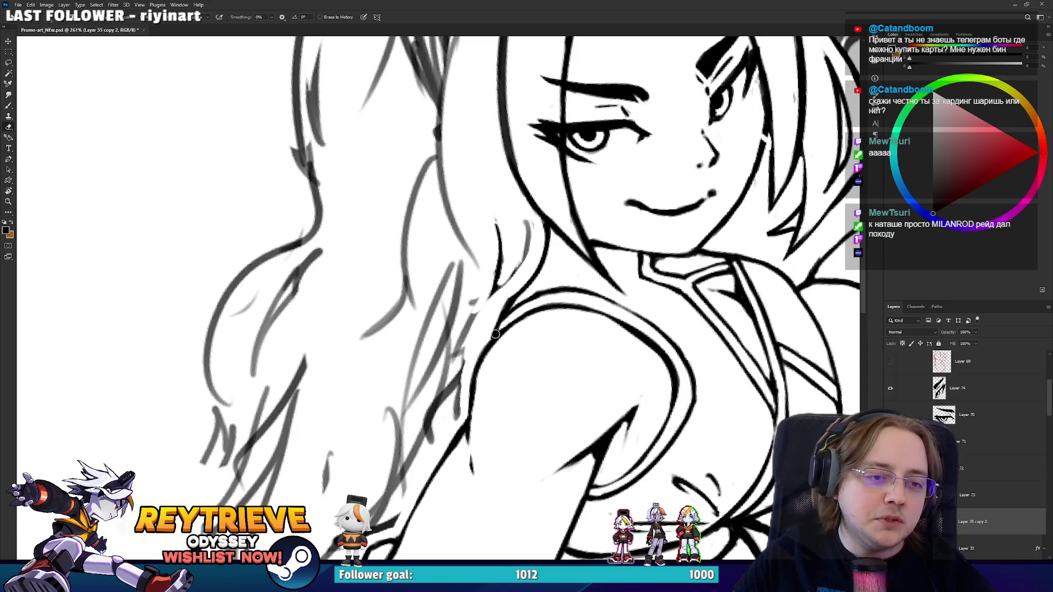
Redraw the shoulder contour as a clean line and trim the excess stroke.
key(b)
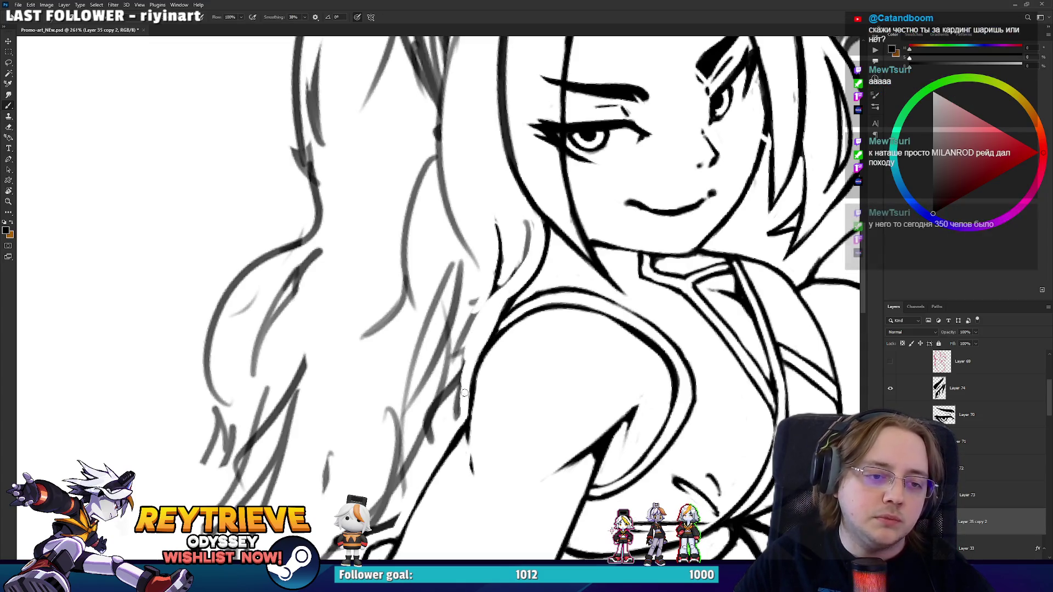
drag(458, 390, 491, 296)
key(ctrl+z)
drag(461, 370, 487, 296)
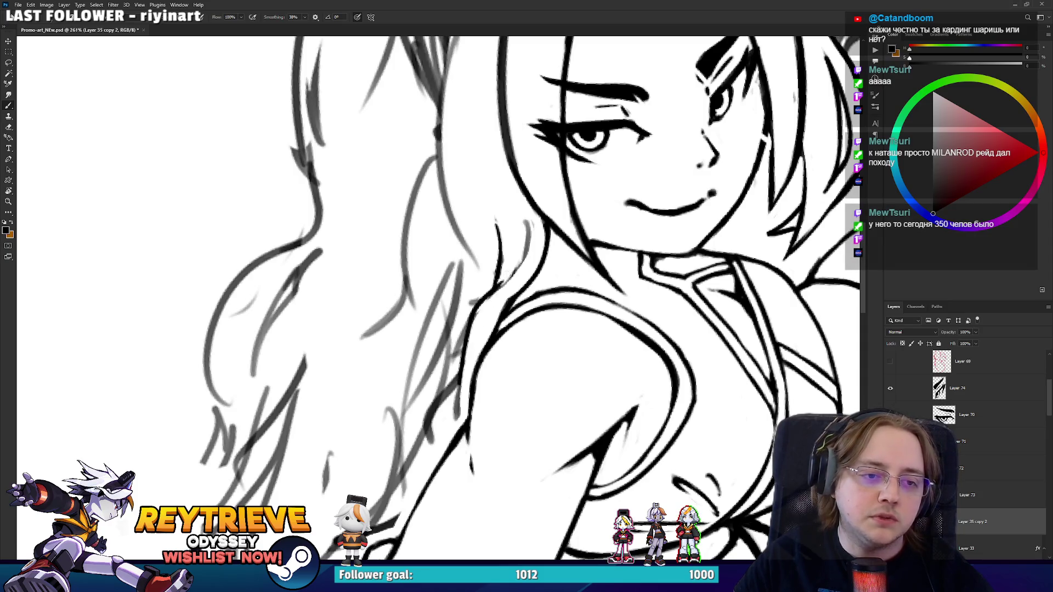
key(ctrl+z)
key(e)
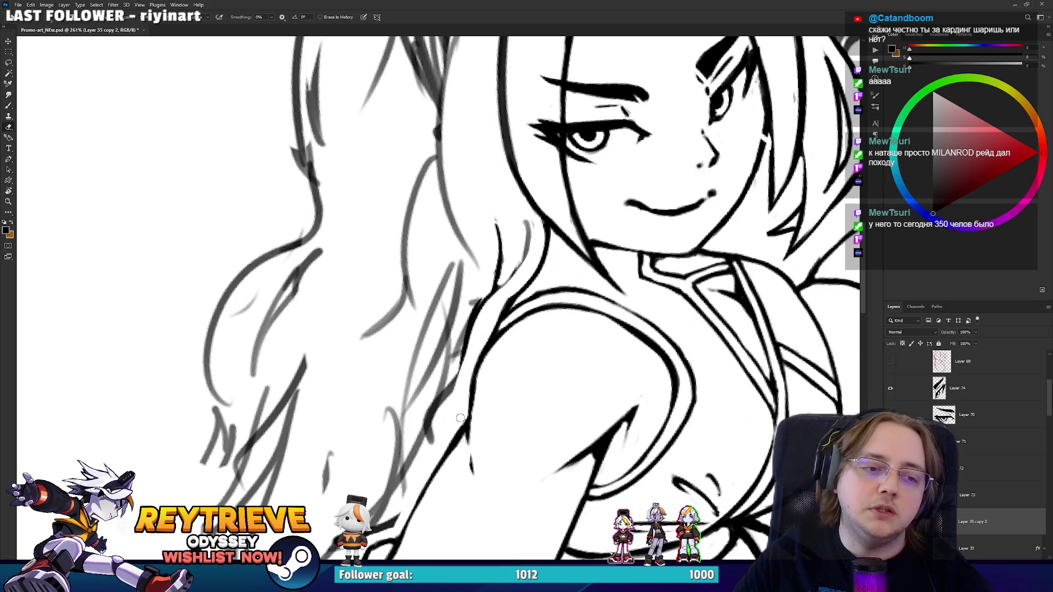
drag(460, 418, 526, 366)
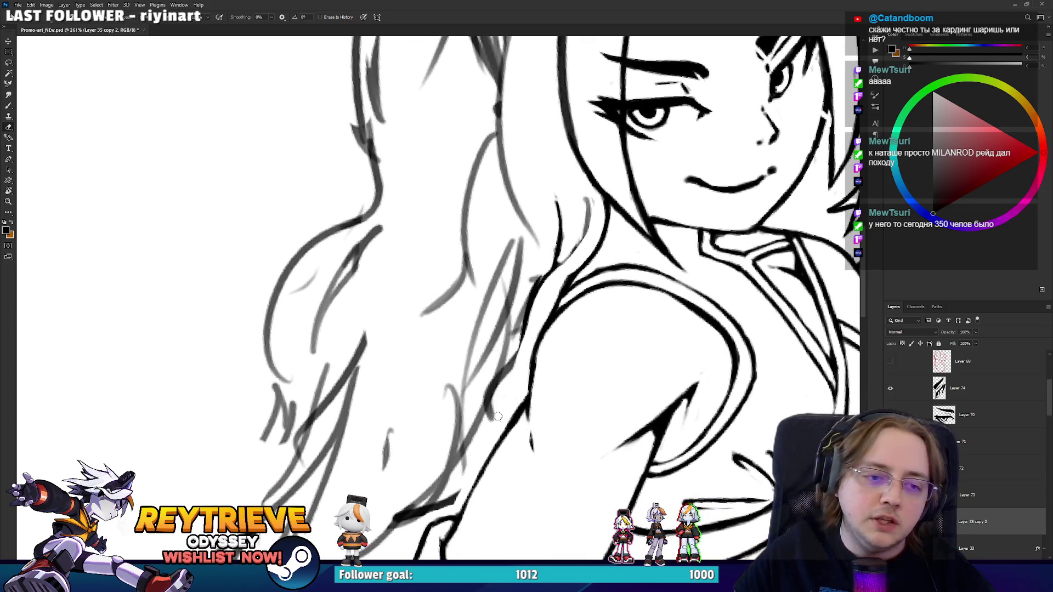
mouse_move(497, 416)
mouse_down()
mouse_move(522, 321)
mouse_move(395, 378)
mouse_move(350, 365)
mouse_move(347, 375)
mouse_move(353, 331)
mouse_move(348, 345)
mouse_up()
Rotate the view to show the face, then tilt it back nearly upright.
key(b)
key(r)
key(e)
key(r)
mouse_move(369, 395)
mouse_down()
mouse_move(435, 286)
mouse_move(613, 280)
mouse_move(593, 296)
mouse_up()
key(b)
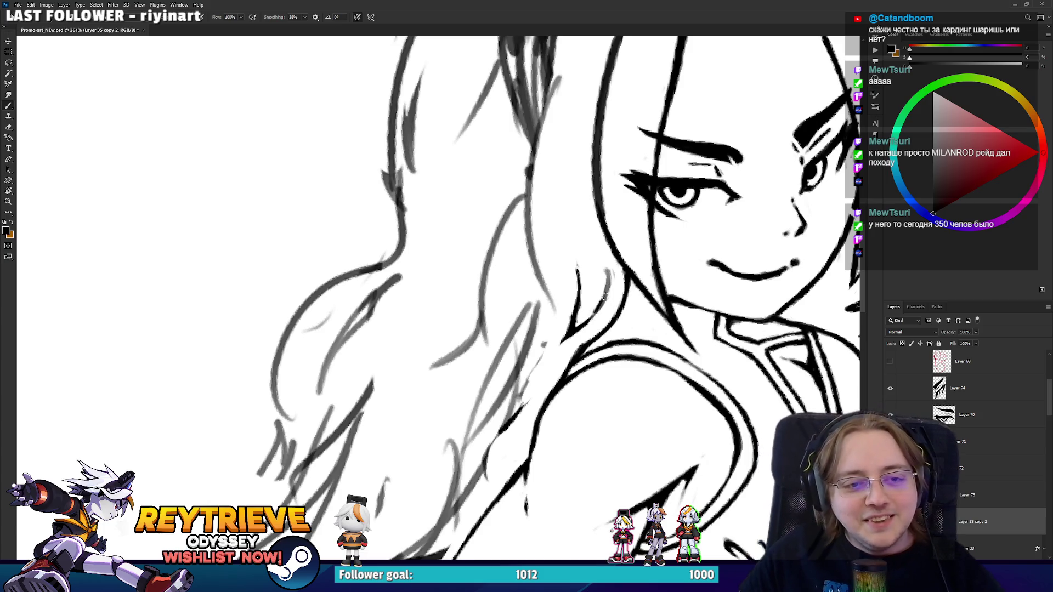
key(e)
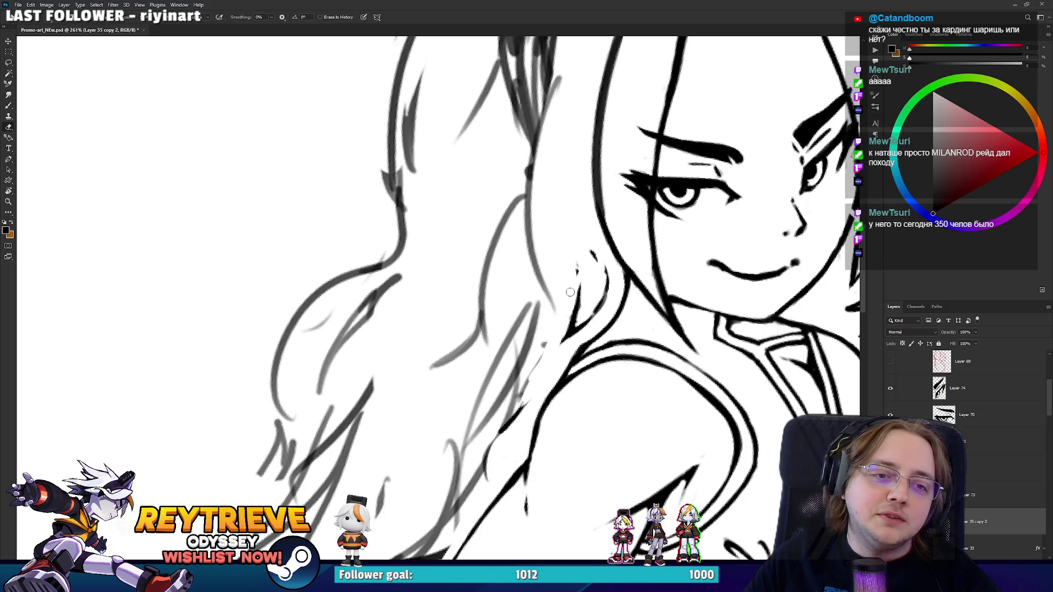
key(r)
mouse_move(571, 292)
mouse_down()
mouse_move(488, 411)
mouse_move(447, 418)
mouse_move(570, 291)
mouse_up()
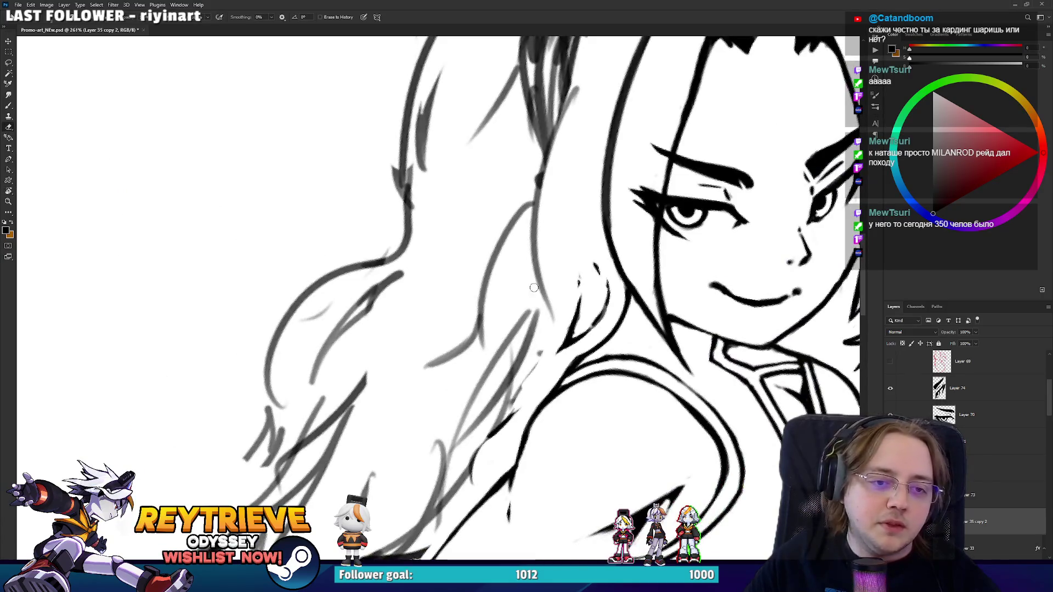
key(b)
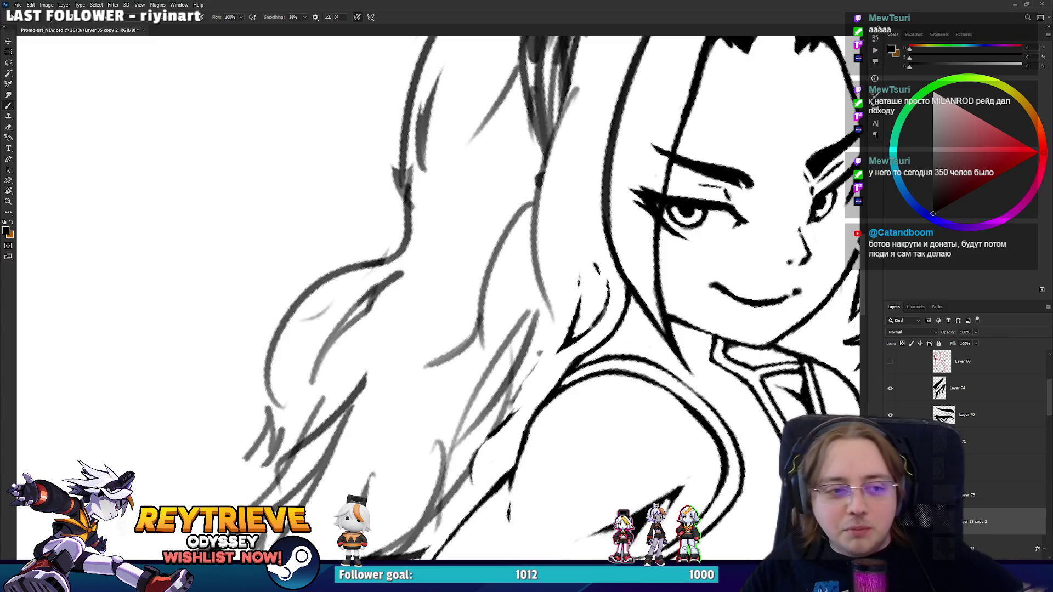
scroll(472, 227, down, 4)
Erase grey sketch strokes along the hair and ink the upper hair outline.
scroll(472, 228, up, 4)
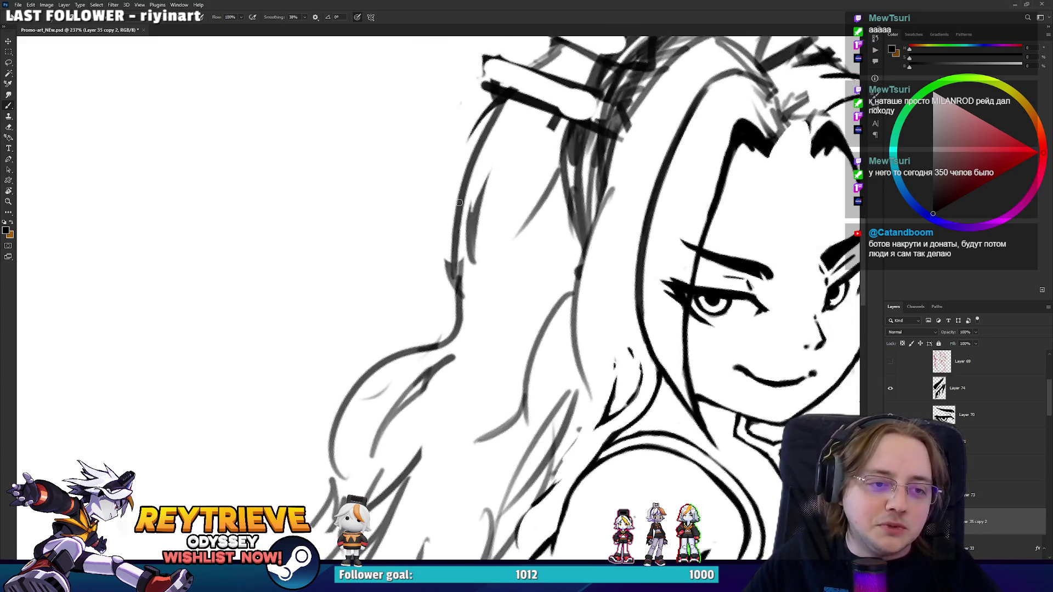
key(e)
drag(465, 240, 473, 195)
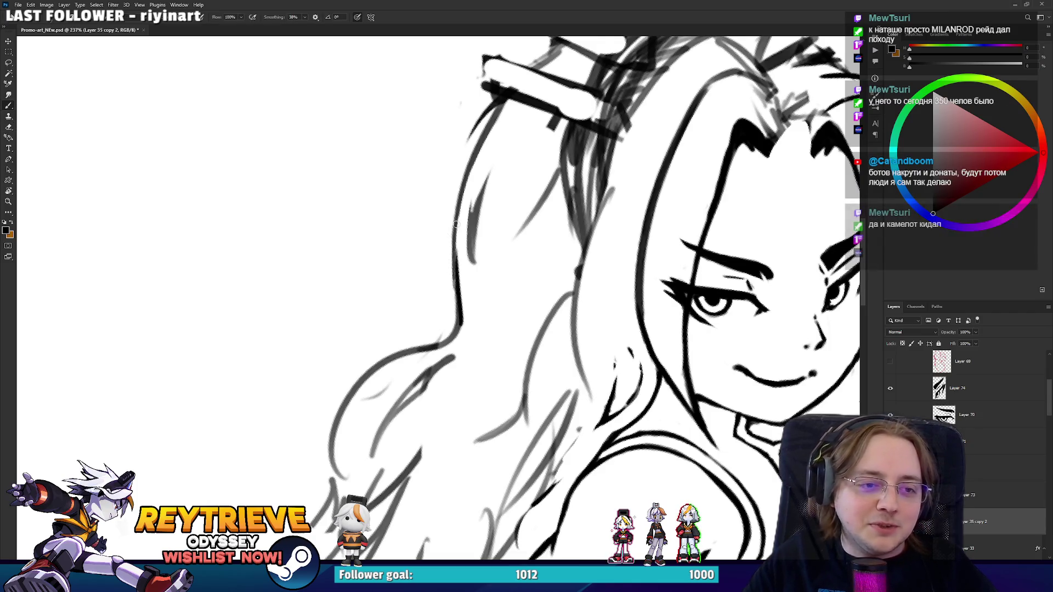
key(b)
scroll(458, 290, up, 2)
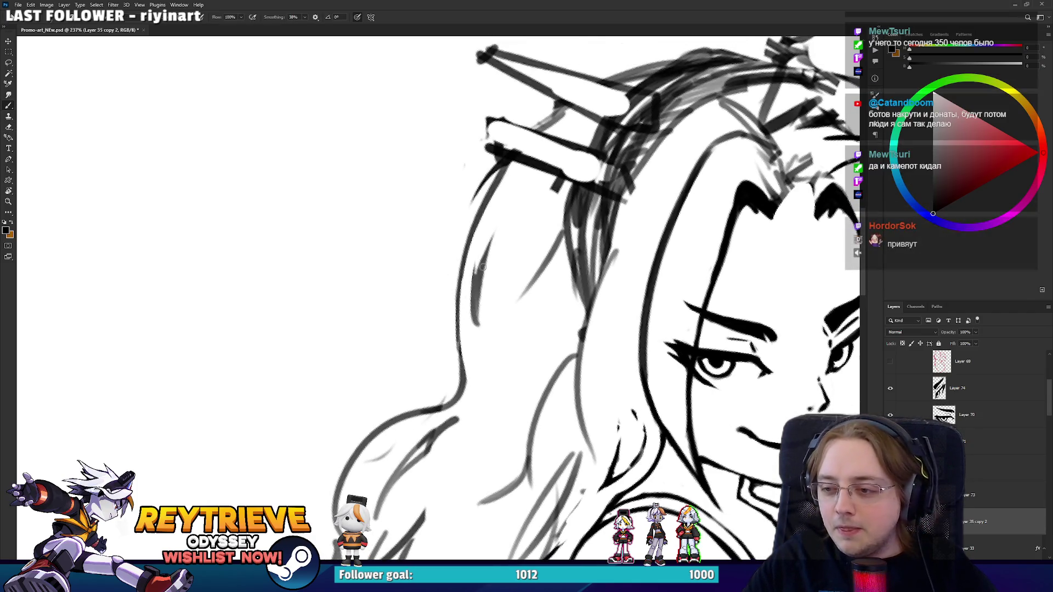
scroll(474, 315, up, 1)
scroll(466, 384, down, 1)
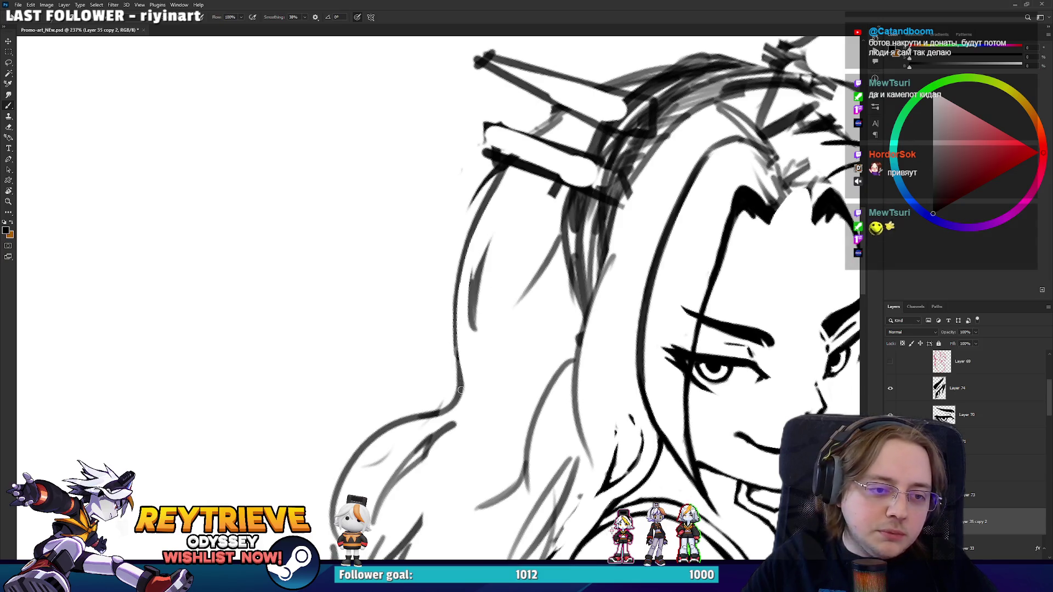
drag(459, 394, 457, 290)
drag(463, 250, 506, 170)
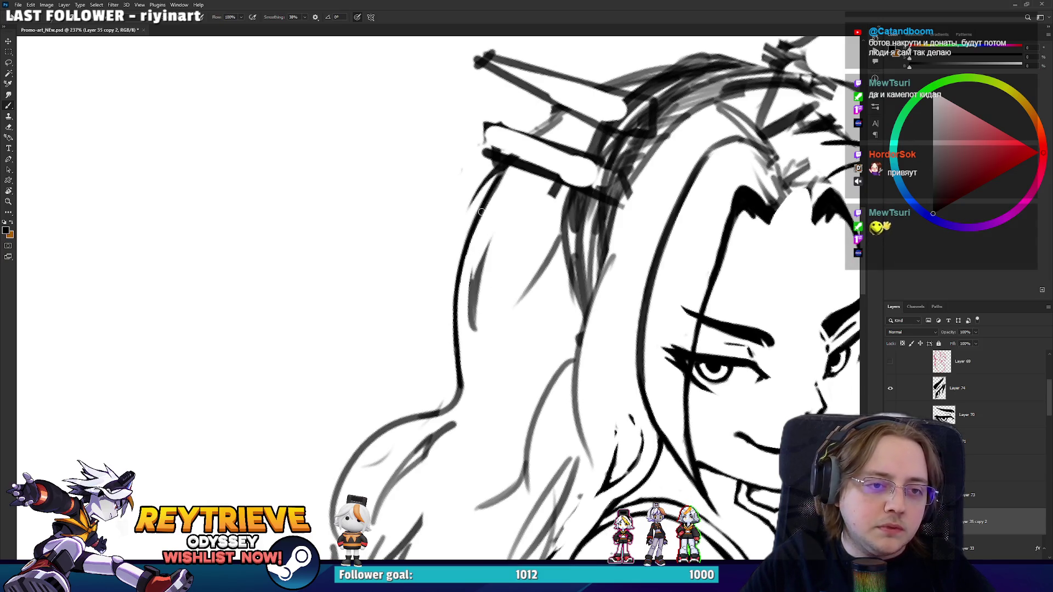
mouse_move(482, 205)
mouse_down()
mouse_move(495, 179)
mouse_move(441, 308)
mouse_up()
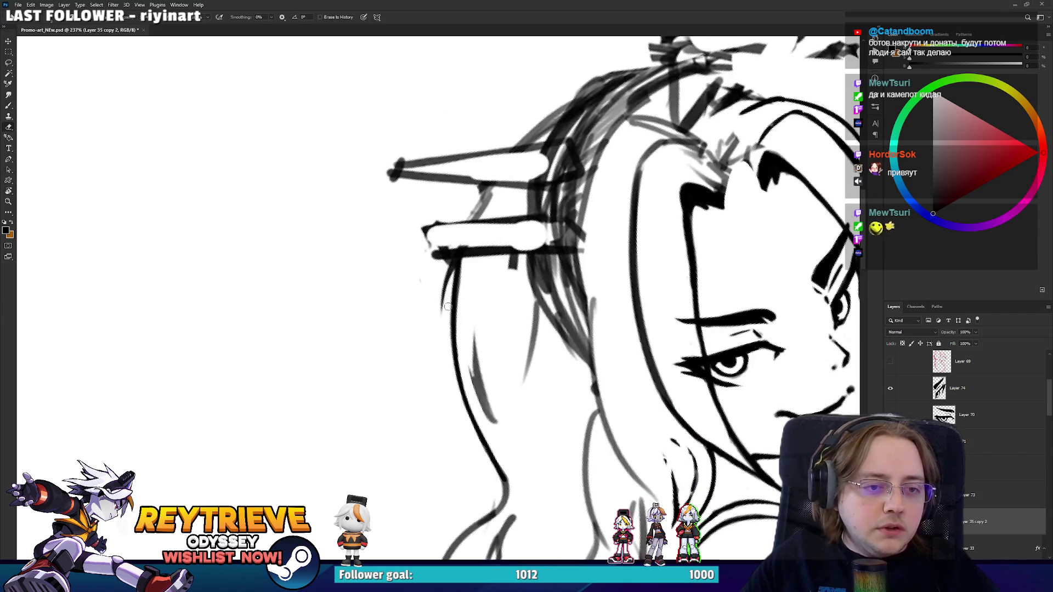
Ink the left edge of the hair, extend it downward and trim it.
key(e)
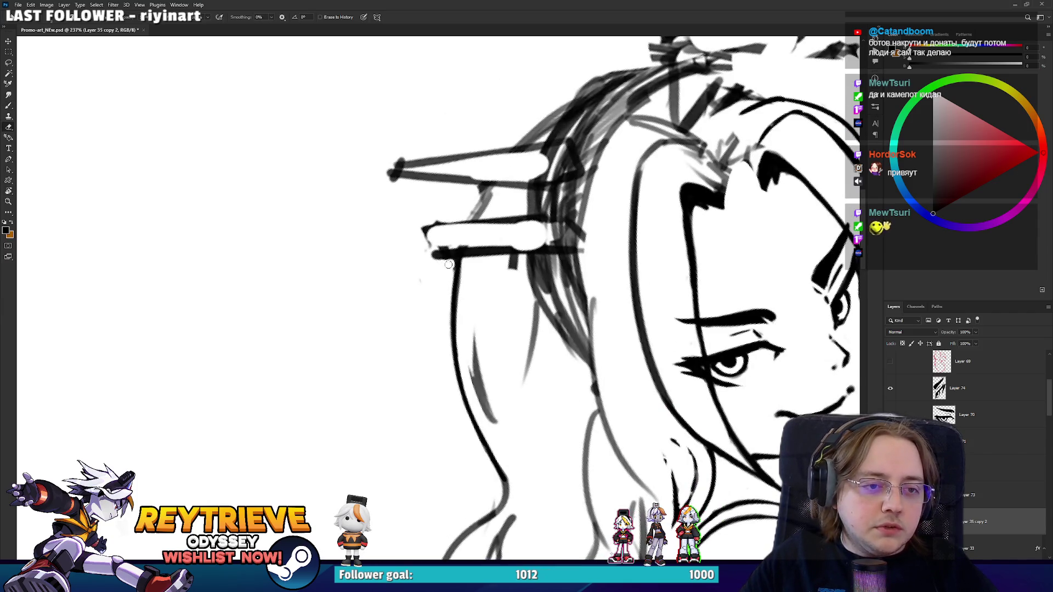
key(r)
mouse_move(446, 265)
mouse_down()
mouse_move(512, 276)
mouse_move(486, 275)
mouse_up()
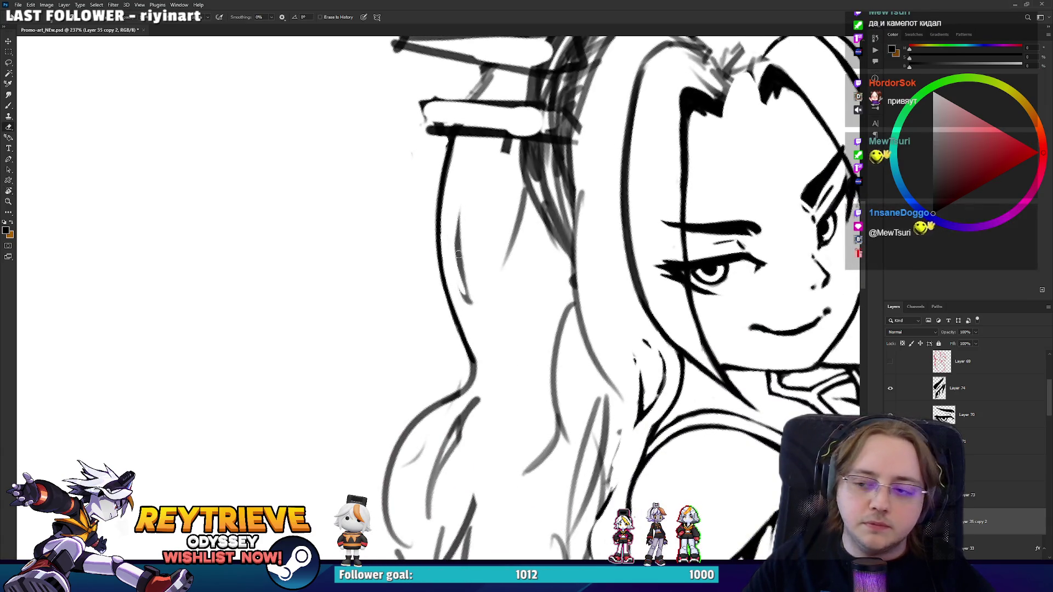
drag(460, 288, 458, 250)
key(b)
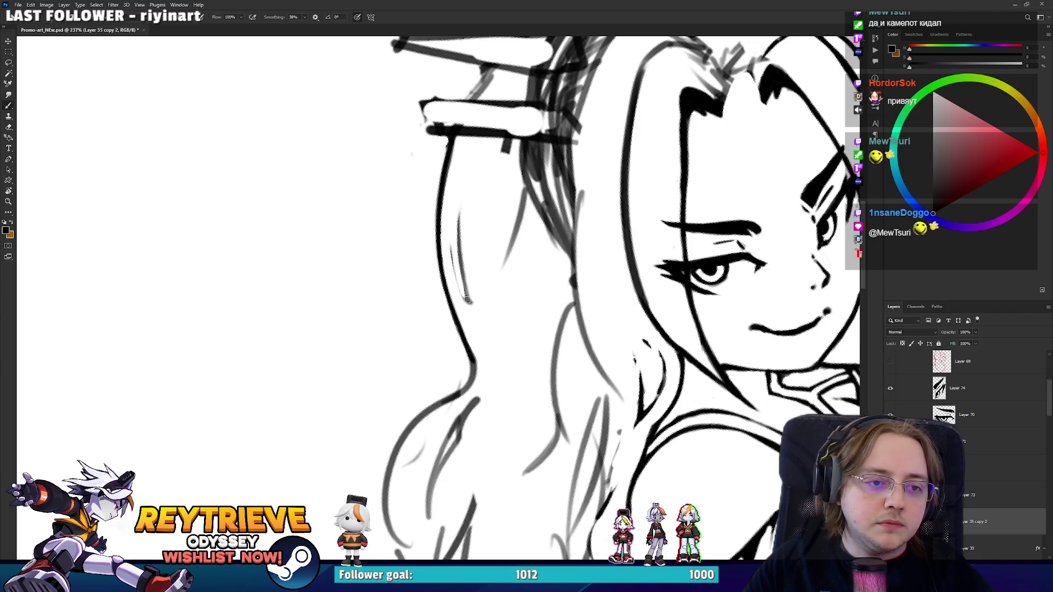
mouse_move(470, 303)
mouse_down()
mouse_move(459, 202)
mouse_move(456, 253)
mouse_up()
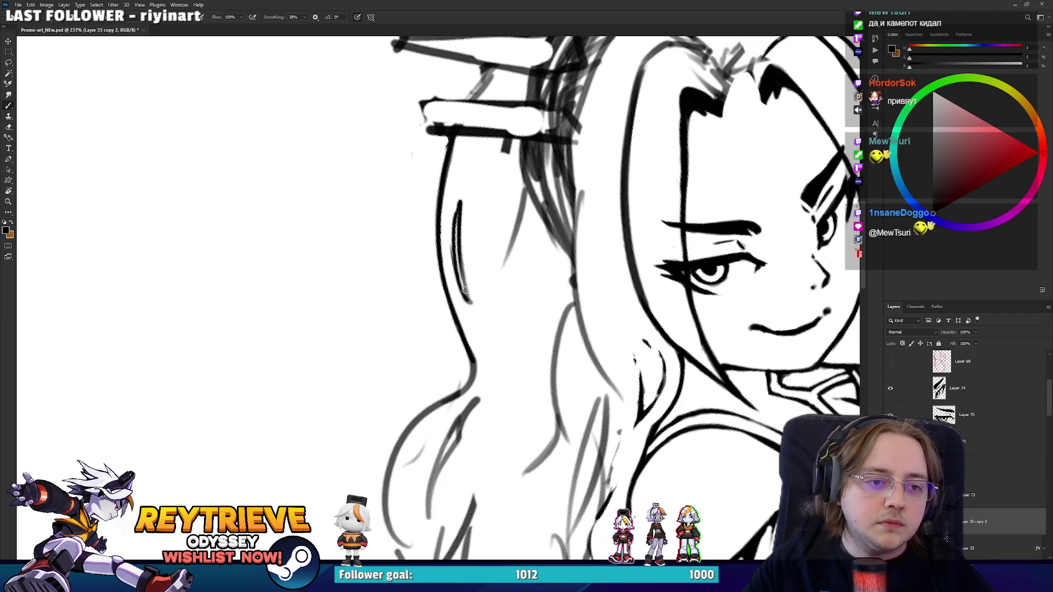
drag(469, 307, 474, 322)
key(e)
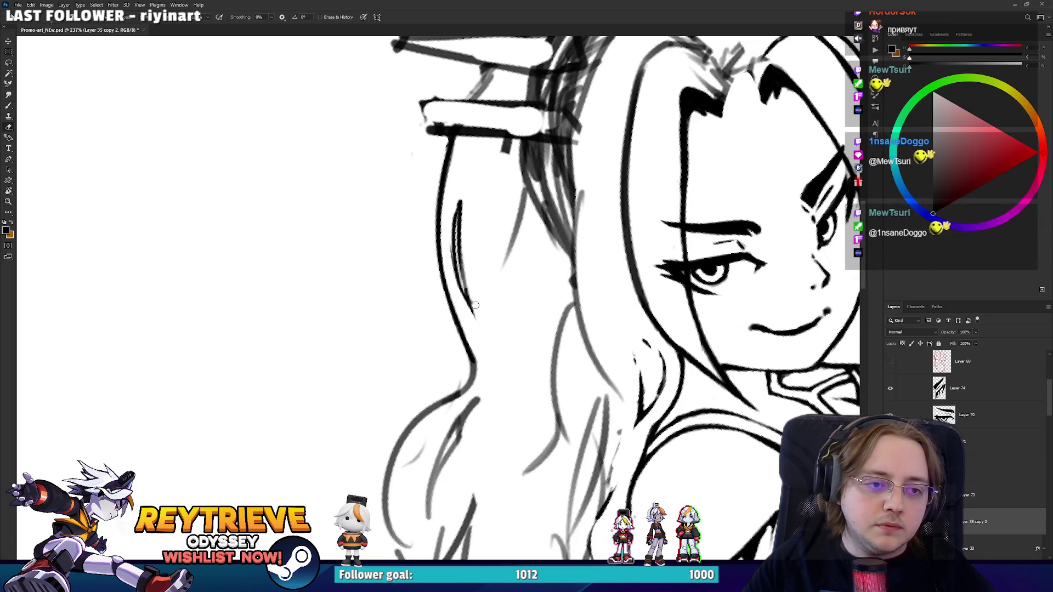
mouse_move(451, 261)
mouse_down()
mouse_move(453, 212)
mouse_move(469, 277)
mouse_move(513, 146)
mouse_up()
Add a bold stroke on the lower left hair and thin its lower part.
drag(514, 289, 465, 407)
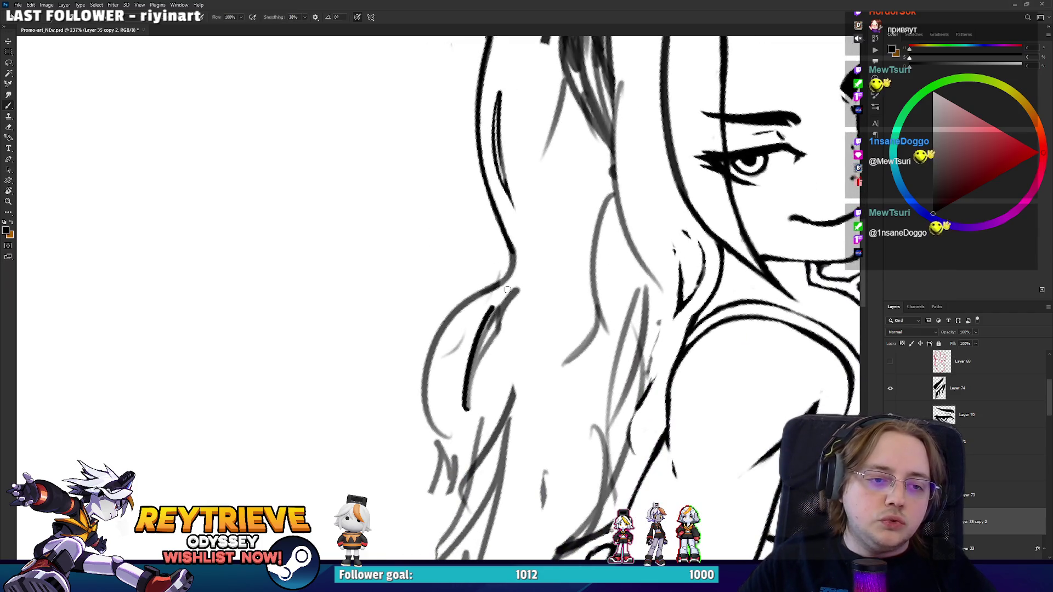
key(ctrl+z)
drag(515, 290, 465, 407)
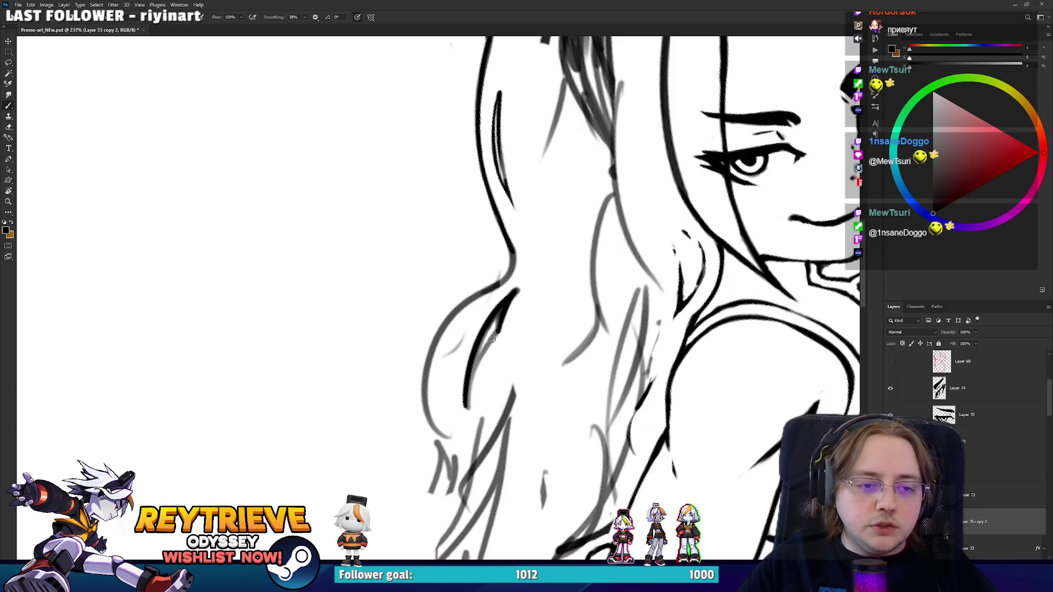
key(e)
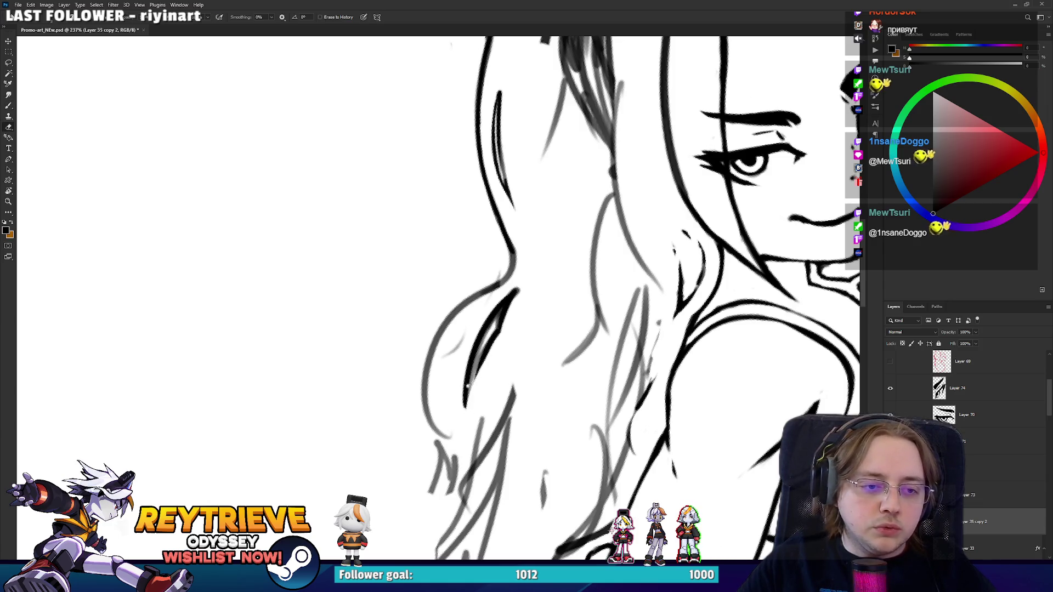
drag(467, 387, 498, 322)
key(b)
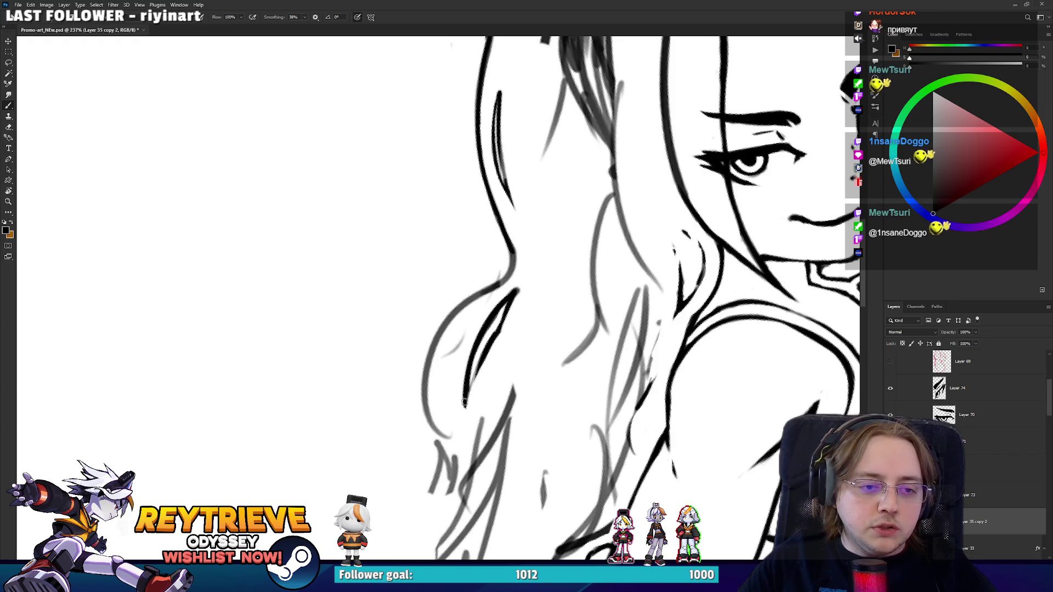
key(e)
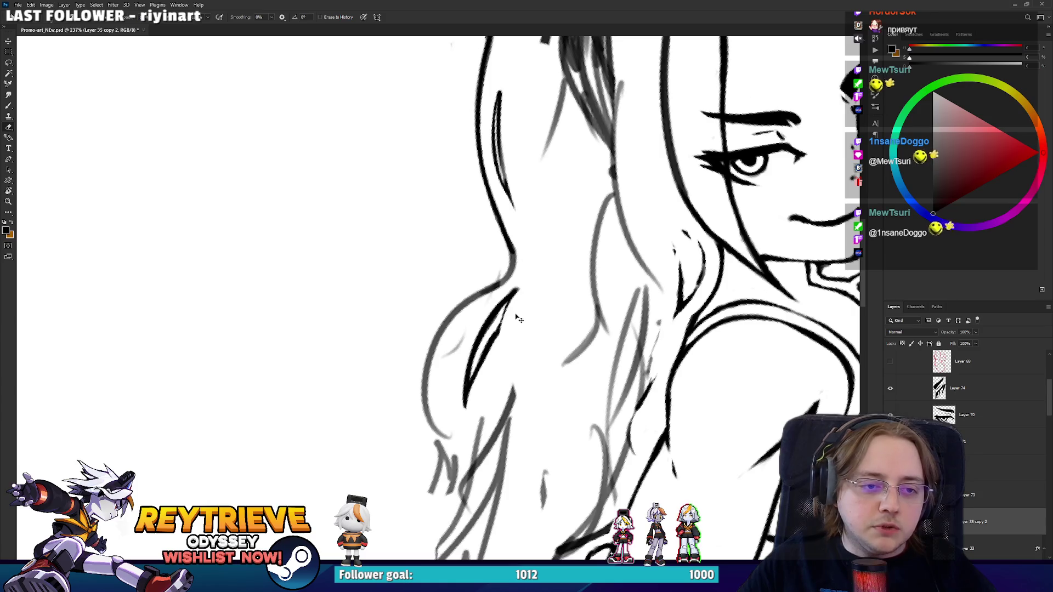
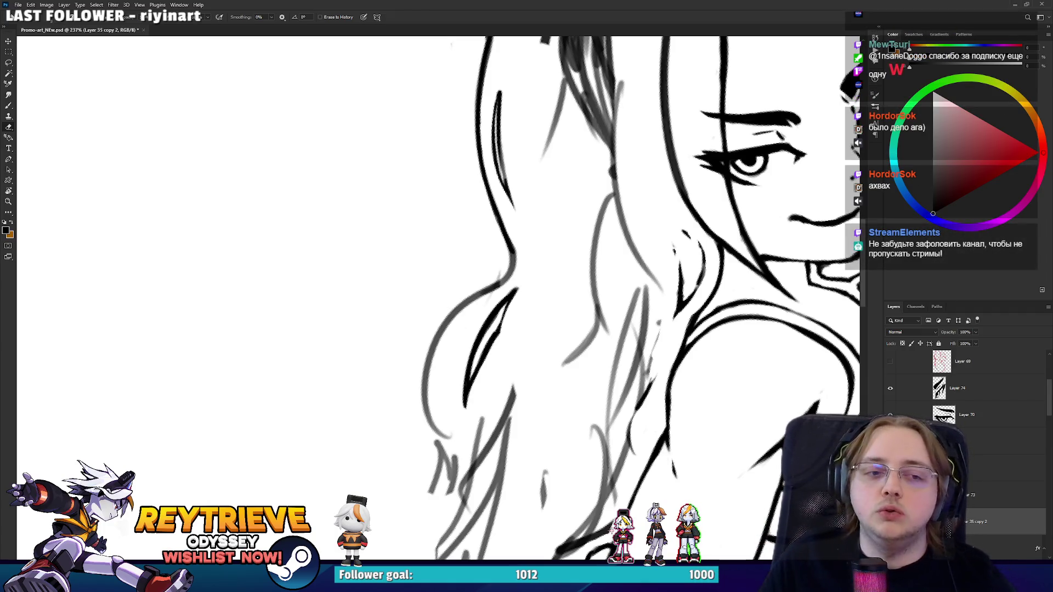
Angle the canvas steeply and ink a darker, continuous hair line, then undo it.
scroll(509, 293, down, 3)
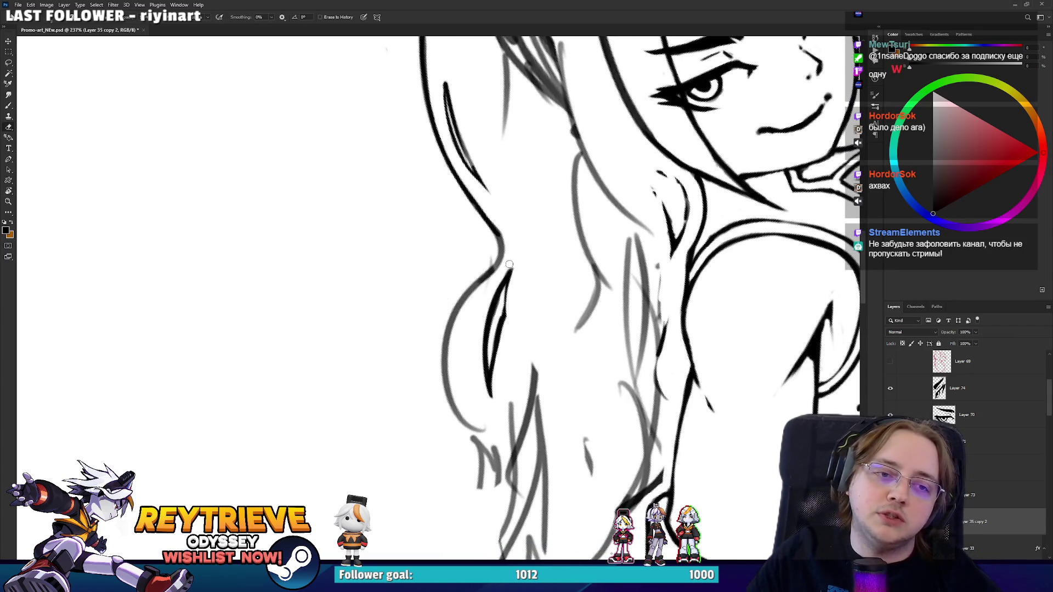
key(b)
drag(513, 262, 435, 281)
key(e)
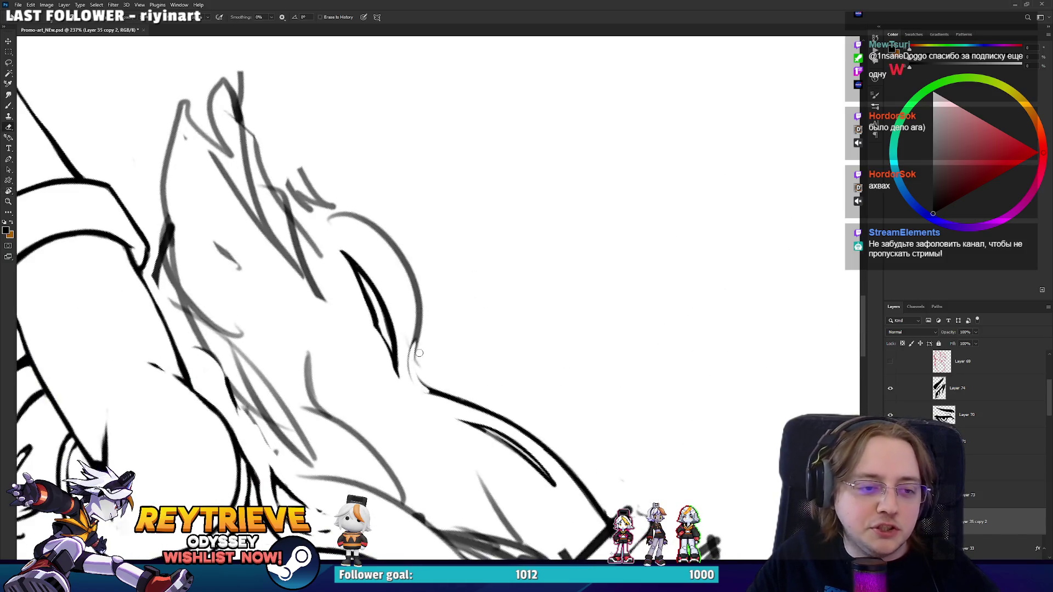
key(b)
mouse_move(412, 344)
mouse_down()
mouse_move(431, 393)
mouse_move(412, 343)
mouse_up()
key(ctrl+z)
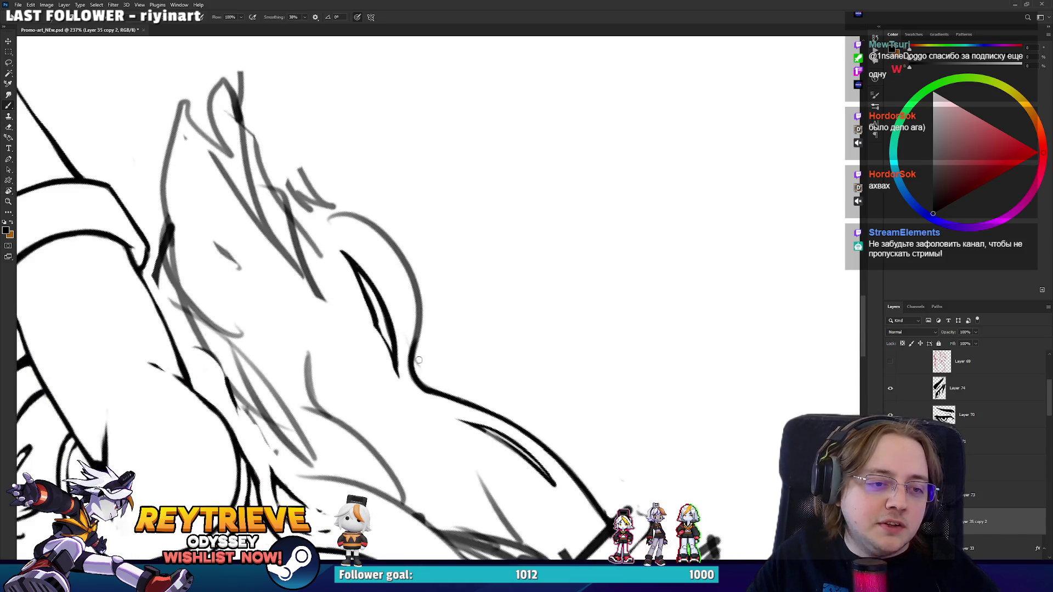
Alternate between Eraser and Brush while zooming in to rework the hair stroke.
key(e)
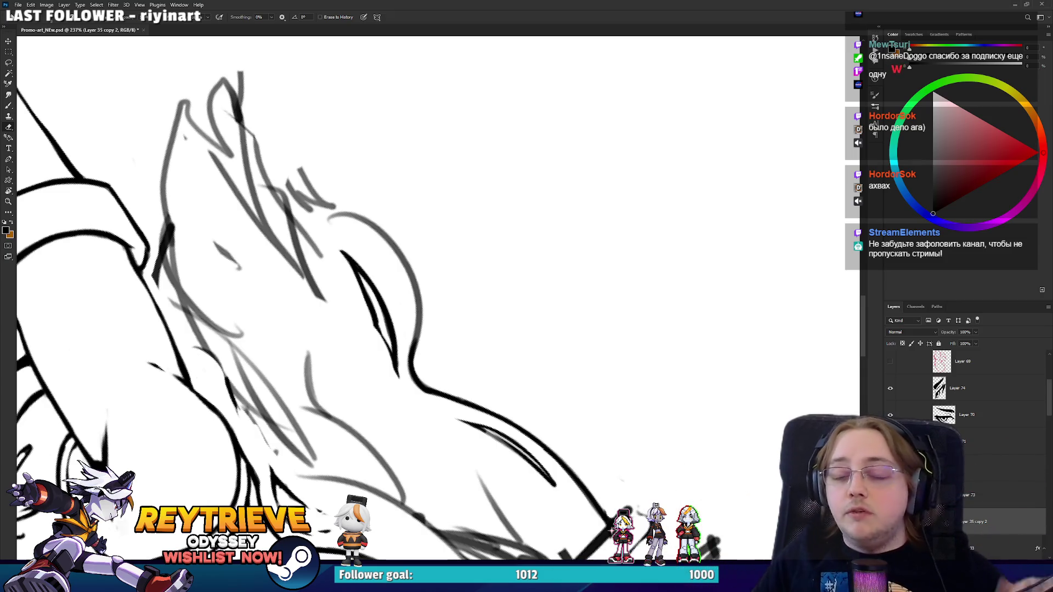
key(b)
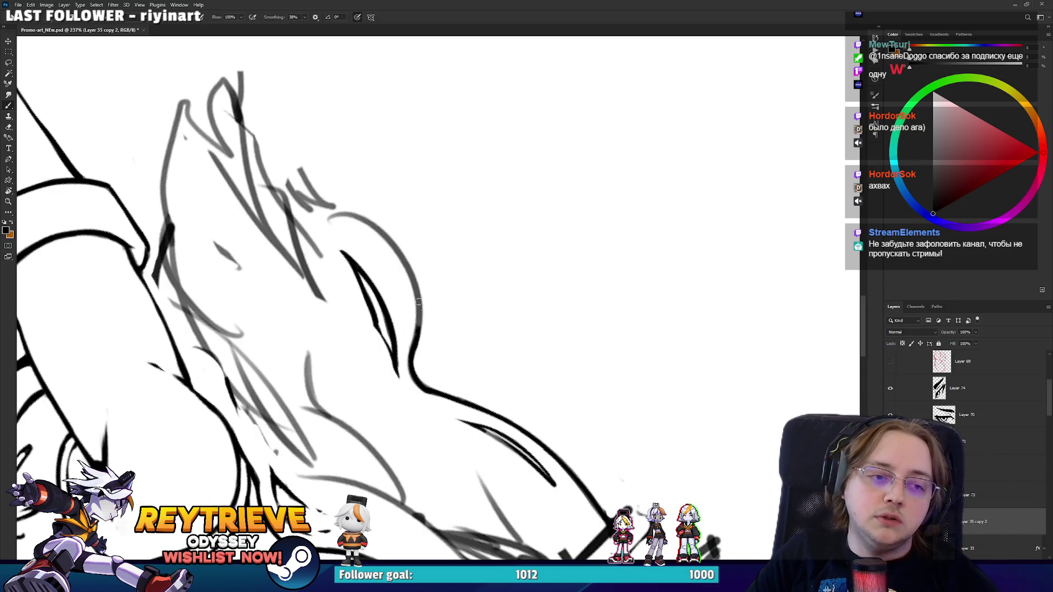
scroll(466, 238, down, 10)
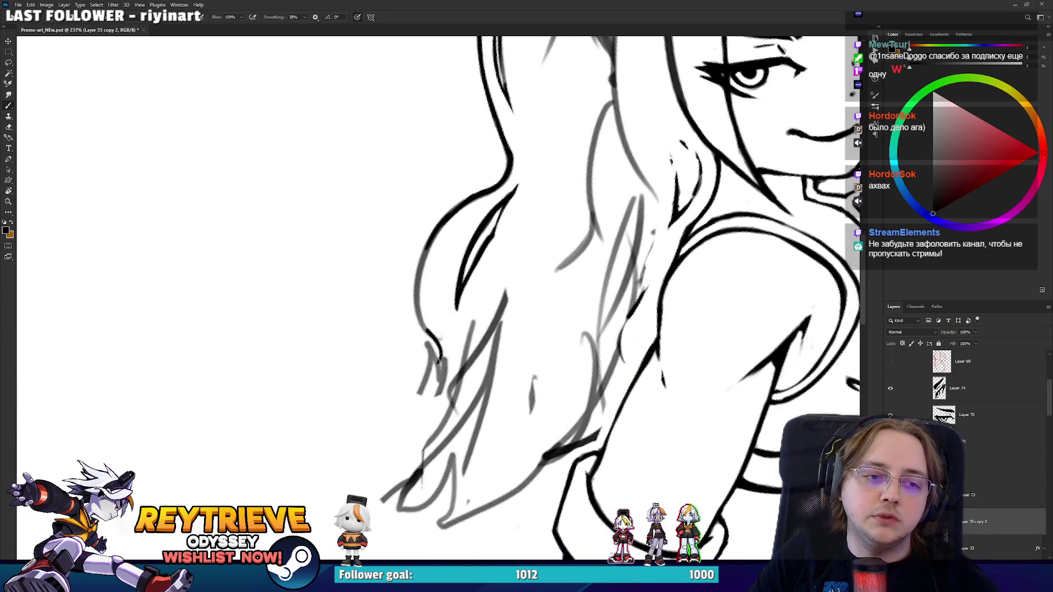
key(e)
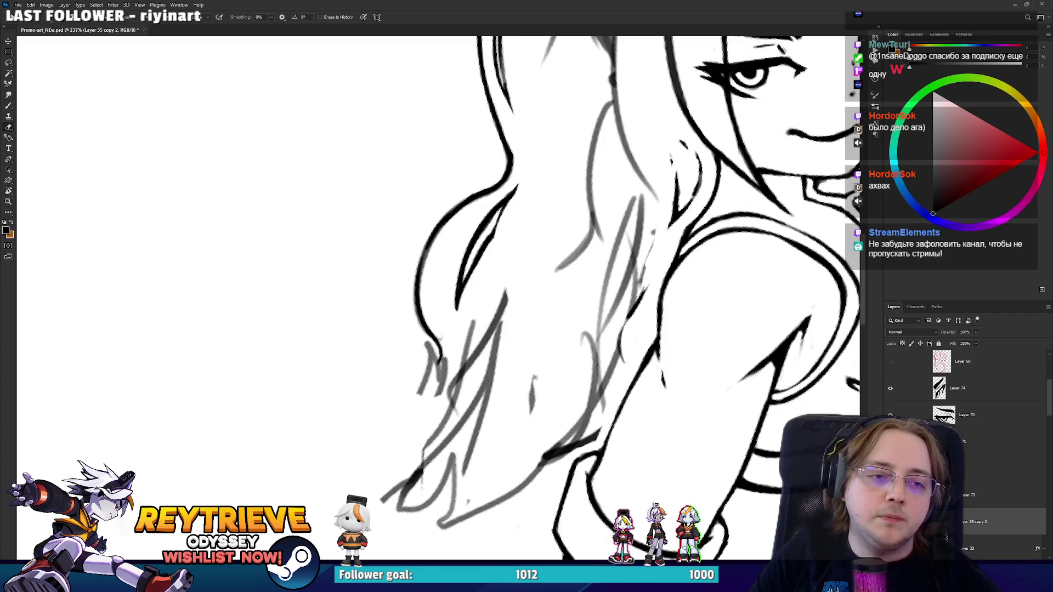
scroll(610, 106, down, 1)
scroll(609, 105, down, 2)
scroll(592, 235, up, 3)
key(b)
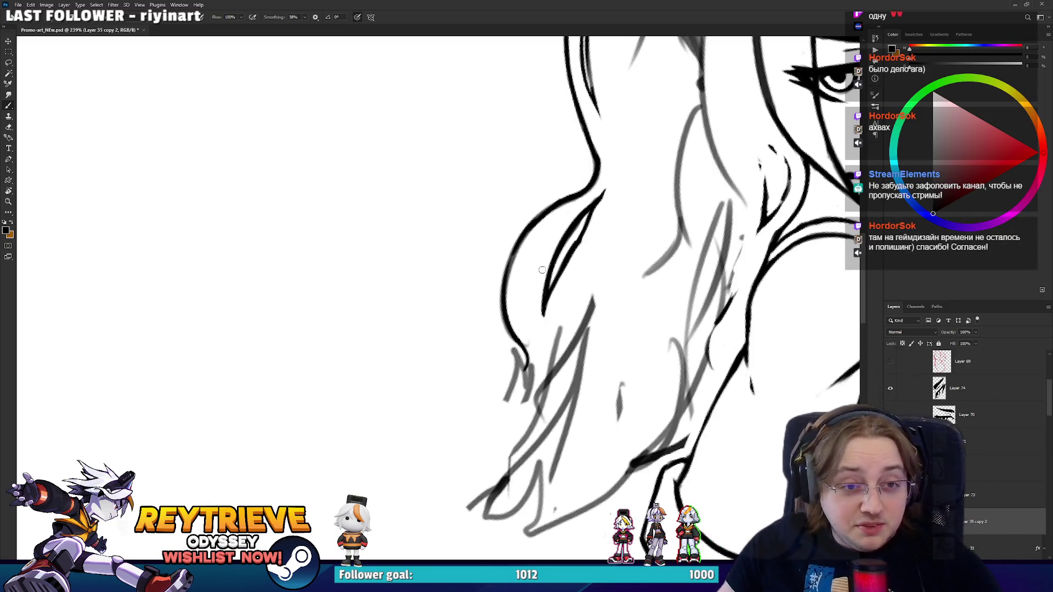
scroll(549, 280, up, 5)
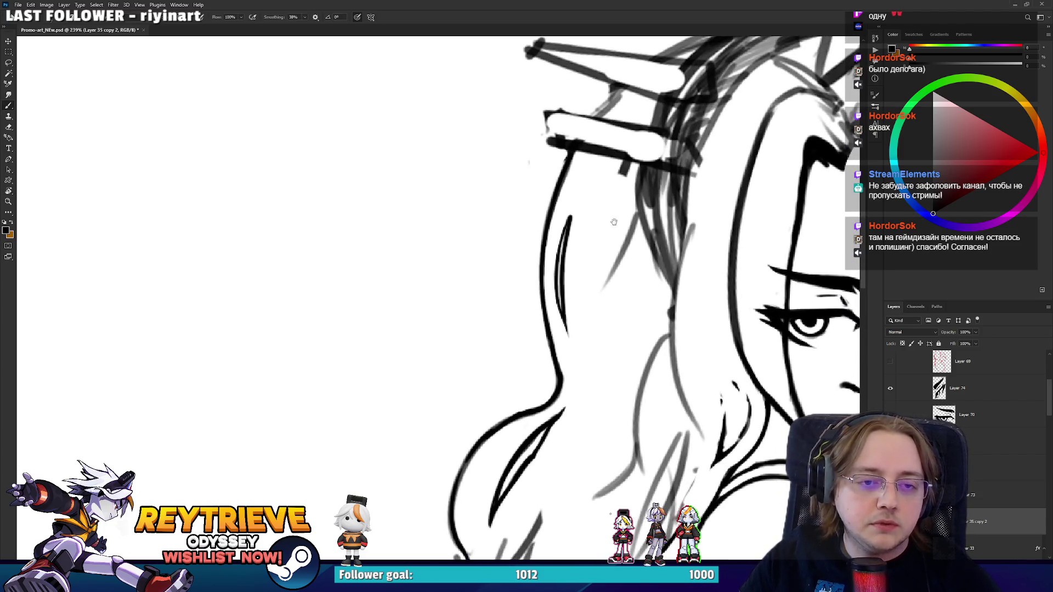
Rotate the canvas to frame the hair clip and make Layer 72 active.
mouse_move(613, 221)
mouse_down()
mouse_move(571, 404)
mouse_move(527, 249)
mouse_up()
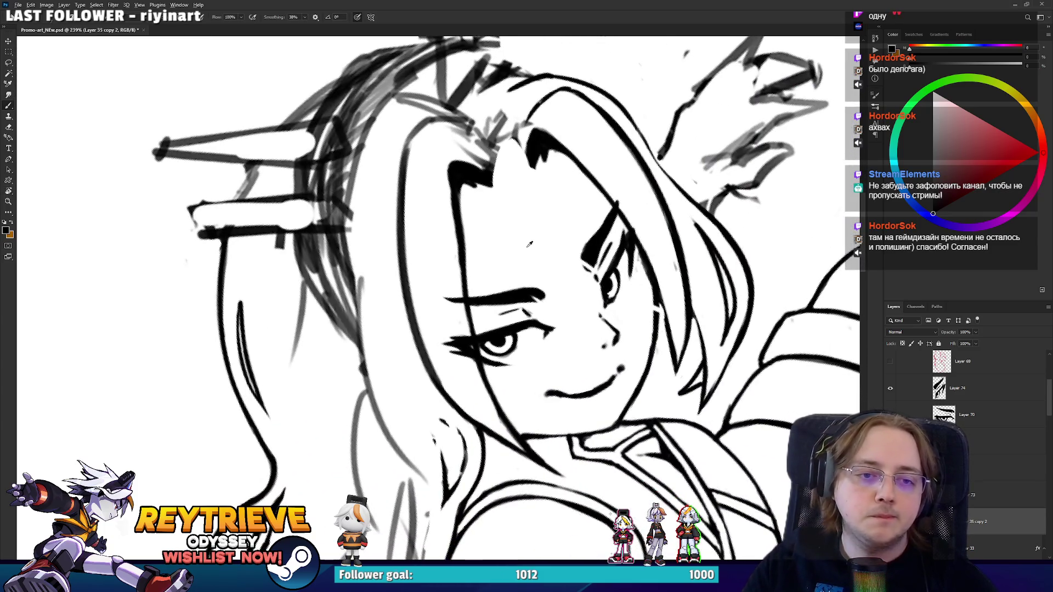
scroll(529, 244, down, 4)
scroll(532, 252, up, 2)
scroll(534, 259, up, 3)
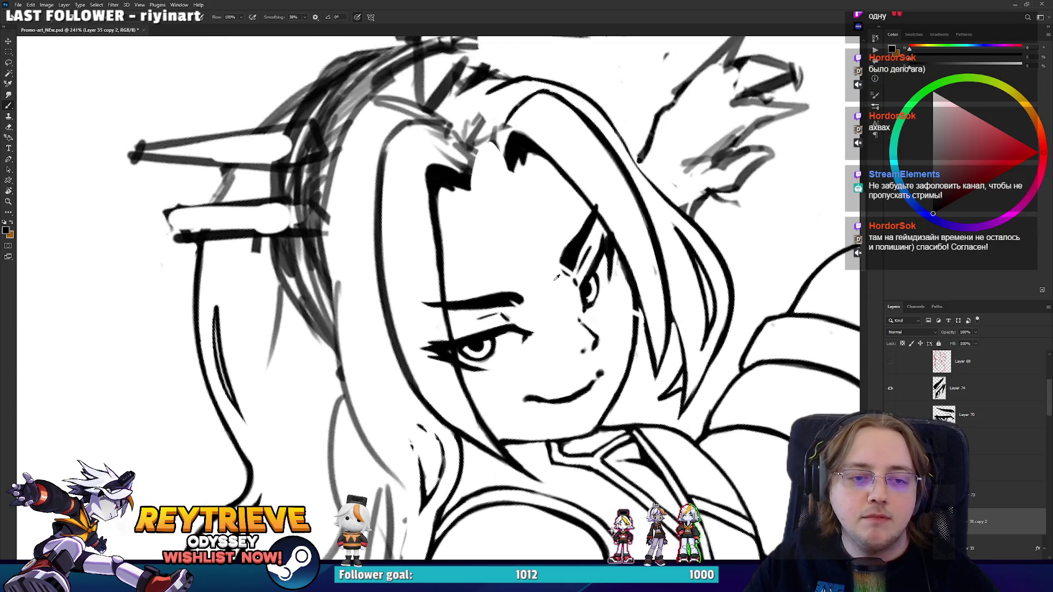
click(981, 467)
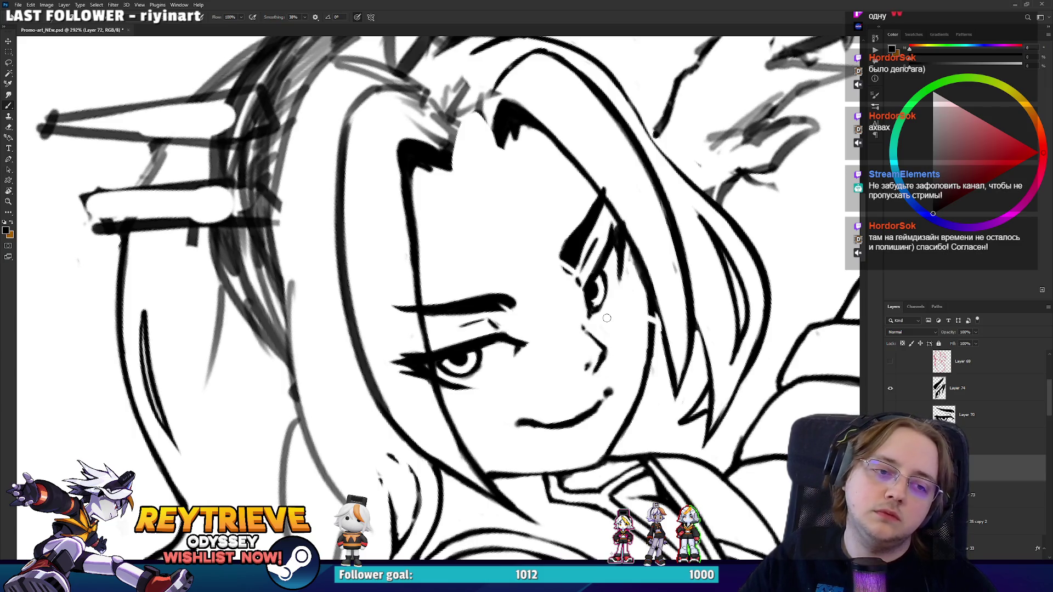
Make Layer 35 copy 2 the active layer.
scroll(606, 318, down, 5)
scroll(610, 301, up, 2)
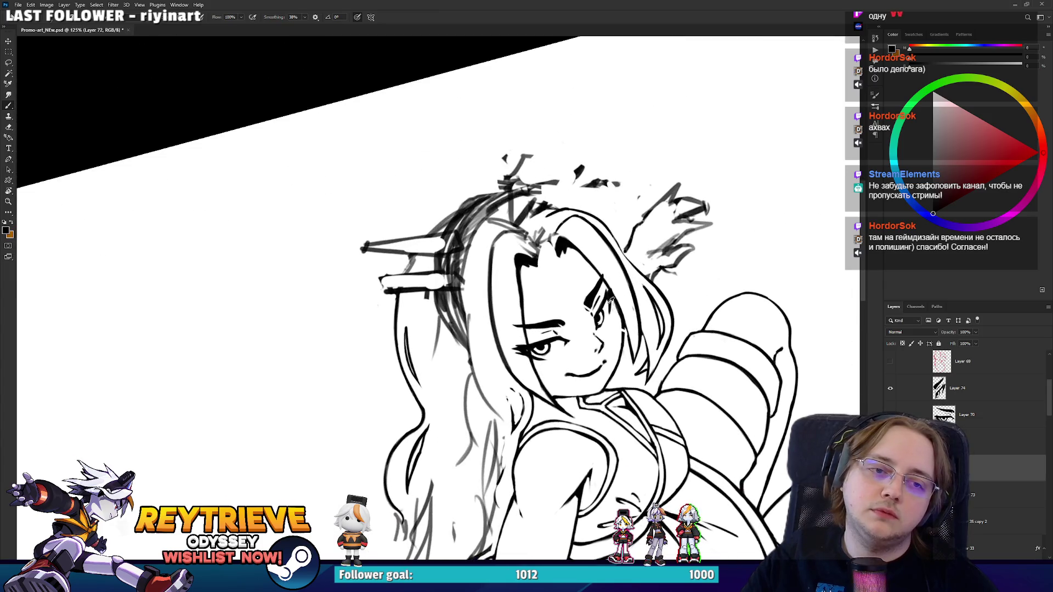
scroll(593, 305, up, 1)
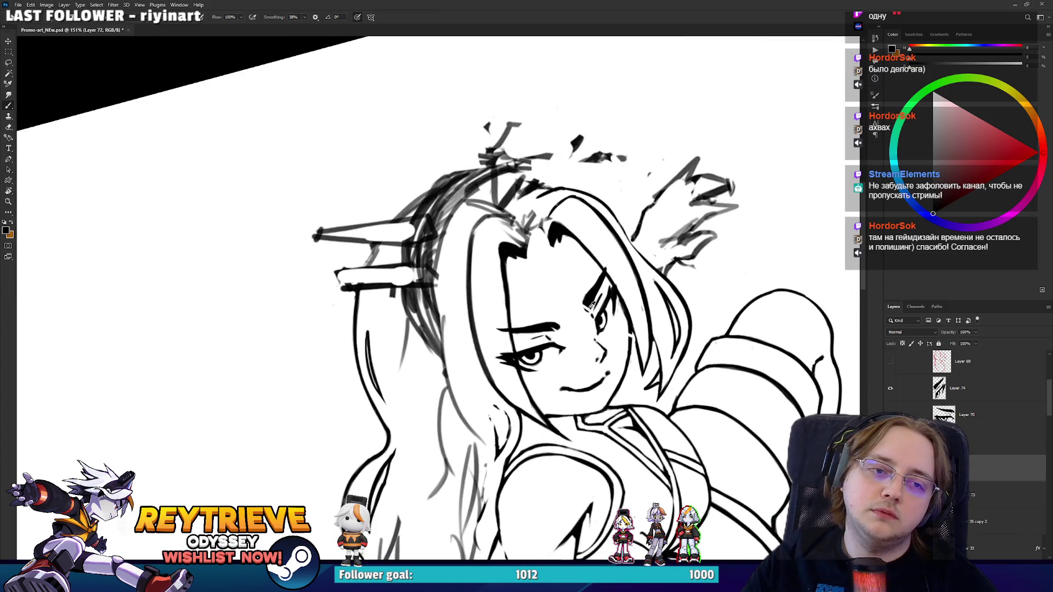
scroll(590, 308, down, 1)
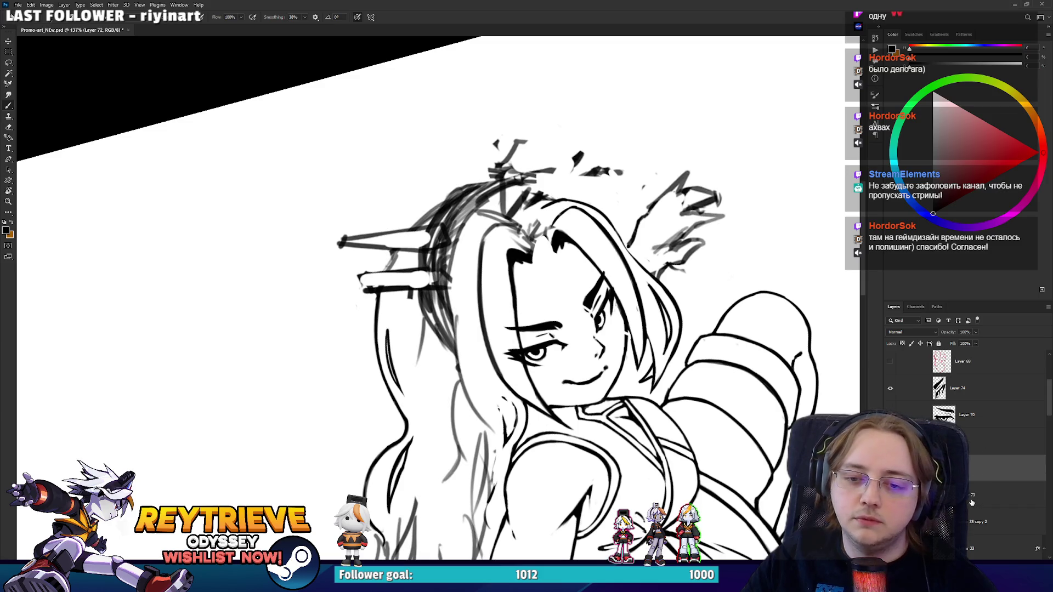
click(979, 522)
Tilt the view around the face and begin a lasso outline of the hair strand beside it.
scroll(526, 321, up, 2)
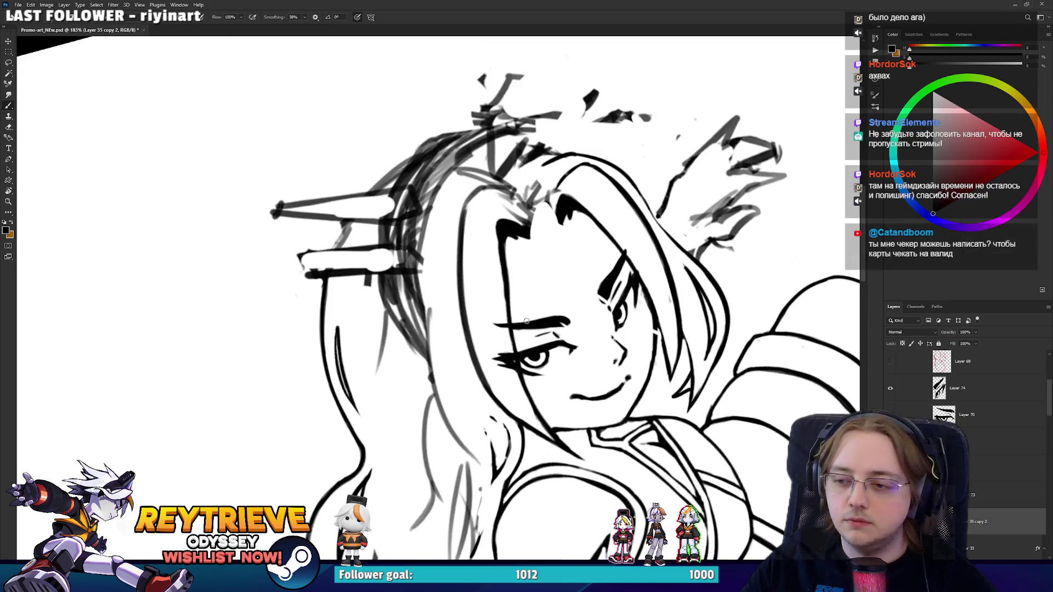
scroll(526, 320, up, 2)
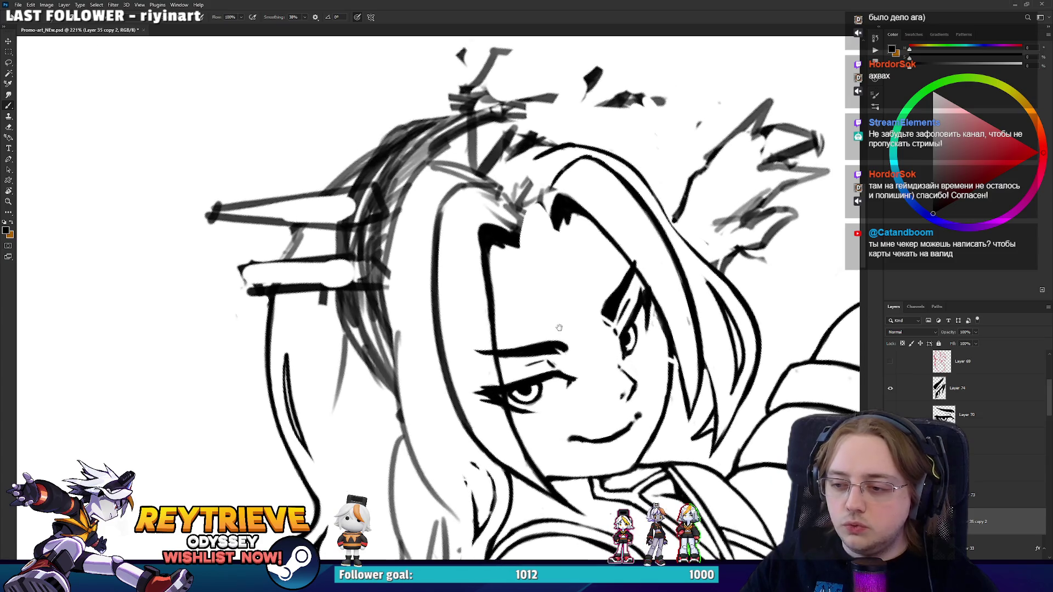
drag(560, 324, 603, 320)
key(l)
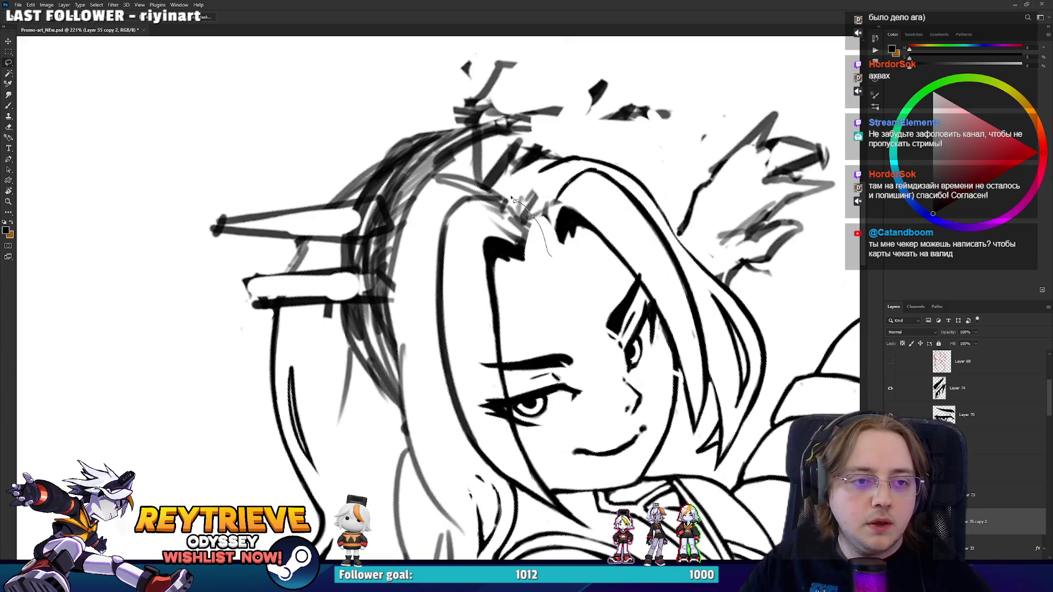
mouse_move(512, 199)
mouse_down()
mouse_move(444, 204)
mouse_move(423, 326)
mouse_move(521, 322)
mouse_move(525, 199)
mouse_up()
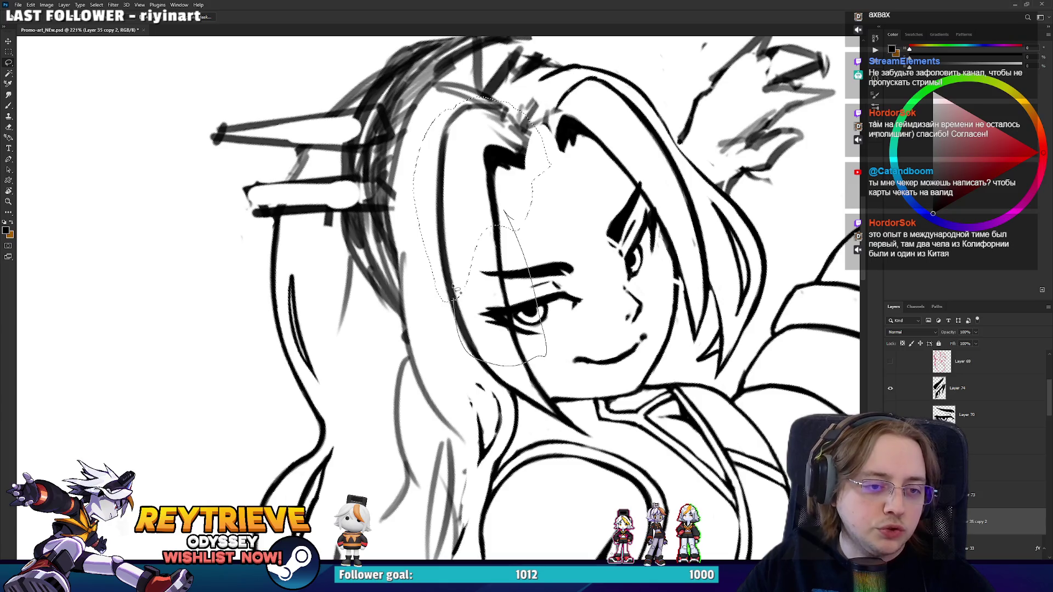
Complete the lasso outline down the hair strand toward the chin.
mouse_move(455, 291)
mouse_down()
mouse_move(488, 372)
mouse_move(520, 395)
mouse_up()
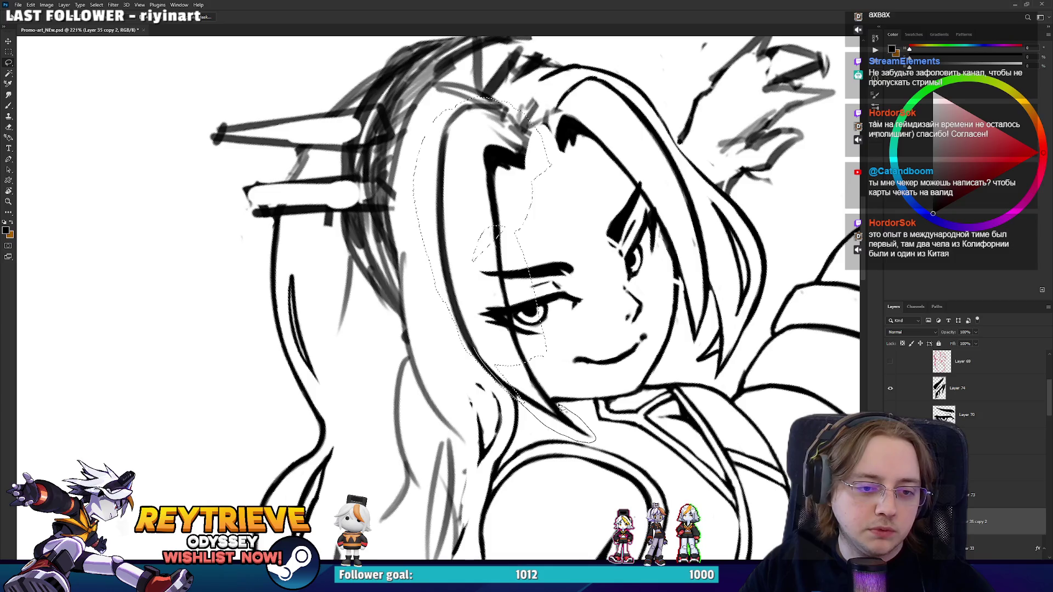
mouse_move(522, 336)
mouse_down()
mouse_move(526, 301)
mouse_move(548, 307)
mouse_move(576, 339)
mouse_up()
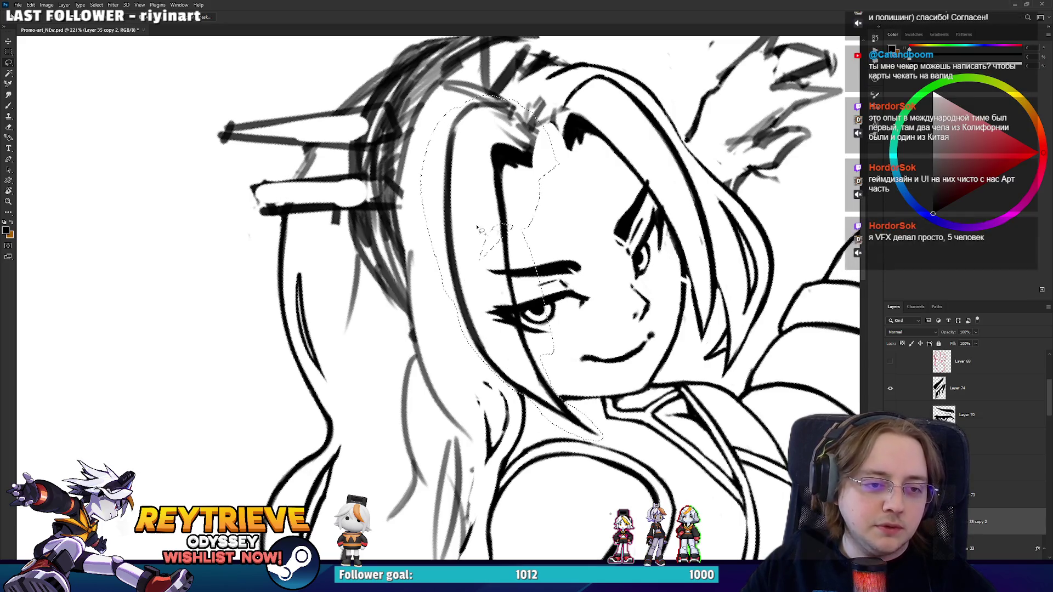
scroll(511, 293, up, 2)
drag(511, 295, 514, 282)
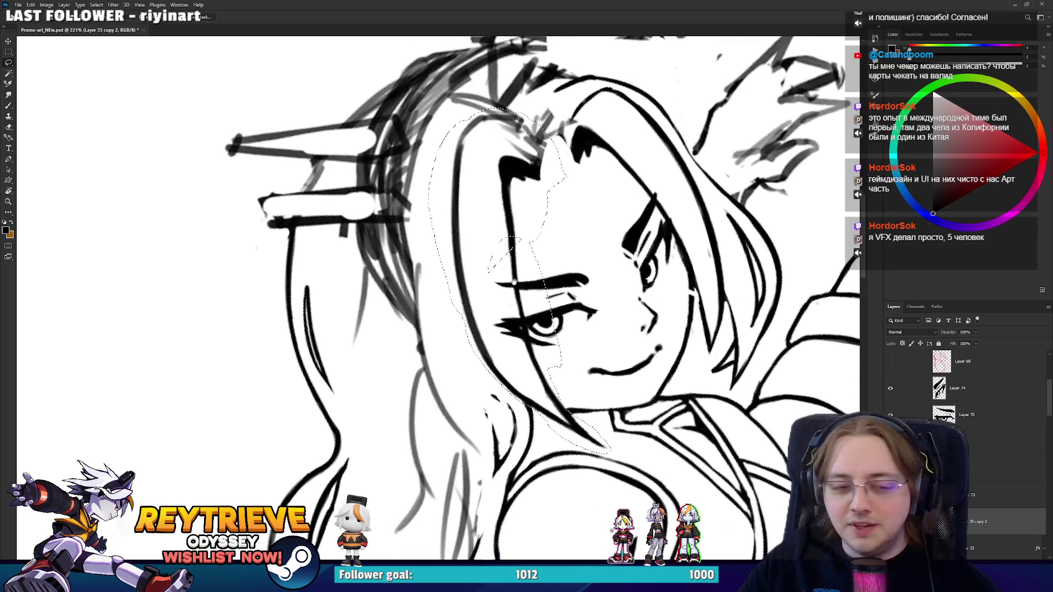
scroll(526, 310, up, 3)
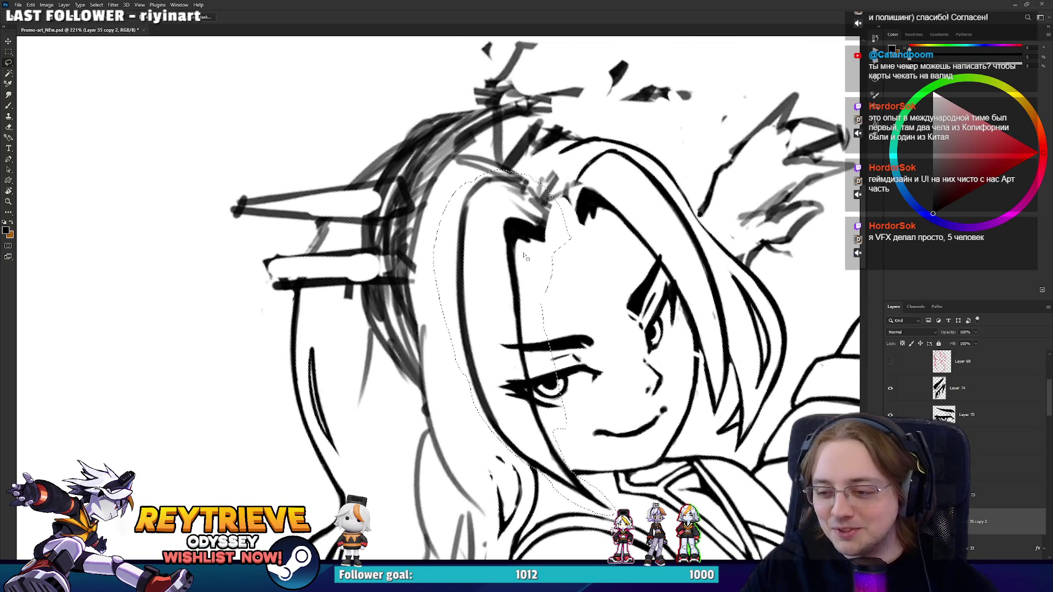
Move the selected hair strand down 18 px and deselect it.
key(v)
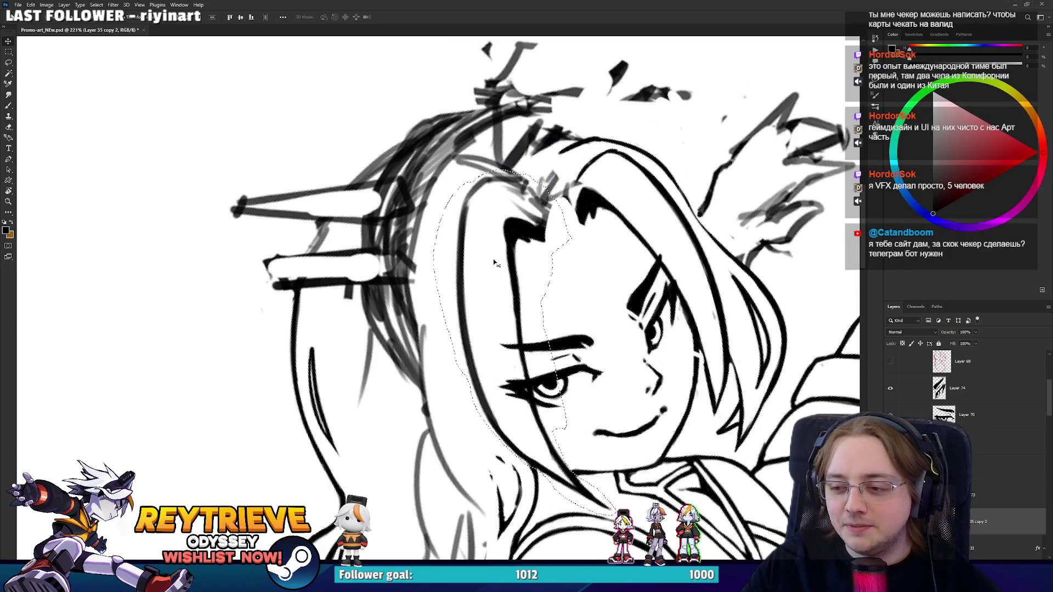
scroll(493, 263, up, 2)
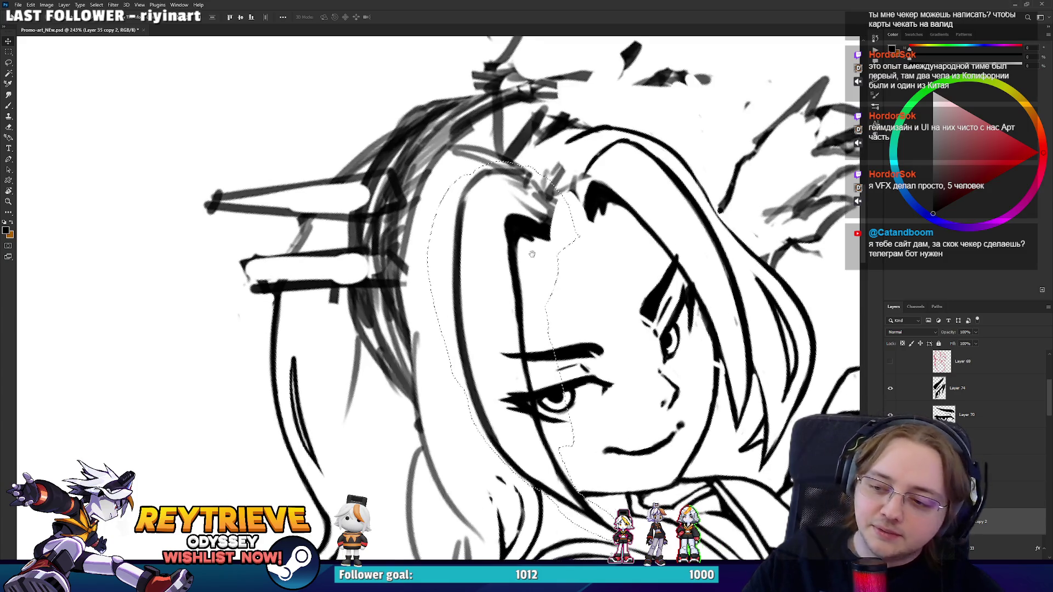
mouse_move(514, 246)
mouse_down()
mouse_move(517, 276)
mouse_move(720, 328)
mouse_move(443, 401)
mouse_up()
key(ctrl+d)
scroll(526, 280, up, 3)
key(r)
key(e)
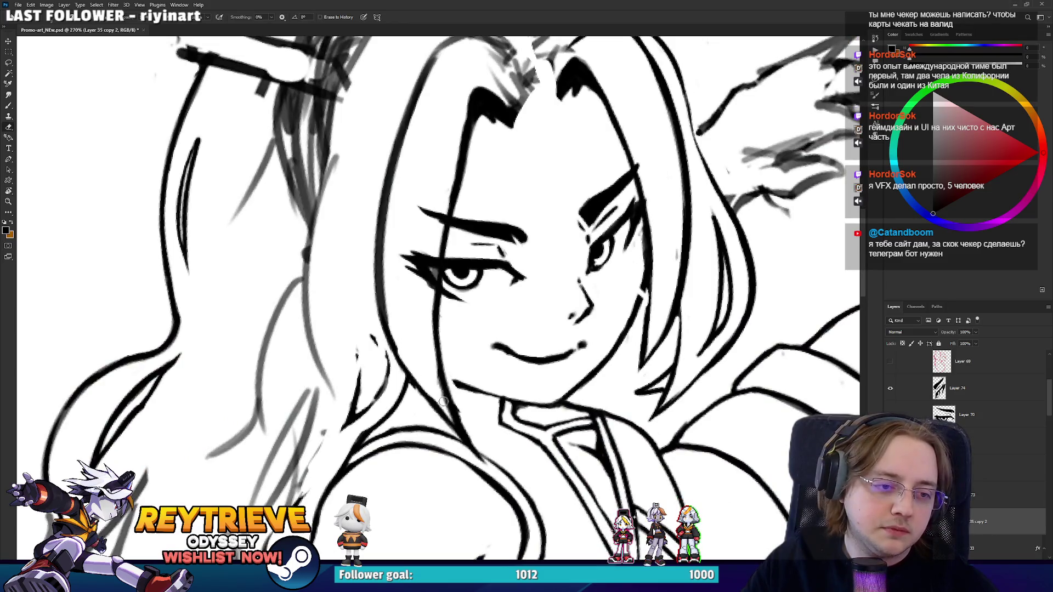
Ink hair strands across the right eye, select Layer 71, and erase stray bits nearby.
key(b)
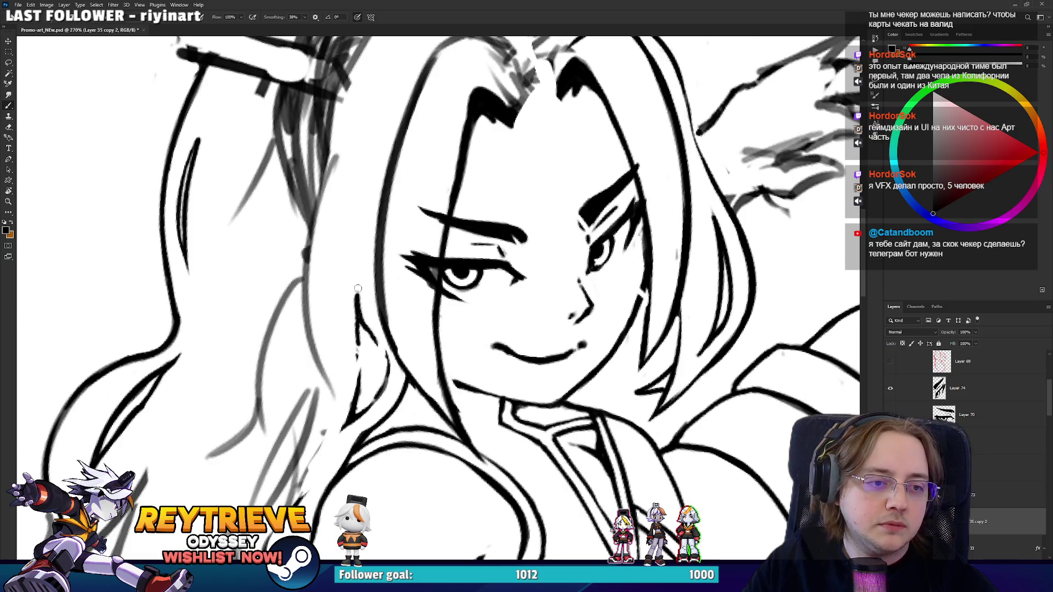
scroll(393, 325, up, 2)
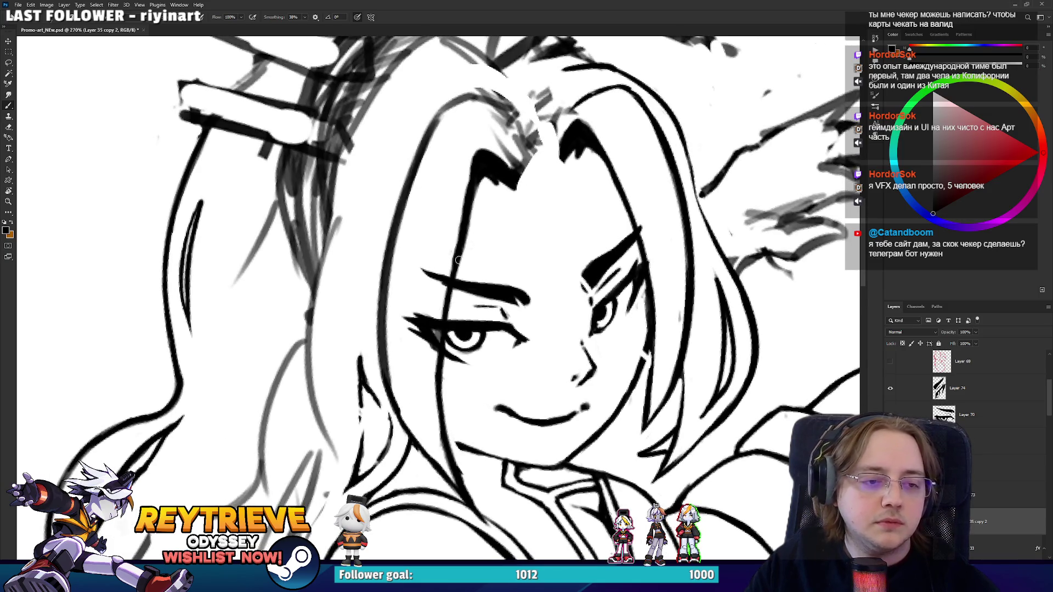
scroll(458, 260, up, 3)
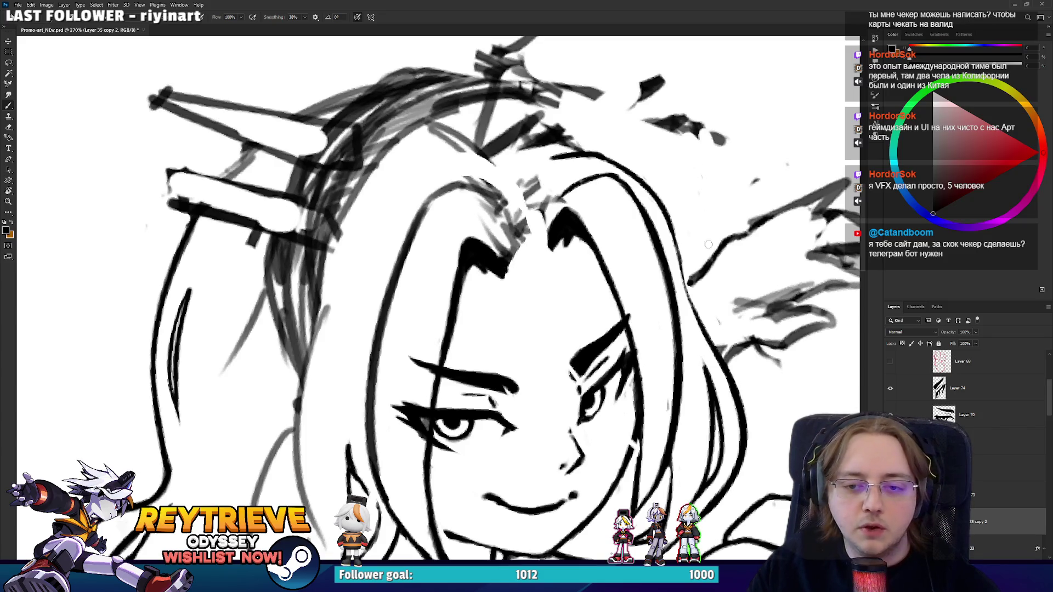
drag(545, 244, 633, 453)
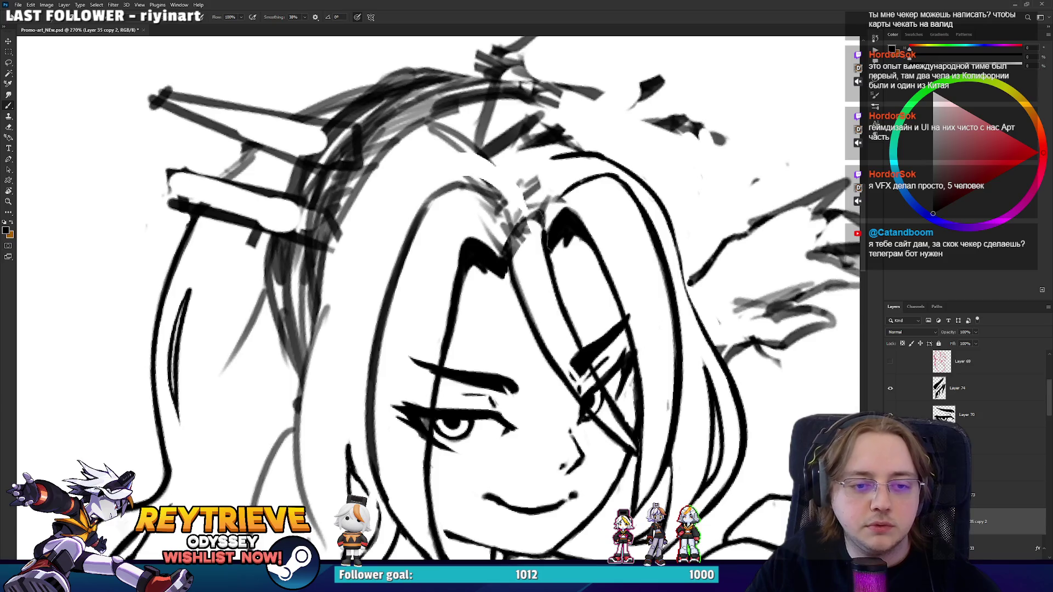
click(973, 449)
scroll(620, 384, down, 3)
key(e)
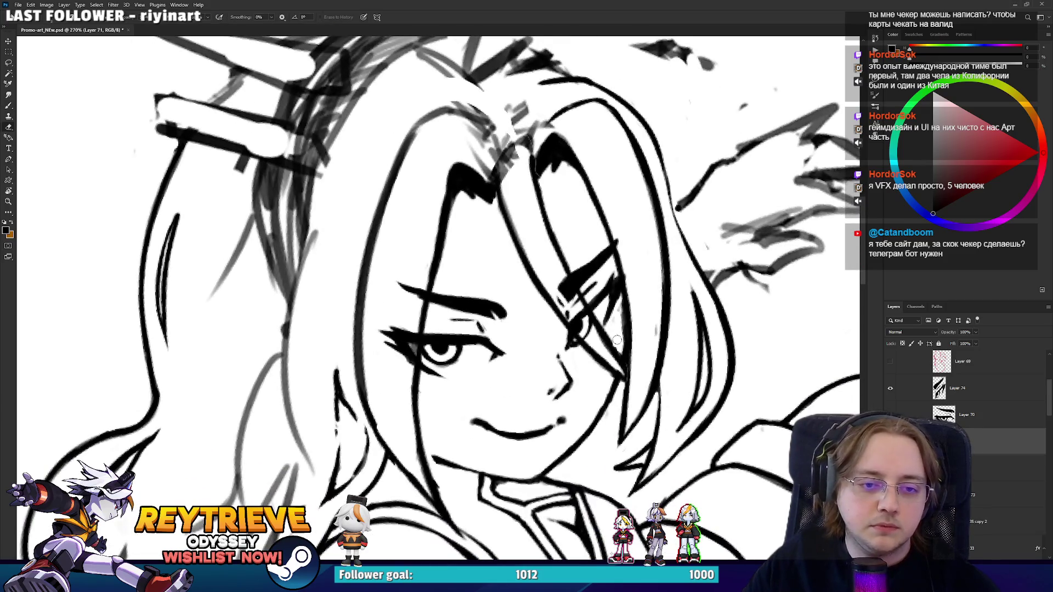
mouse_move(621, 381)
mouse_down()
mouse_move(603, 329)
mouse_move(613, 416)
mouse_up()
key(b)
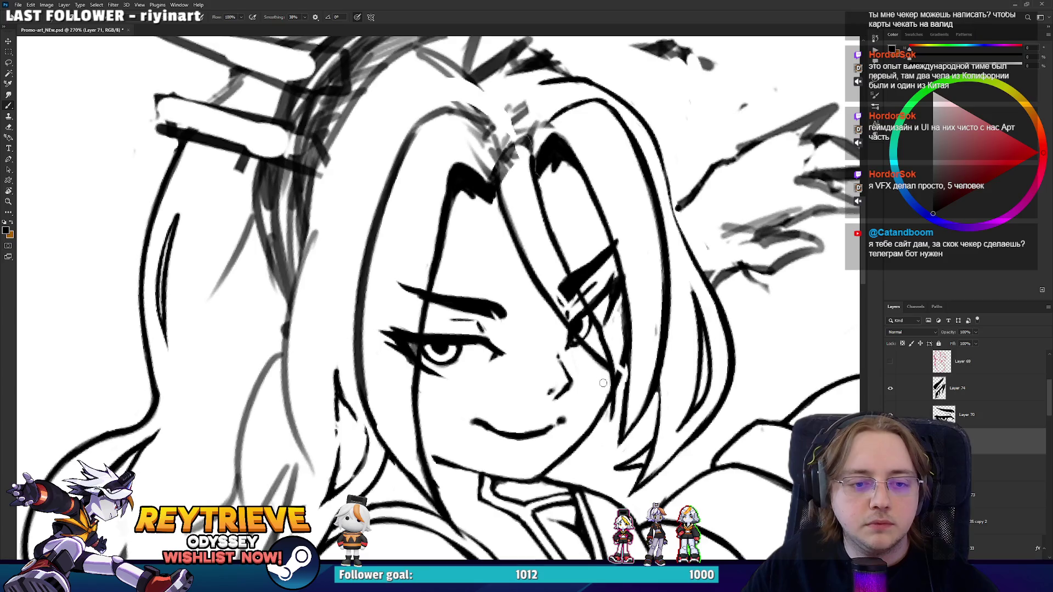
Try several hair strokes down the face's right edge toward the chin, undoing each attempt.
drag(589, 354, 595, 423)
key(ctrl+z)
drag(606, 366, 590, 433)
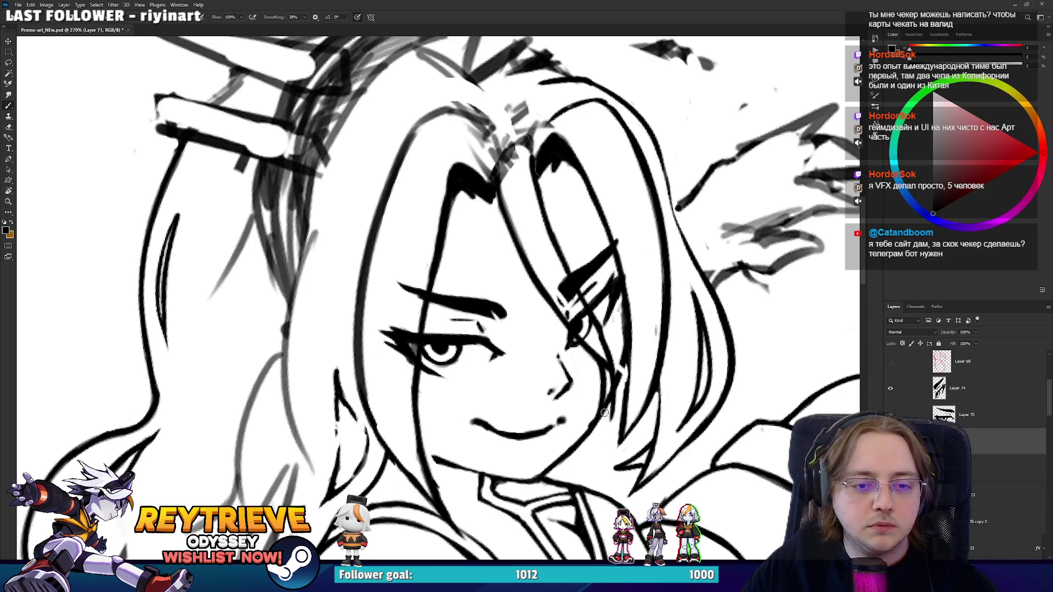
key(ctrl+z)
drag(597, 351, 580, 406)
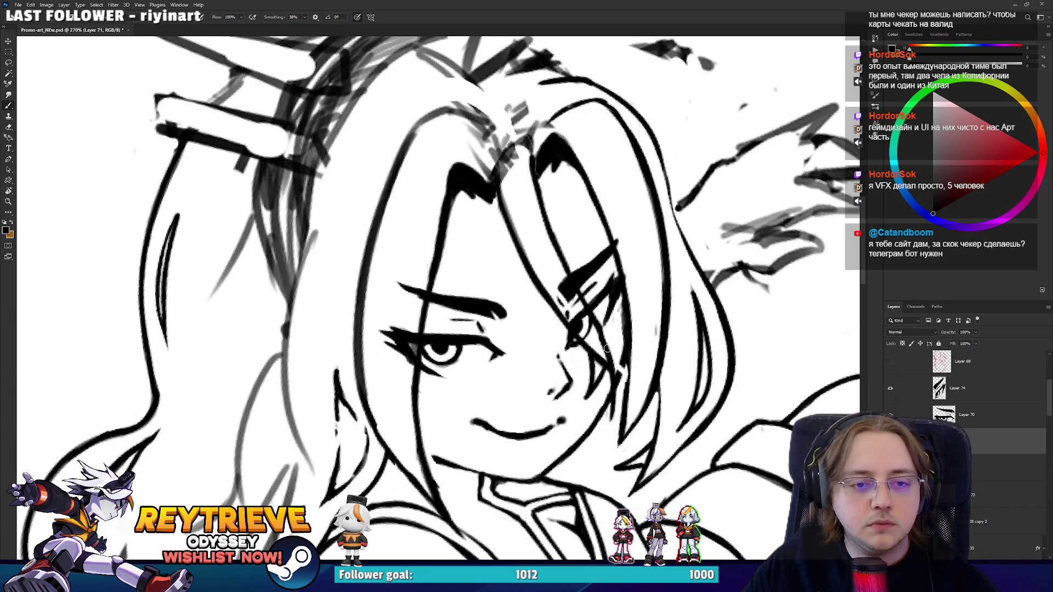
key(ctrl+z)
key(ctrl+z)
drag(598, 328, 603, 465)
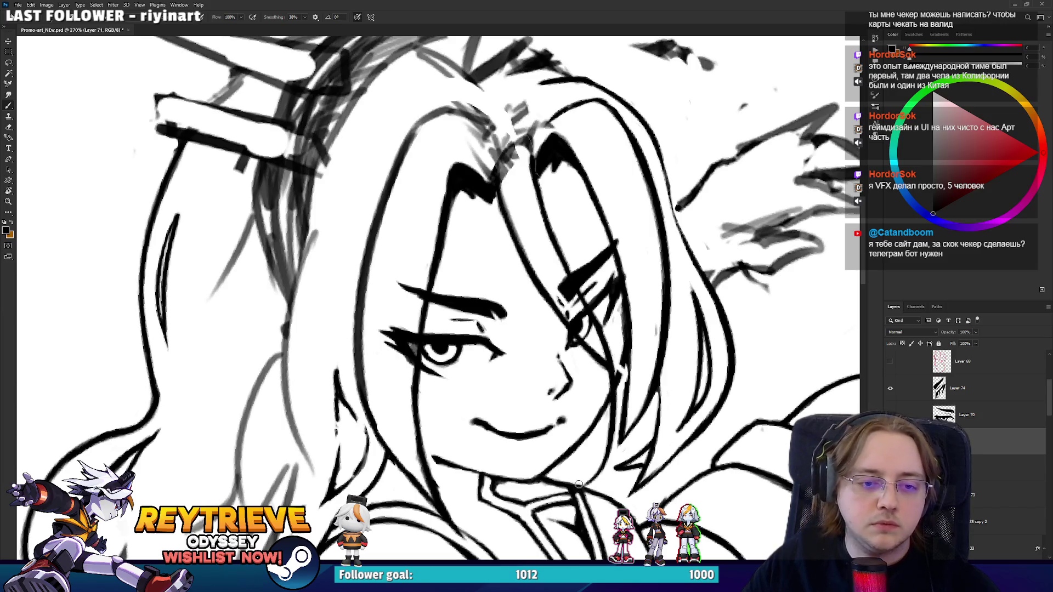
key(ctrl+z)
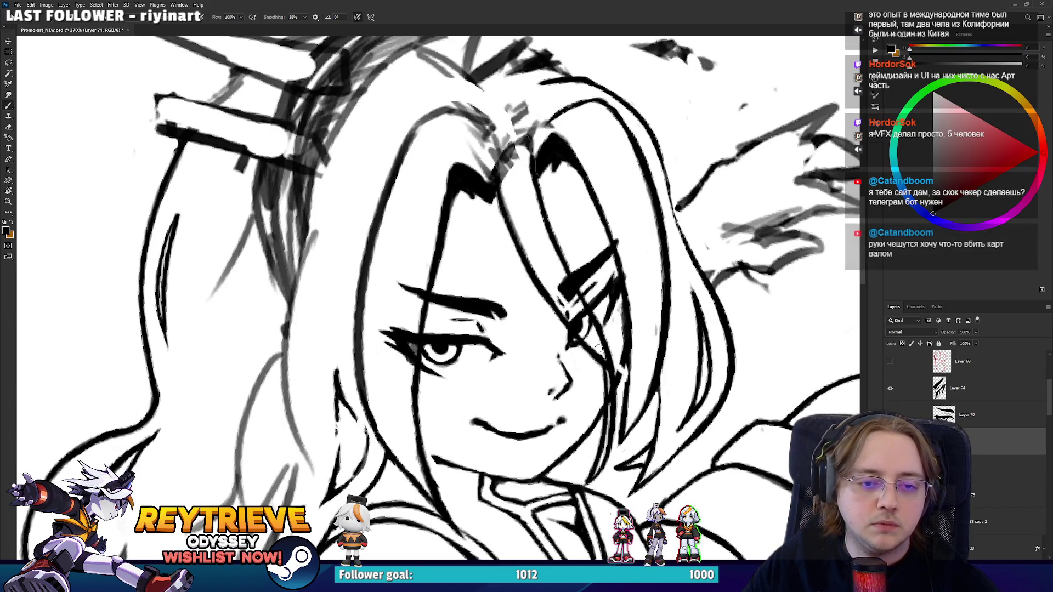
mouse_move(693, 363)
mouse_down()
mouse_move(610, 341)
mouse_move(509, 222)
mouse_move(433, 241)
mouse_move(396, 270)
mouse_up()
key(r)
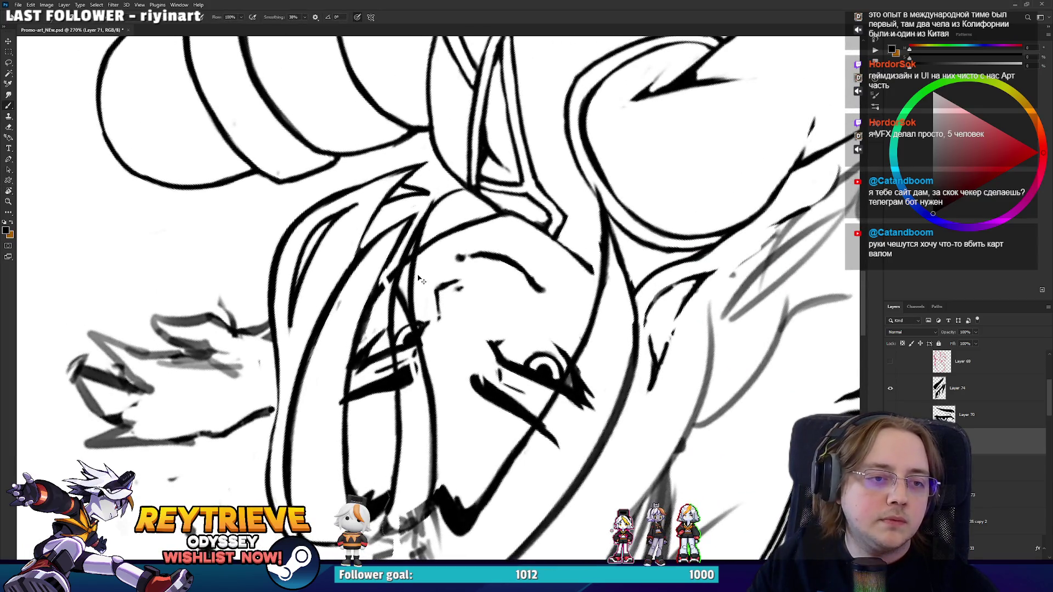
Redraw the line from lower cheek up to the hair and erase faint sketch lines near the cheek.
key(e)
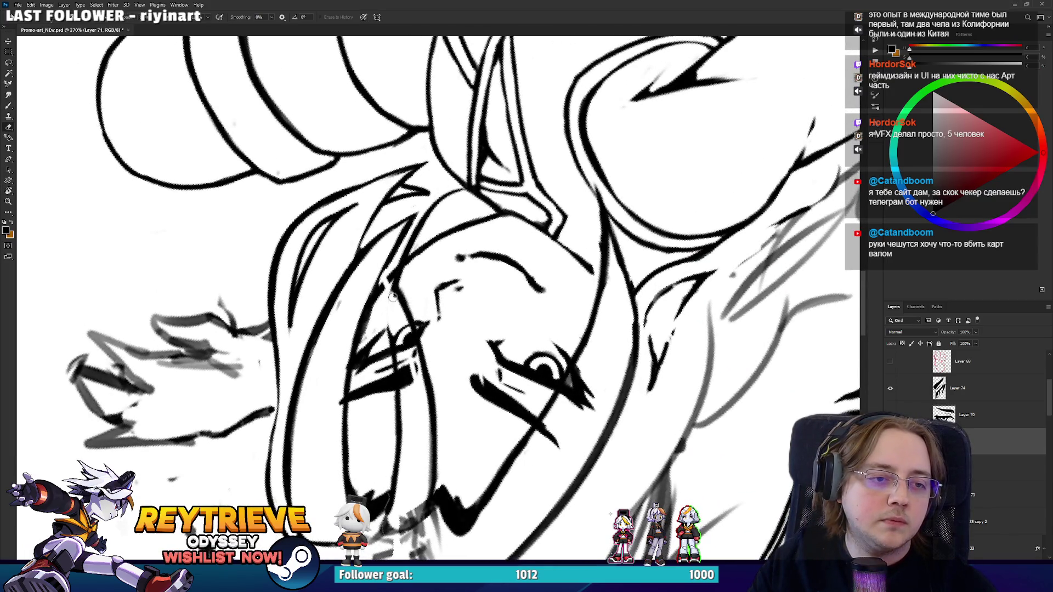
key(b)
drag(399, 293, 439, 199)
key(ctrl+z)
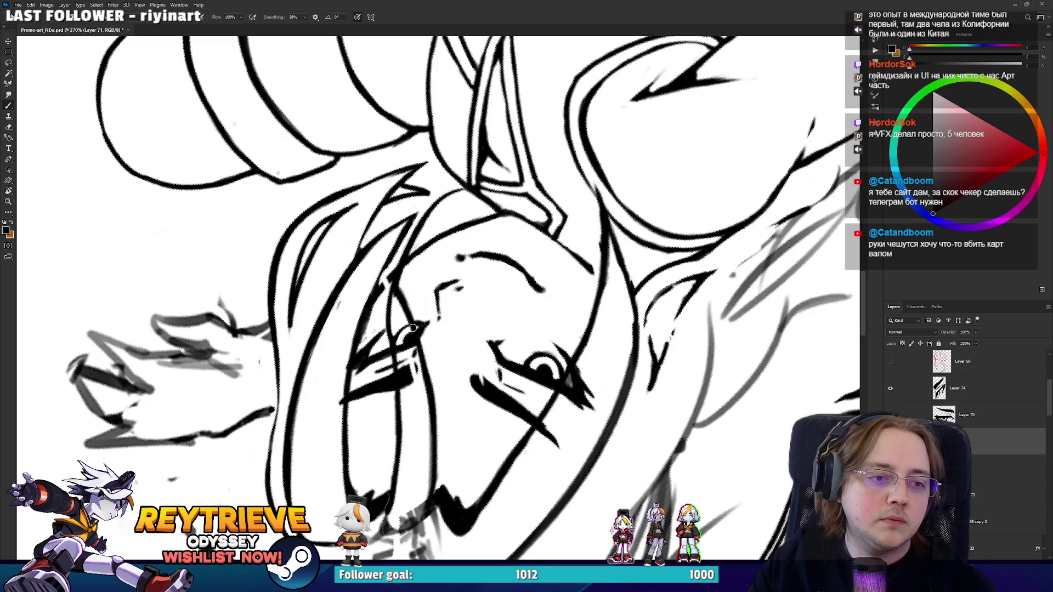
drag(411, 329, 450, 196)
key(e)
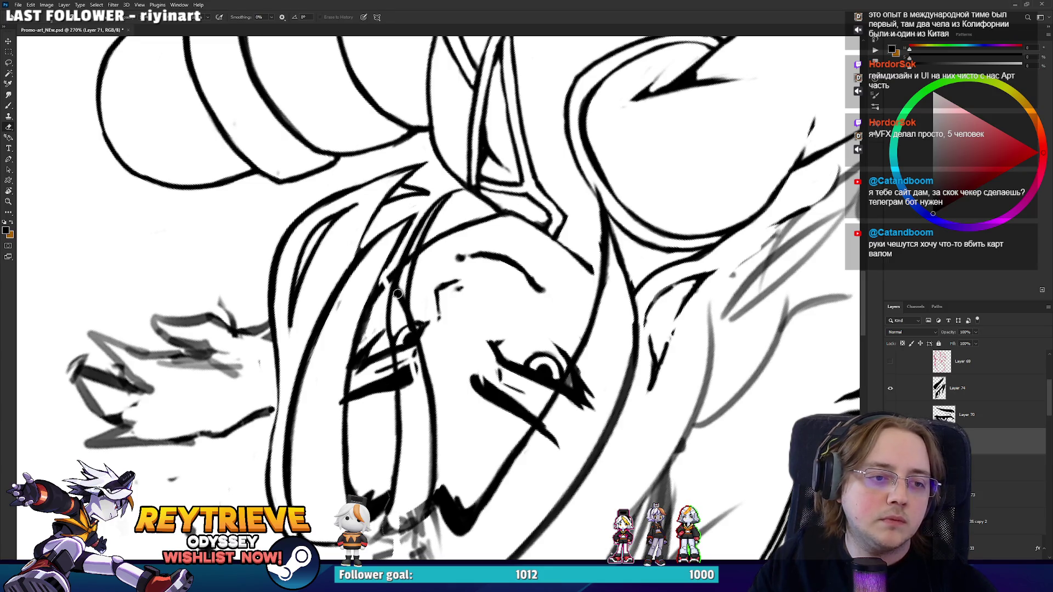
drag(398, 295, 457, 319)
mouse_move(524, 296)
mouse_down()
mouse_move(572, 325)
mouse_move(565, 316)
mouse_up()
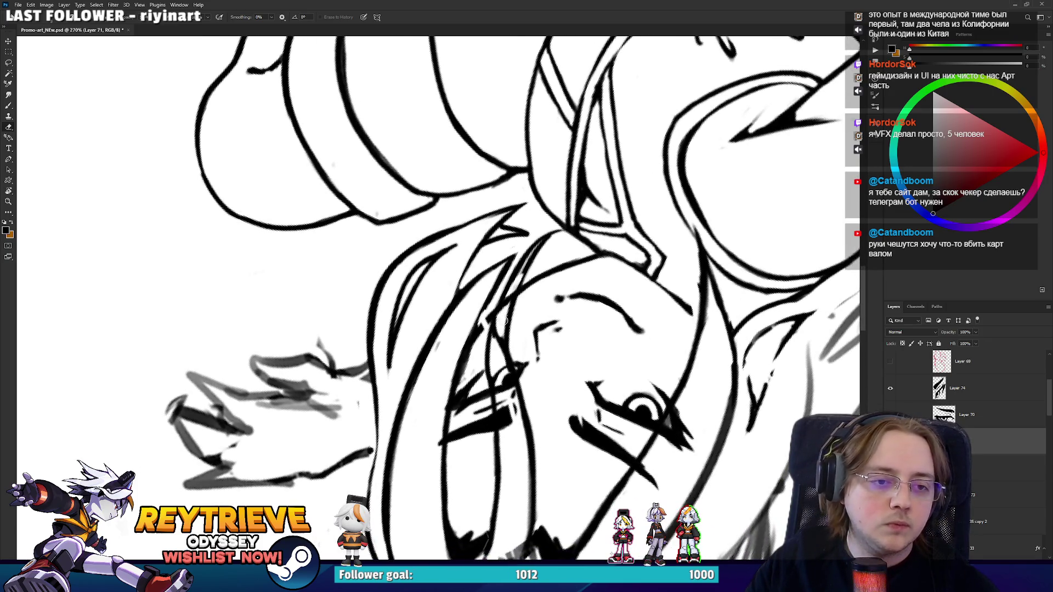
mouse_move(496, 375)
mouse_down()
mouse_move(491, 340)
mouse_move(490, 364)
mouse_up()
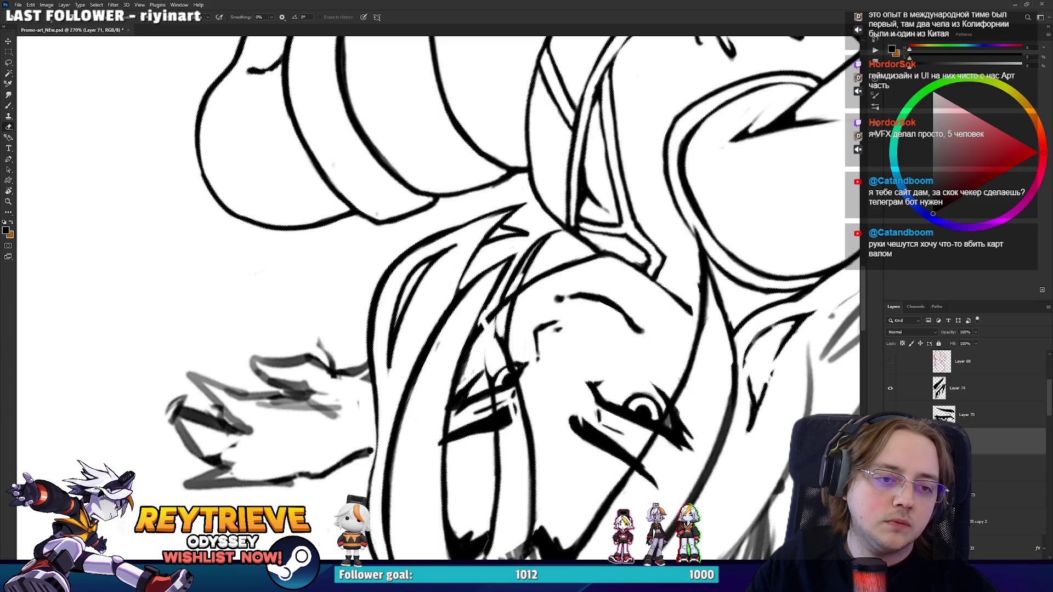
Rotate the canvas upright and redo the stroke beside the right cheek.
key(r)
mouse_move(507, 302)
mouse_down()
mouse_move(493, 329)
mouse_move(466, 334)
mouse_move(460, 363)
mouse_up()
key(b)
key(ctrl+z)
drag(466, 303, 460, 363)
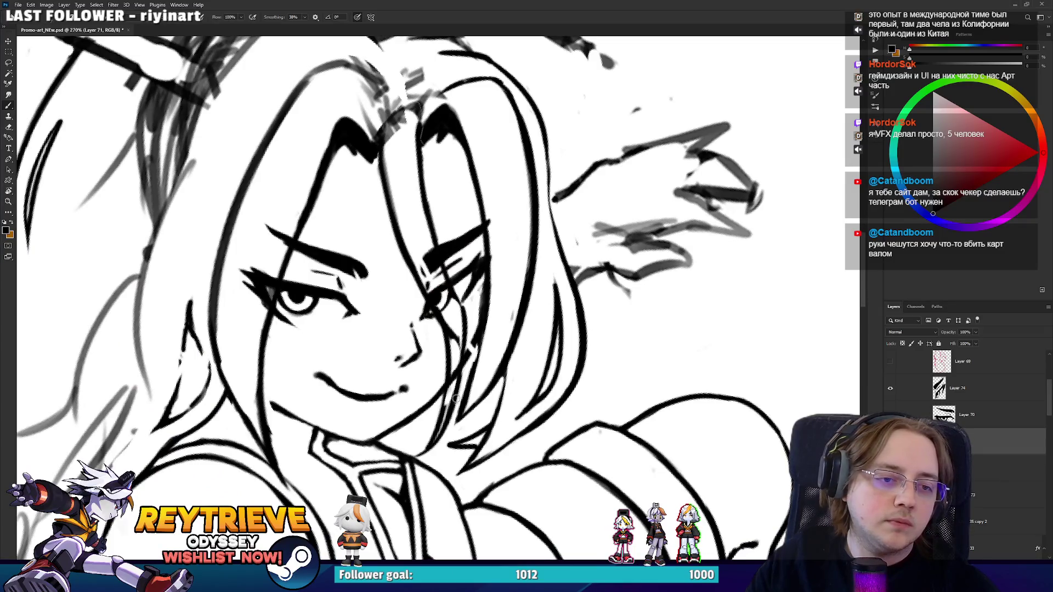
key(e)
drag(383, 274, 463, 285)
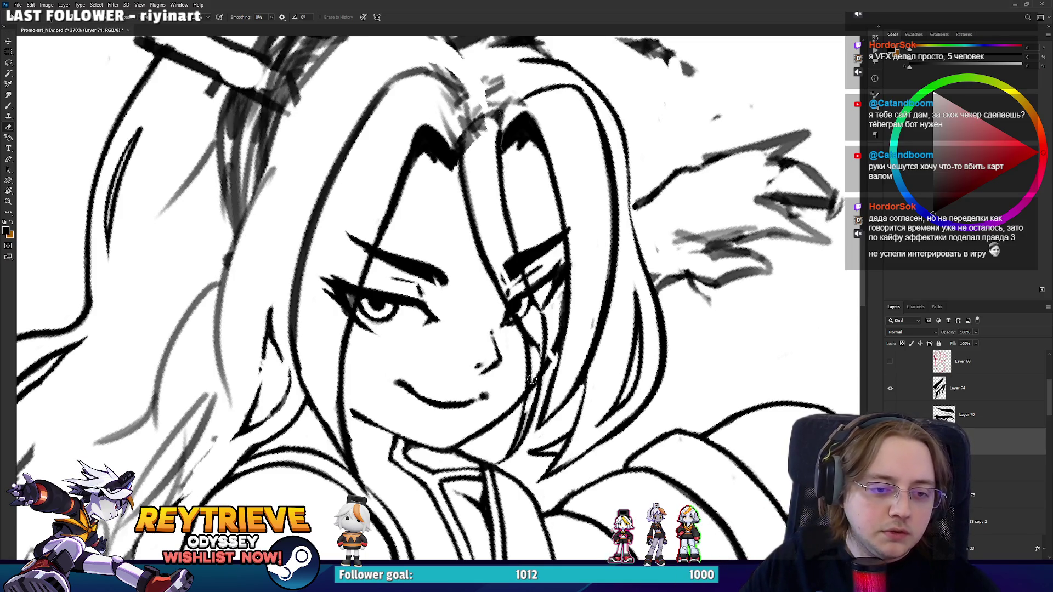
key(b)
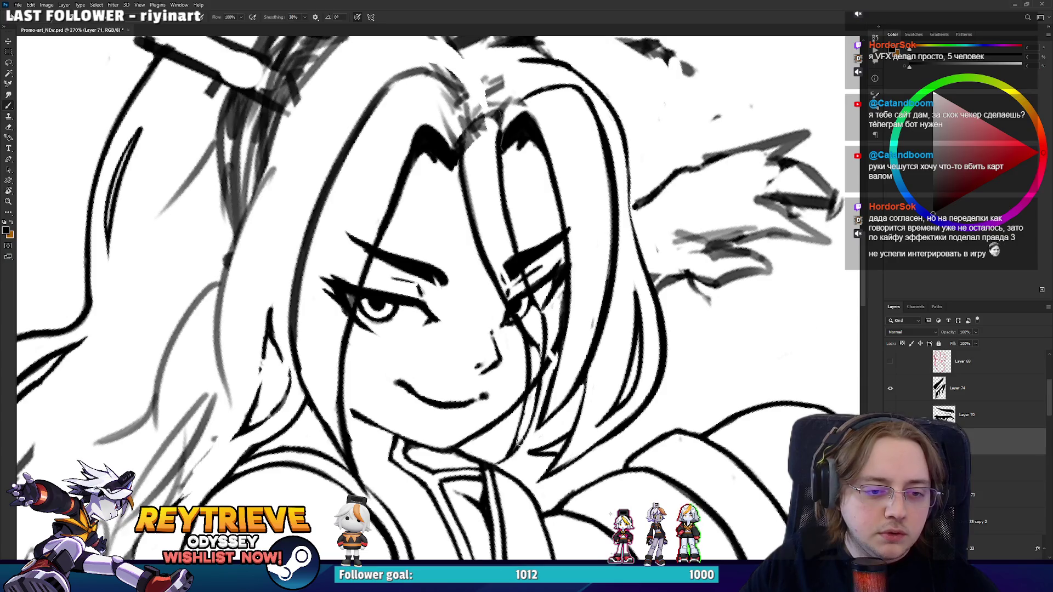
Turn the canvas nearly upside down and erase small stray fragments near the eye.
key(r)
mouse_move(525, 438)
mouse_down()
mouse_move(592, 357)
mouse_move(589, 312)
mouse_up()
key(e)
mouse_move(493, 329)
mouse_down()
mouse_move(463, 197)
mouse_move(445, 181)
mouse_move(535, 153)
mouse_move(480, 184)
mouse_up()
drag(568, 149, 519, 240)
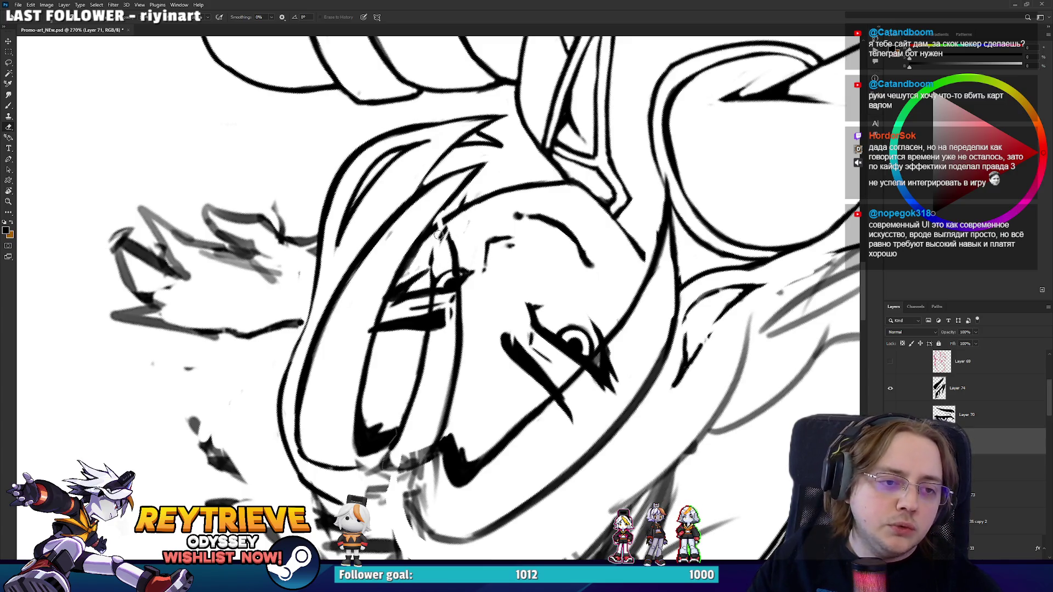
mouse_move(453, 242)
mouse_down()
mouse_move(443, 226)
mouse_move(435, 299)
mouse_up()
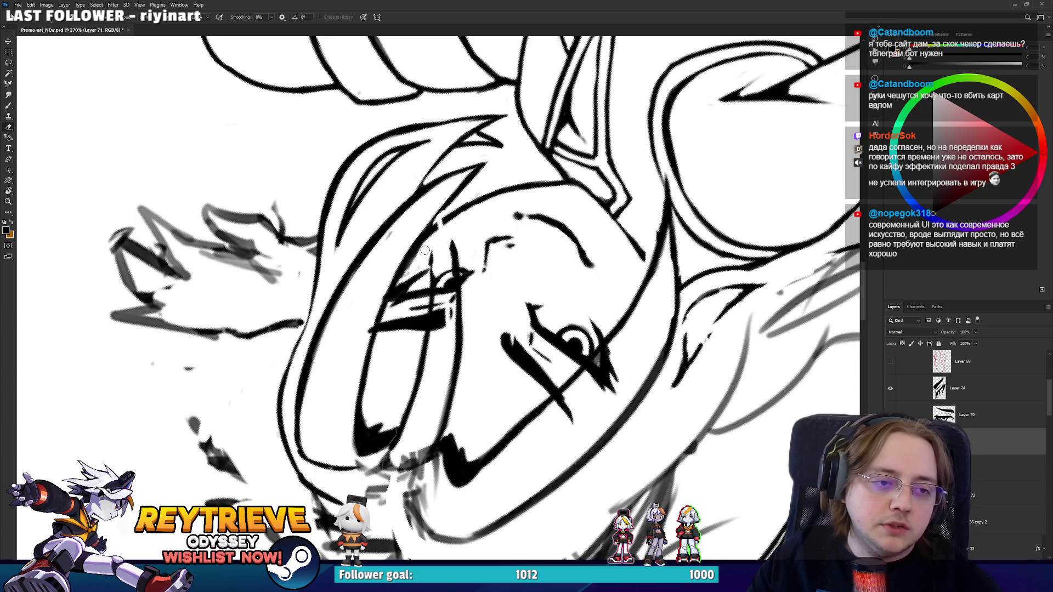
drag(450, 259, 453, 248)
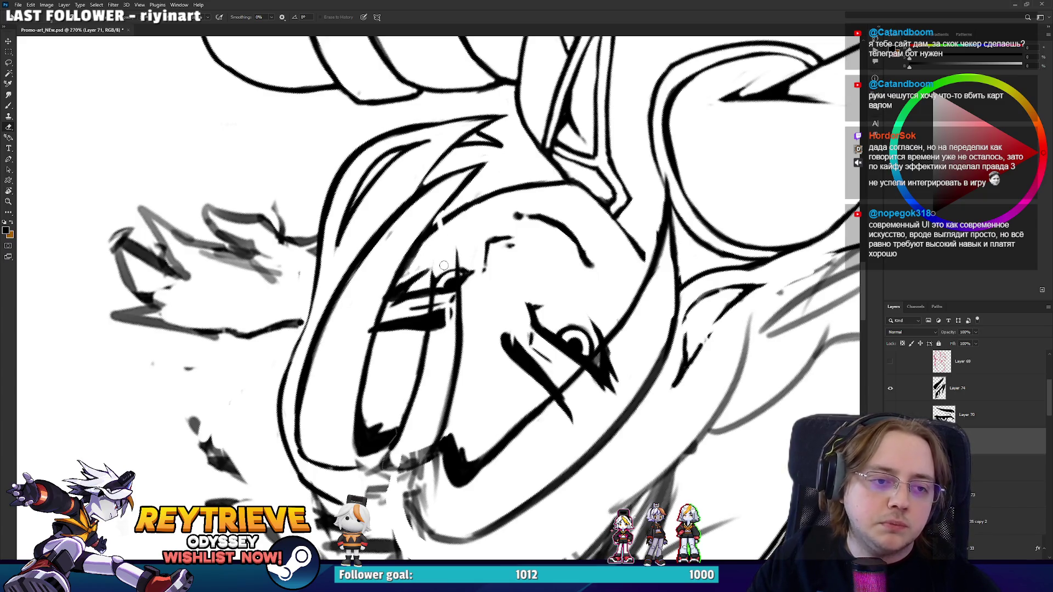
Redraw the line between eye and hair, recentre the upright view, and select Layer 35 copy 2.
key(b)
drag(431, 286, 446, 226)
key(ctrl+z)
key(ctrl+z)
drag(454, 267, 468, 210)
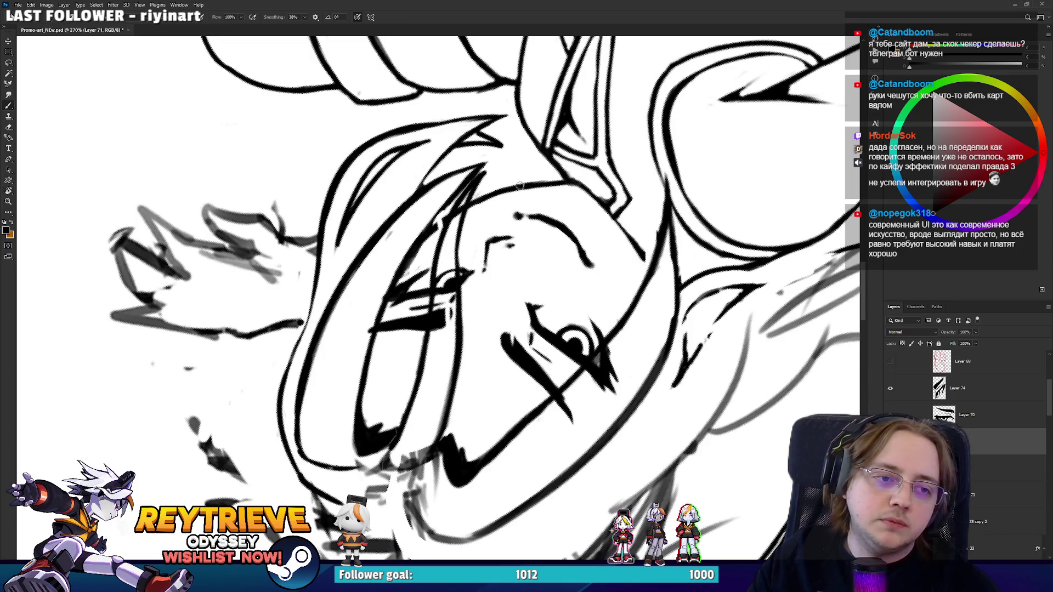
key(Escape)
mouse_move(559, 314)
mouse_down()
mouse_move(595, 283)
mouse_move(603, 290)
mouse_move(609, 264)
mouse_up()
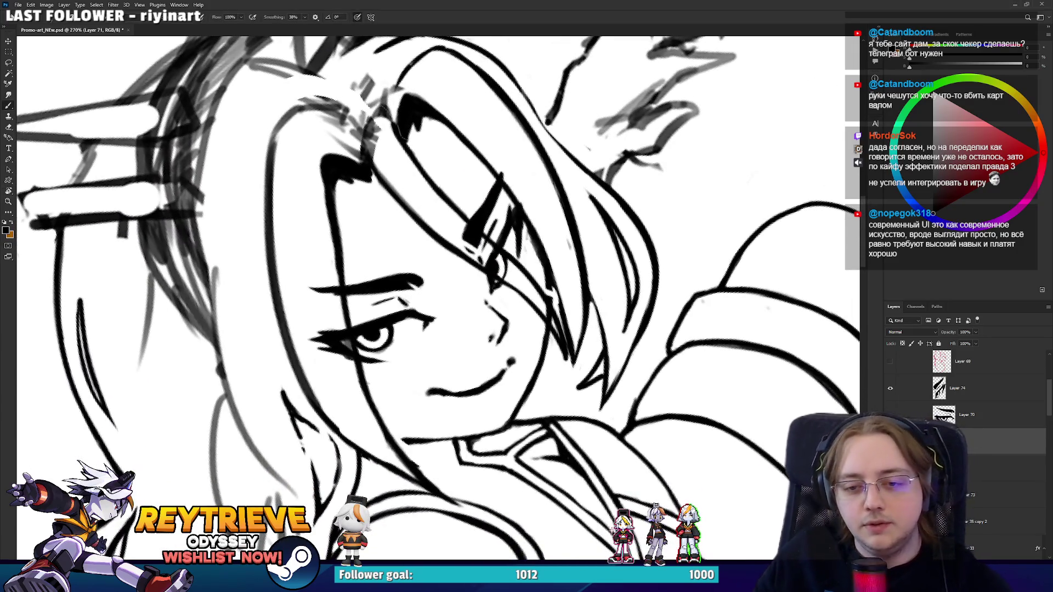
click(966, 522)
Ink a stroke along the left hair curve and erase the stray sketch lines near it.
key(e)
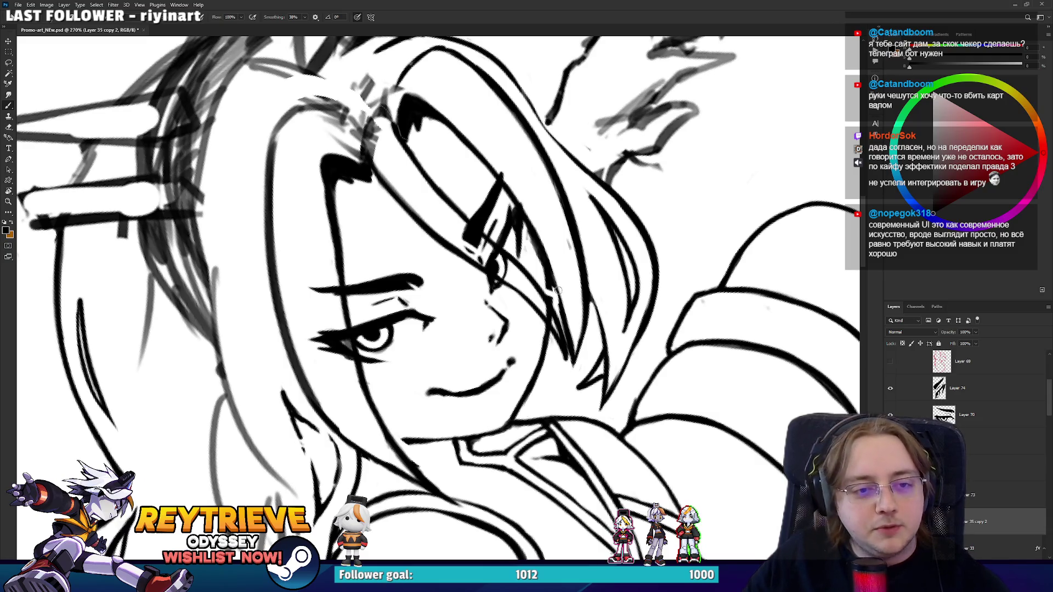
scroll(565, 241, up, 5)
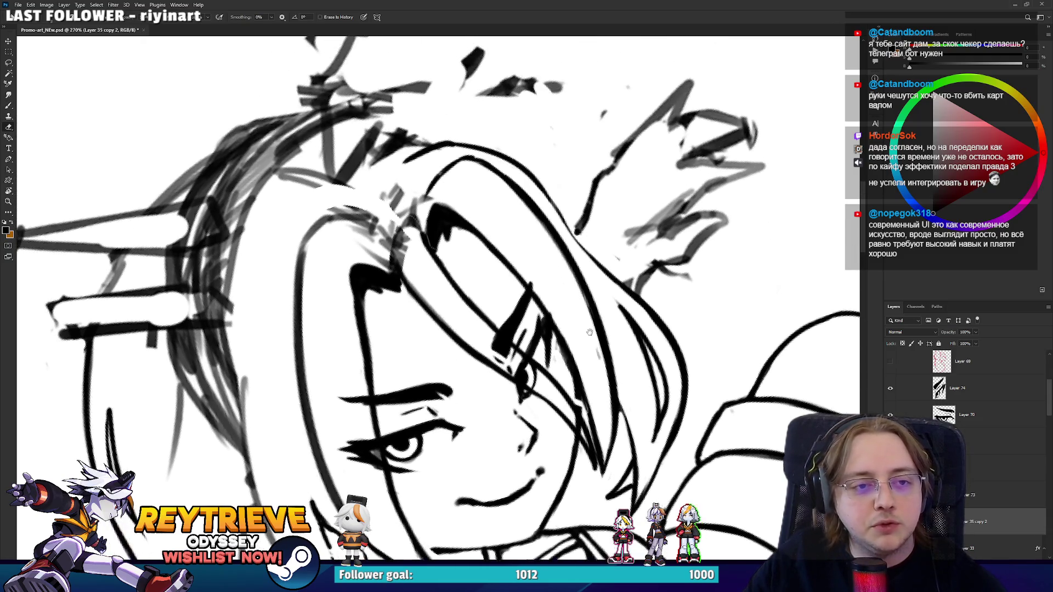
key(b)
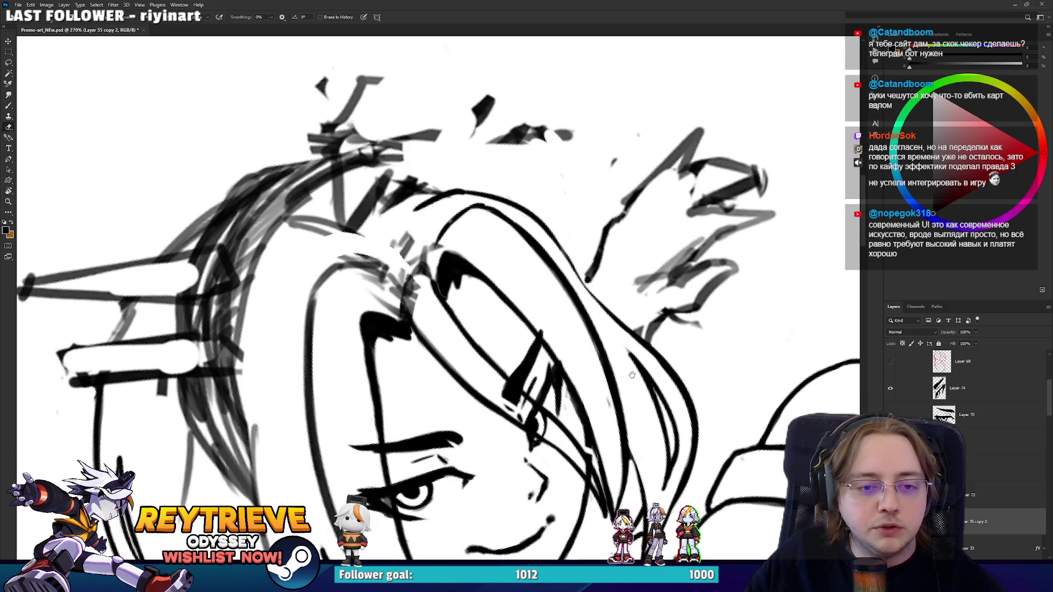
scroll(623, 296, down, 3)
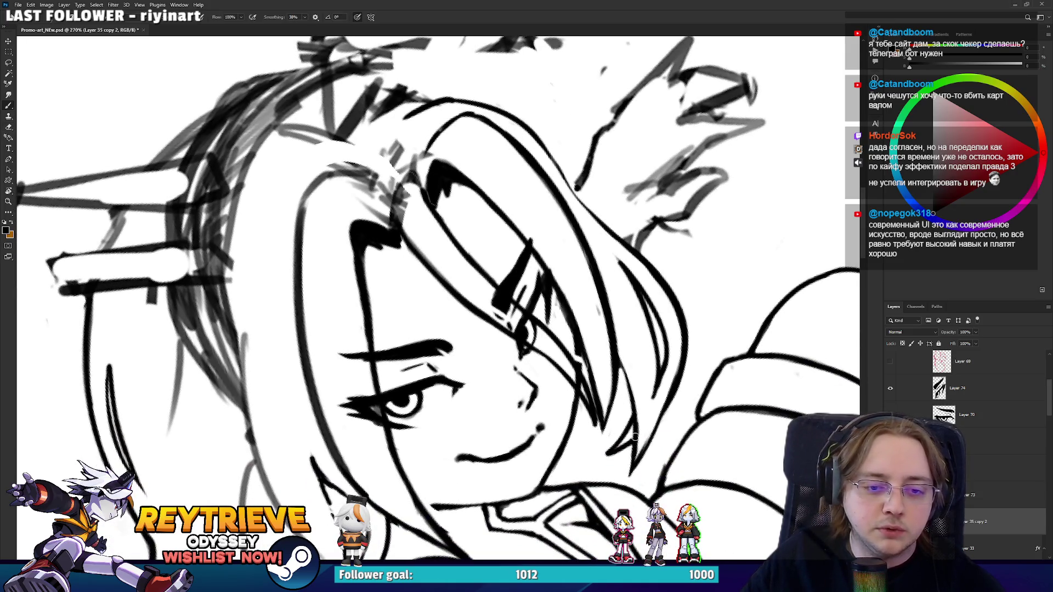
mouse_move(384, 263)
mouse_down()
mouse_move(546, 277)
mouse_move(568, 355)
mouse_up()
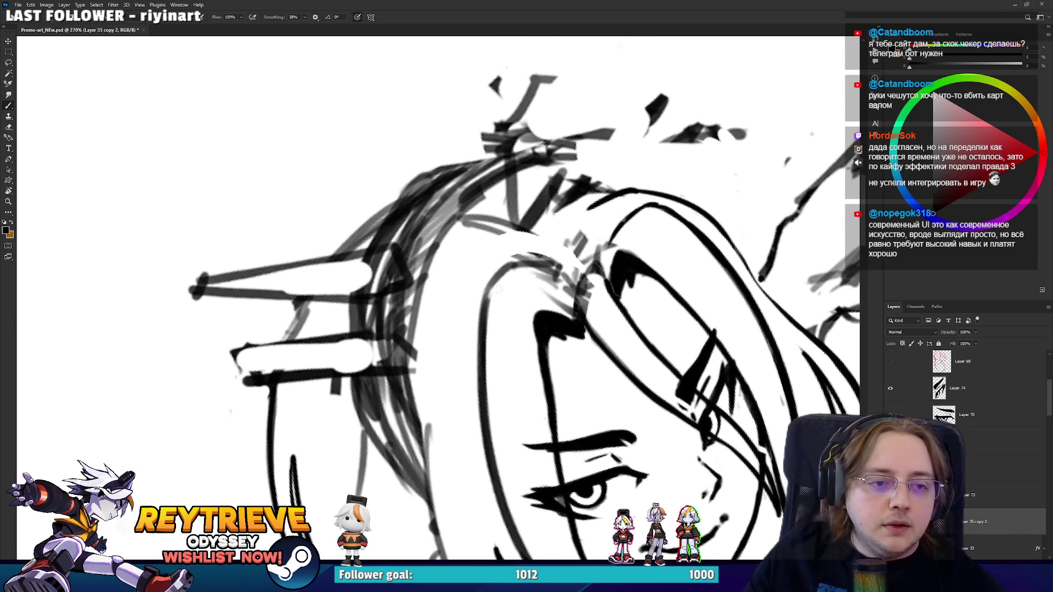
mouse_move(491, 326)
mouse_down()
mouse_move(485, 282)
mouse_move(554, 267)
mouse_up()
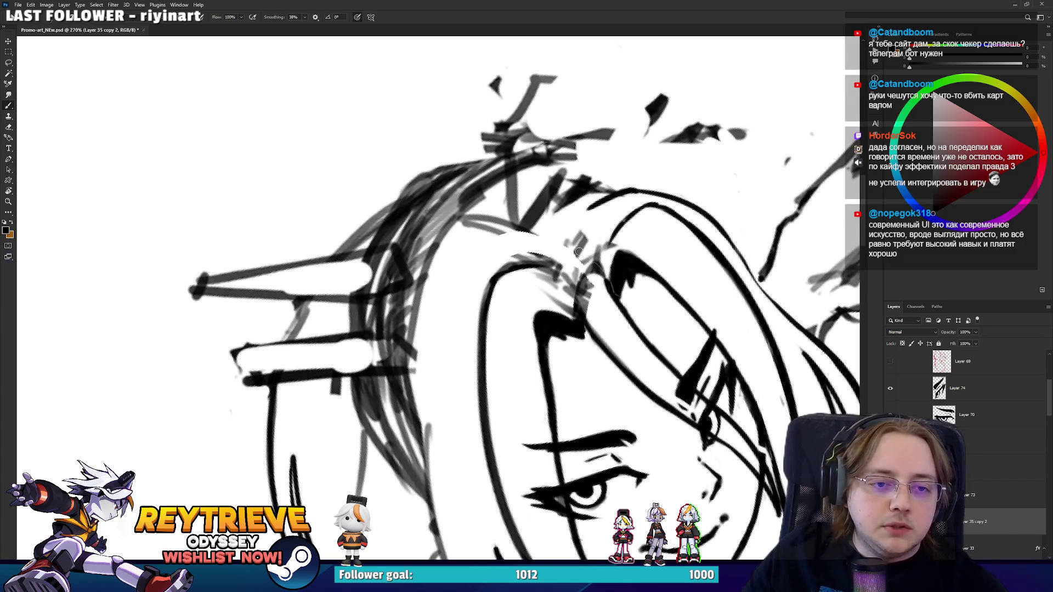
key(e)
mouse_move(571, 307)
mouse_down()
mouse_move(551, 288)
mouse_move(587, 299)
mouse_move(573, 285)
mouse_move(570, 307)
mouse_move(553, 280)
mouse_move(460, 264)
mouse_move(494, 188)
mouse_move(417, 164)
mouse_move(351, 198)
mouse_move(296, 285)
mouse_move(364, 378)
mouse_up()
Rotate the canvas and ink strokes along the eyebrow.
key(r)
mouse_move(343, 335)
mouse_down()
mouse_move(417, 231)
mouse_move(548, 323)
mouse_up()
key(b)
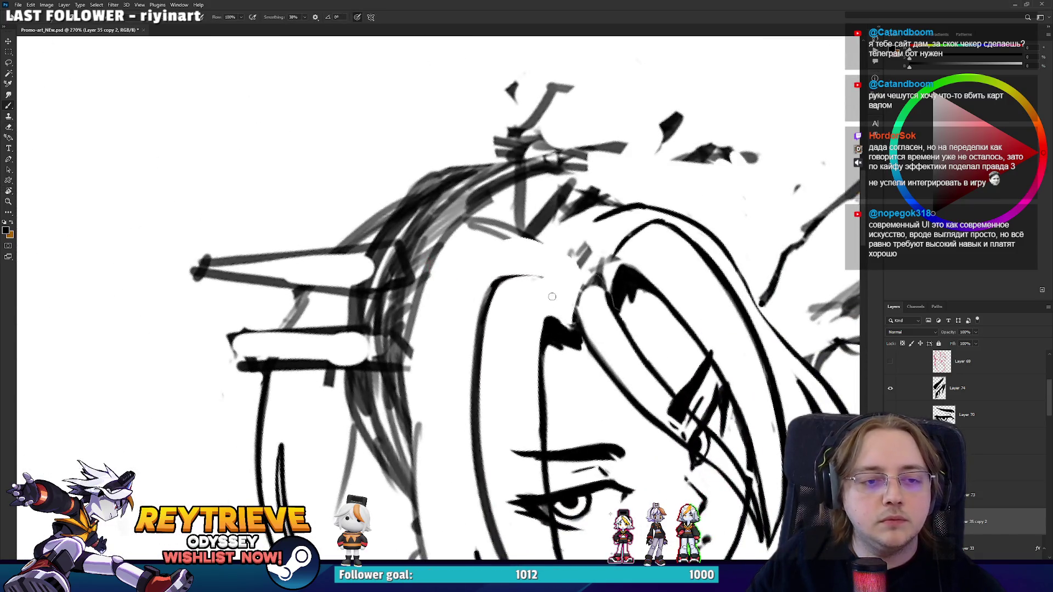
key(r)
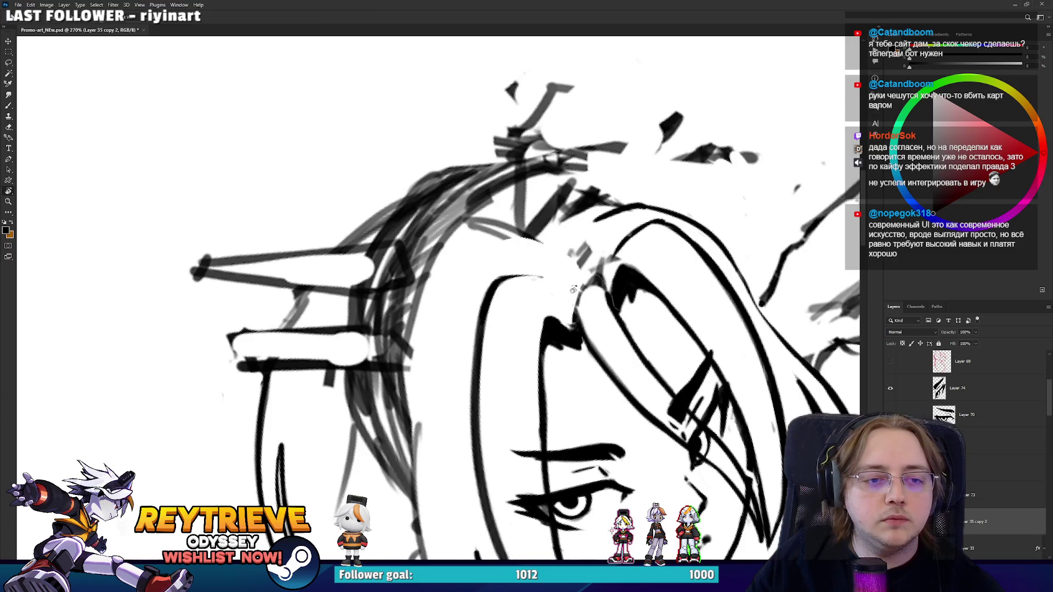
mouse_move(483, 333)
mouse_down()
mouse_move(548, 329)
mouse_move(554, 318)
mouse_move(526, 295)
mouse_move(536, 311)
mouse_move(559, 313)
mouse_move(569, 263)
mouse_move(544, 275)
mouse_move(559, 274)
mouse_move(616, 333)
mouse_move(585, 402)
mouse_move(511, 394)
mouse_move(507, 230)
mouse_move(523, 174)
mouse_move(512, 333)
mouse_move(518, 276)
mouse_move(568, 185)
mouse_up()
key(e)
key(b)
Rotate the view further and undo the hair line so it can be redrawn longer.
key(r)
key(e)
key(r)
key(b)
key(ctrl+z)
key(e)
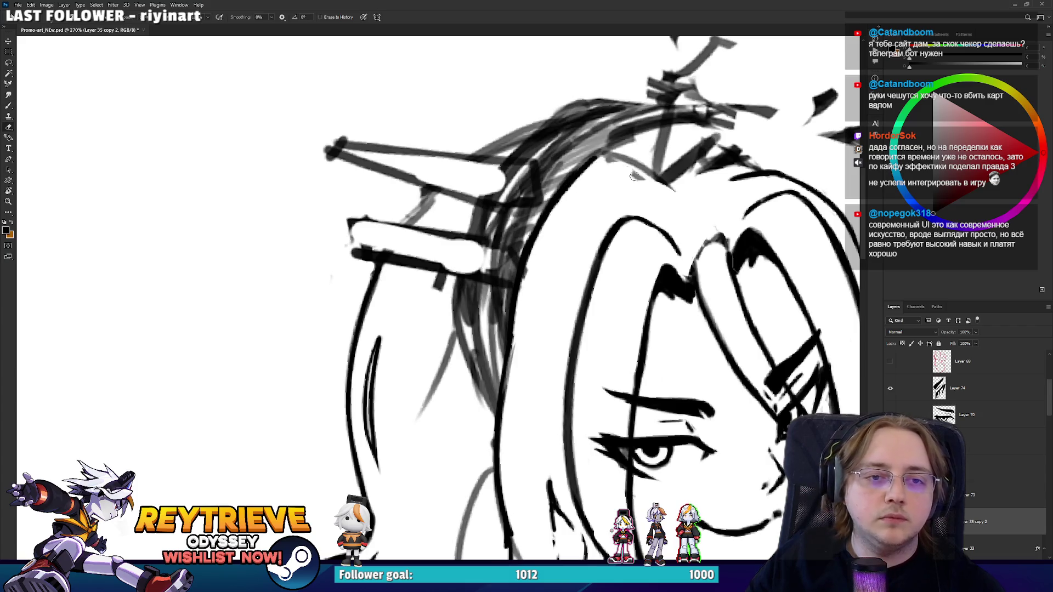
Redraw the ink stroke near the arm, then undo the misplaced attempt for trimming with the Eraser.
drag(659, 199, 651, 137)
scroll(652, 137, down, 3)
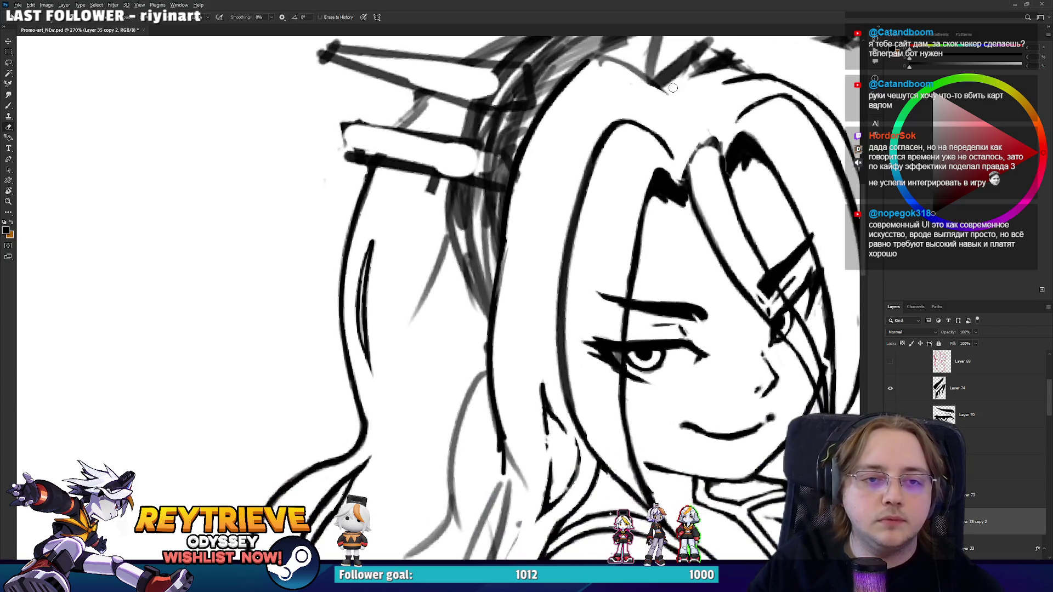
scroll(658, 127, down, 2)
scroll(674, 102, up, 1)
scroll(677, 98, up, 2)
drag(675, 165, 659, 401)
key(b)
mouse_move(642, 354)
mouse_down()
mouse_move(666, 417)
mouse_move(654, 363)
mouse_move(666, 408)
mouse_move(674, 378)
mouse_move(647, 329)
mouse_move(576, 274)
mouse_move(484, 254)
mouse_up()
key(ctrl+z)
key(e)
Ink a short stroke on the hair and tilt the canvas to reach the head.
key(b)
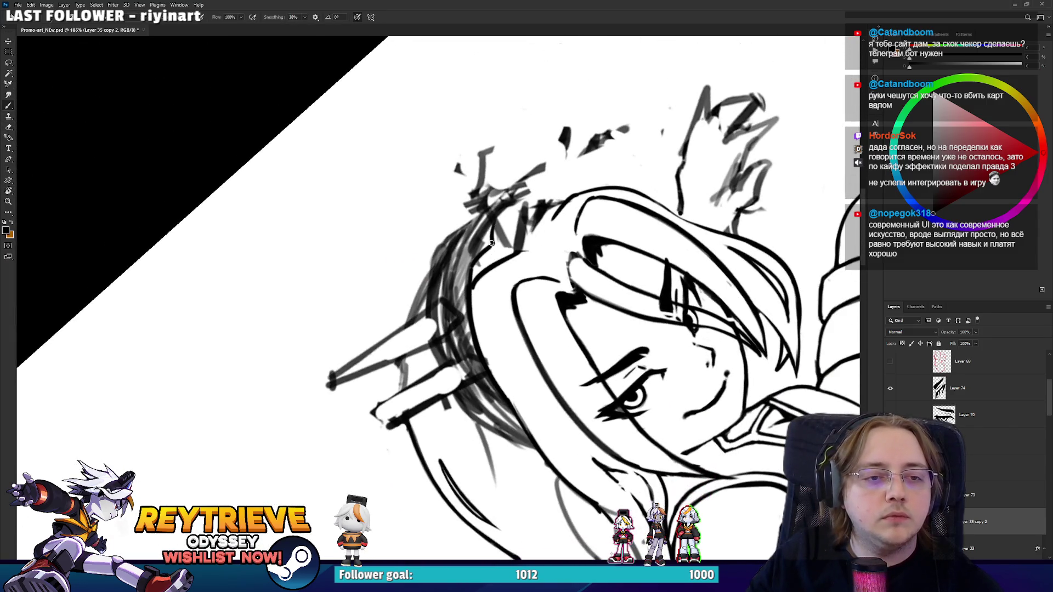
key(e)
mouse_move(496, 219)
mouse_down()
mouse_move(492, 246)
mouse_move(539, 210)
mouse_move(523, 241)
mouse_move(557, 206)
mouse_move(500, 174)
mouse_move(481, 294)
mouse_up()
key(r)
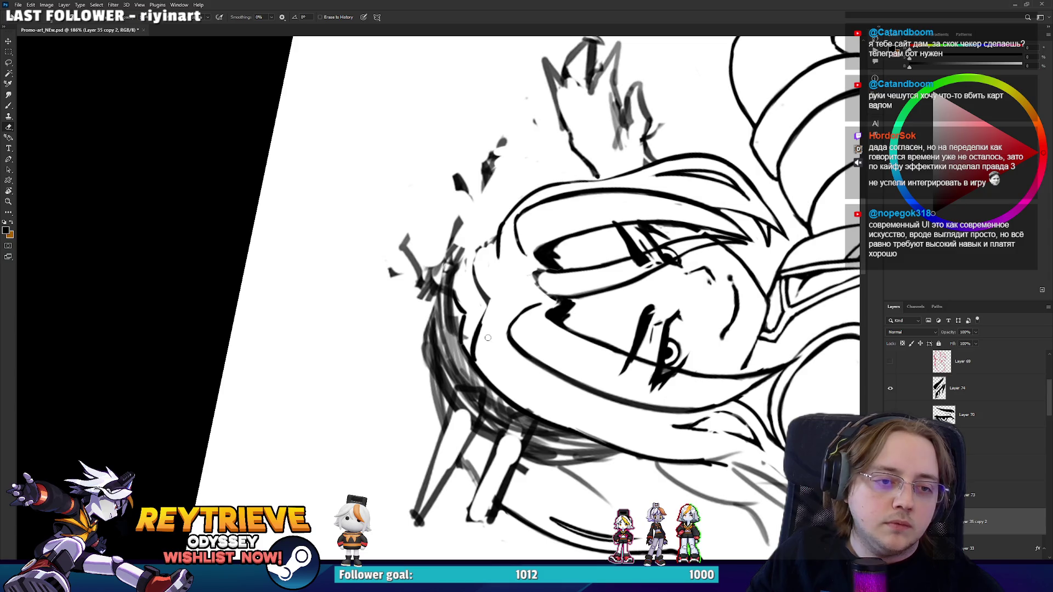
key(r)
mouse_move(493, 324)
mouse_down()
mouse_move(417, 383)
mouse_move(329, 400)
mouse_move(271, 393)
mouse_move(371, 277)
mouse_move(439, 252)
mouse_move(476, 267)
mouse_up()
key(r)
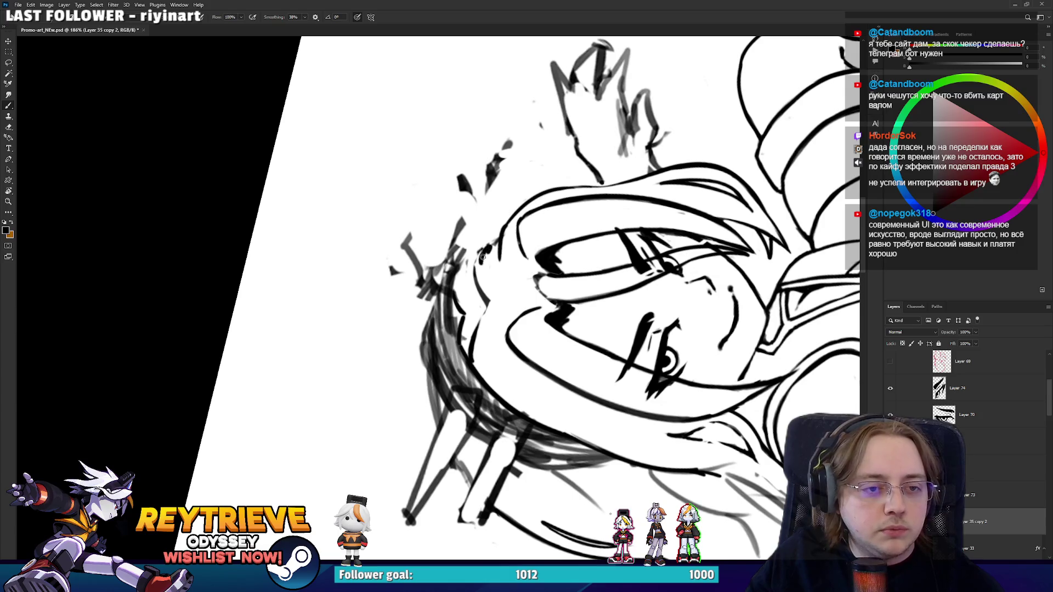
Erase the sketch line beside the hair and ink short strokes along the hair contour.
key(e)
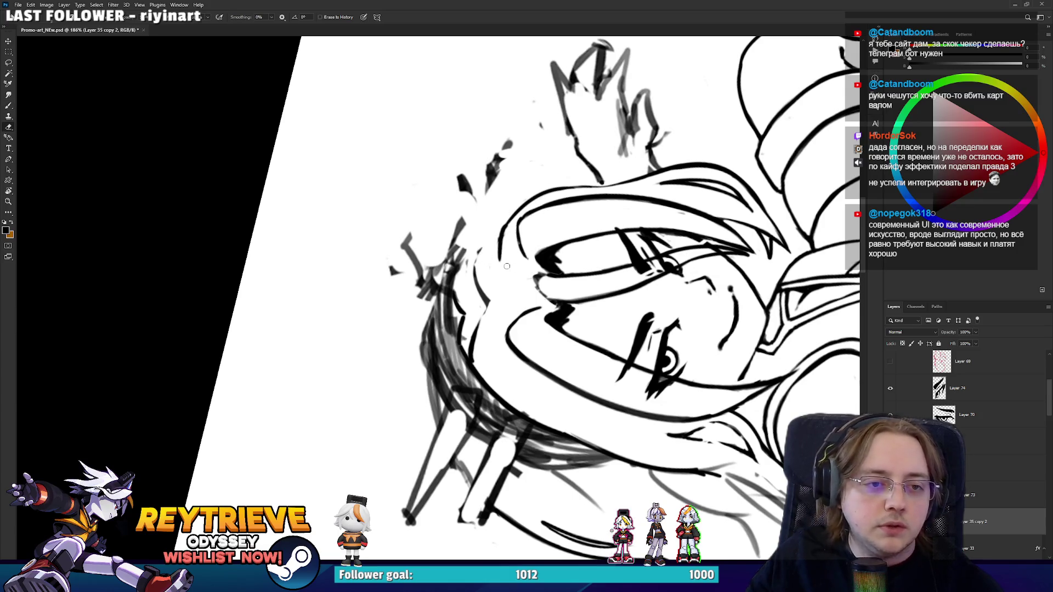
mouse_move(506, 266)
mouse_down()
mouse_move(503, 248)
mouse_move(475, 278)
mouse_move(481, 248)
mouse_up()
key(b)
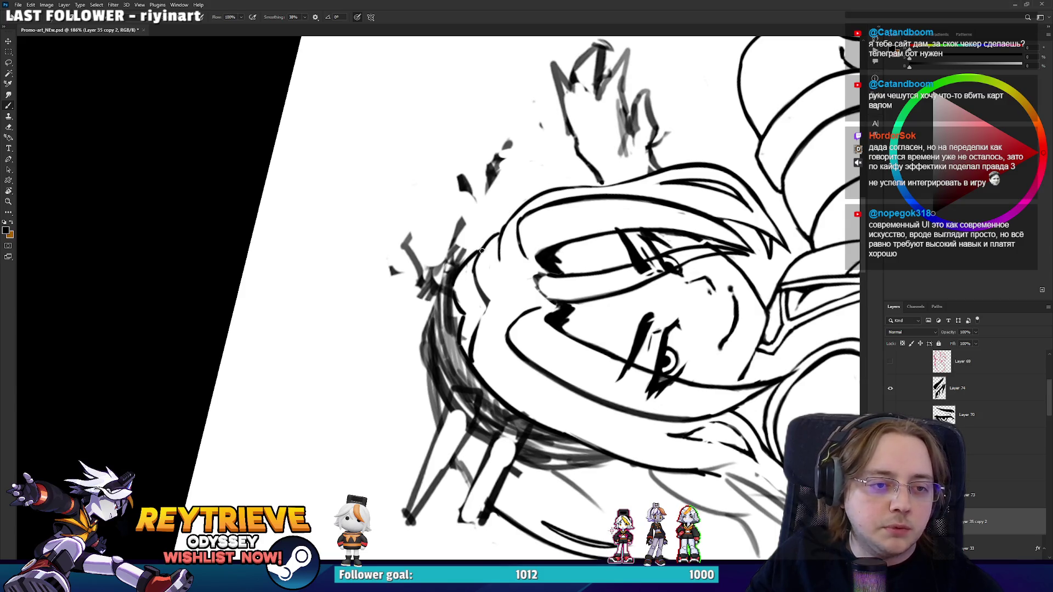
key(e)
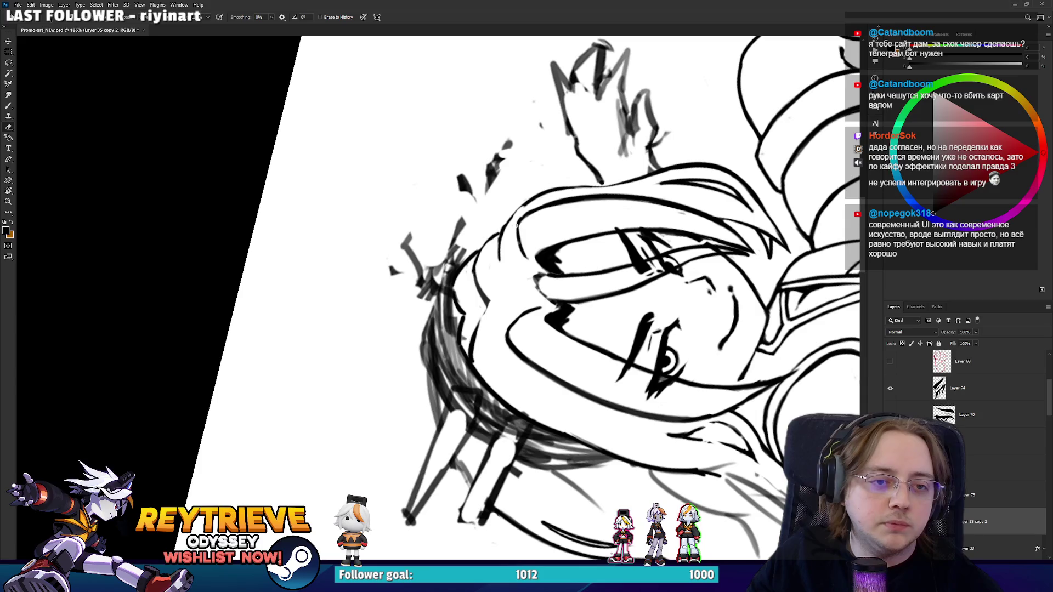
key(b)
drag(532, 201, 500, 238)
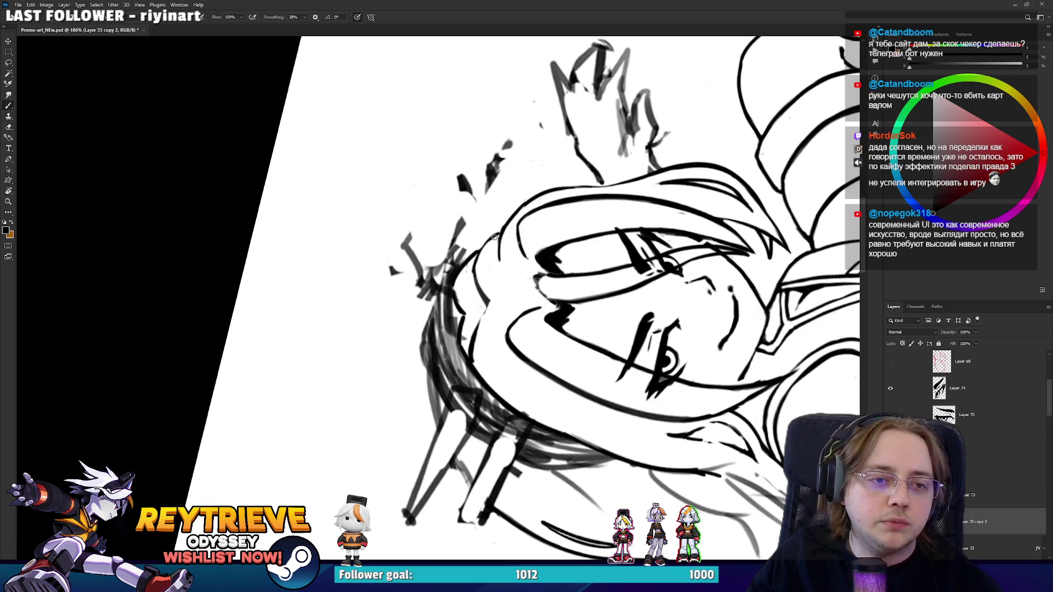
key(e)
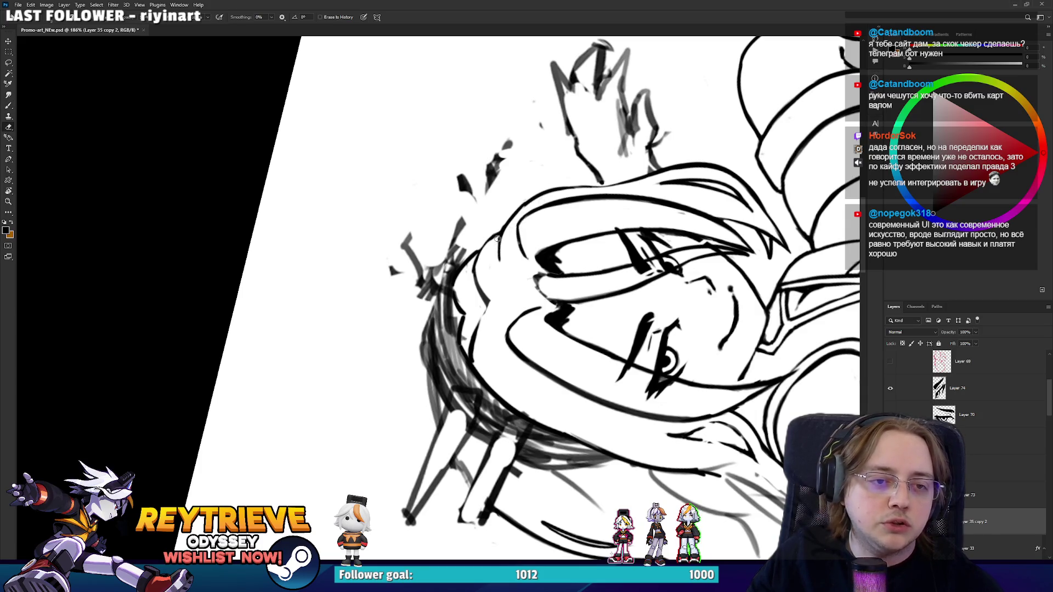
key(b)
drag(499, 260, 503, 228)
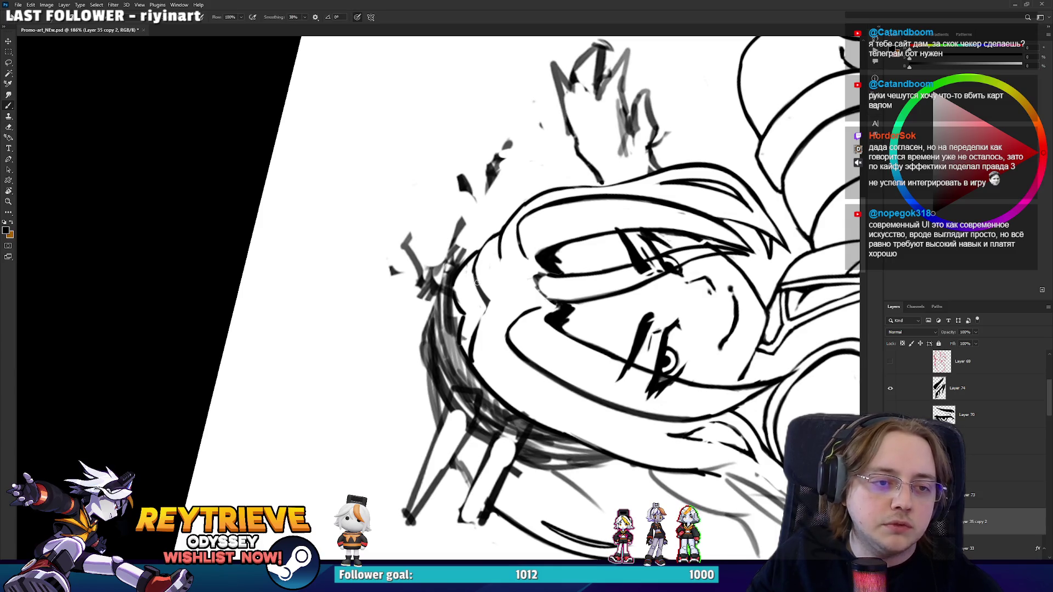
Erase a stray stroke near the chin, ink the chin outline, and rotate toward upright.
key(e)
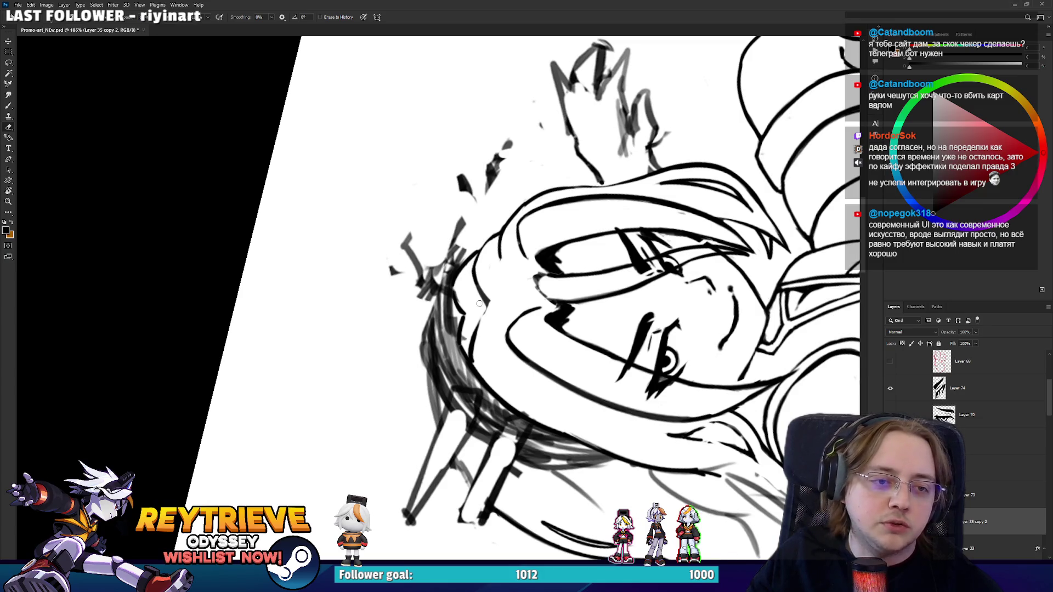
drag(468, 346, 465, 342)
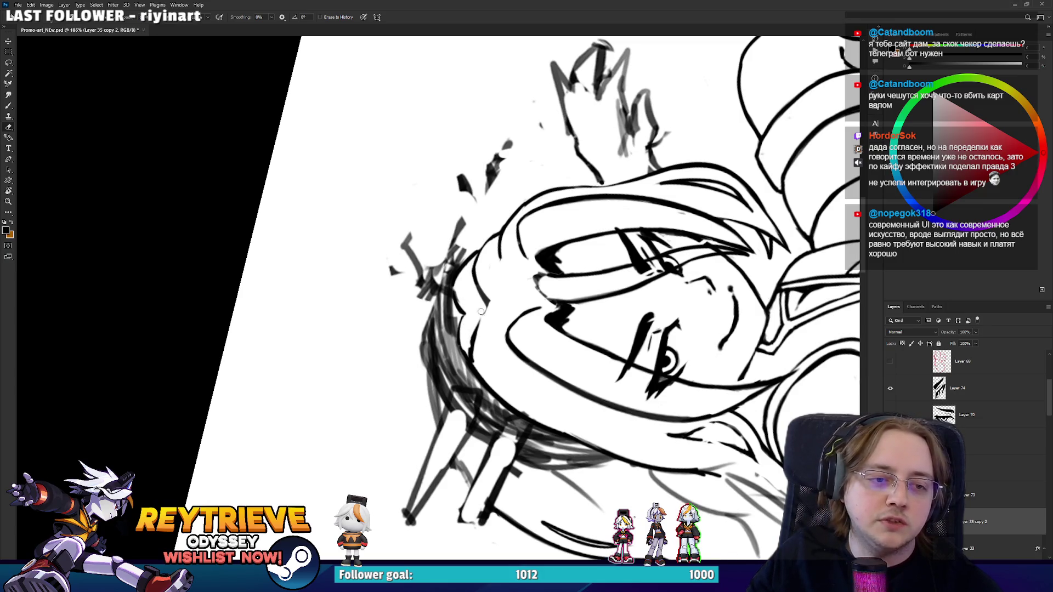
key(b)
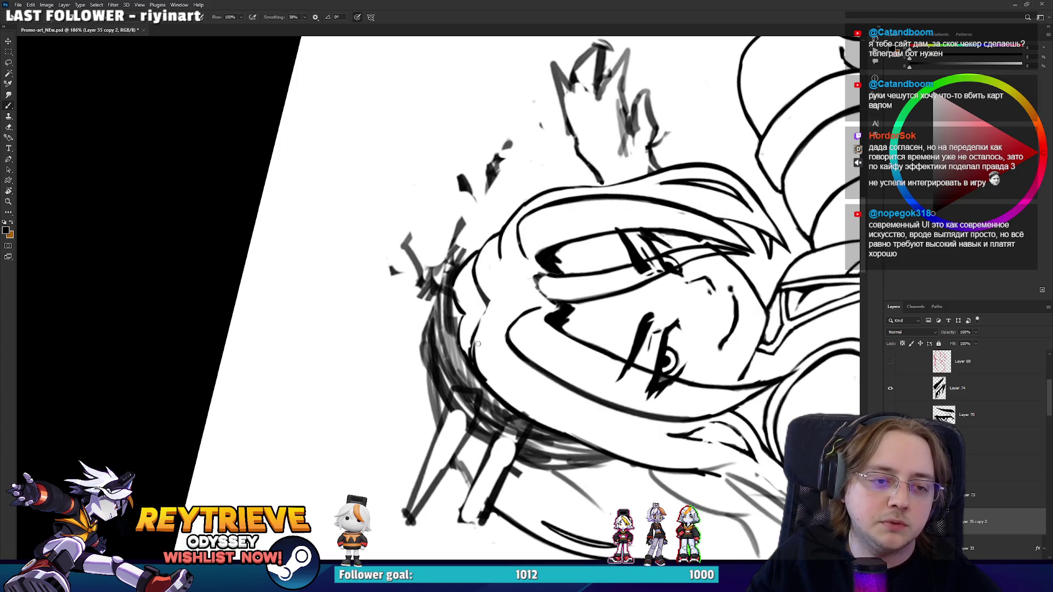
drag(478, 343, 467, 353)
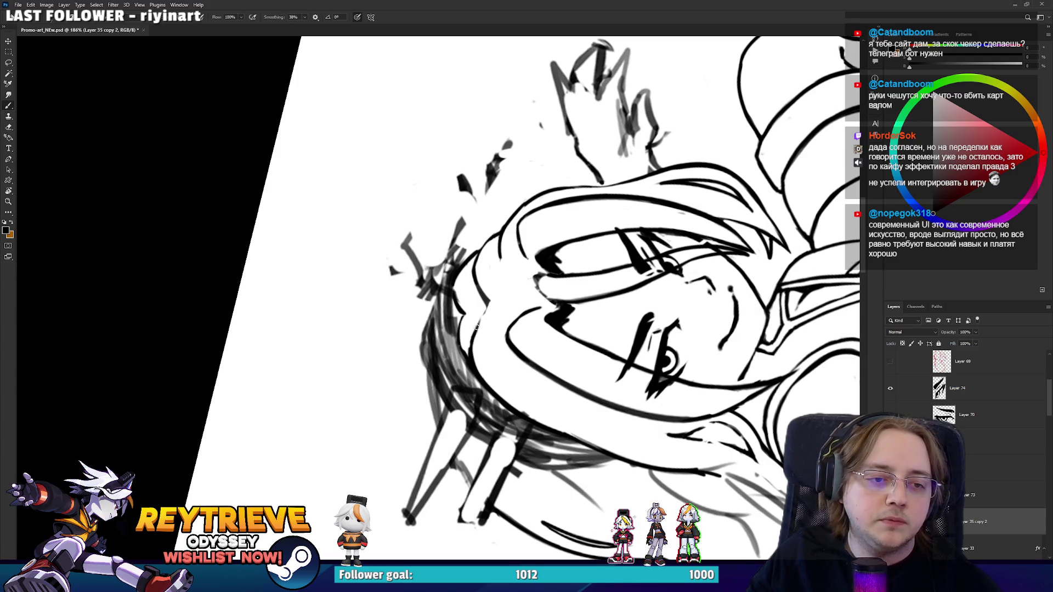
key(e)
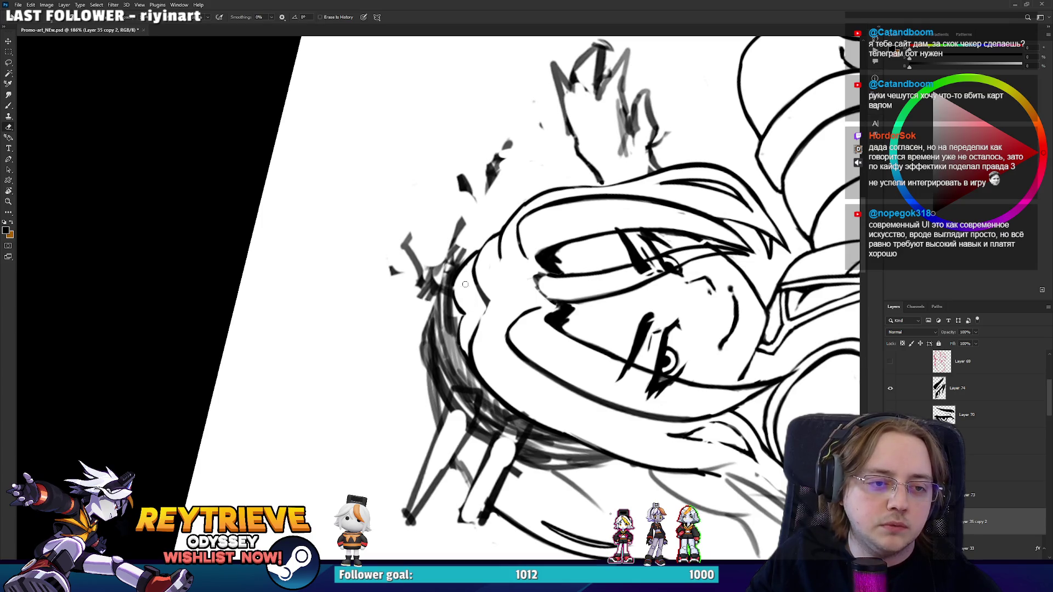
key(r)
mouse_move(490, 306)
mouse_down()
mouse_move(586, 379)
mouse_move(527, 348)
mouse_up()
key(b)
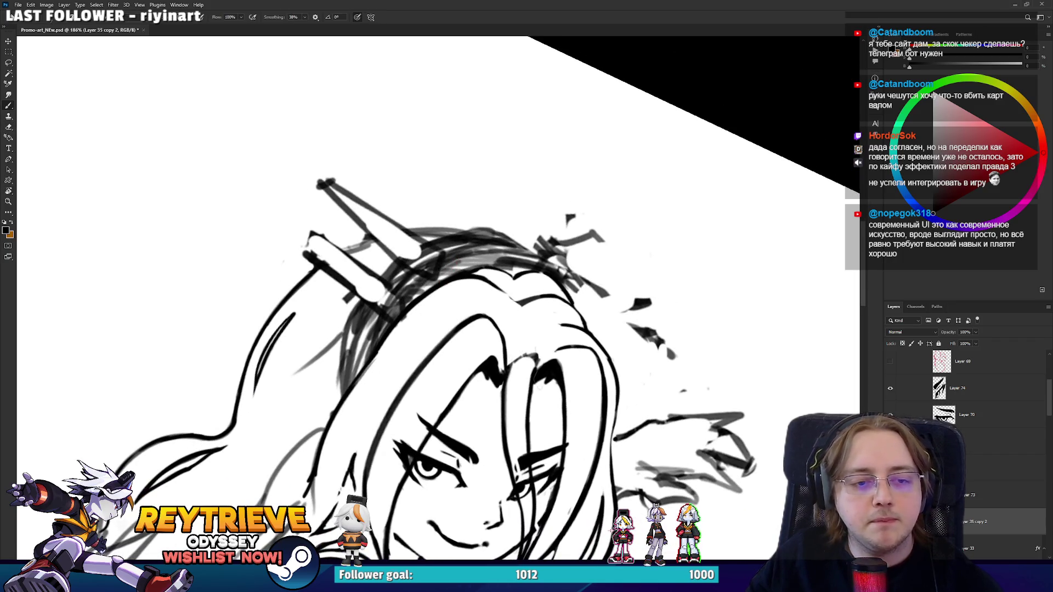
Rotate the canvas so the girl's face sits upright.
key(r)
drag(527, 349, 548, 286)
key(e)
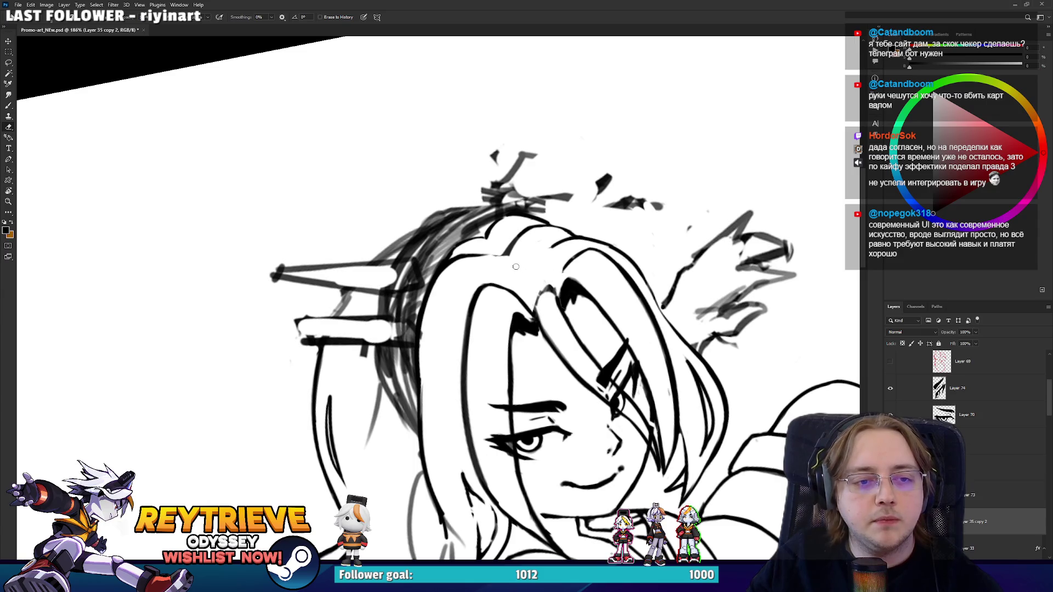
key(b)
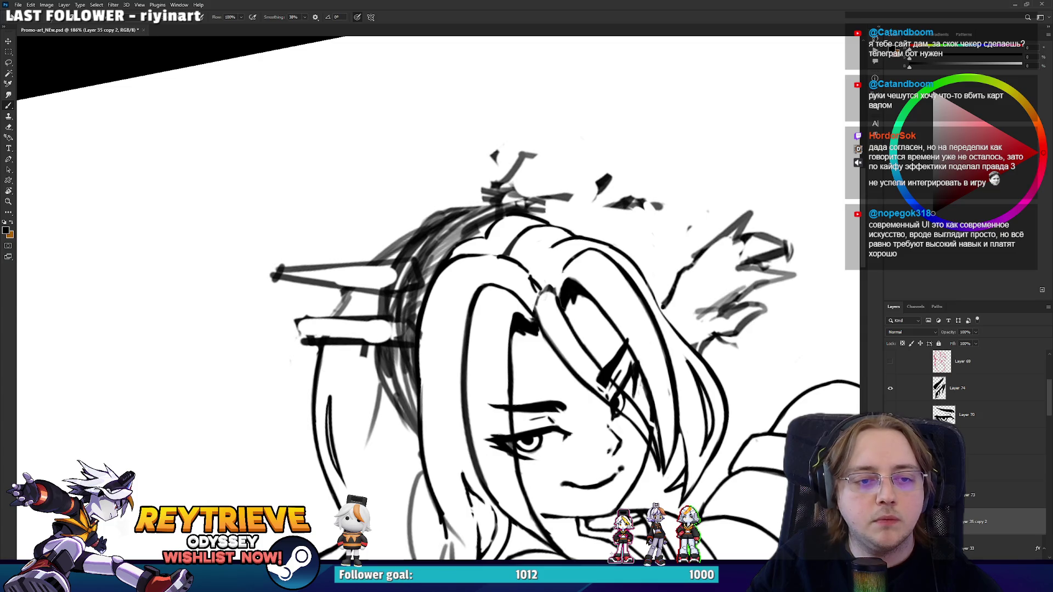
key(e)
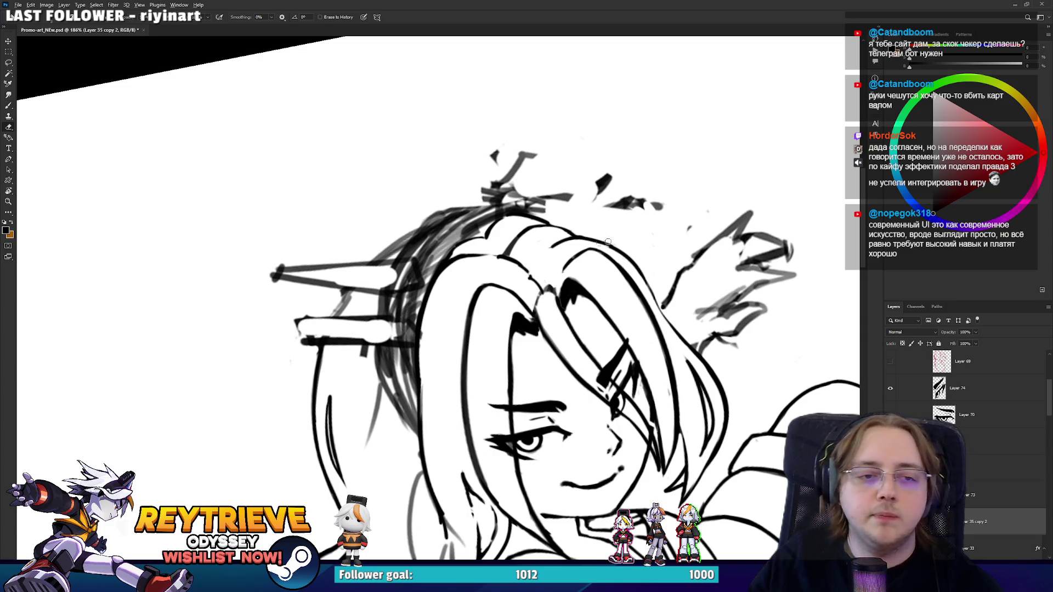
scroll(607, 241, down, 5)
scroll(580, 253, up, 5)
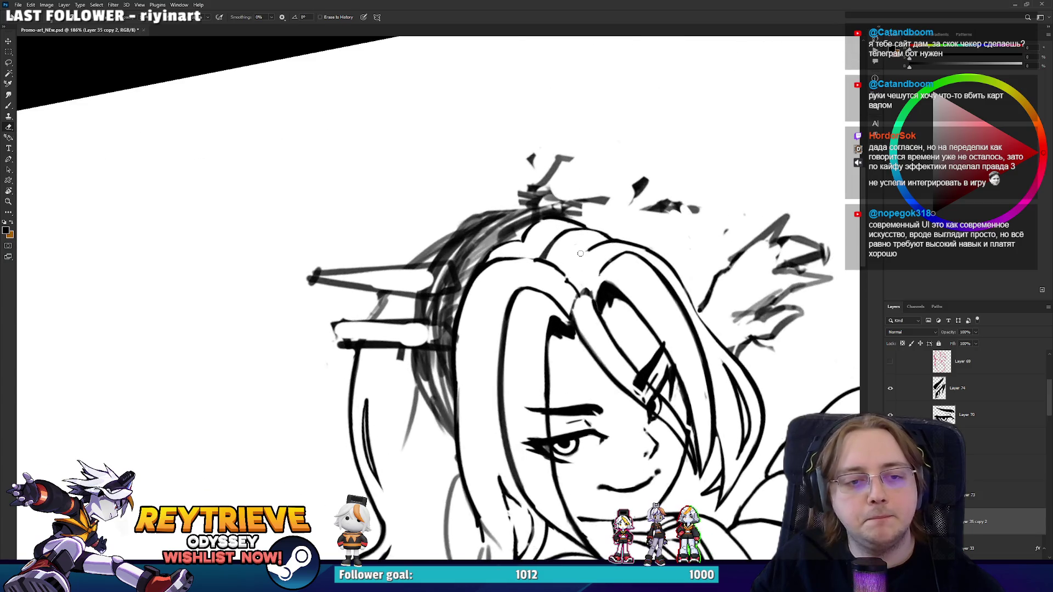
key(b)
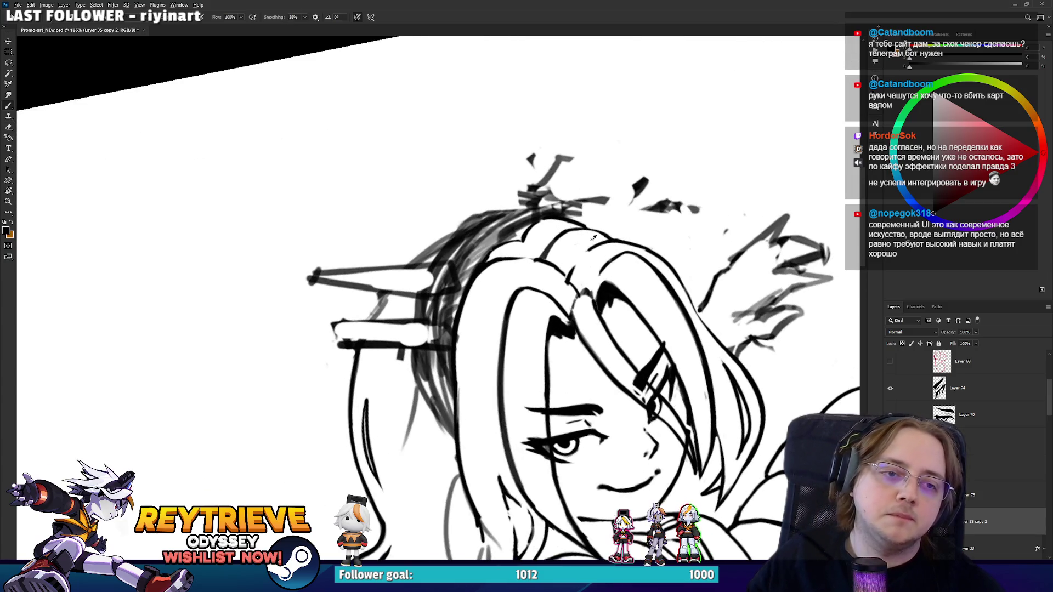
scroll(593, 237, down, 5)
scroll(593, 237, up, 5)
Ink three strokes along the hair's left contour and erase excess dark marks near the hairline.
key(r)
drag(592, 237, 593, 180)
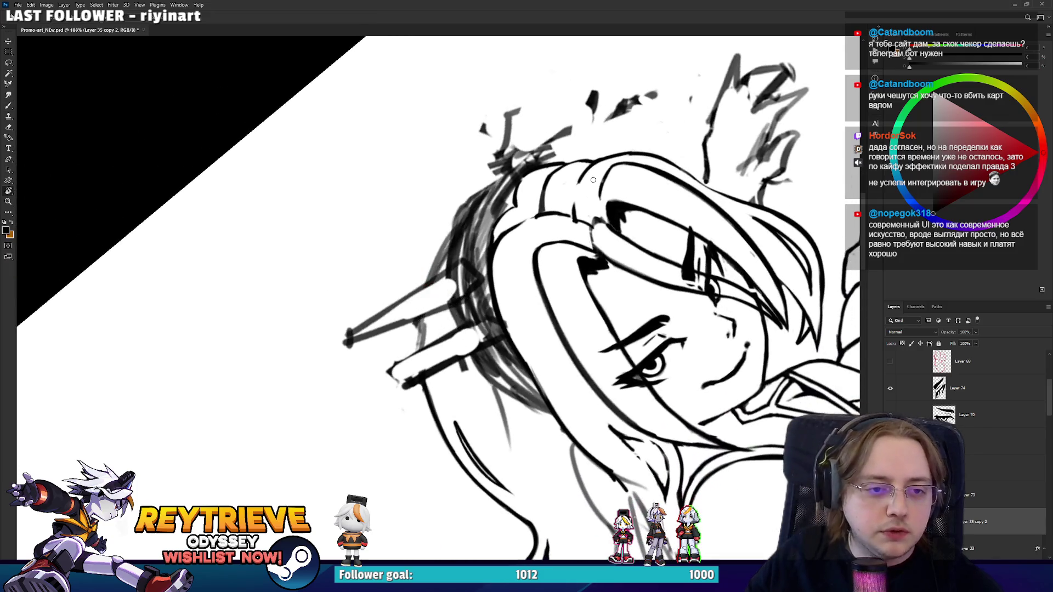
key(b)
drag(494, 241, 541, 173)
mouse_move(497, 235)
mouse_down()
mouse_move(556, 163)
mouse_move(531, 180)
mouse_up()
mouse_move(495, 225)
mouse_down()
mouse_move(551, 172)
mouse_move(539, 171)
mouse_up()
key(e)
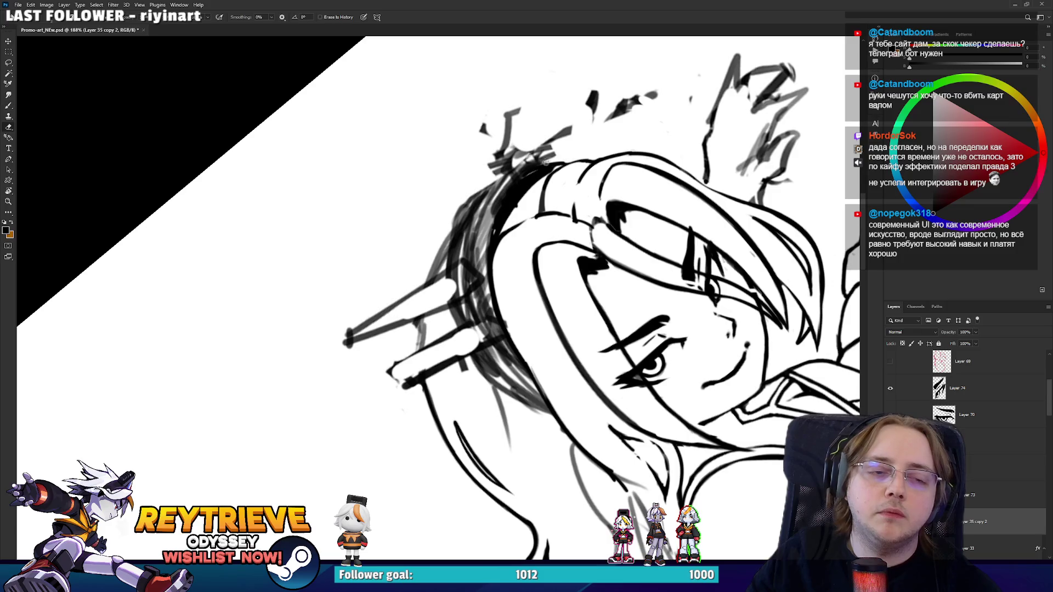
drag(448, 225, 487, 180)
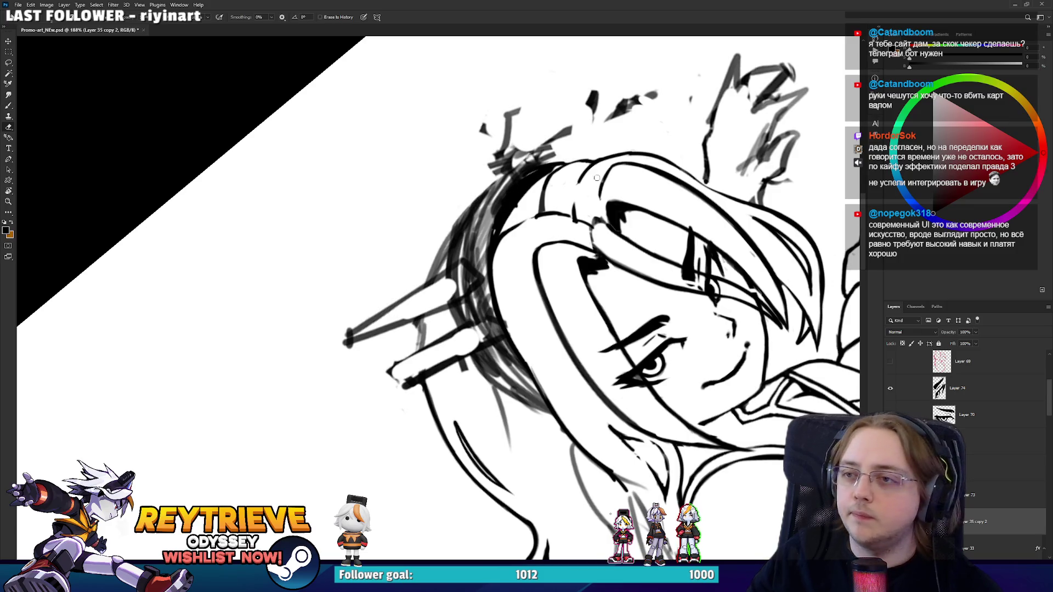
drag(596, 178, 639, 191)
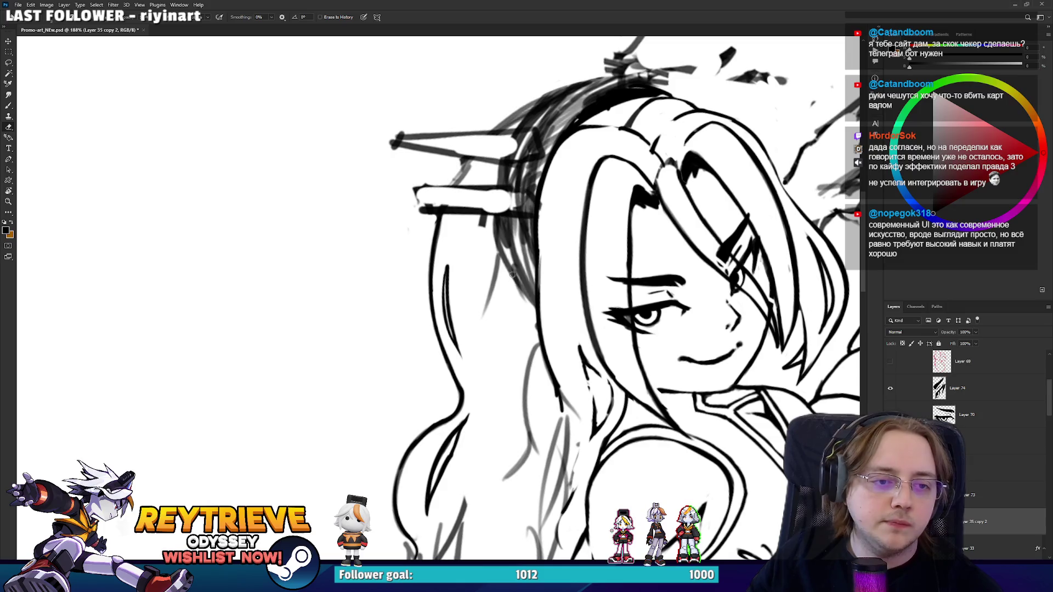
Draw a new line down a hair strand, trim its top, and redraw another strand stroke.
key(b)
drag(503, 252, 484, 331)
key(e)
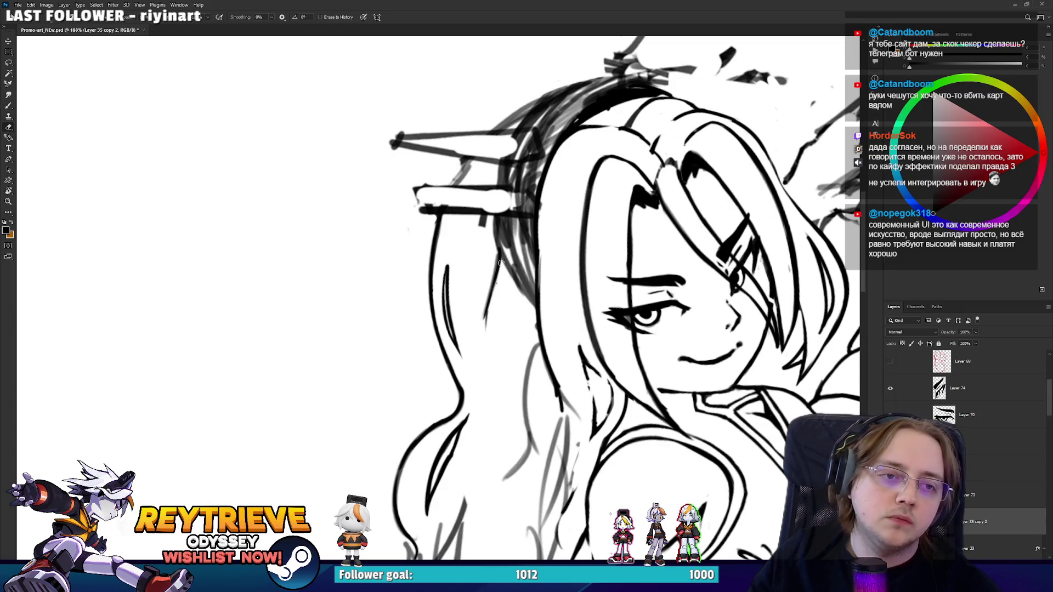
mouse_move(500, 263)
mouse_down()
mouse_move(493, 234)
mouse_move(526, 280)
mouse_move(502, 236)
mouse_move(516, 219)
mouse_move(531, 291)
mouse_move(507, 236)
mouse_up()
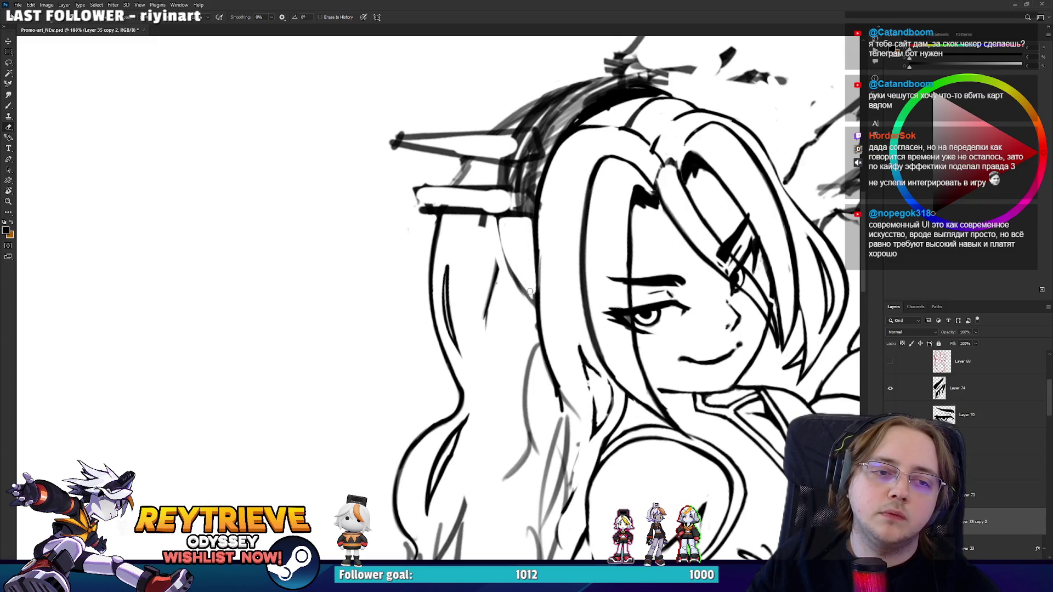
key(b)
mouse_move(521, 288)
mouse_down()
mouse_move(496, 216)
mouse_move(492, 280)
mouse_up()
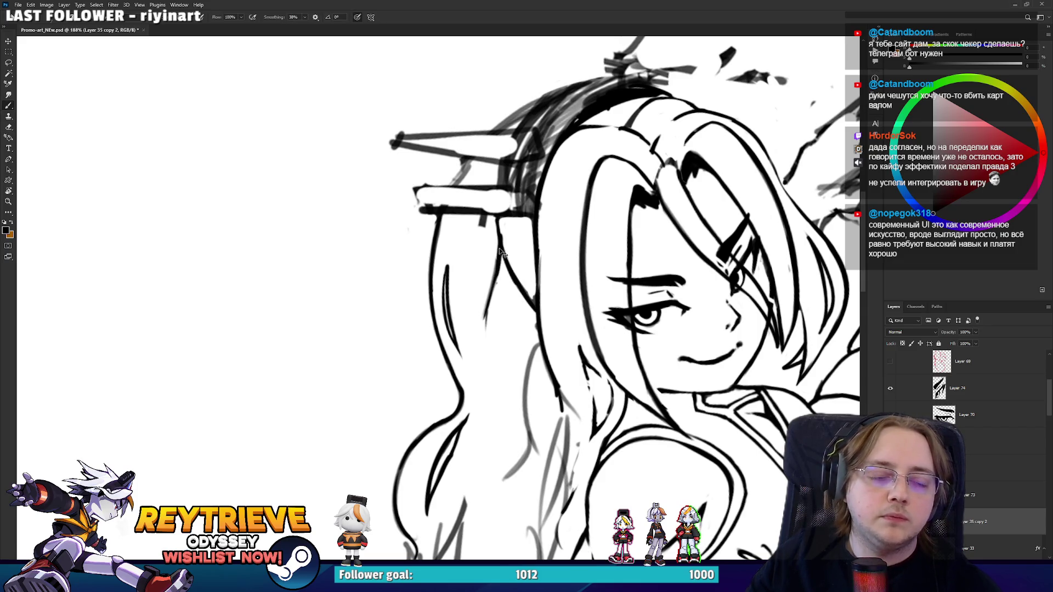
key(ctrl+z)
drag(500, 244, 492, 288)
Re-angle the canvas view over the head and make Layer 70 visible.
key(e)
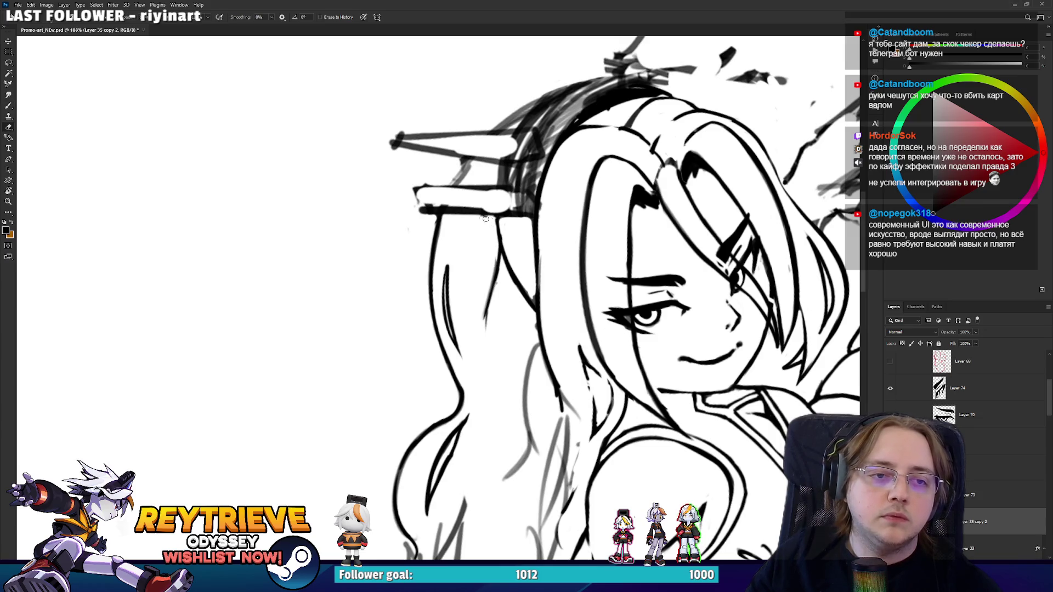
drag(485, 218, 435, 174)
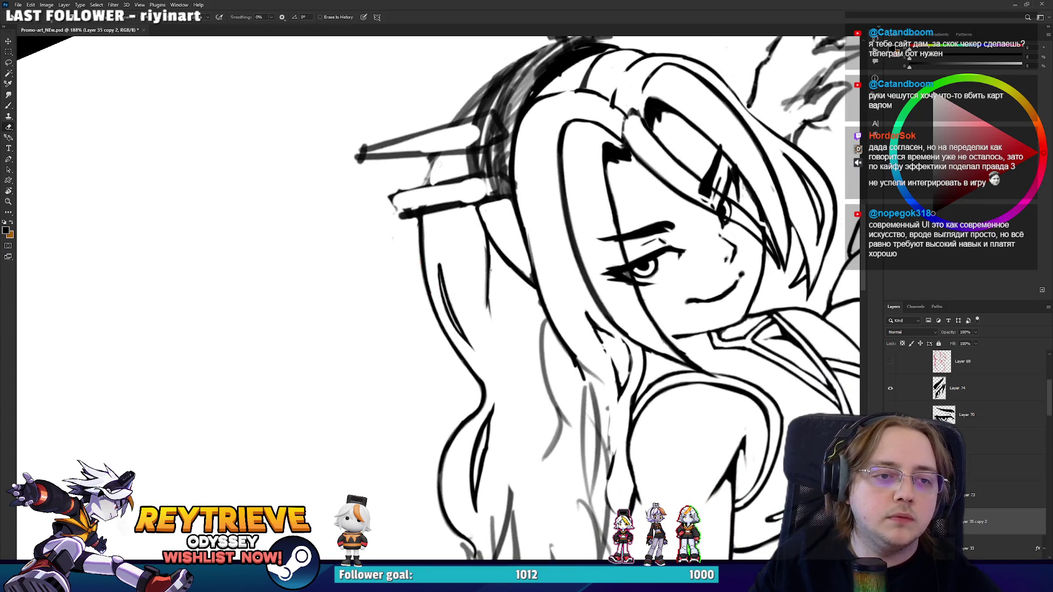
key(b)
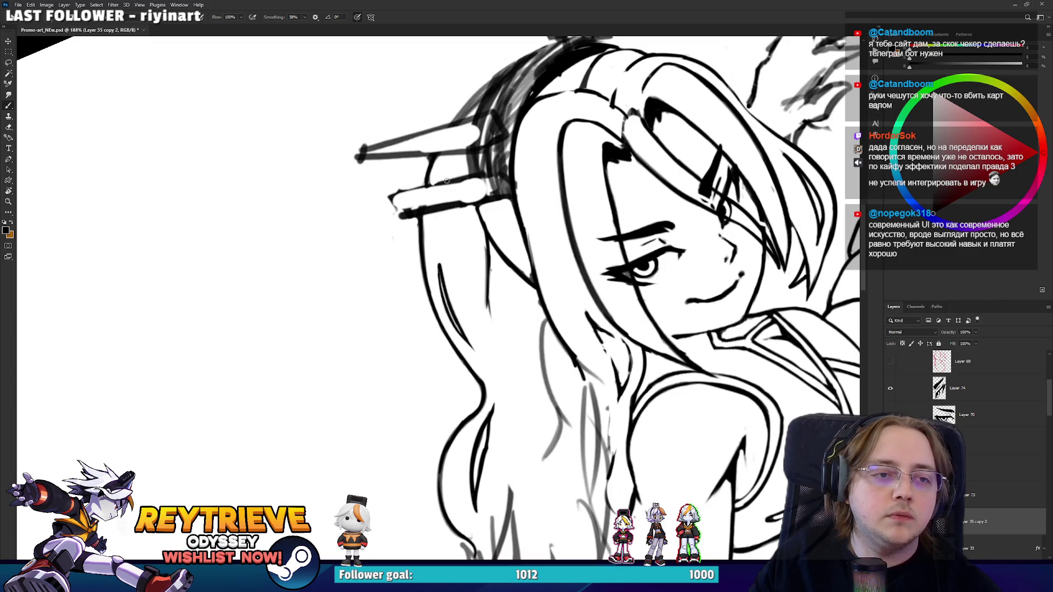
mouse_move(454, 231)
mouse_down()
mouse_move(438, 249)
mouse_move(419, 99)
mouse_up()
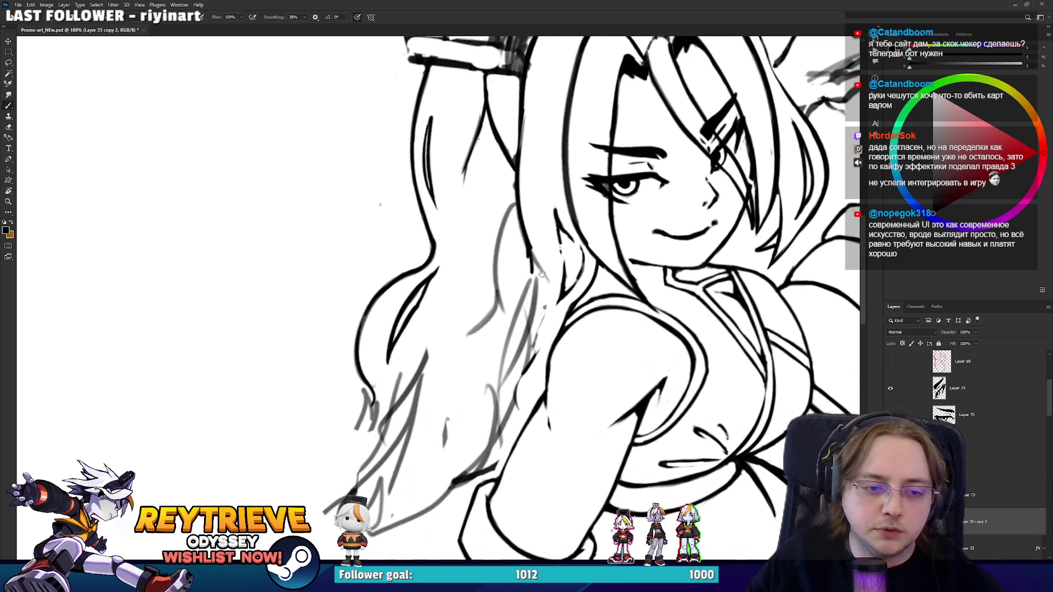
key(e)
mouse_move(499, 385)
mouse_down()
mouse_move(446, 327)
mouse_move(473, 329)
mouse_up()
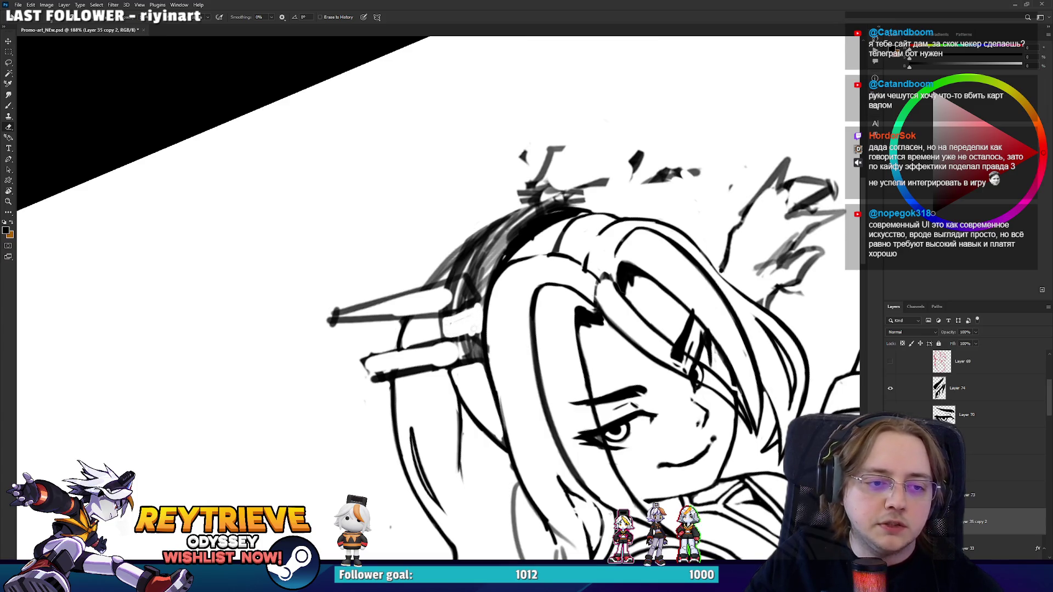
click(890, 415)
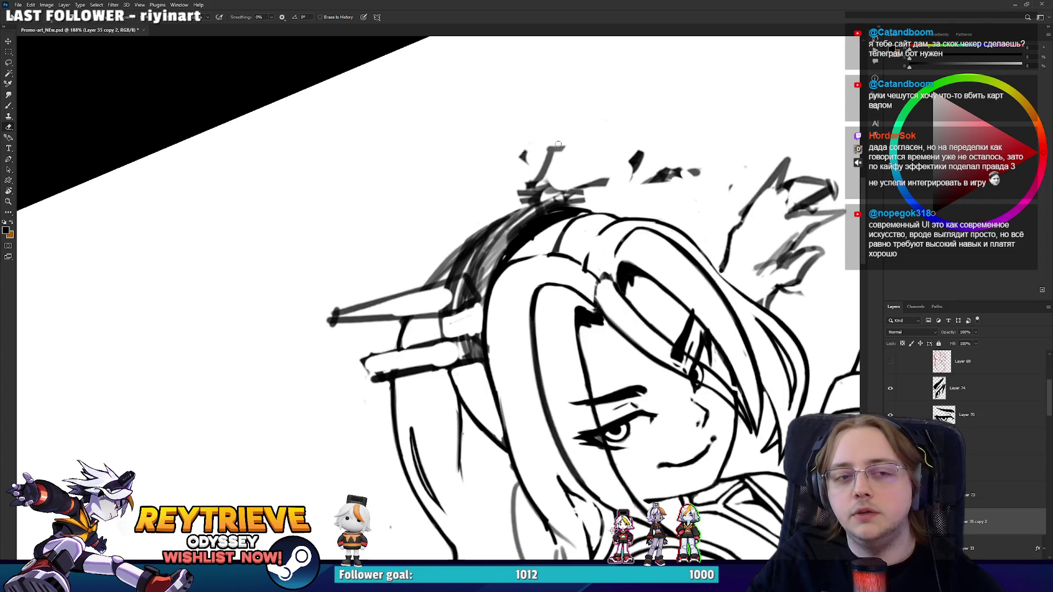
Try hatching strokes above-left of the head, then undo them.
drag(387, 193, 482, 98)
drag(417, 201, 501, 121)
mouse_move(423, 231)
mouse_down()
mouse_move(491, 154)
mouse_move(450, 192)
mouse_up()
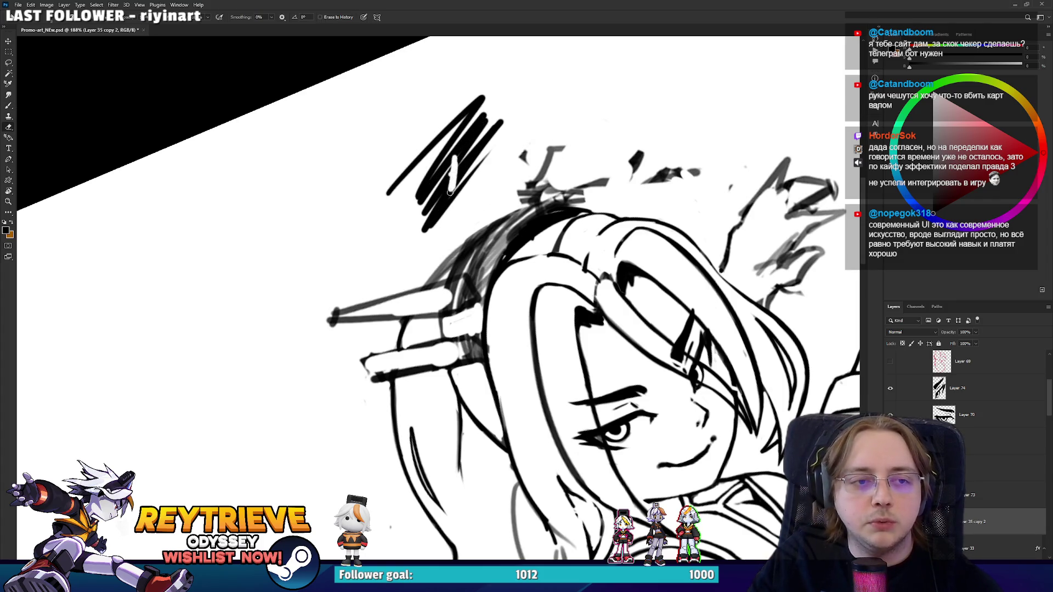
mouse_move(460, 155)
mouse_down()
mouse_move(472, 137)
mouse_move(466, 173)
mouse_move(425, 233)
mouse_move(507, 95)
mouse_up()
key(ctrl+z)
key(ctrl+z)
key(ctrl+z)
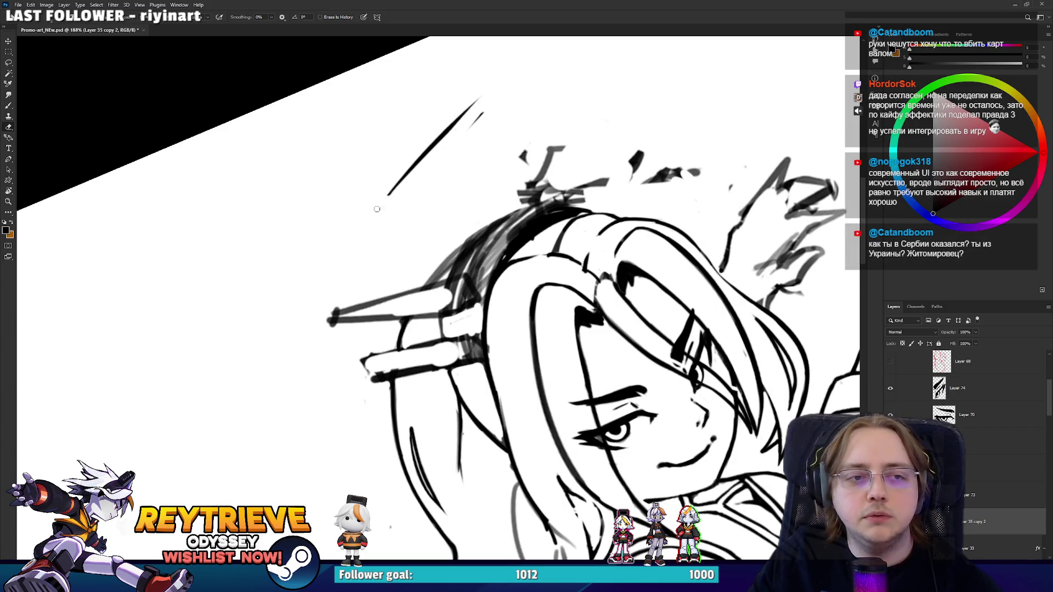
mouse_move(579, 214)
mouse_down()
mouse_move(565, 151)
mouse_move(526, 344)
mouse_move(548, 285)
mouse_move(540, 329)
mouse_up()
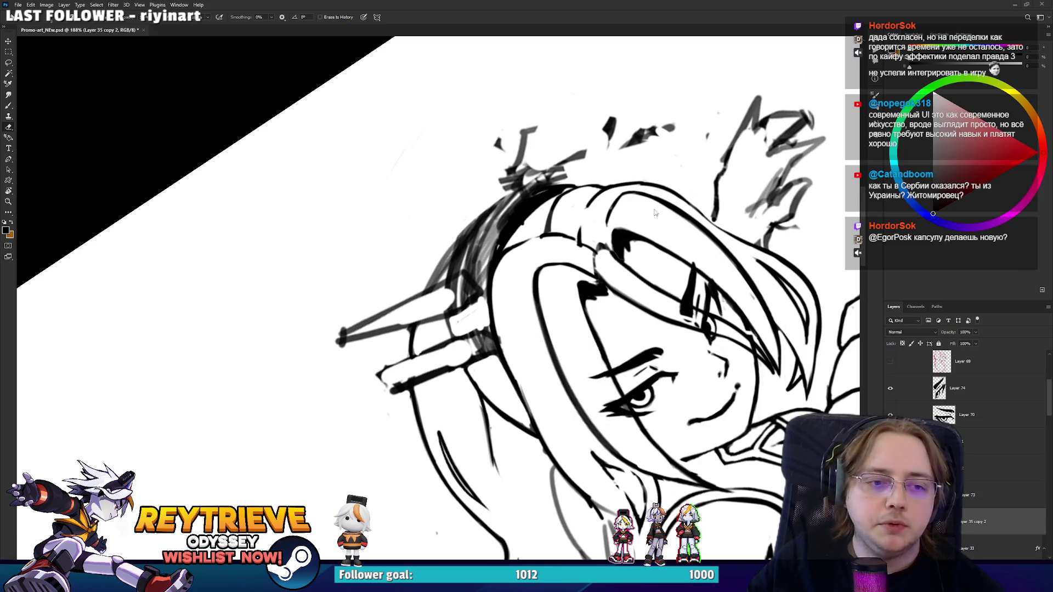
Thin the hair pin stick tips and ink their left edge, then open SM_Rey in Unreal.
key(r)
mouse_move(655, 213)
mouse_down()
mouse_move(631, 236)
mouse_move(548, 383)
mouse_move(425, 310)
mouse_move(466, 342)
mouse_up()
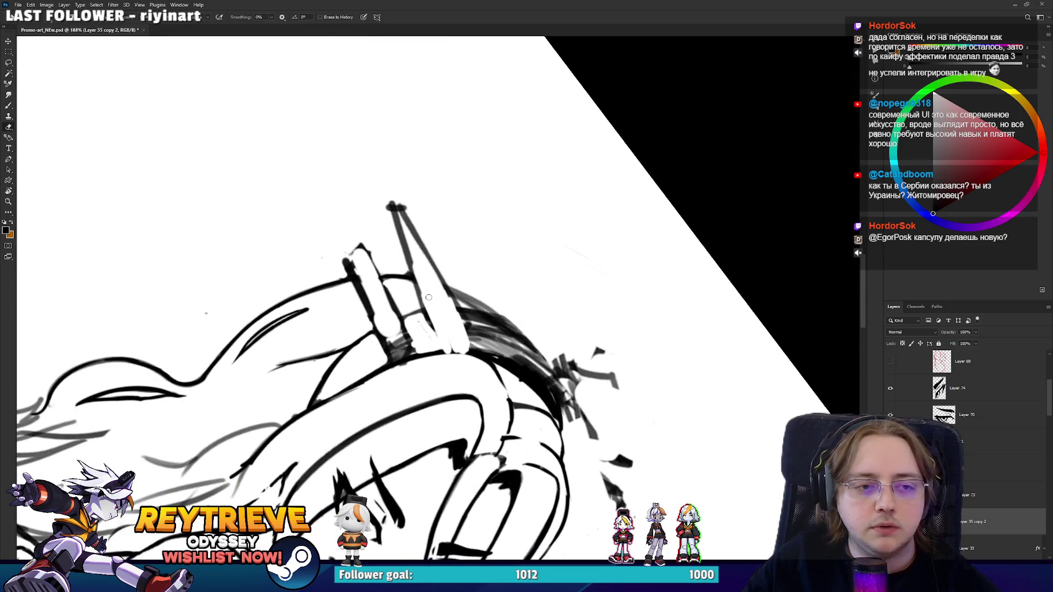
mouse_move(399, 215)
mouse_down()
mouse_move(411, 262)
mouse_move(442, 286)
mouse_up()
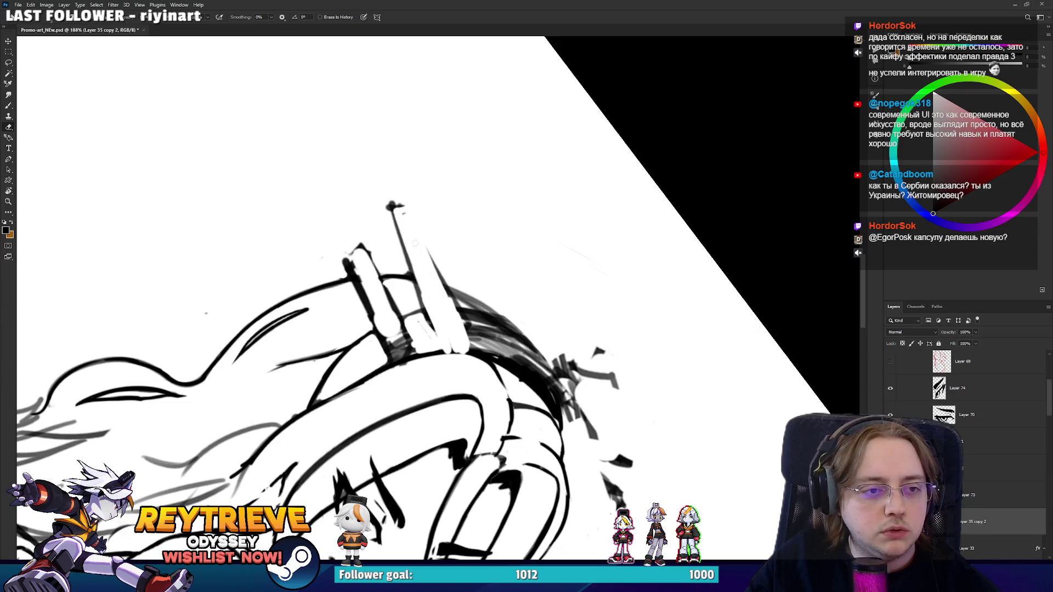
mouse_move(384, 204)
mouse_down()
mouse_move(409, 392)
mouse_move(419, 329)
mouse_up()
key(r)
key(b)
mouse_move(399, 378)
mouse_down()
mouse_move(443, 255)
mouse_move(432, 295)
mouse_move(483, 329)
mouse_move(586, 314)
mouse_up()
key(e)
key(r)
key(e)
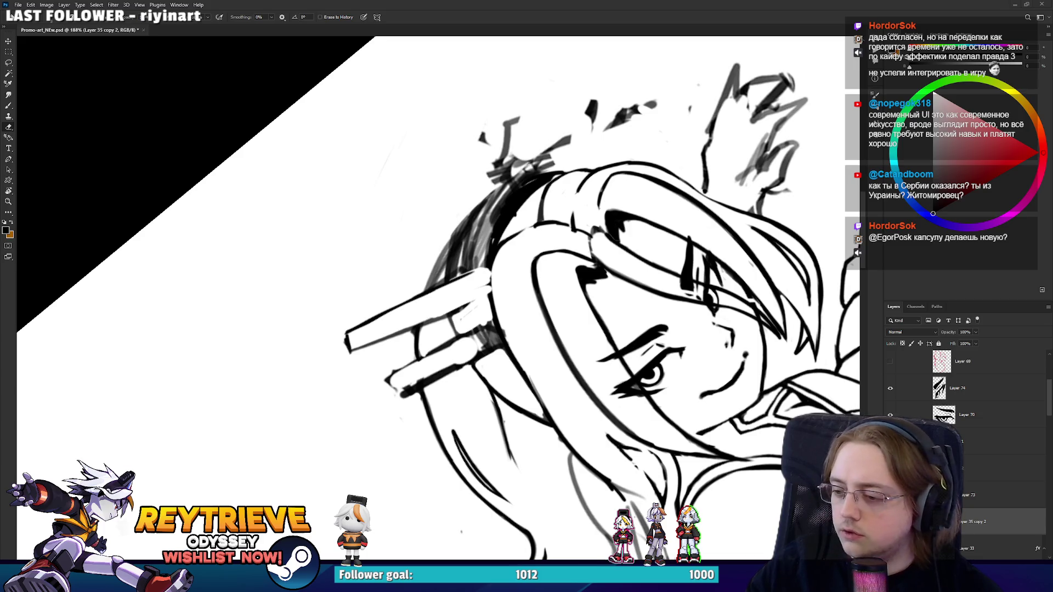
key(alt+Tab)
click(224, 17)
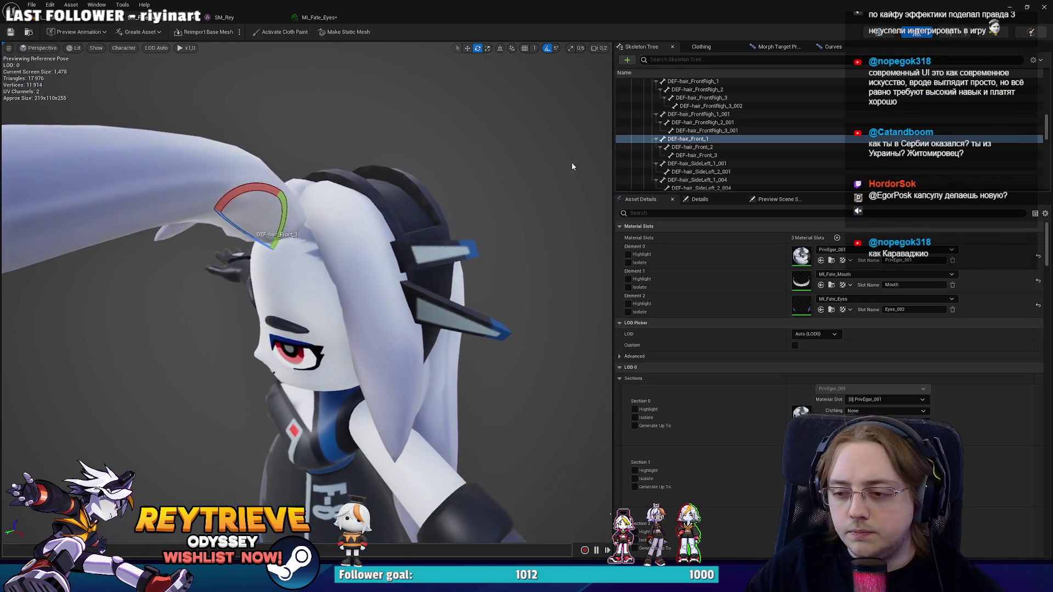
Minimize Unreal Engine to get back to the Photoshop line art.
click(1009, 7)
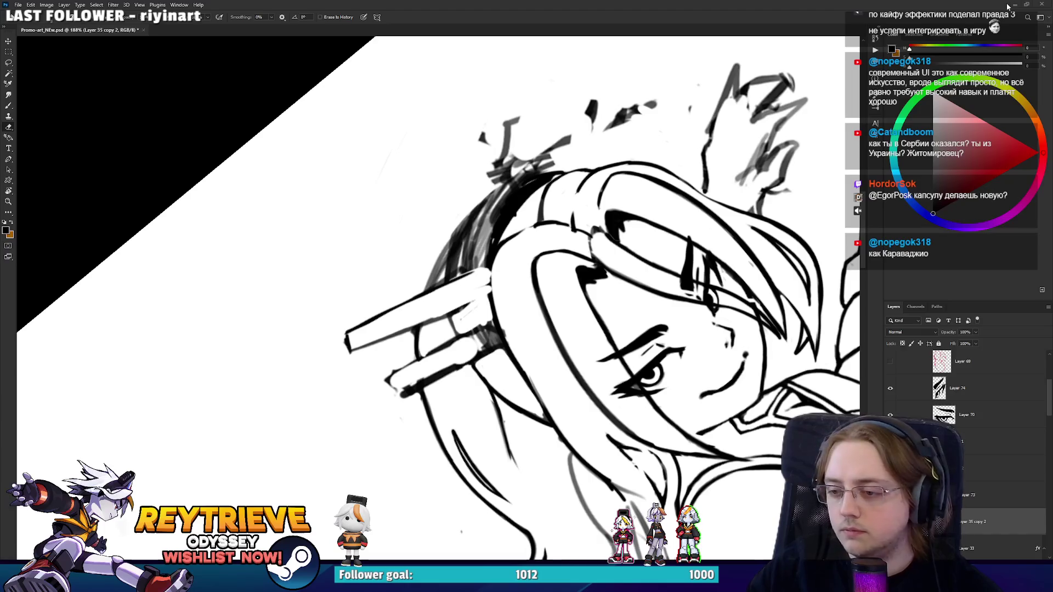
scroll(473, 310, up, 2)
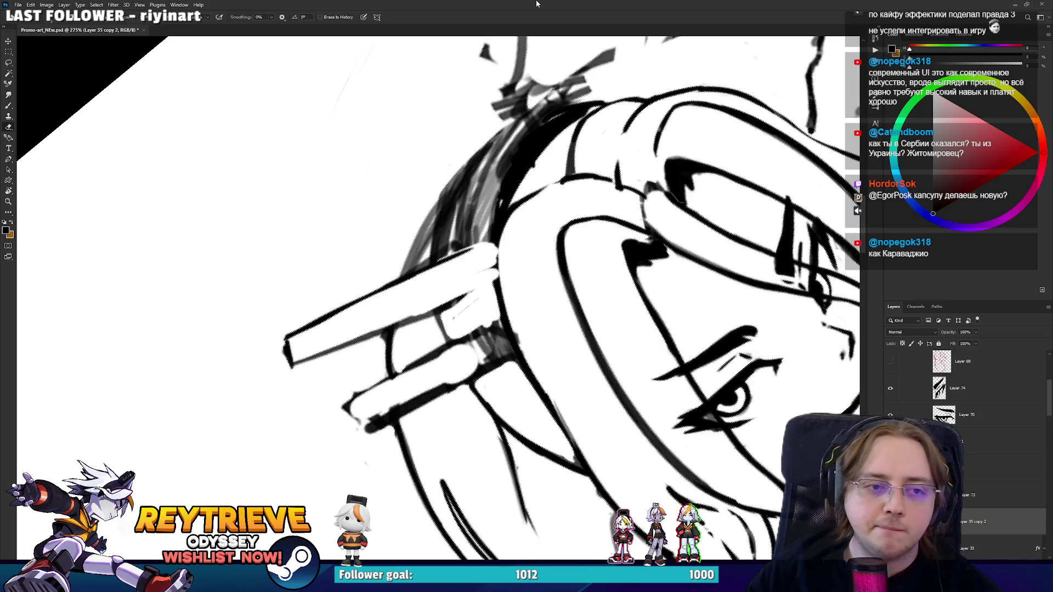
Level the view and darken the line along the hair pin.
mouse_move(430, 285)
mouse_down()
mouse_move(336, 363)
mouse_move(359, 386)
mouse_move(375, 387)
mouse_move(368, 354)
mouse_move(406, 399)
mouse_up()
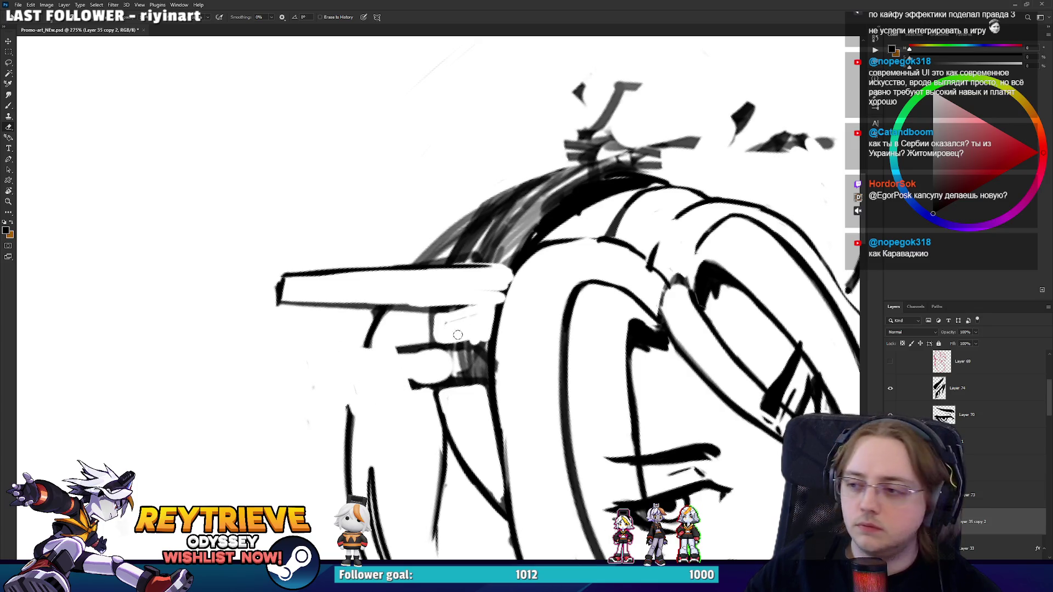
mouse_move(458, 334)
mouse_down()
mouse_move(411, 362)
mouse_move(407, 385)
mouse_up()
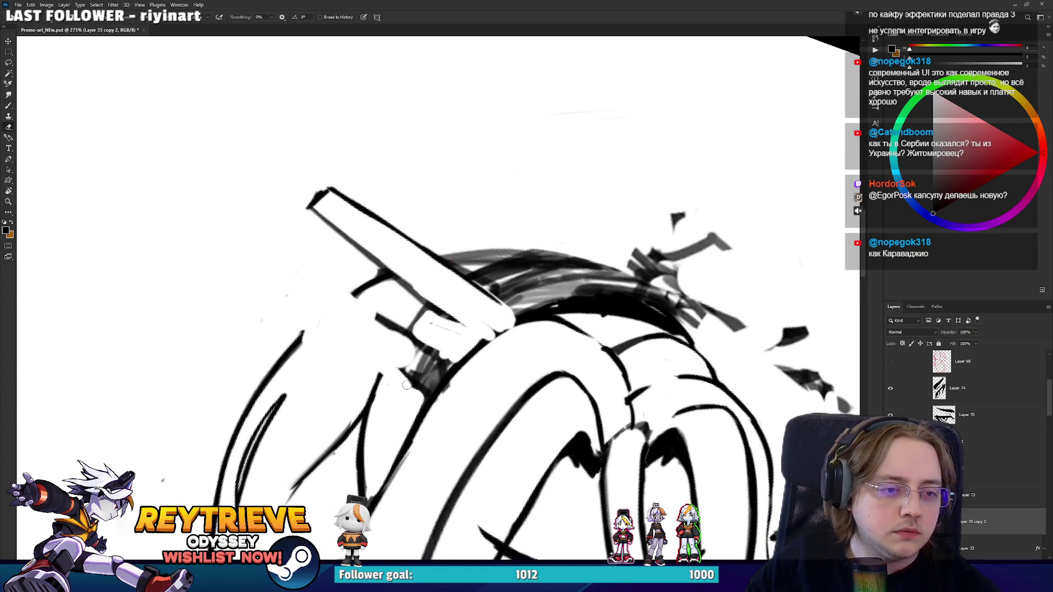
key(b)
mouse_move(377, 338)
mouse_down()
mouse_move(414, 378)
mouse_move(374, 321)
mouse_move(406, 386)
mouse_move(433, 389)
mouse_move(441, 372)
mouse_up()
key(e)
key(r)
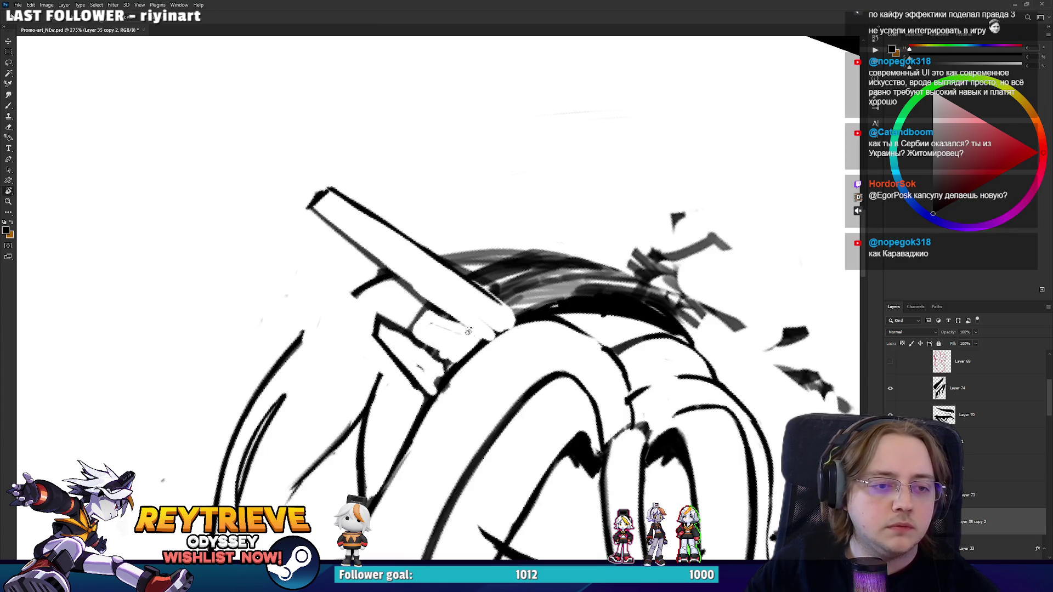
drag(468, 331, 433, 307)
key(b)
Reinforce the hair pin outline with small strokes and ink the box-shaped pin's left side.
drag(382, 279, 408, 347)
mouse_move(392, 302)
mouse_down()
mouse_move(414, 359)
mouse_move(407, 352)
mouse_up()
key(e)
mouse_move(400, 308)
mouse_down()
mouse_move(385, 277)
mouse_move(397, 340)
mouse_up()
key(b)
drag(379, 280, 405, 359)
mouse_move(383, 290)
mouse_down()
mouse_move(388, 324)
mouse_move(466, 362)
mouse_up()
key(e)
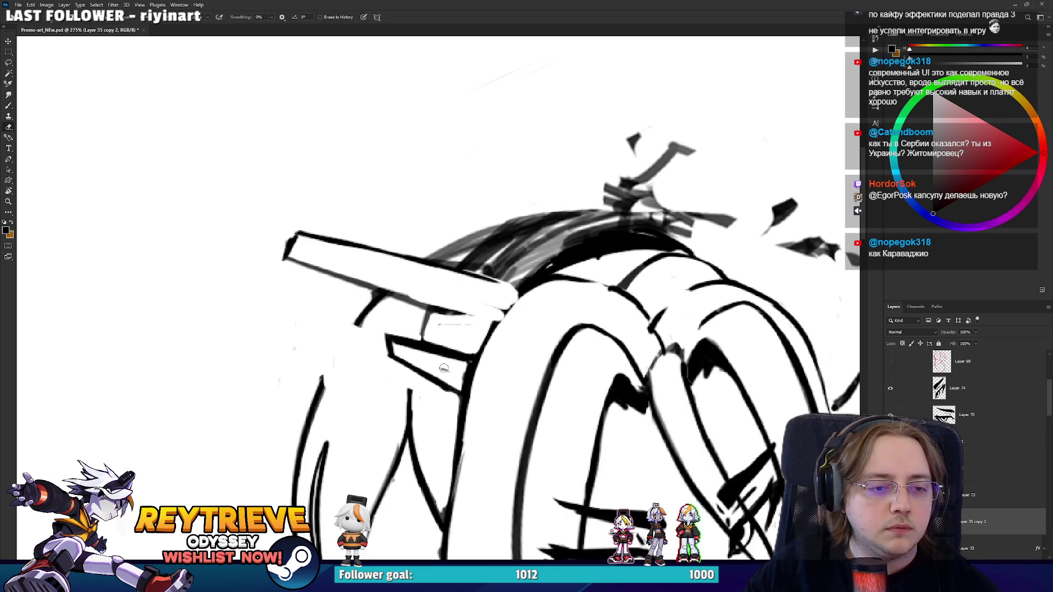
Redraw the pin tooth's right edge thicker after undoing earlier attempts.
key(r)
drag(464, 371, 498, 350)
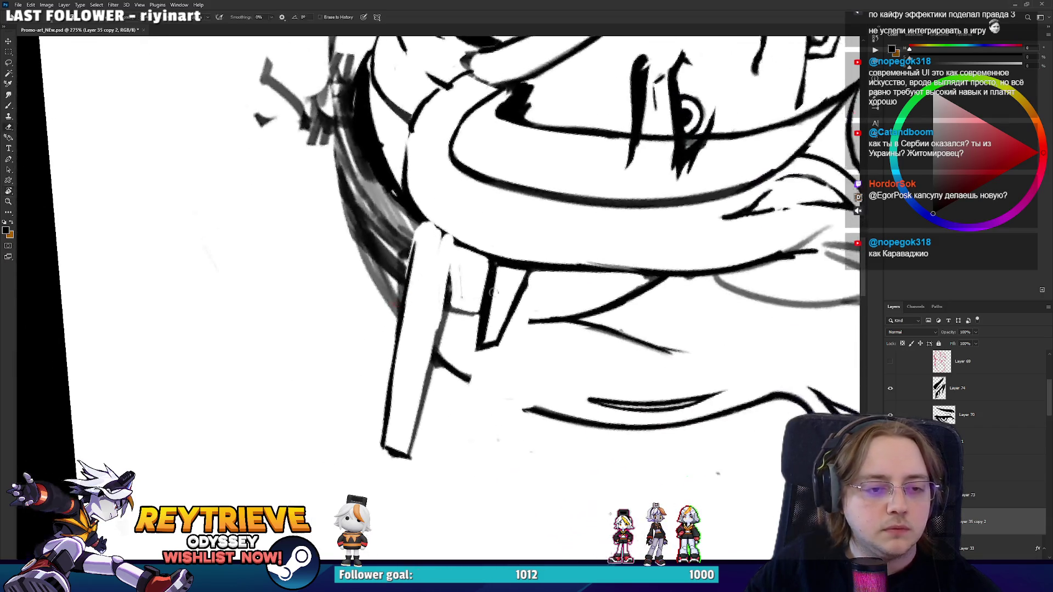
key(b)
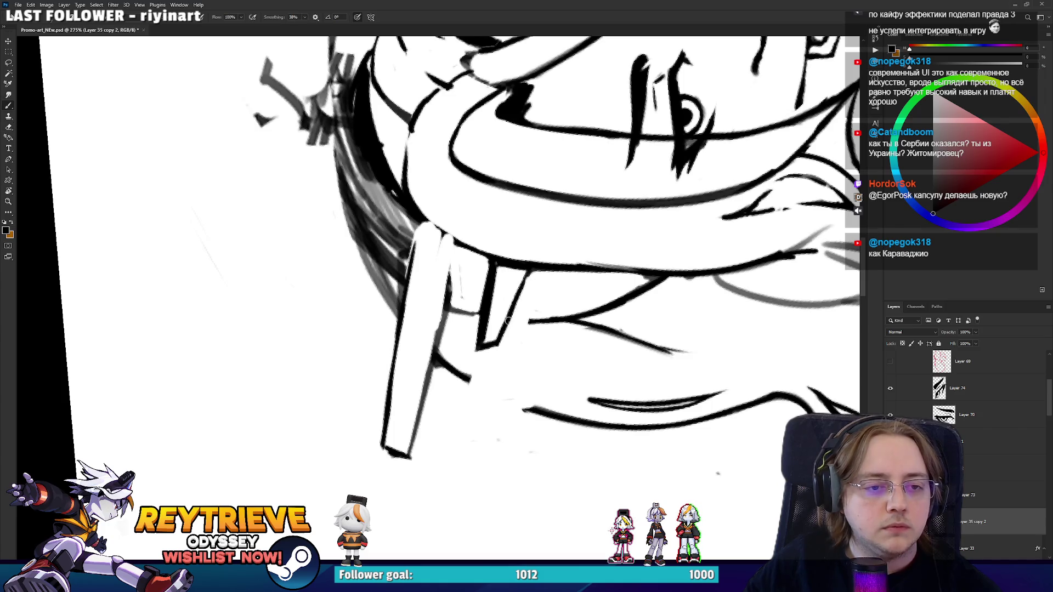
key(ctrl+z)
drag(537, 274, 506, 332)
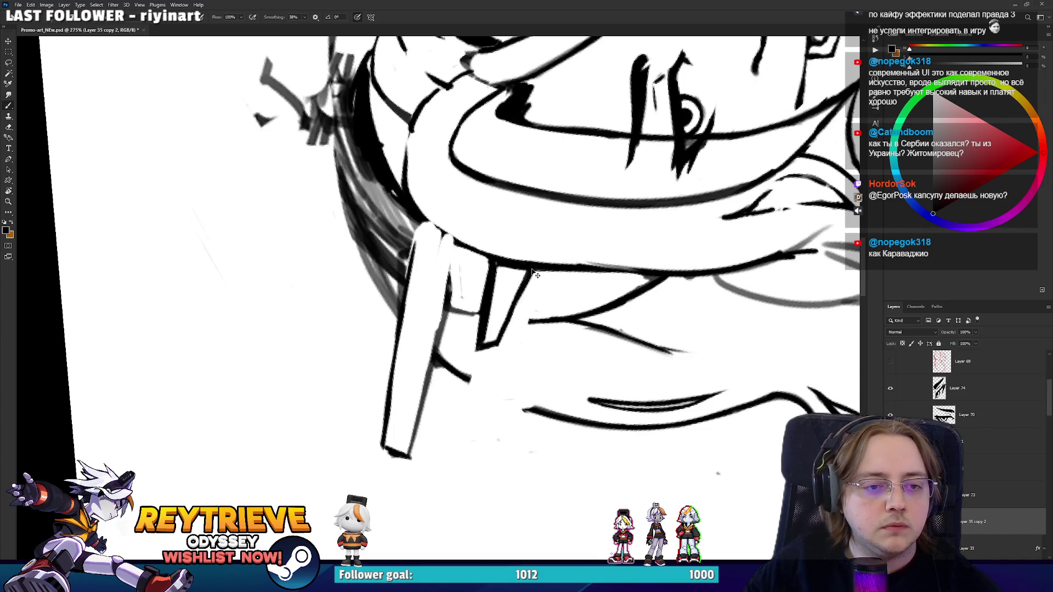
key(ctrl+z)
drag(536, 274, 500, 334)
key(r)
mouse_move(531, 290)
mouse_down()
mouse_move(645, 335)
mouse_move(639, 354)
mouse_move(634, 324)
mouse_move(590, 285)
mouse_up()
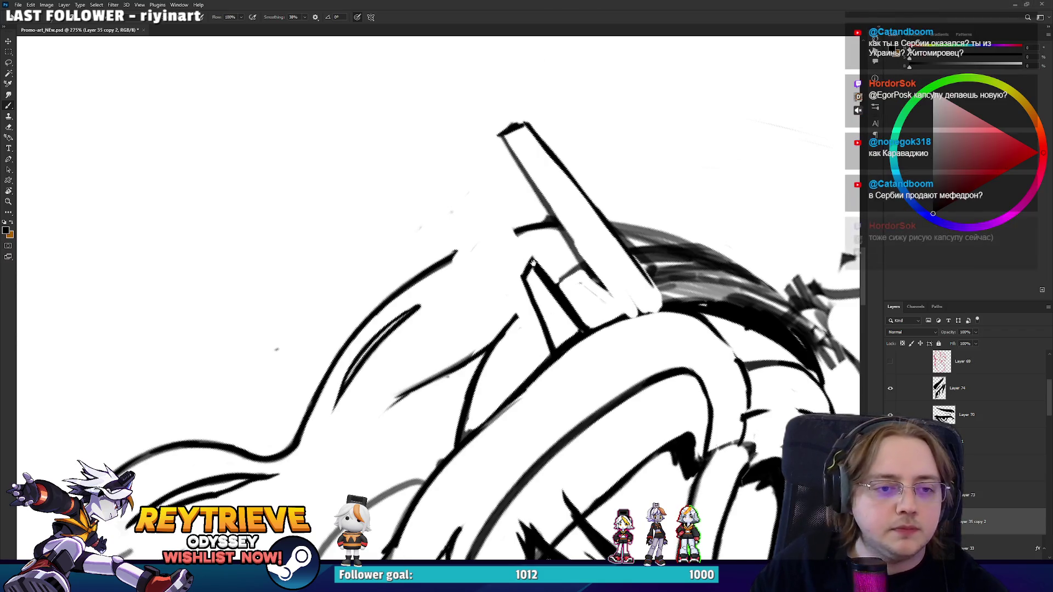
Erase a stray thin stroke near the pin and move the view up to the hair.
scroll(689, 320, down, 6)
scroll(545, 282, up, 6)
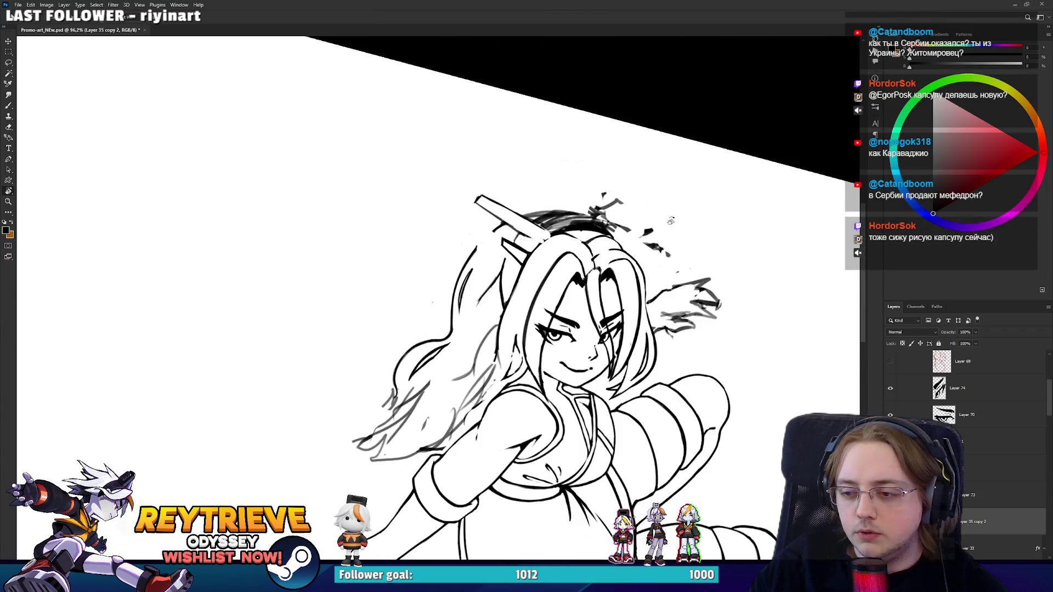
key(e)
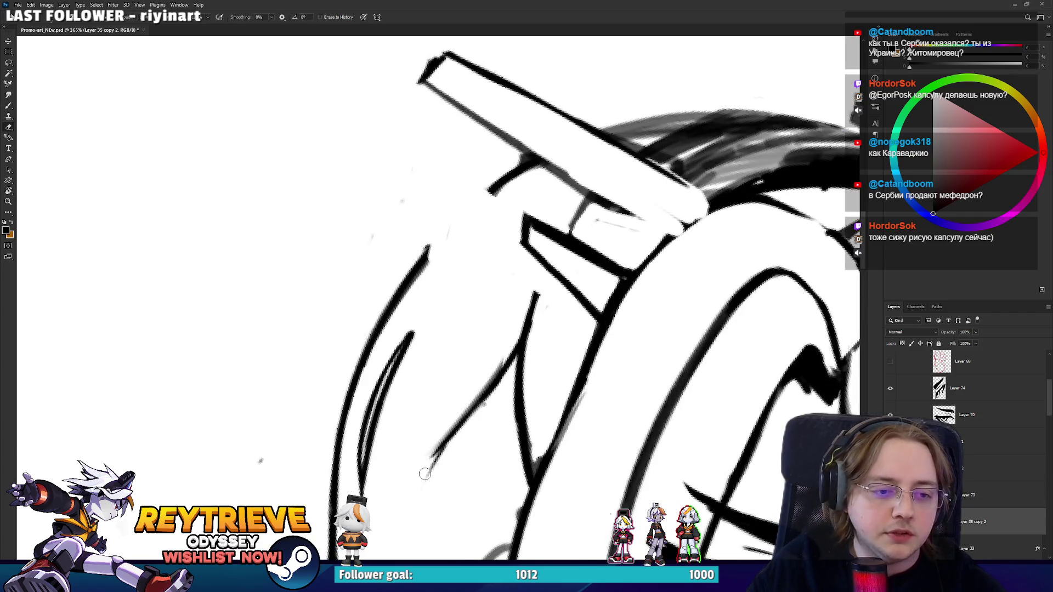
drag(430, 431, 500, 332)
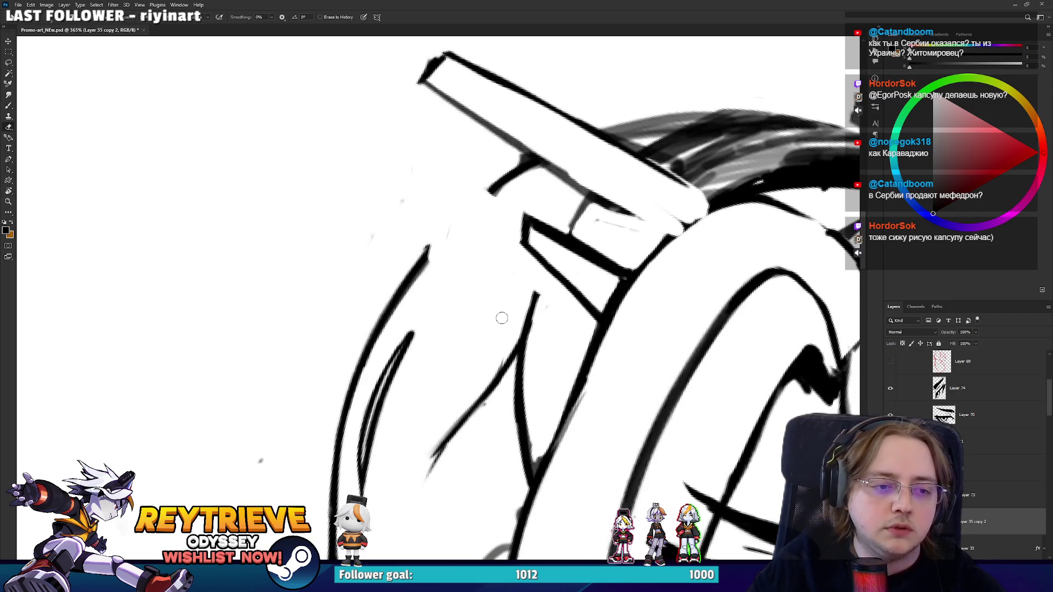
scroll(548, 318, down, 2)
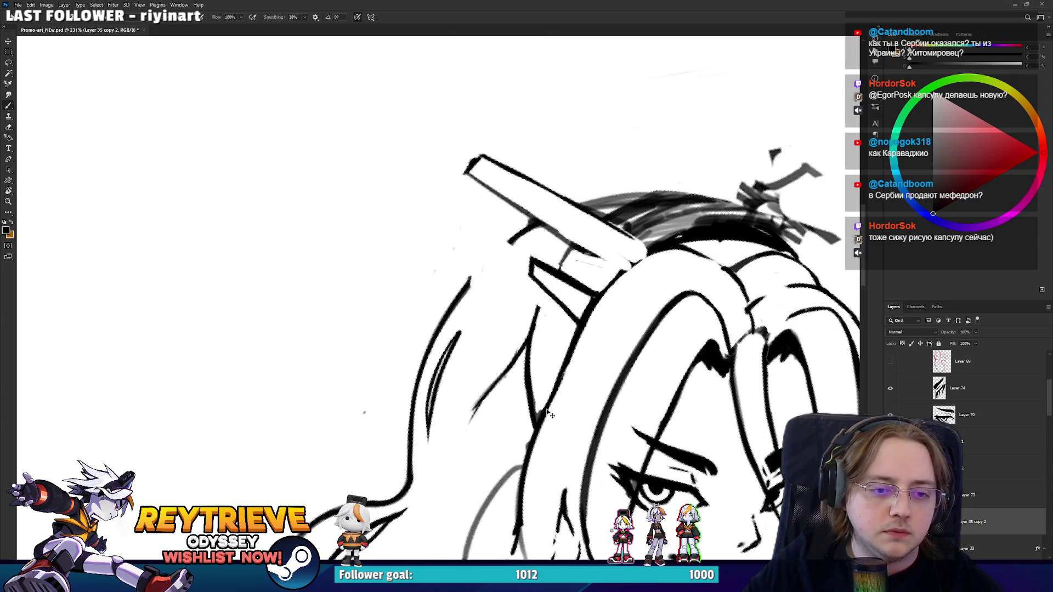
drag(540, 409, 549, 383)
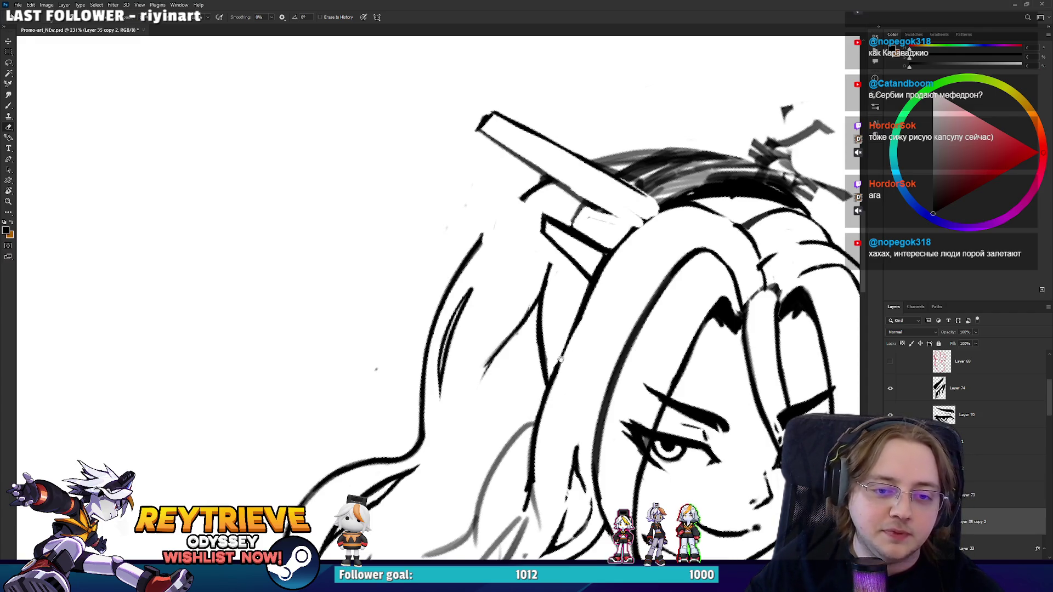
drag(560, 359, 554, 315)
key(b)
mouse_move(587, 374)
mouse_down()
mouse_move(566, 360)
mouse_move(405, 451)
mouse_move(424, 354)
mouse_move(422, 253)
mouse_up()
Ink and trim short strokes in the lower hair.
key(r)
key(b)
key(ctrl+z)
drag(421, 340, 417, 227)
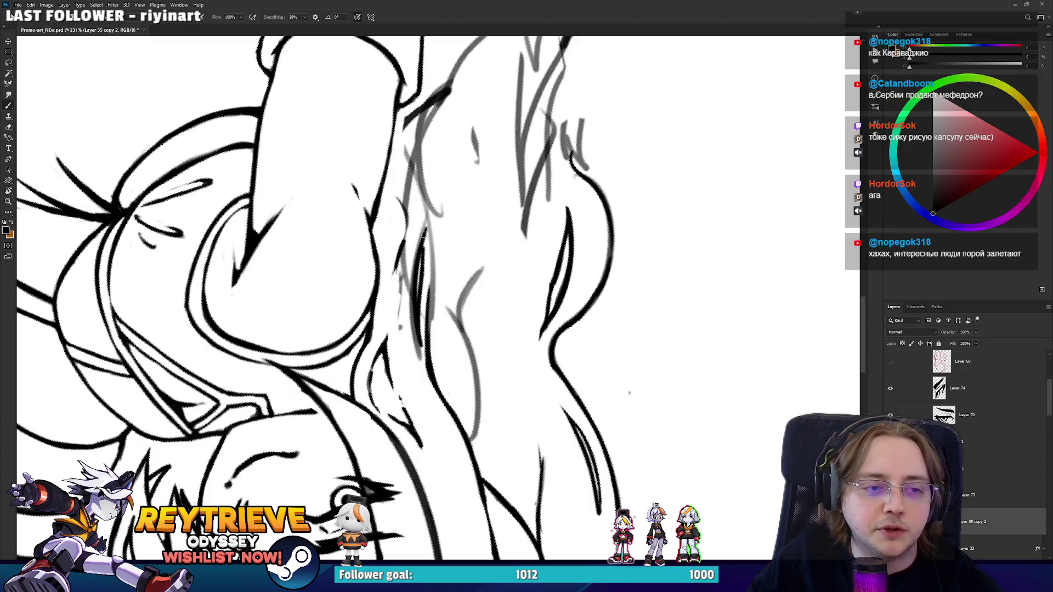
key(e)
mouse_move(416, 357)
mouse_down()
mouse_move(416, 231)
mouse_move(410, 347)
mouse_move(426, 232)
mouse_up()
scroll(426, 231, up, 5)
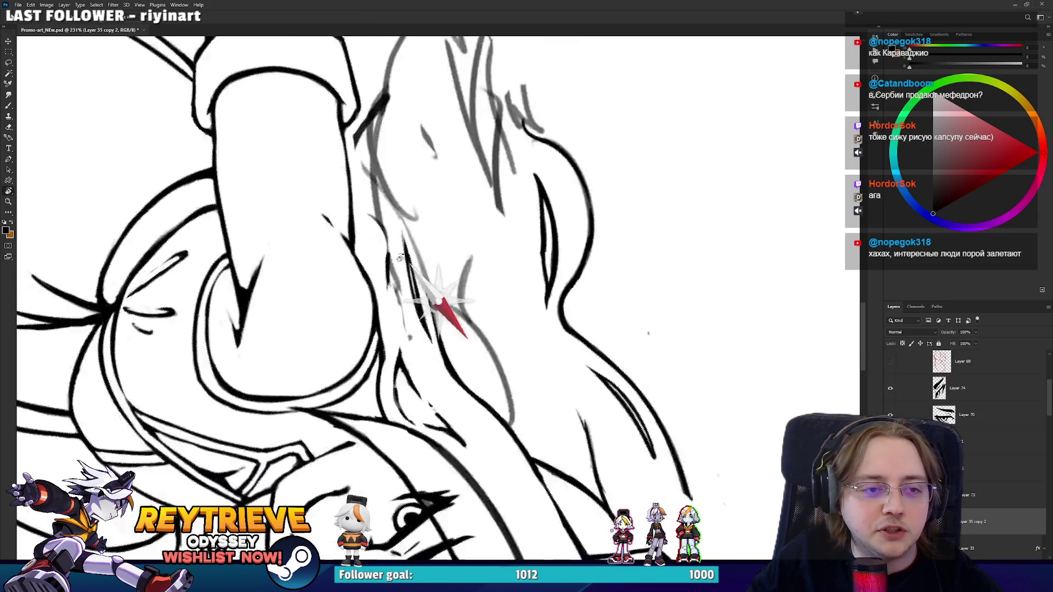
key(b)
mouse_move(452, 422)
mouse_down()
mouse_move(442, 324)
mouse_move(439, 362)
mouse_move(447, 268)
mouse_up()
key(e)
drag(447, 337, 463, 237)
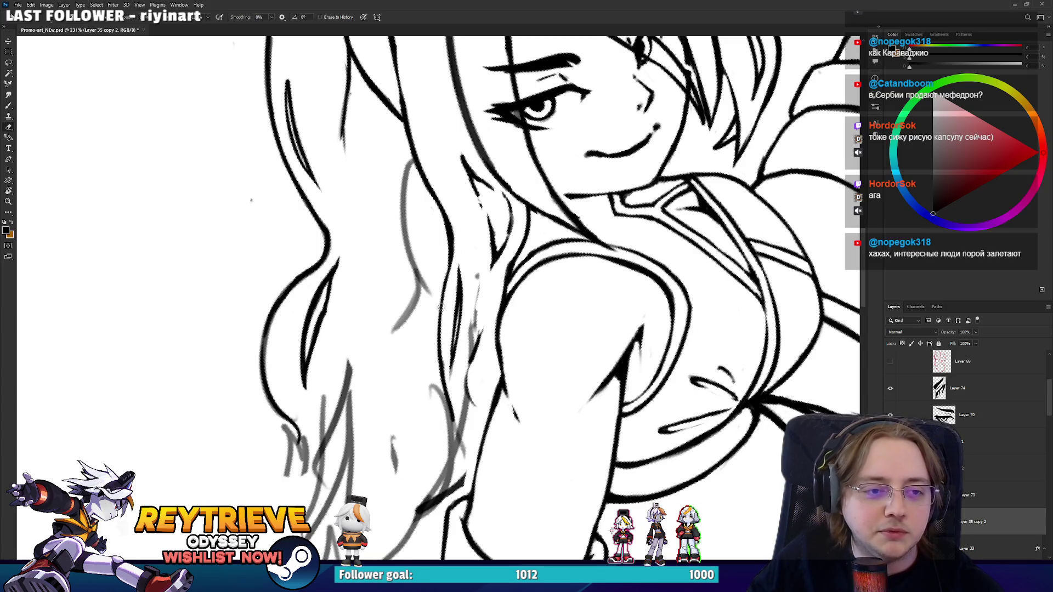
Ink a short line along the ear's inner edge.
mouse_move(498, 267)
mouse_down()
mouse_move(546, 277)
mouse_move(568, 269)
mouse_move(580, 312)
mouse_move(591, 222)
mouse_move(607, 328)
mouse_move(630, 351)
mouse_move(625, 286)
mouse_move(670, 222)
mouse_move(608, 109)
mouse_move(560, 162)
mouse_up()
key(b)
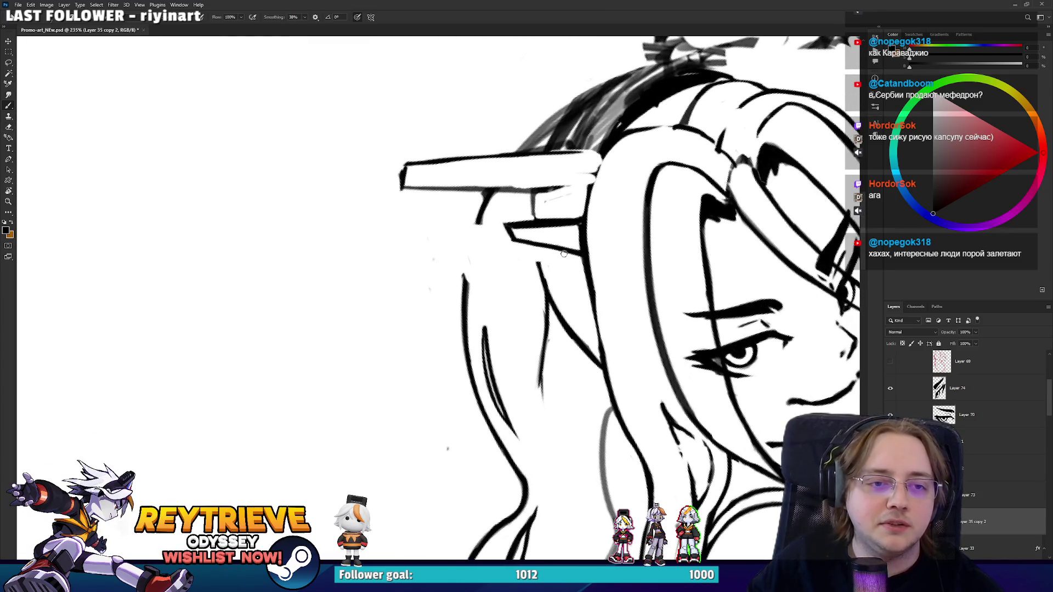
mouse_move(563, 254)
mouse_down()
mouse_move(435, 293)
mouse_move(472, 285)
mouse_move(554, 295)
mouse_up()
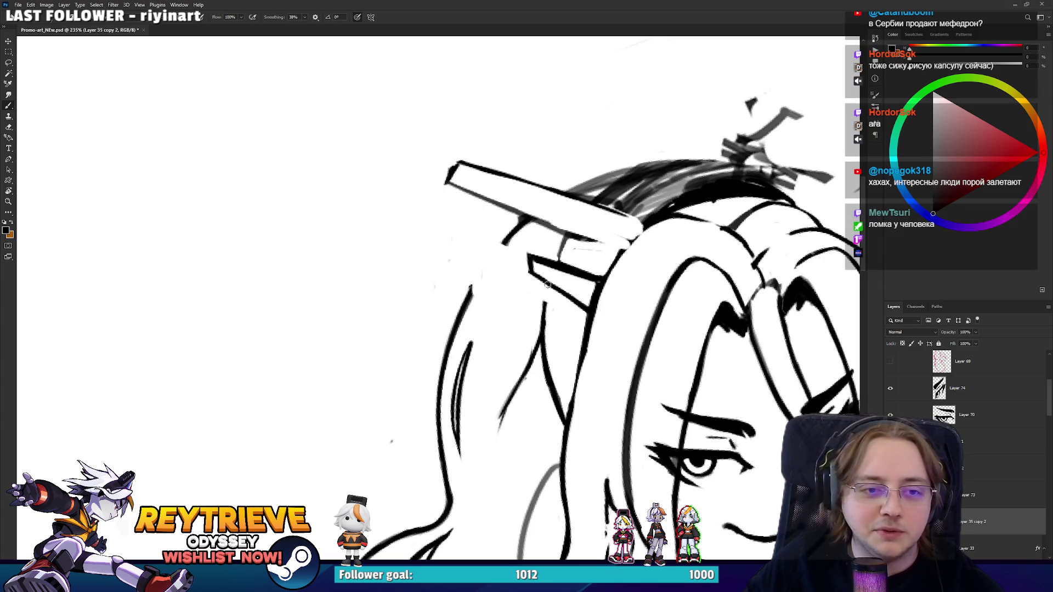
mouse_move(557, 255)
mouse_down()
mouse_move(566, 235)
mouse_move(590, 307)
mouse_move(578, 365)
mouse_move(581, 346)
mouse_move(602, 390)
mouse_move(552, 273)
mouse_move(598, 373)
mouse_move(611, 201)
mouse_move(599, 273)
mouse_up()
key(e)
key(b)
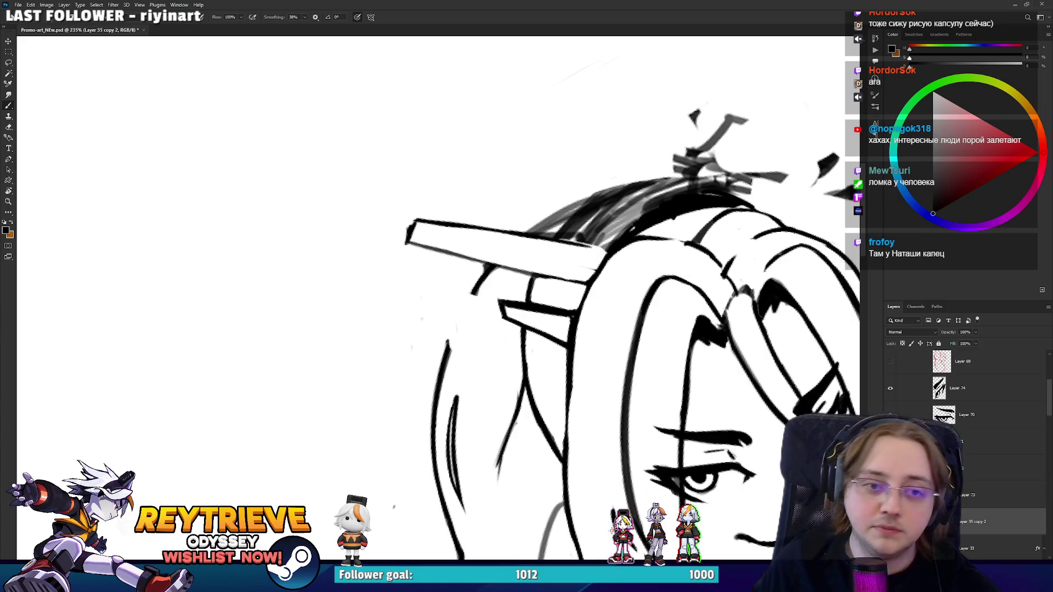
drag(603, 219, 636, 230)
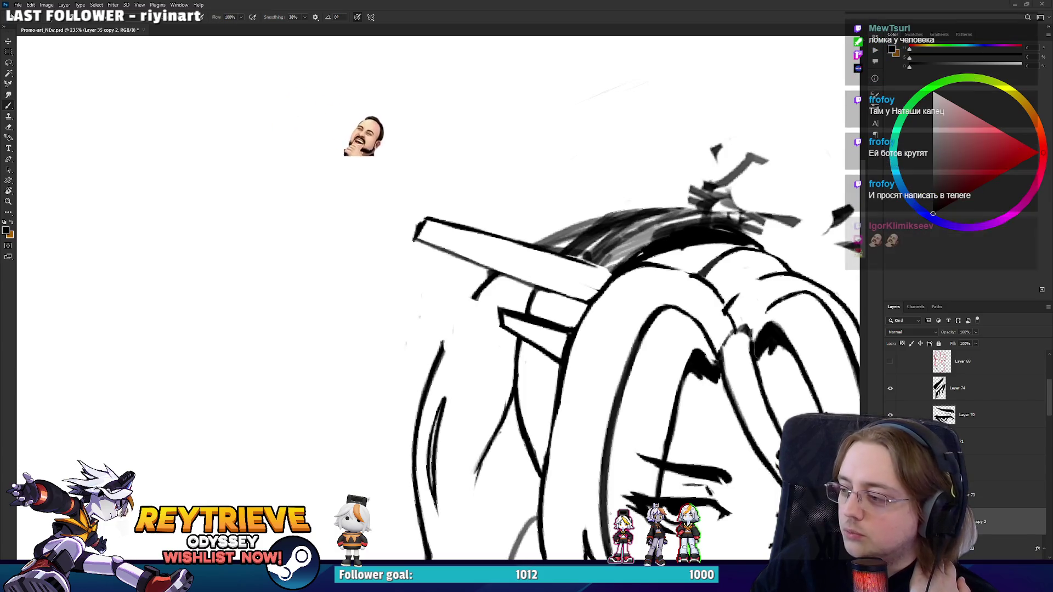
key(alt+Tab)
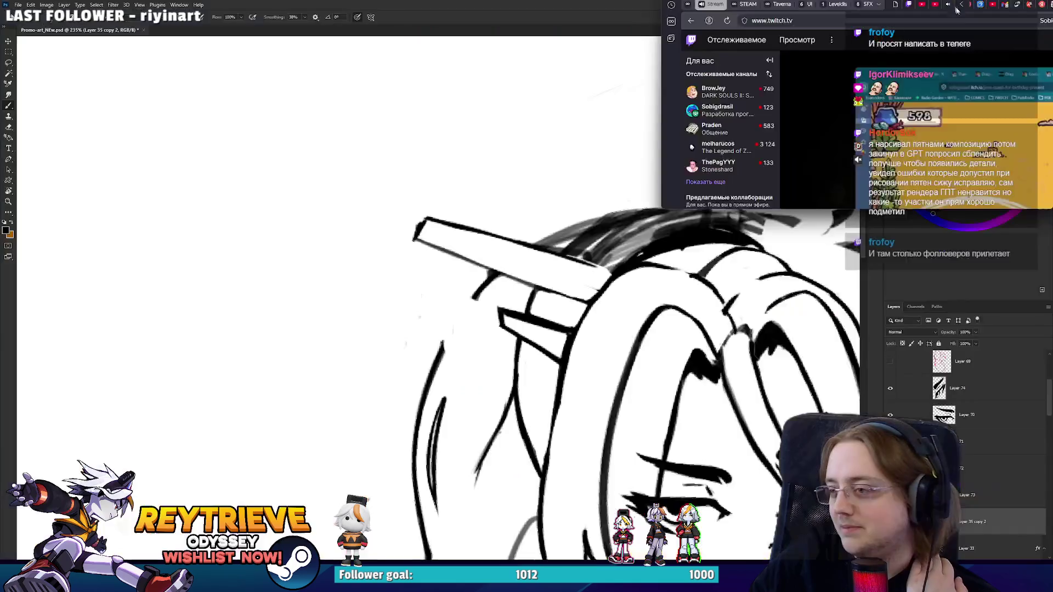
Flip briefly back to Photoshop, then return to the Twitch stream in the browser.
key(alt+Tab)
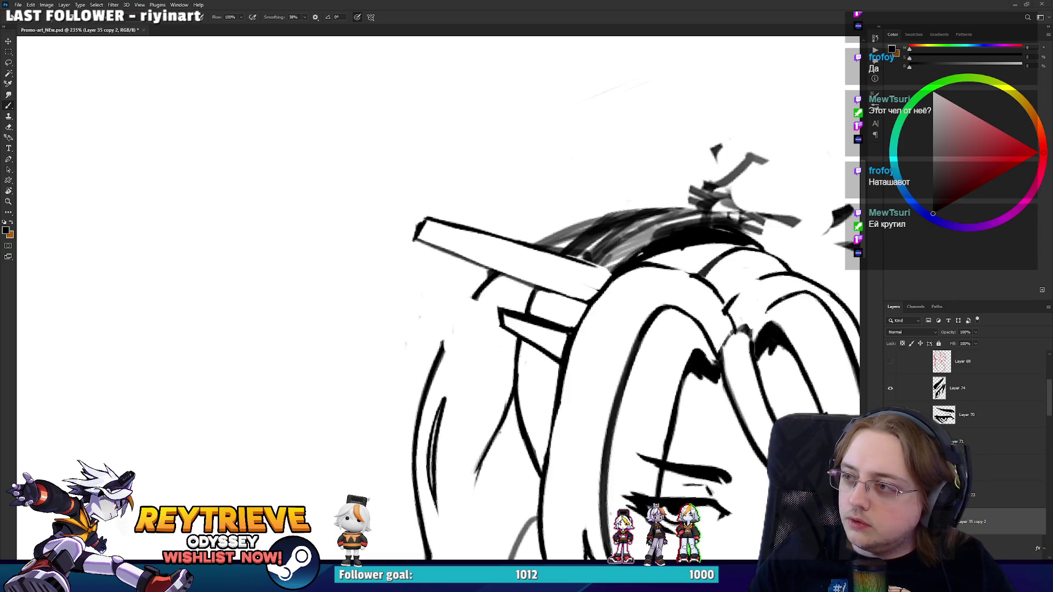
key(alt+Tab)
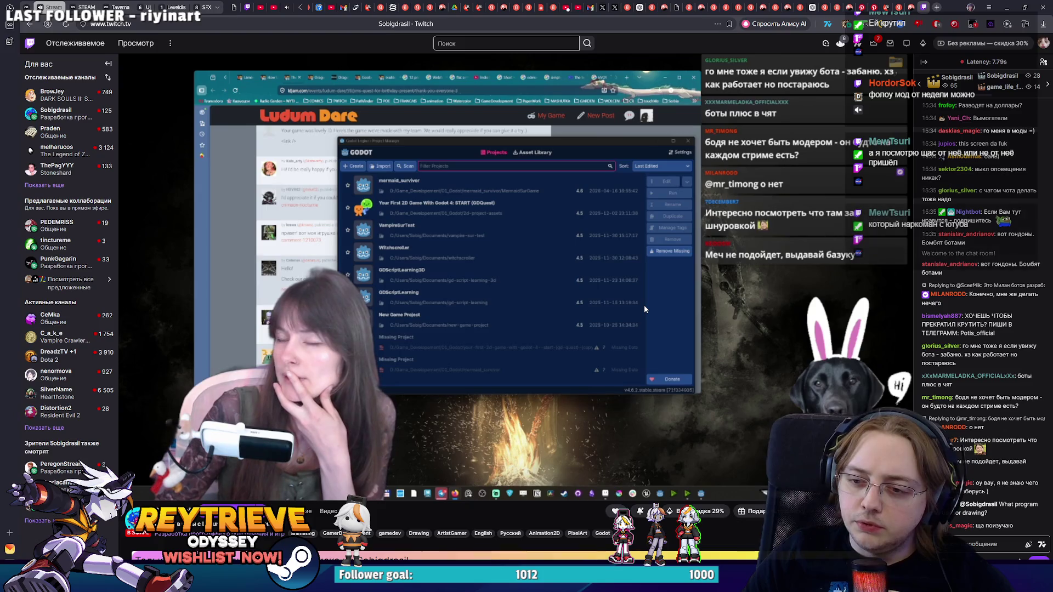
Return to the inked girl's head on the Photoshop canvas.
mouse_move(643, 305)
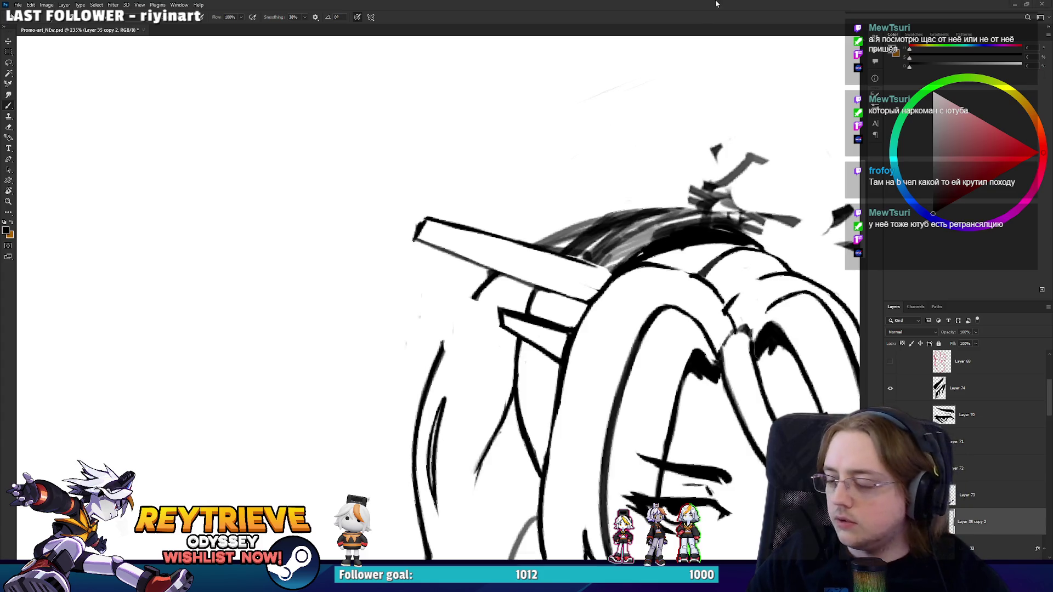
Rotate the view about 60° and erase the hair pin's left edge and nearby strands.
scroll(637, 298, down, 3)
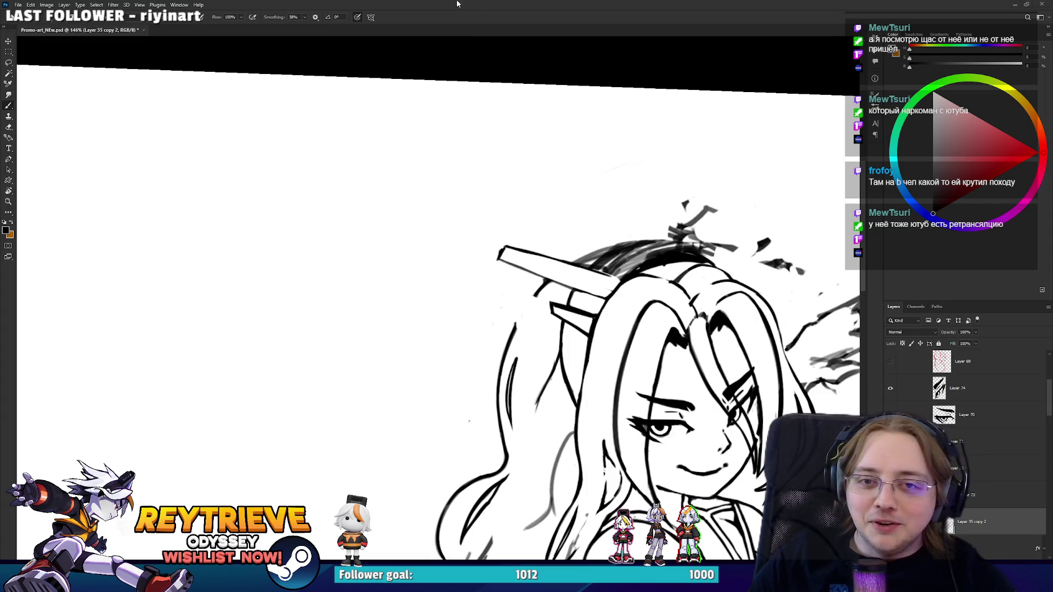
scroll(723, 262, up, 3)
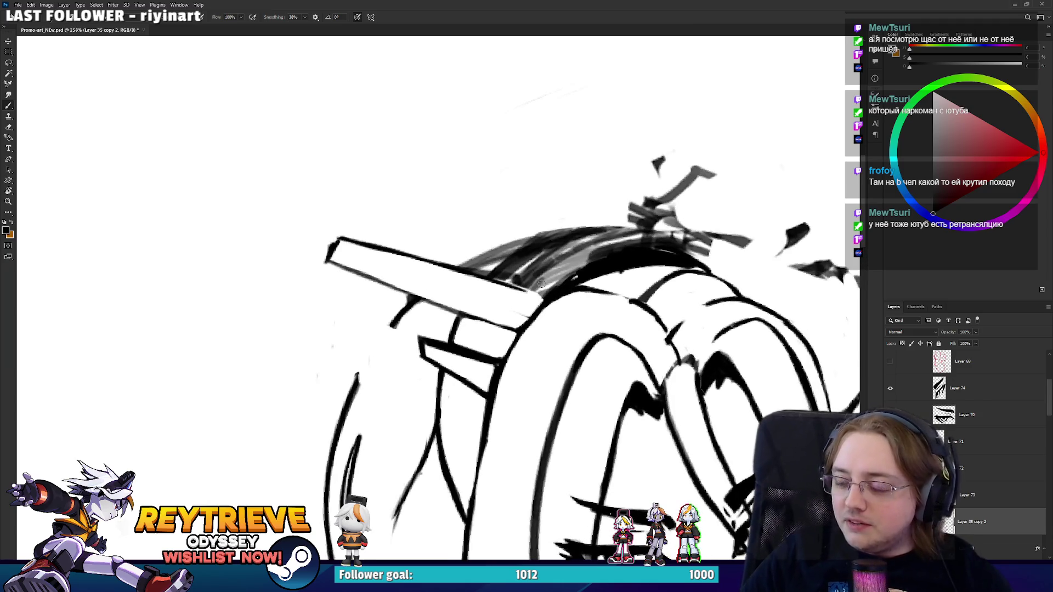
key(r)
mouse_move(541, 282)
mouse_down()
mouse_move(576, 337)
mouse_move(412, 357)
mouse_move(454, 269)
mouse_up()
key(e)
key(ctrl+z)
key(ctrl+shift+z)
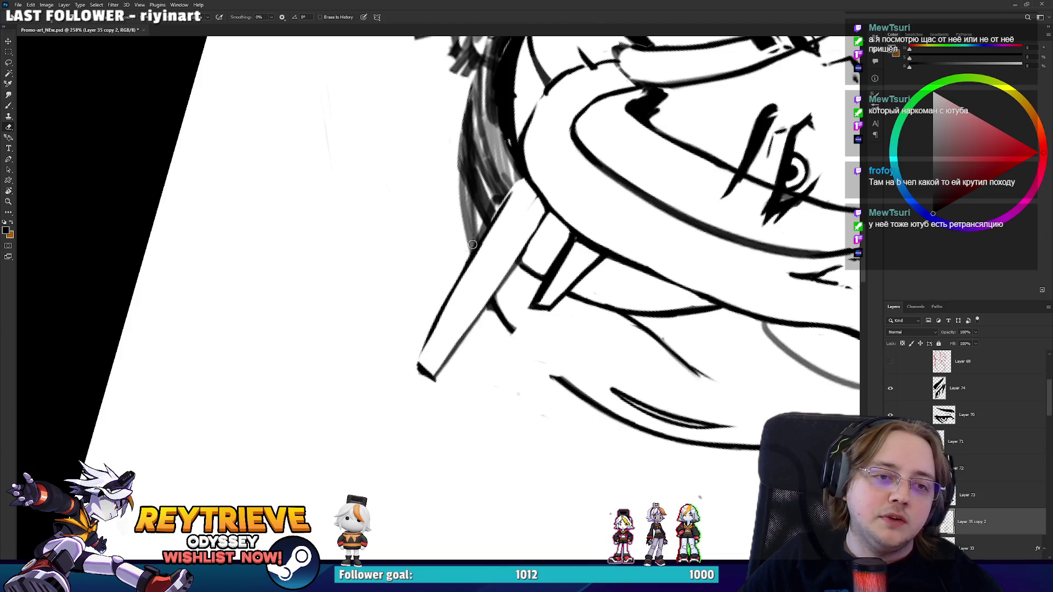
drag(418, 353, 504, 201)
Redraw the pin's left edge as a dark line, then redraw the spike's left edge longer.
key(b)
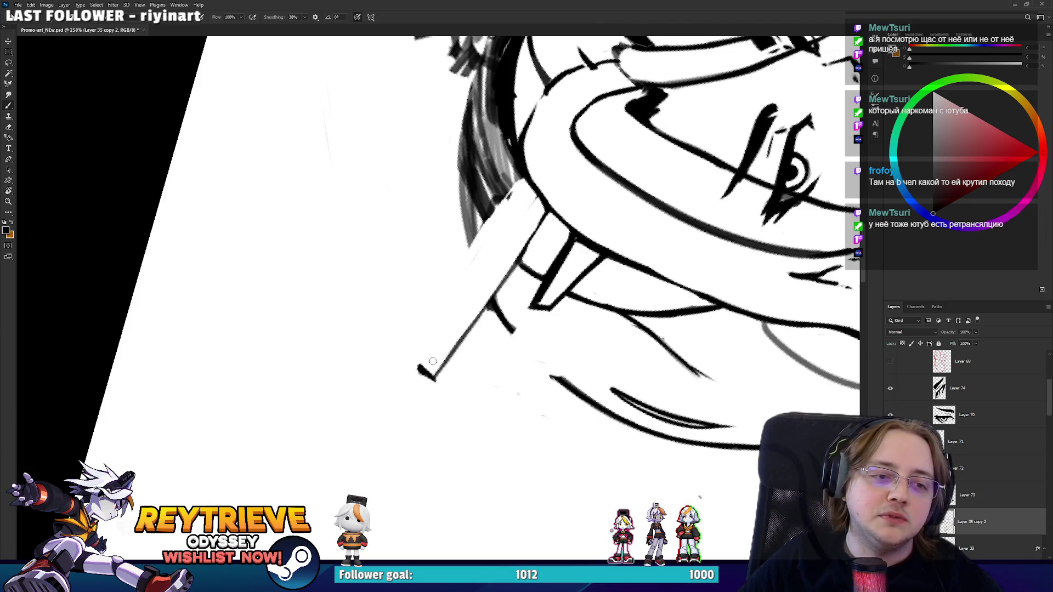
drag(419, 372, 515, 171)
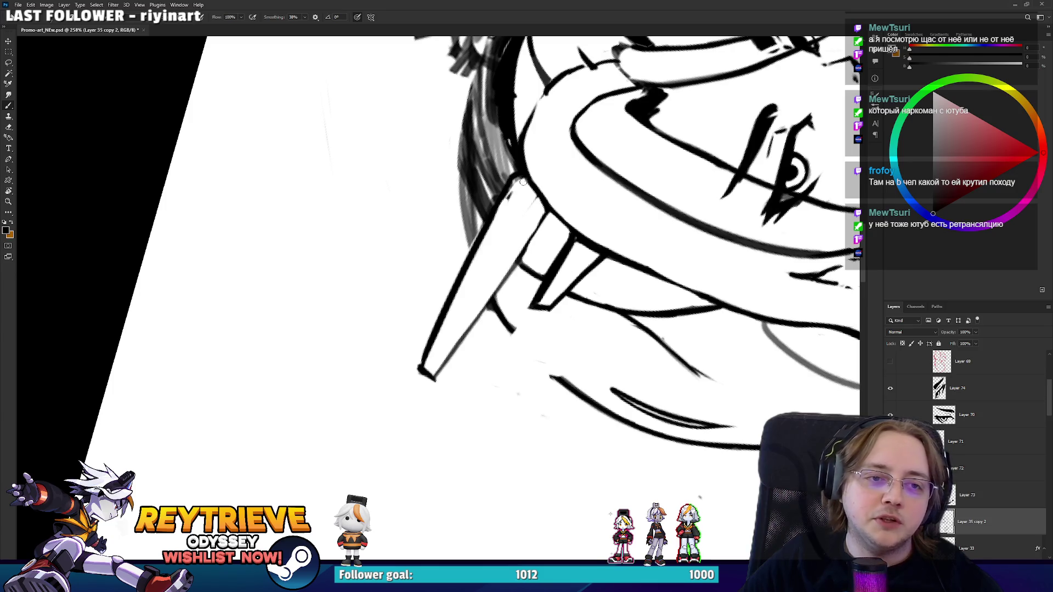
key(e)
mouse_move(538, 209)
mouse_down()
mouse_move(591, 251)
mouse_move(555, 263)
mouse_move(540, 290)
mouse_move(566, 363)
mouse_move(499, 326)
mouse_up()
key(b)
key(r)
key(b)
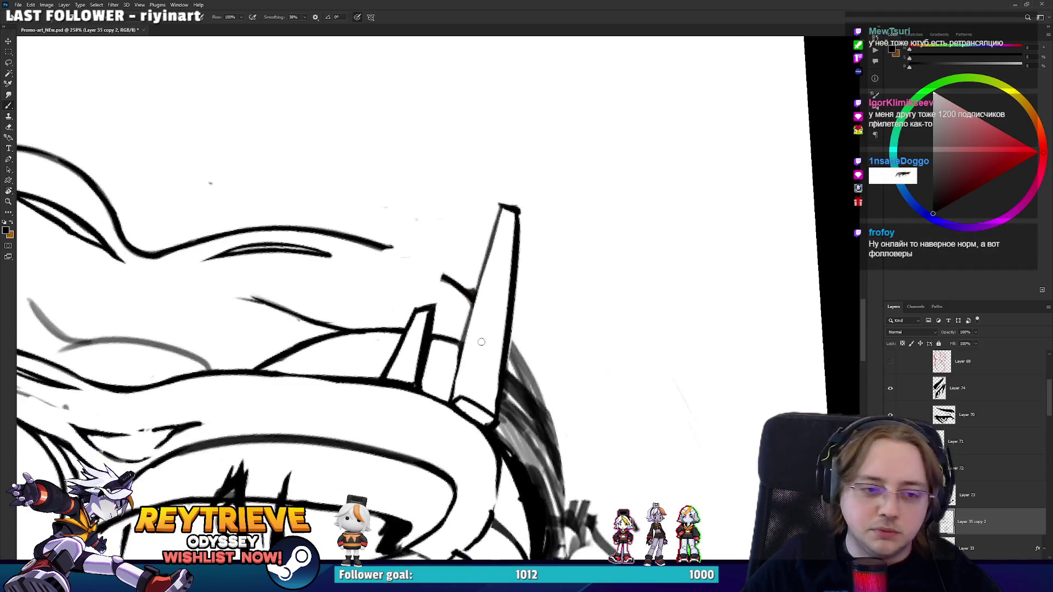
drag(464, 399, 487, 251)
key(ctrl+z)
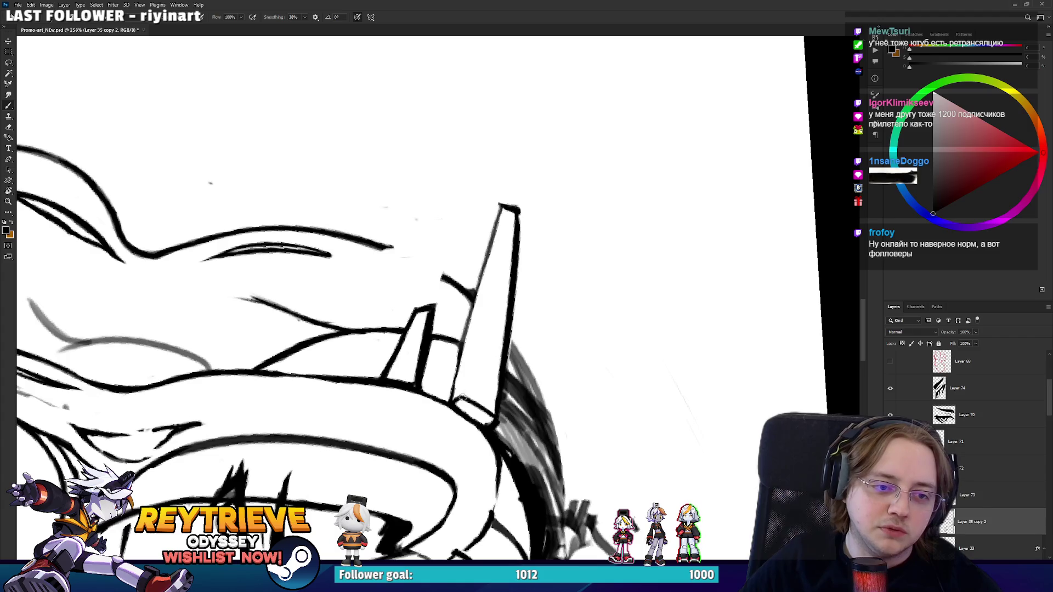
drag(463, 399, 501, 208)
Undo the fresh spike edge line and turn the view so the spike stands upright.
key(r)
drag(530, 246, 533, 288)
key(b)
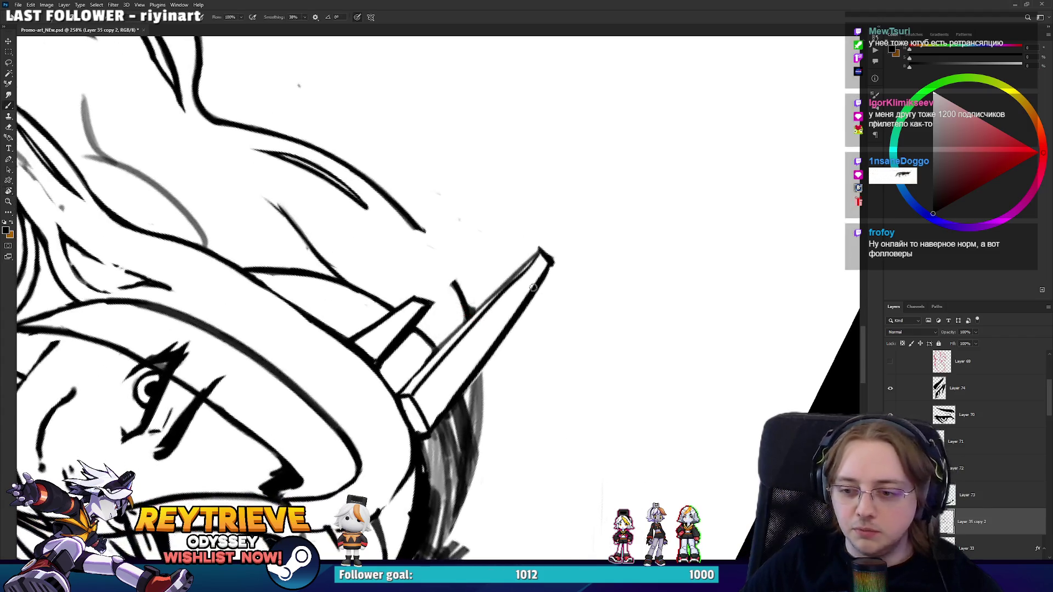
key(ctrl+z)
key(e)
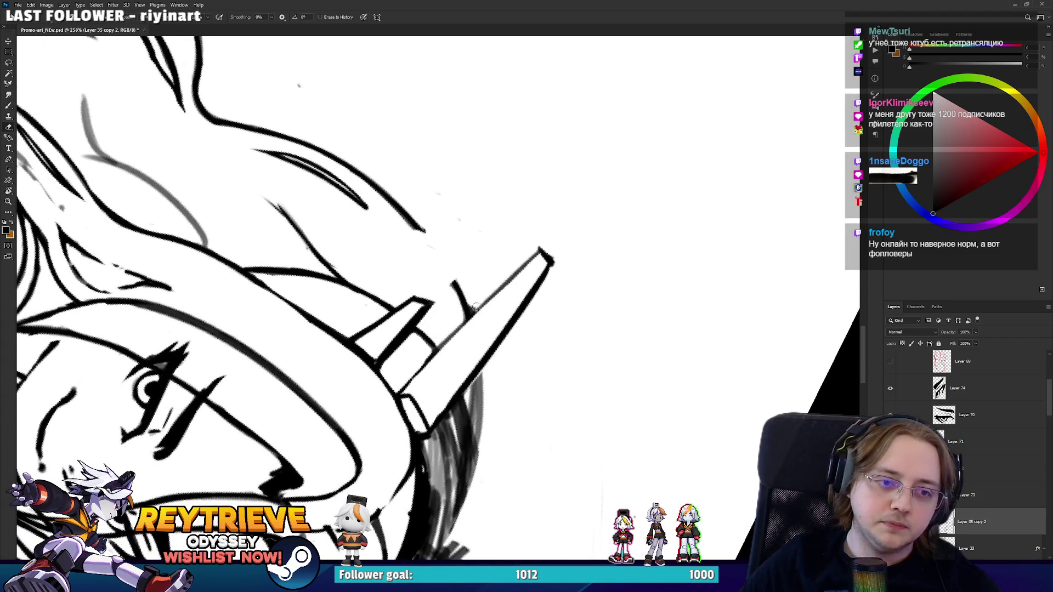
key(r)
mouse_move(525, 291)
mouse_down()
mouse_move(548, 254)
mouse_move(516, 254)
mouse_up()
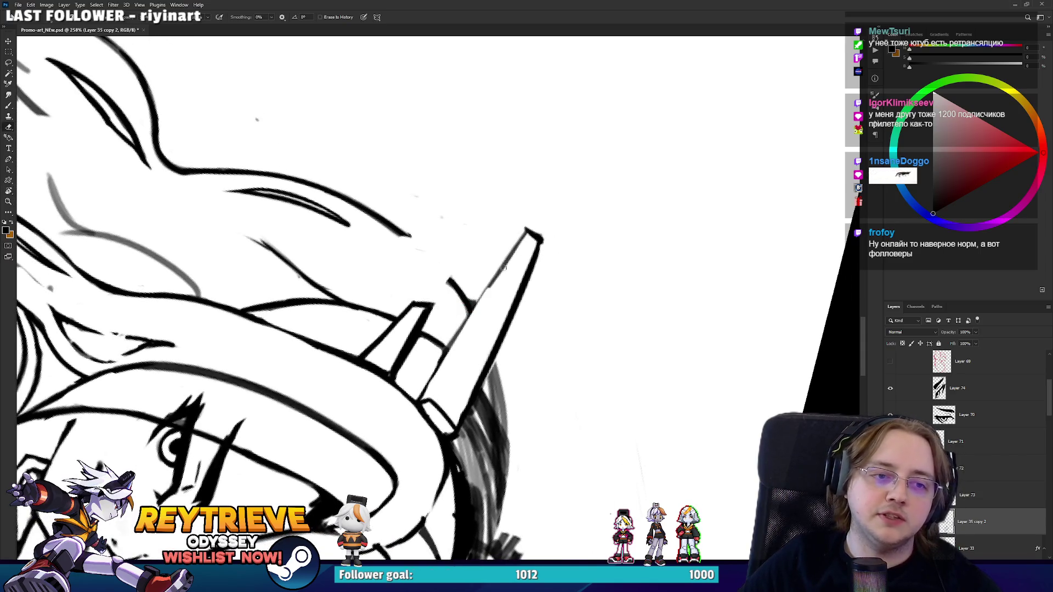
key(b)
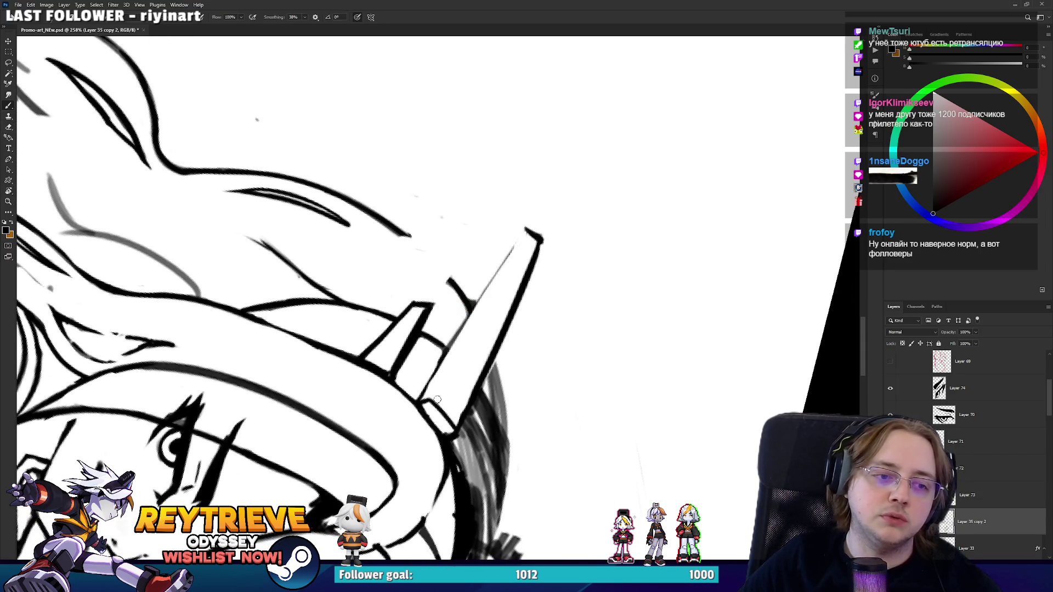
Try several straight strokes along the spike's left edge, undoing the unsatisfying ones.
drag(436, 403, 518, 238)
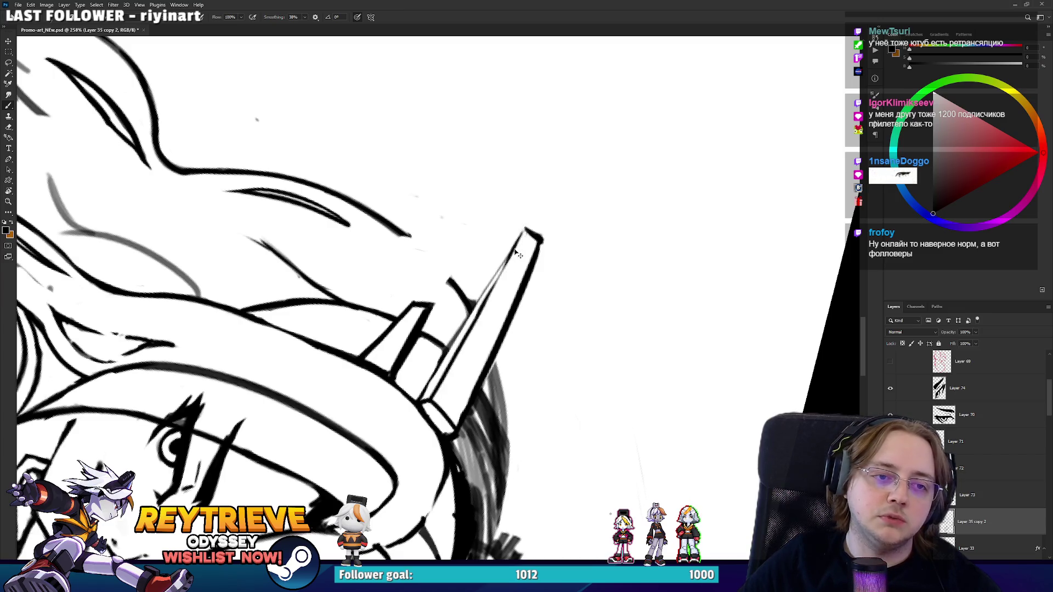
key(ctrl+z)
drag(471, 326, 525, 230)
key(ctrl+z)
drag(476, 318, 519, 241)
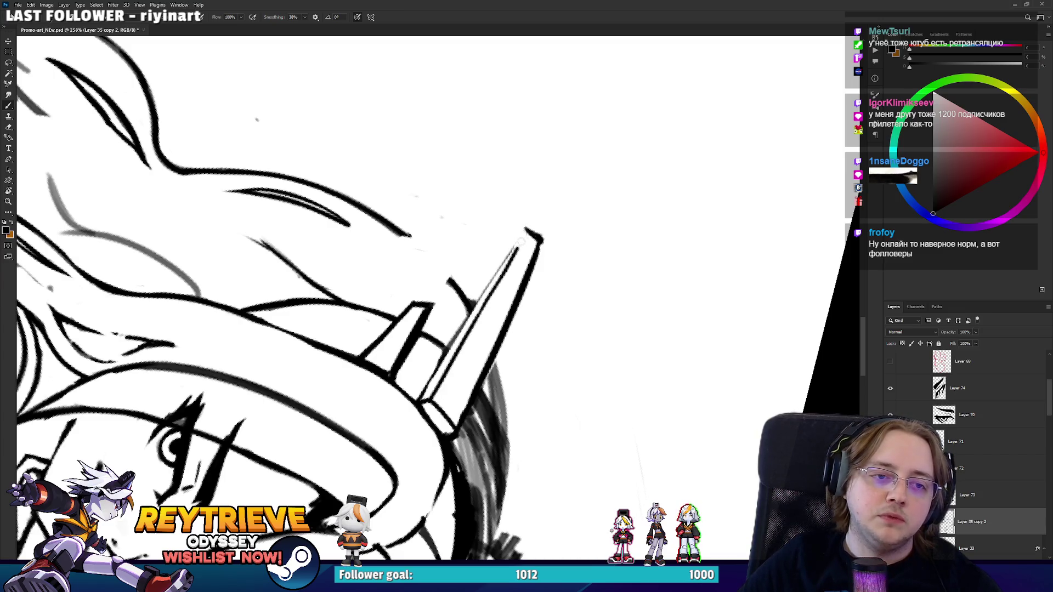
mouse_move(493, 279)
mouse_down()
mouse_move(526, 225)
mouse_move(340, 224)
mouse_up()
key(ctrl+z)
Turn the view so the tall spike points upward, centre it, and ink its left edge.
key(r)
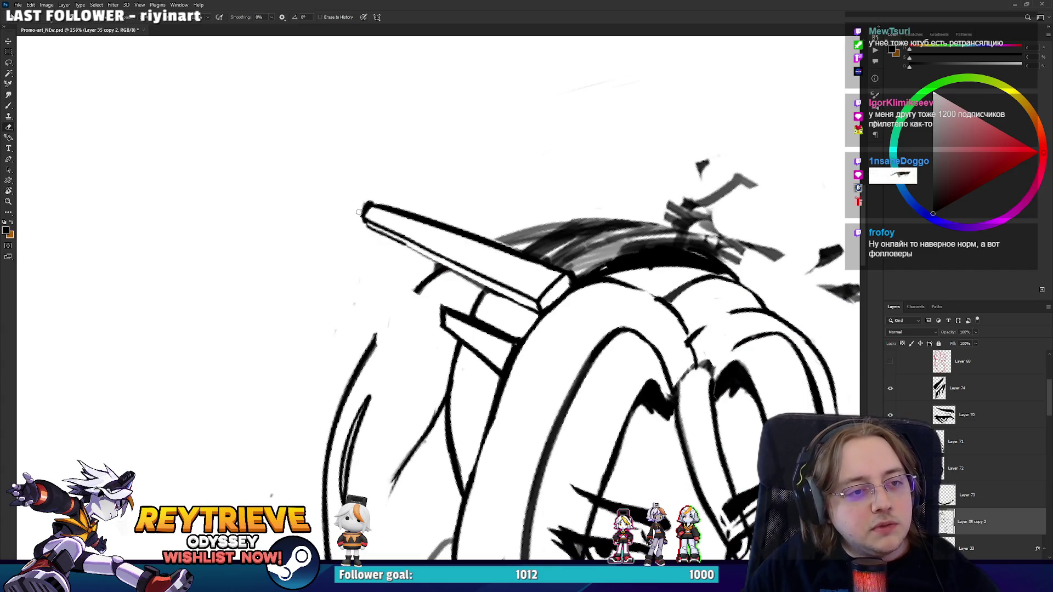
key(r)
mouse_move(363, 207)
mouse_down()
mouse_move(521, 307)
mouse_move(514, 330)
mouse_up()
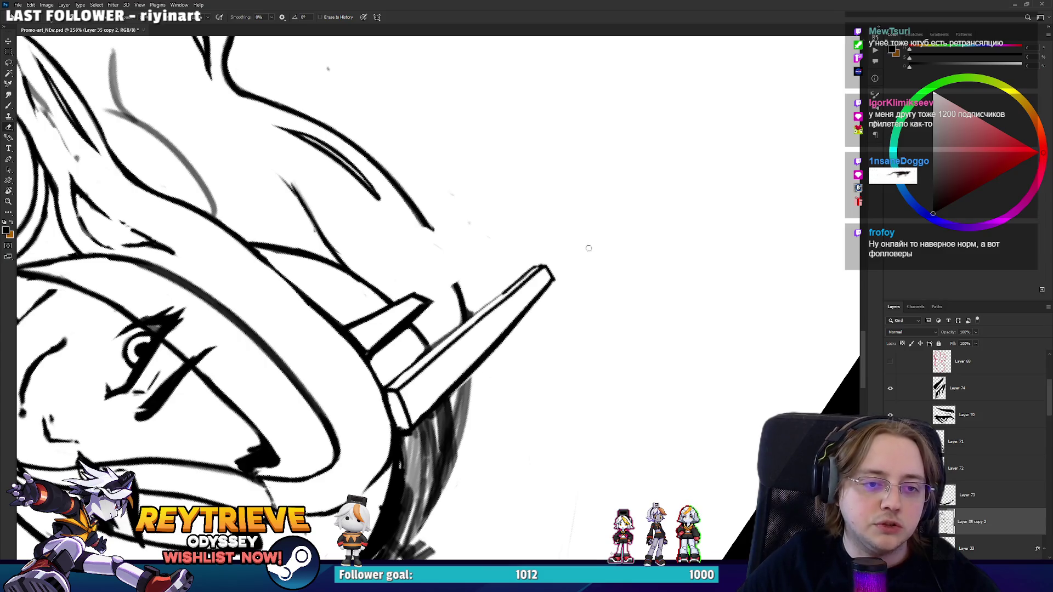
key(r)
drag(504, 287, 493, 258)
key(b)
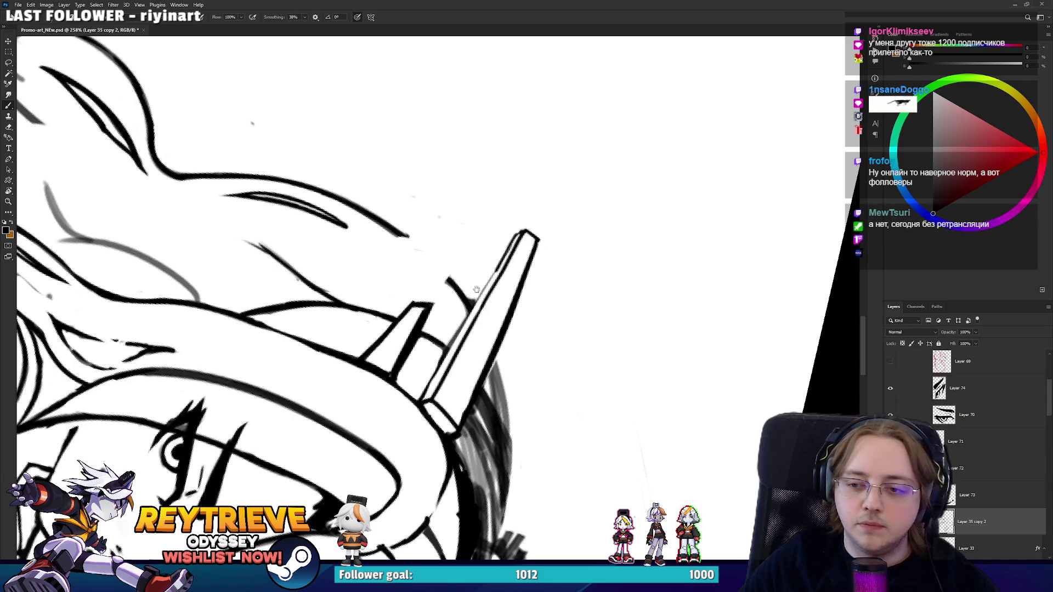
drag(476, 289, 480, 313)
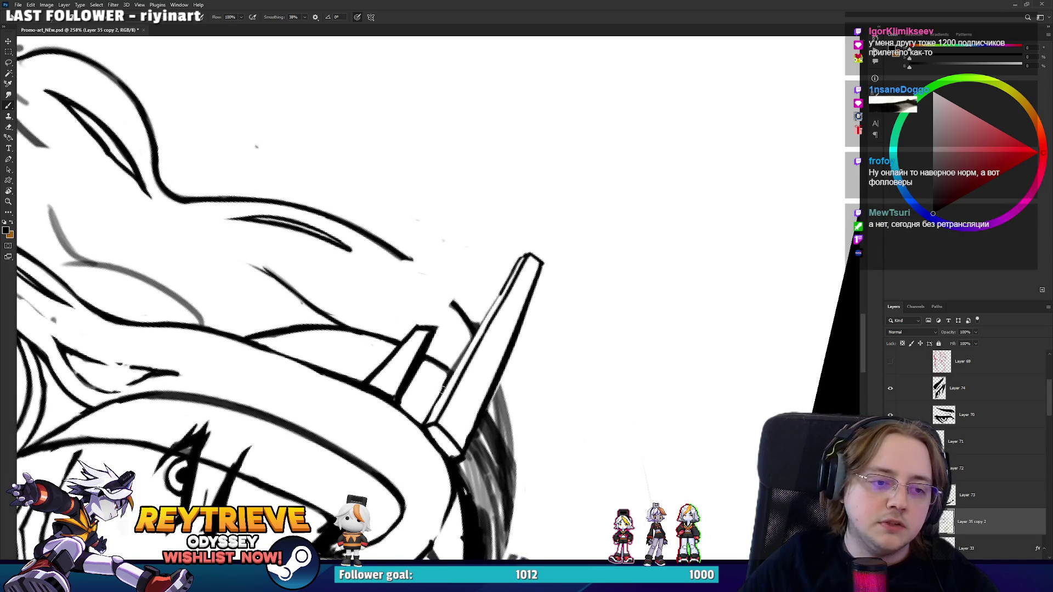
drag(428, 419, 521, 270)
Redraw the tall spike's left edge line and trim its excess with the Eraser.
key(e)
key(b)
key(ctrl+z)
drag(478, 342, 515, 277)
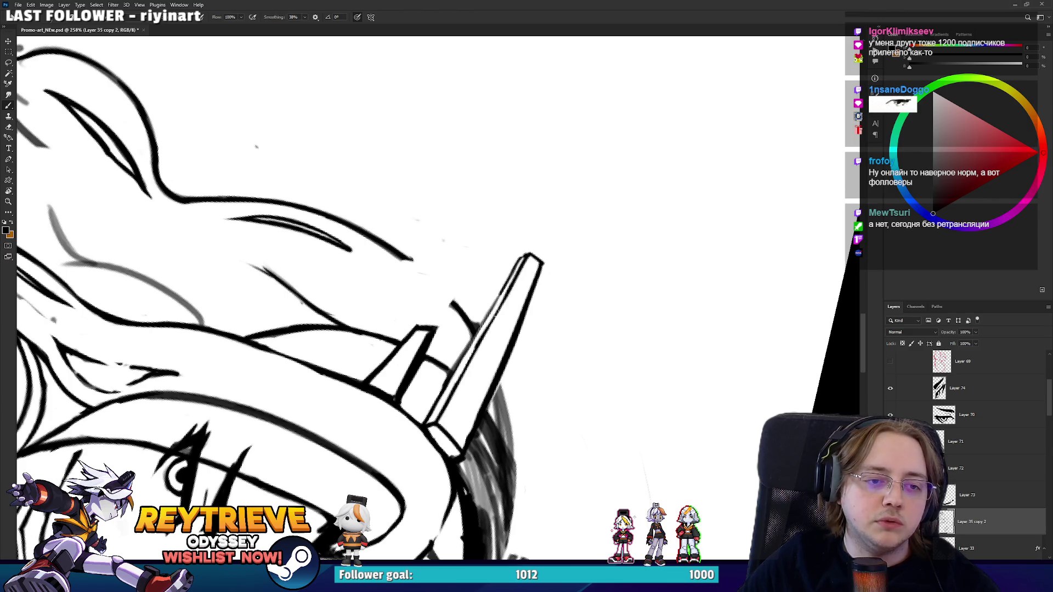
key(e)
drag(488, 321, 471, 351)
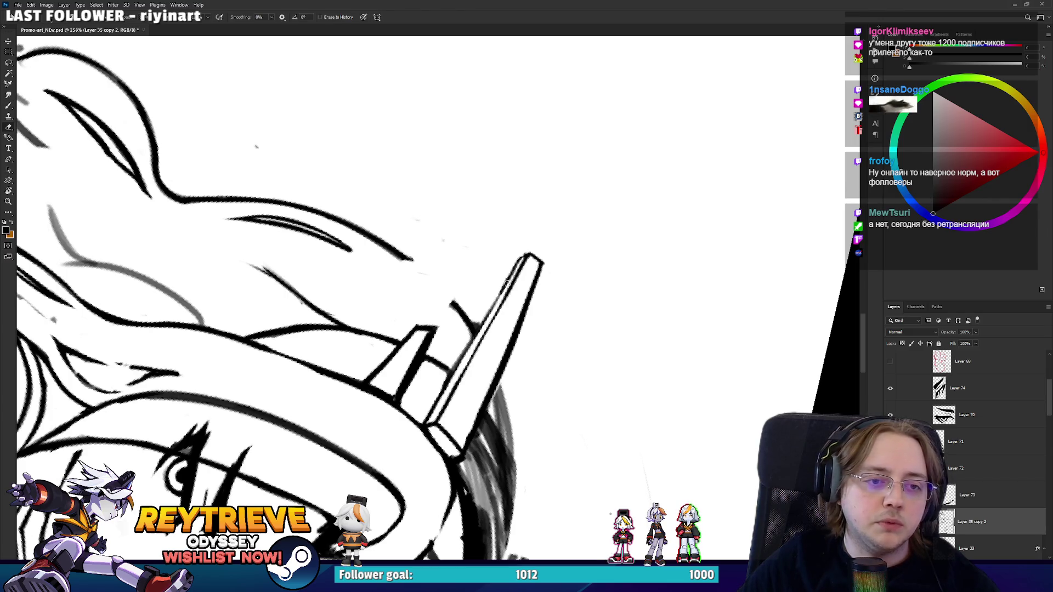
key(r)
mouse_move(511, 277)
mouse_down()
mouse_move(488, 242)
mouse_move(345, 307)
mouse_move(328, 338)
mouse_up()
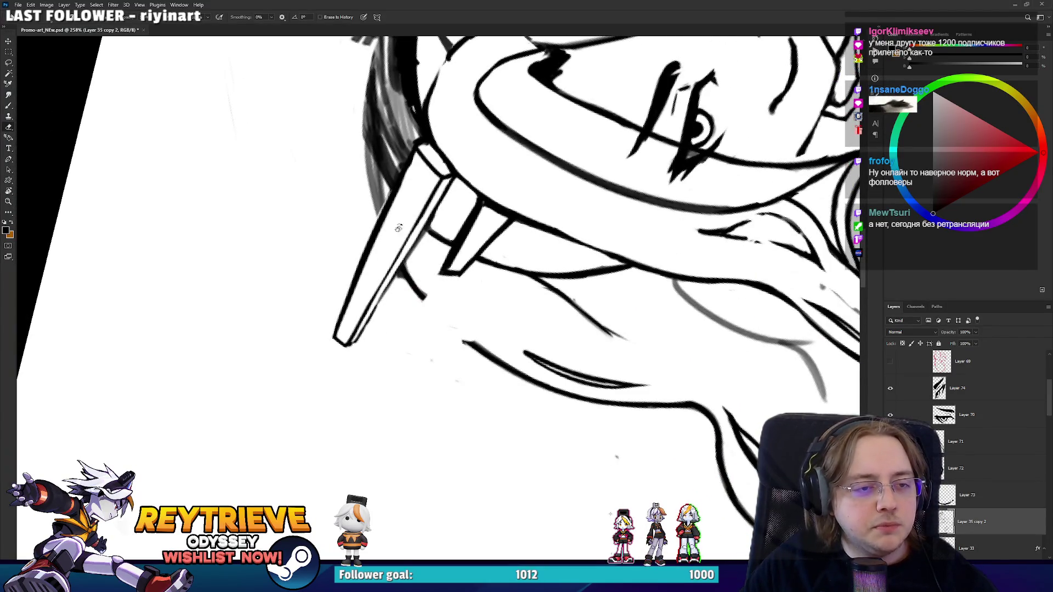
Select the lower spike and transform it: rotate about 3° and skew its top edge up-left.
mouse_move(398, 228)
mouse_down()
mouse_move(519, 295)
mouse_move(525, 263)
mouse_move(539, 302)
mouse_move(451, 224)
mouse_move(384, 254)
mouse_up()
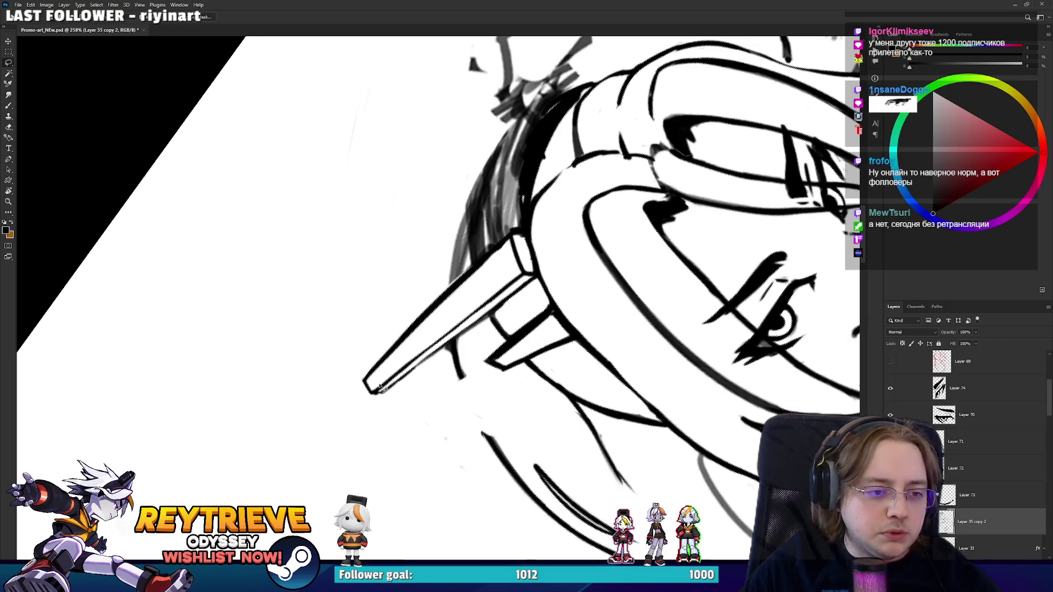
mouse_move(382, 387)
mouse_down()
mouse_move(363, 339)
mouse_move(527, 230)
mouse_move(503, 255)
mouse_move(494, 247)
mouse_up()
key(ctrl+t)
drag(378, 382, 379, 401)
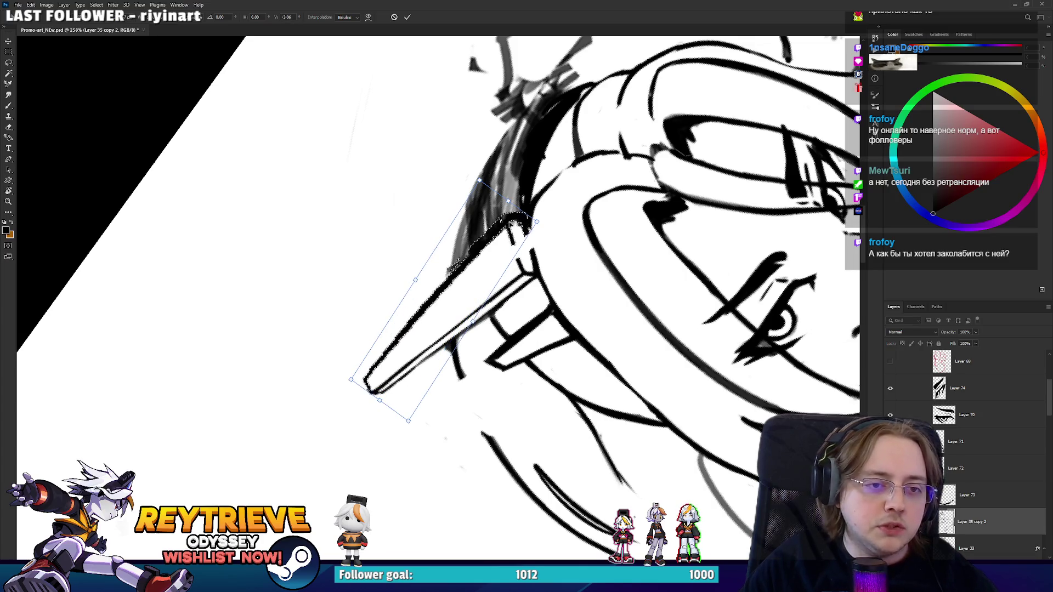
mouse_move(510, 200)
mouse_down()
mouse_move(516, 176)
mouse_move(504, 174)
mouse_up()
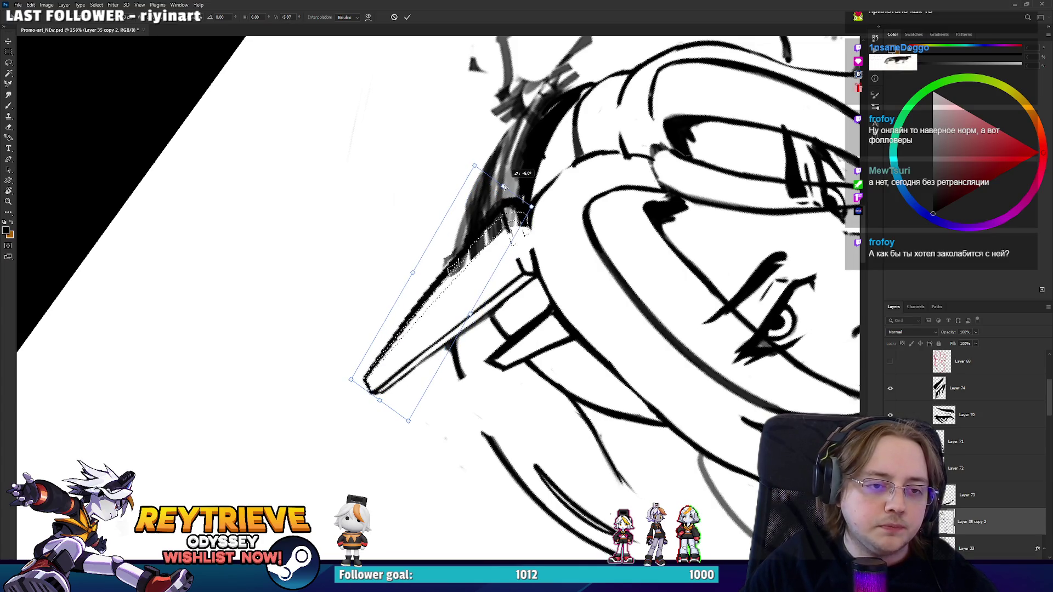
key(Return)
key(e)
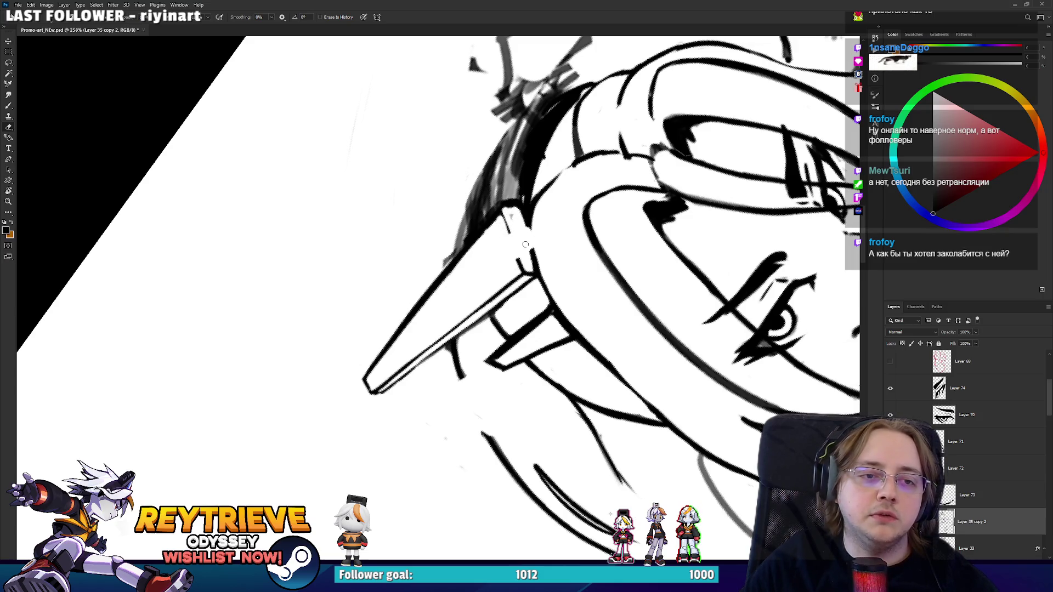
Ink a stroke along the hair pin's edge and erase grey shading beside the hair outline.
drag(524, 266, 506, 210)
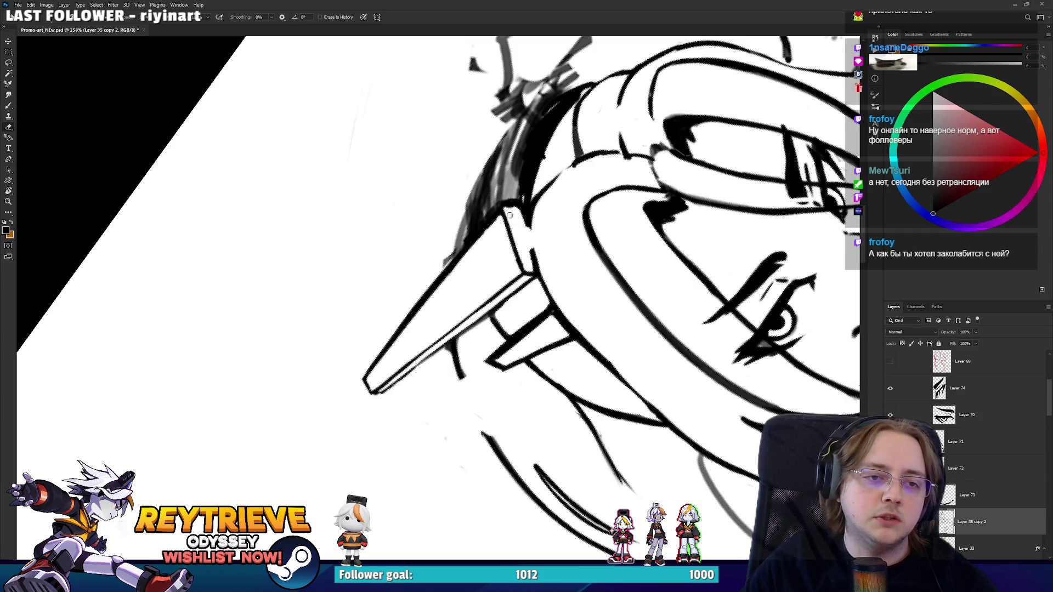
key(b)
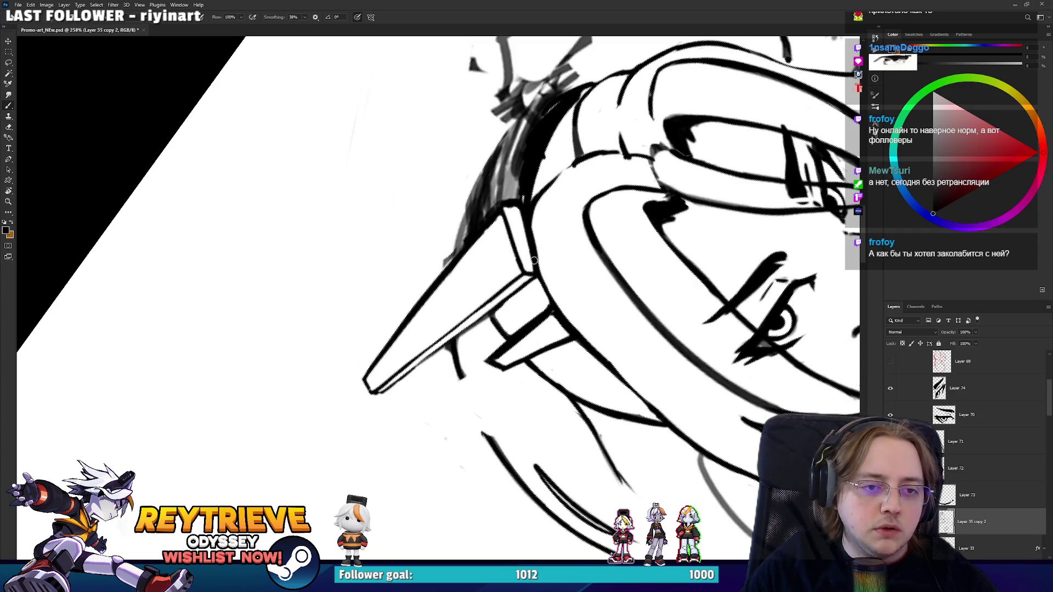
key(e)
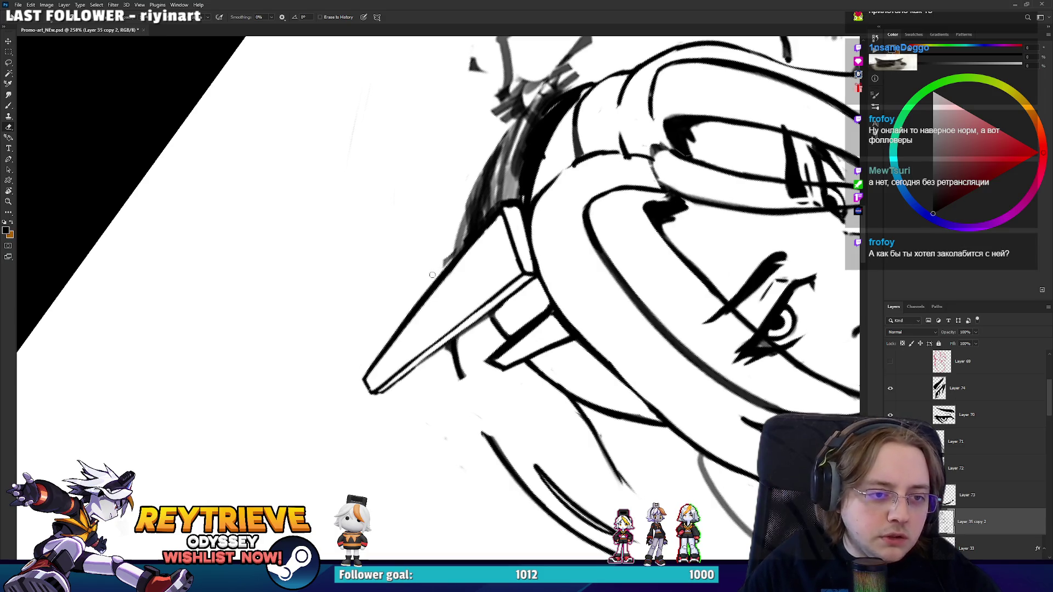
scroll(439, 269, up, 5)
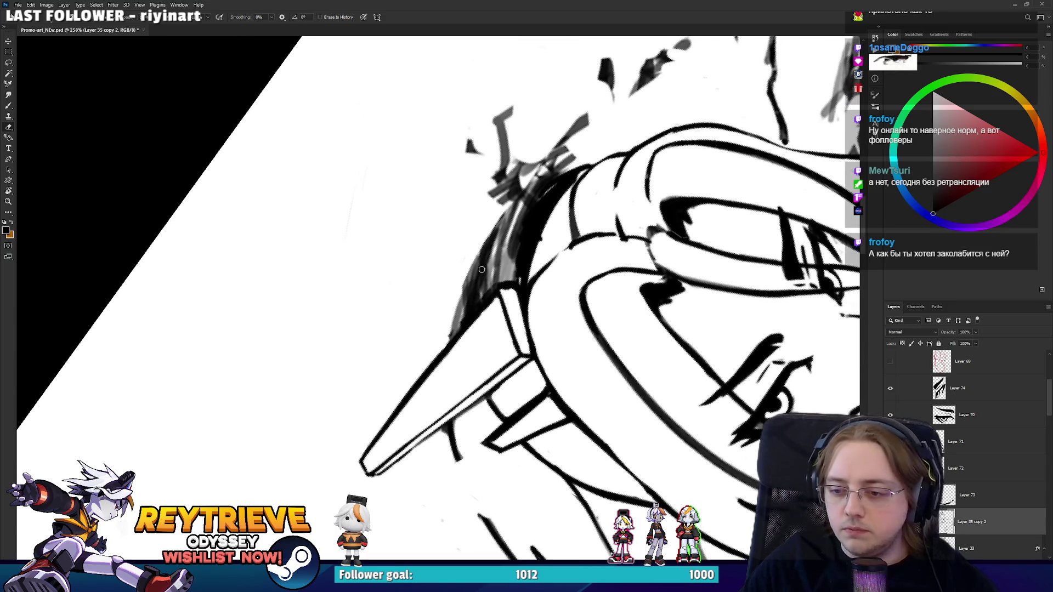
scroll(493, 291, down, 2)
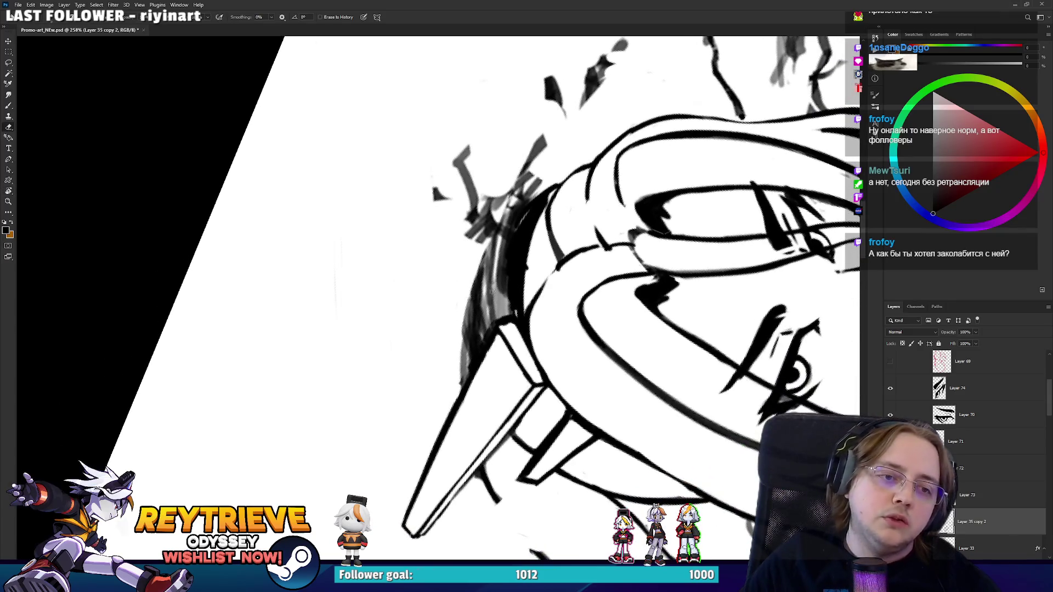
mouse_move(483, 333)
mouse_down()
mouse_move(485, 263)
mouse_move(491, 301)
mouse_move(507, 244)
mouse_move(491, 299)
mouse_move(502, 294)
mouse_up()
drag(524, 215, 497, 274)
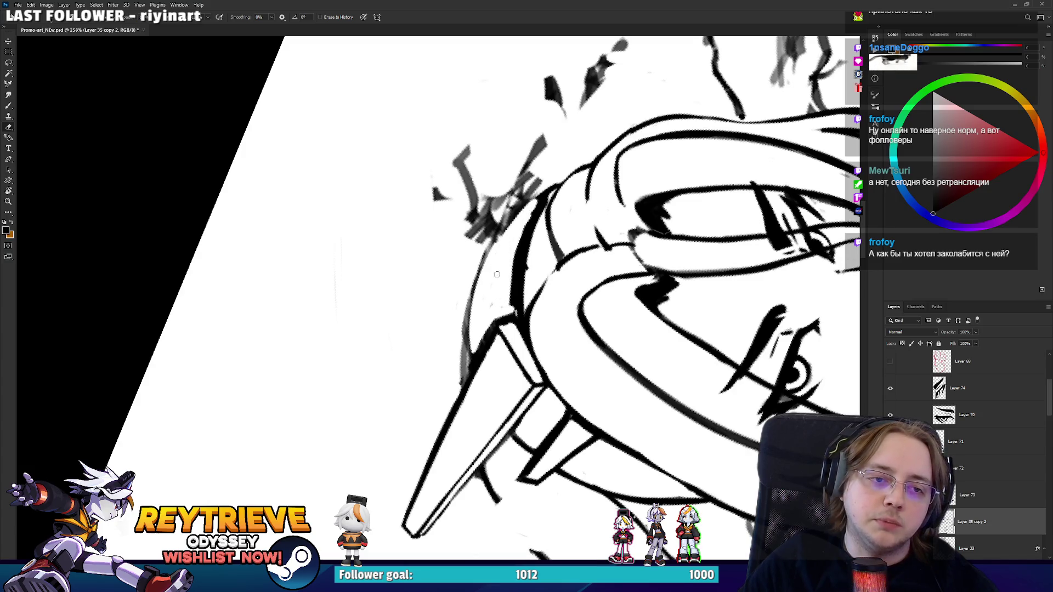
drag(478, 347, 479, 351)
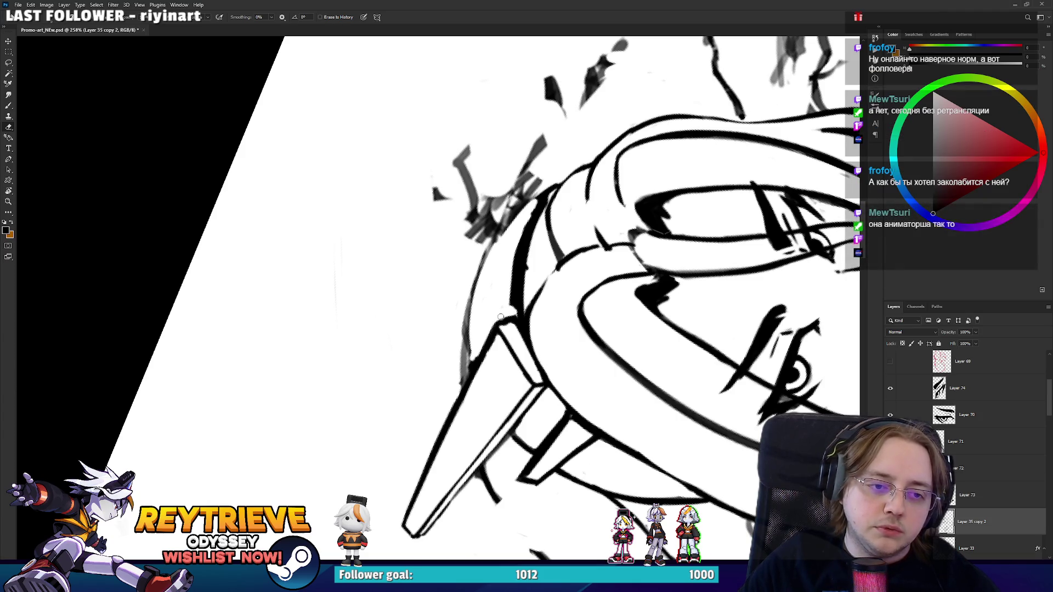
Rotate the canvas view clockwise and undo the grey hatching strokes left of the head.
key(r)
drag(506, 316, 482, 410)
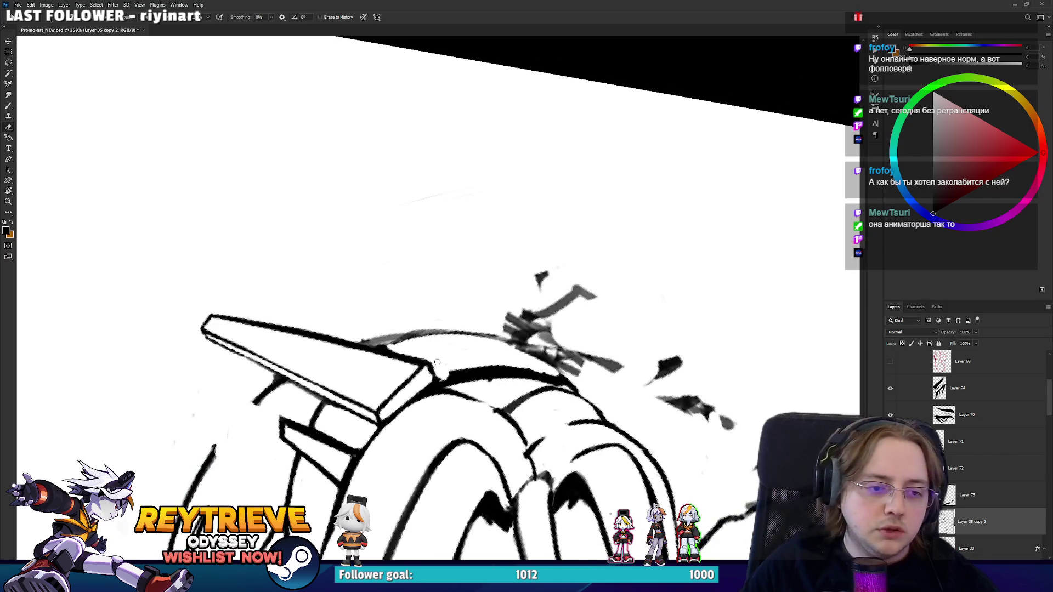
key(r)
mouse_move(437, 362)
mouse_down()
mouse_move(366, 320)
mouse_move(422, 373)
mouse_move(477, 351)
mouse_move(542, 231)
mouse_move(515, 195)
mouse_up()
key(r)
key(b)
key(r)
key(ctrl+z)
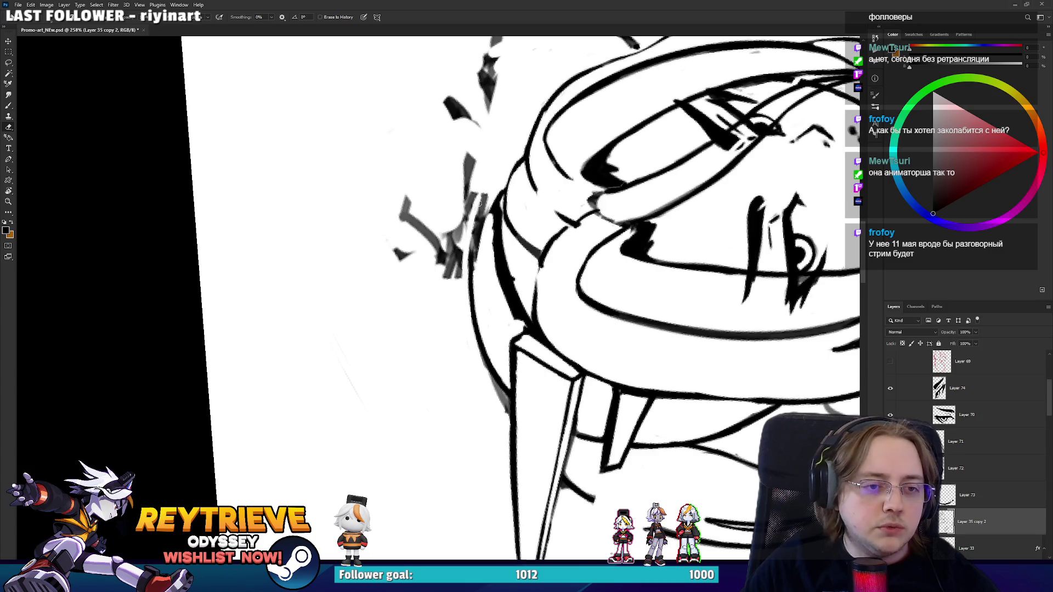
Redraw the hair's left edge as a clean stroke, retrying once after an undo.
drag(474, 287, 492, 205)
key(ctrl+z)
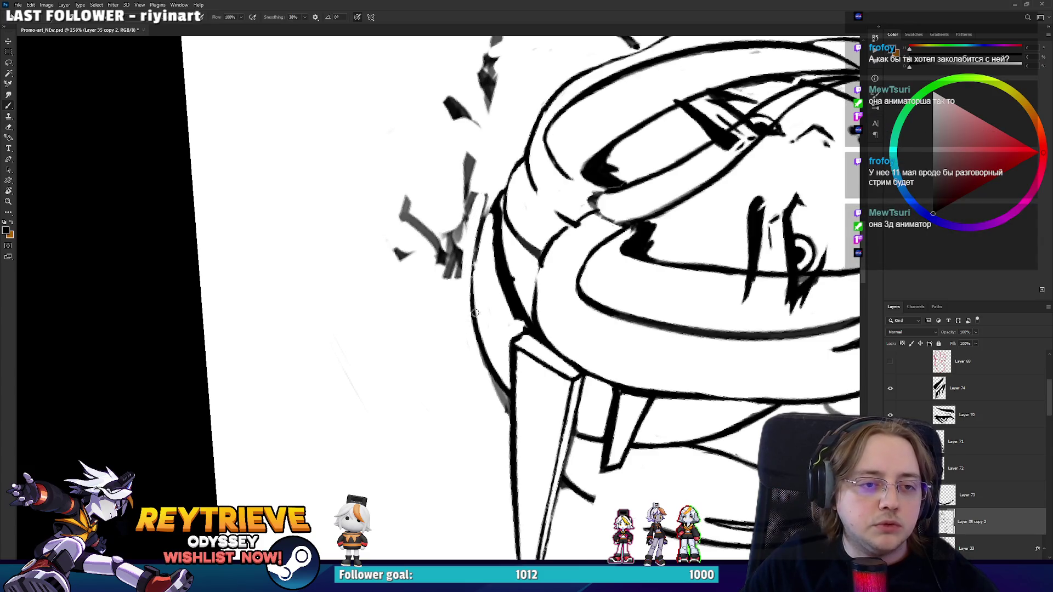
mouse_move(470, 315)
mouse_down()
mouse_move(490, 218)
mouse_move(556, 230)
mouse_move(575, 330)
mouse_up()
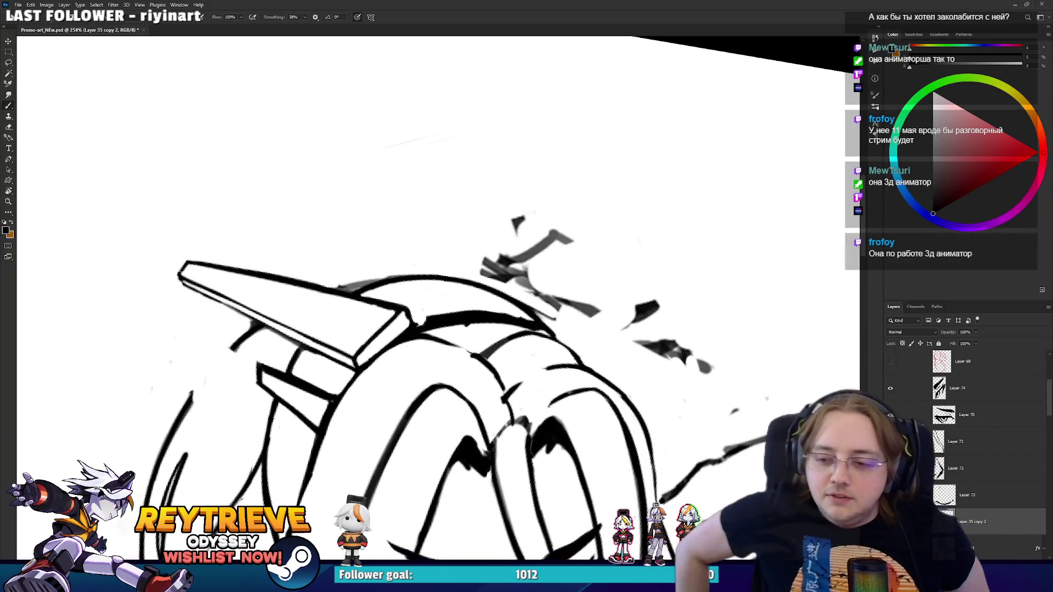
mouse_move(544, 300)
mouse_down()
mouse_move(428, 289)
mouse_move(466, 257)
mouse_up()
key(e)
key(b)
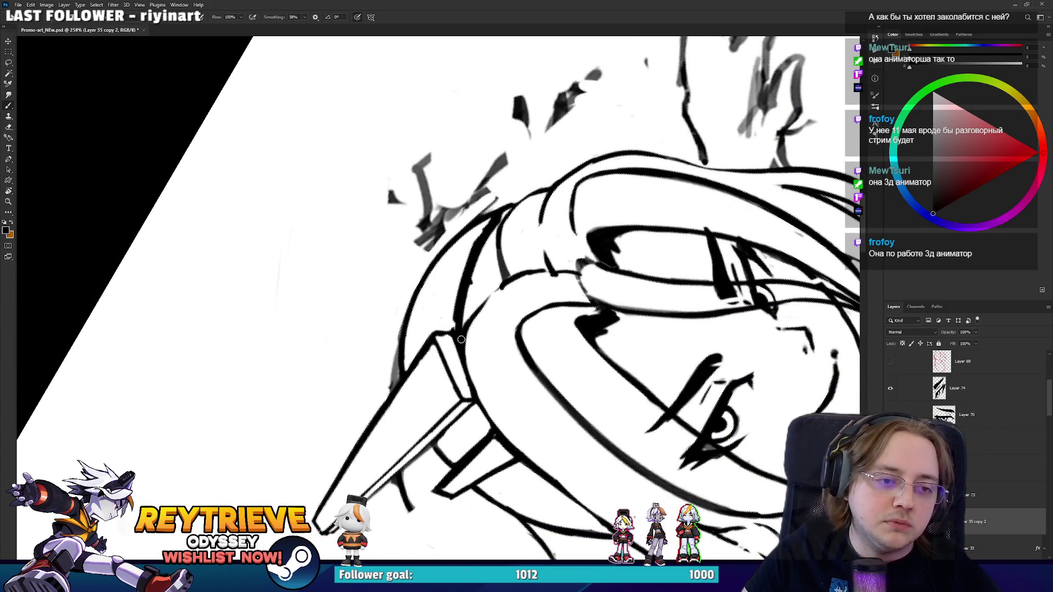
key(e)
key(r)
mouse_move(477, 274)
mouse_down()
mouse_move(579, 243)
mouse_move(566, 210)
mouse_up()
scroll(574, 203, down, 8)
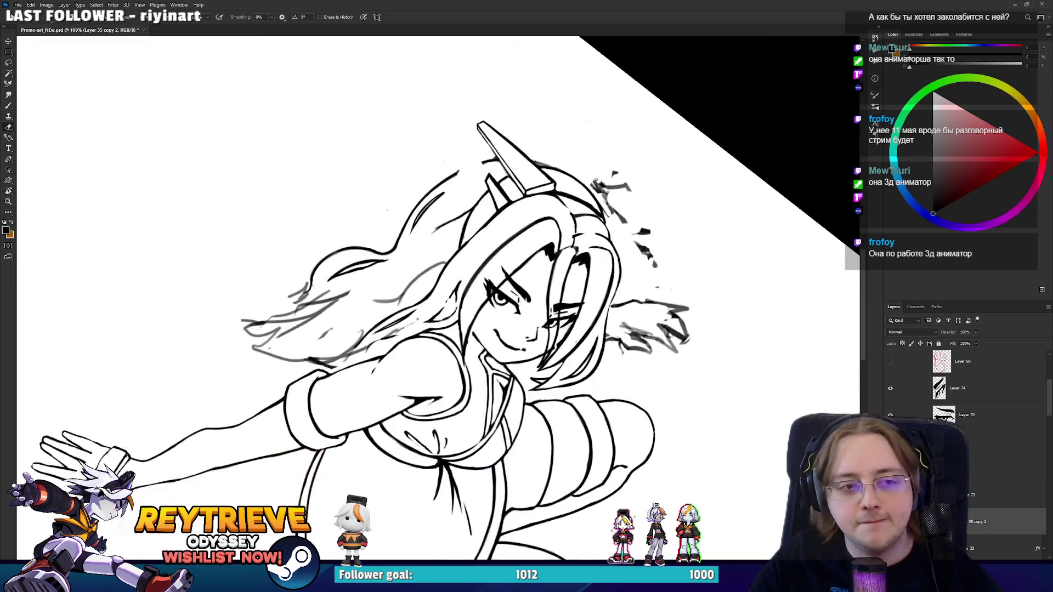
Recentre and tilt the view about 30°, then lasso a loop around the upright hair pin.
scroll(508, 162, up, 8)
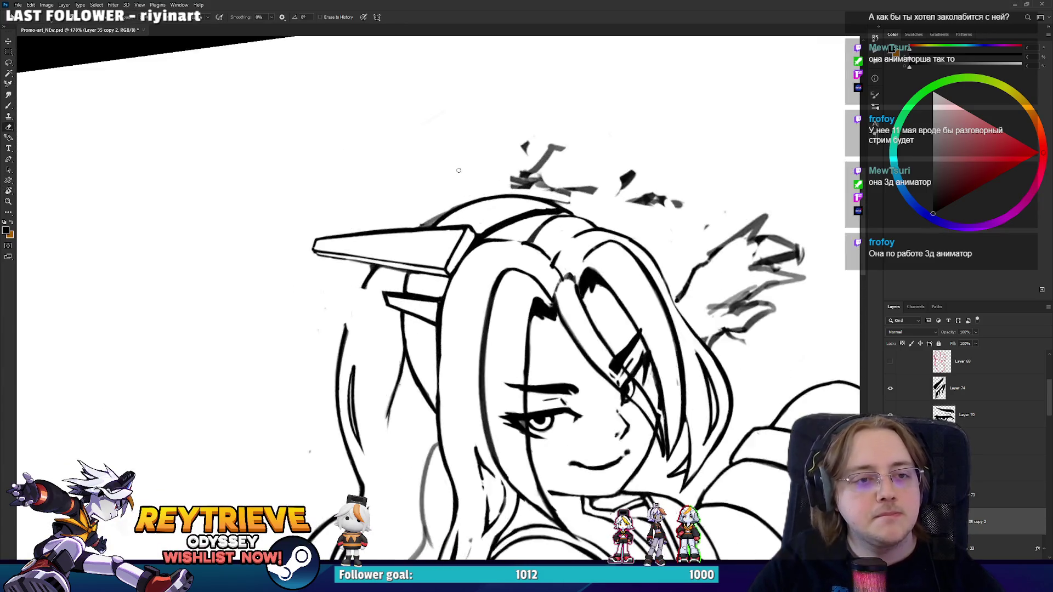
mouse_move(603, 285)
mouse_down()
mouse_move(636, 354)
mouse_move(578, 266)
mouse_move(642, 331)
mouse_move(729, 352)
mouse_move(780, 453)
mouse_move(660, 238)
mouse_move(696, 369)
mouse_up()
mouse_move(630, 348)
mouse_down()
mouse_move(690, 393)
mouse_move(511, 339)
mouse_move(602, 214)
mouse_up()
key(b)
key(r)
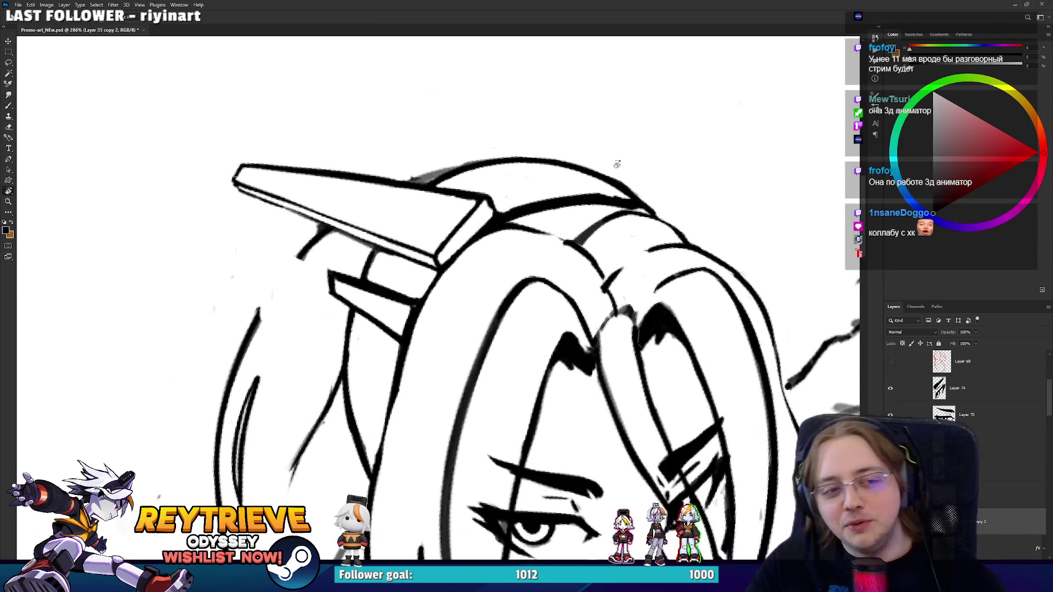
mouse_move(616, 164)
mouse_down()
mouse_move(528, 237)
mouse_move(532, 258)
mouse_up()
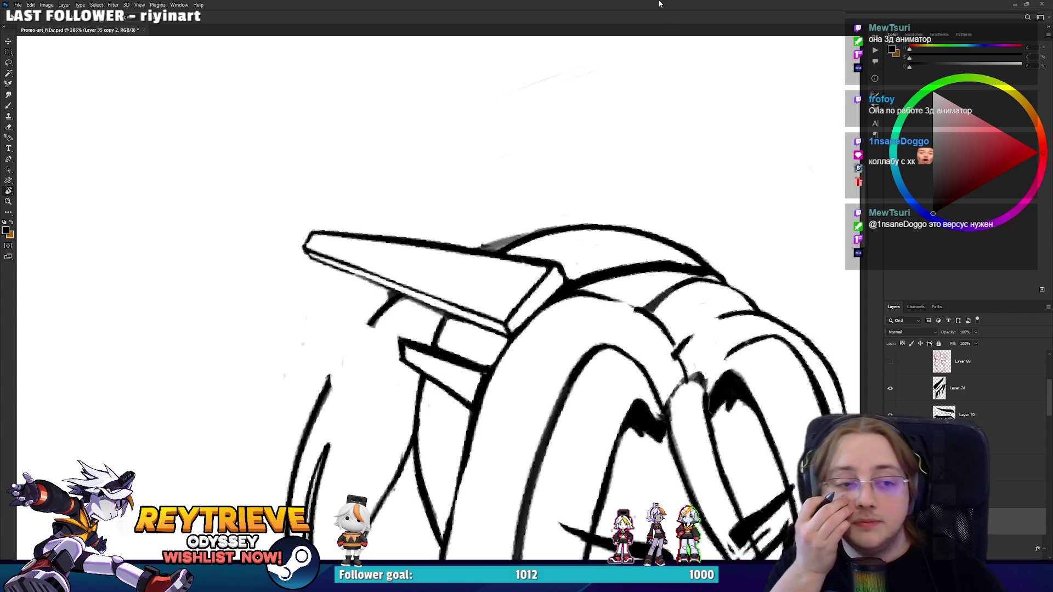
key(r)
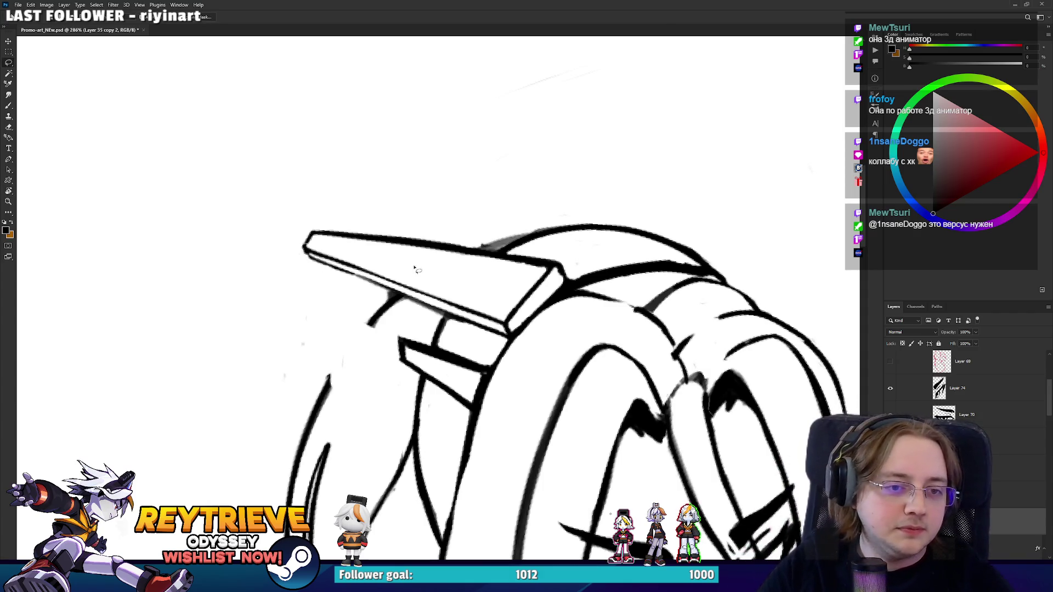
mouse_move(318, 266)
mouse_down()
mouse_move(464, 234)
mouse_move(491, 256)
mouse_move(432, 369)
mouse_up()
key(l)
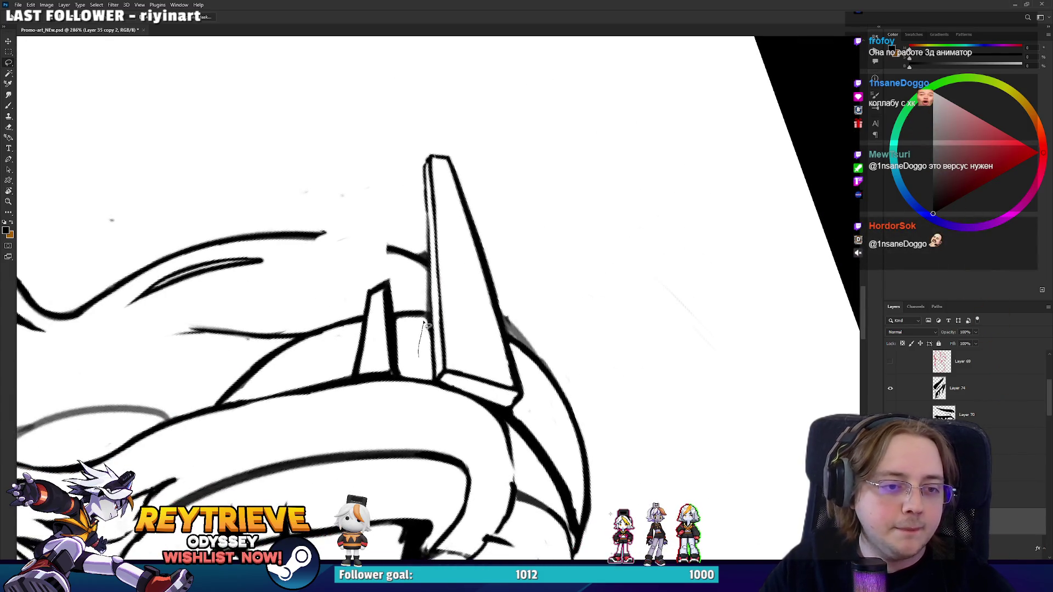
mouse_move(417, 203)
mouse_down()
mouse_move(506, 255)
mouse_move(508, 318)
mouse_up()
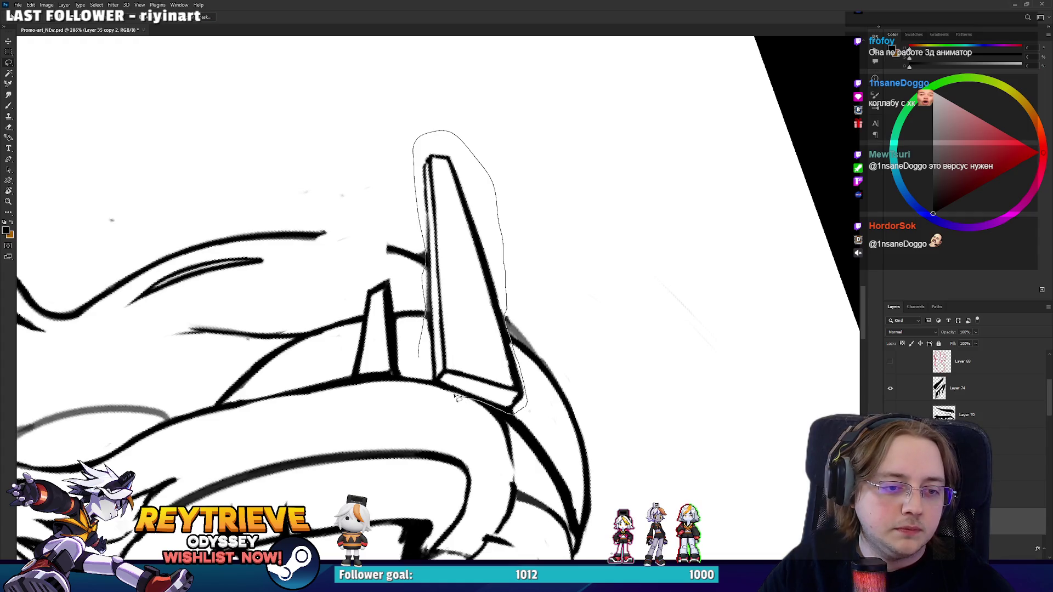
Close the lasso around the hair pin and cut-paste it onto new Layer 75.
drag(456, 398, 442, 392)
key(r)
mouse_move(587, 312)
mouse_down()
mouse_move(588, 291)
mouse_move(519, 164)
mouse_up()
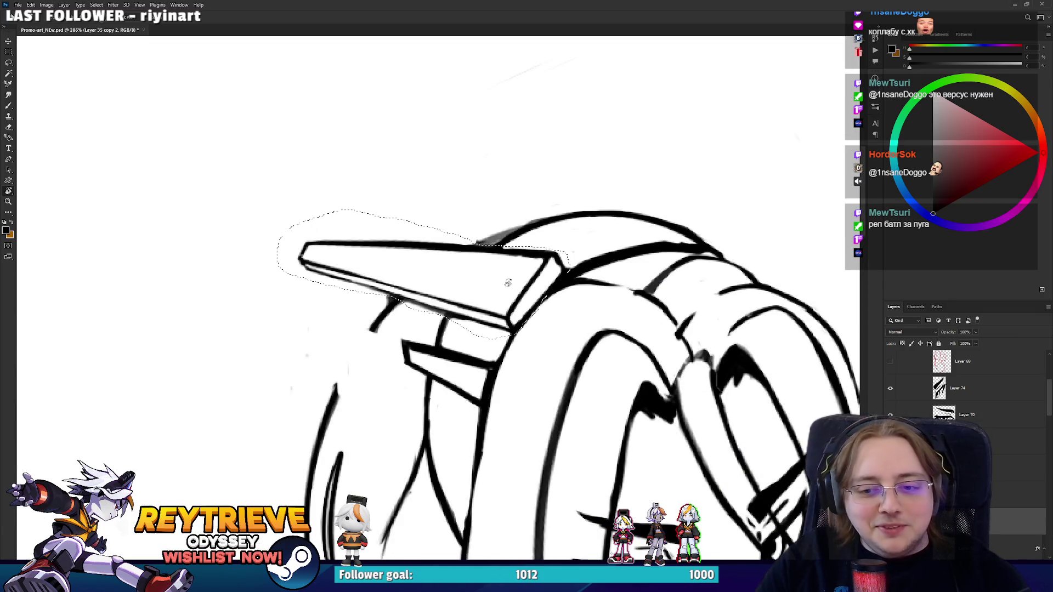
key(l)
key(ctrl+x)
key(ctrl+v)
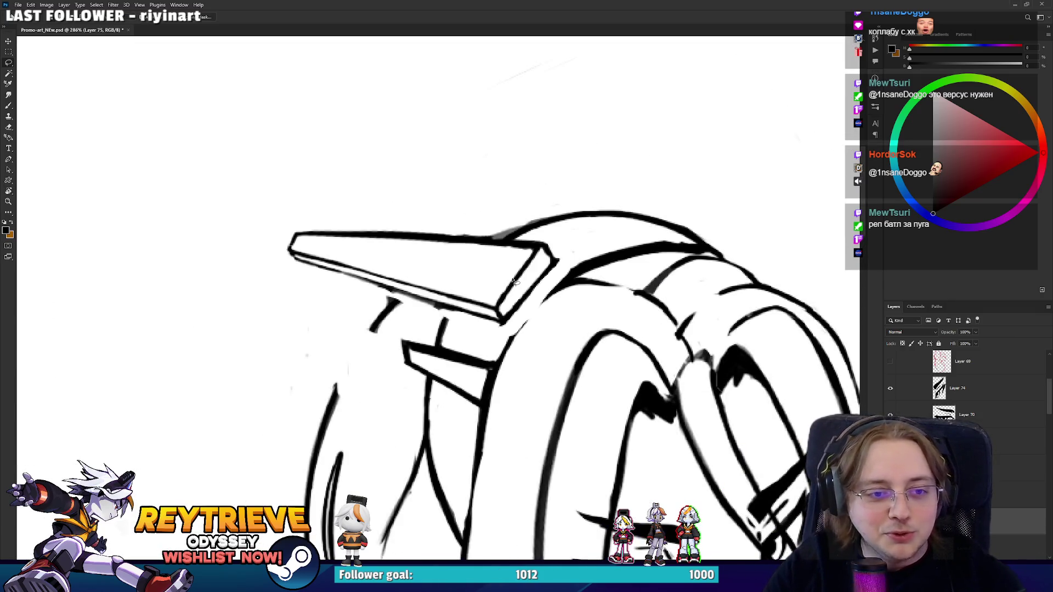
Flip the pasted hair pin, rotate it to point up-left, and place it onto the head.
key(v)
mouse_move(516, 282)
mouse_down()
mouse_move(478, 387)
mouse_move(476, 379)
mouse_move(482, 427)
mouse_up()
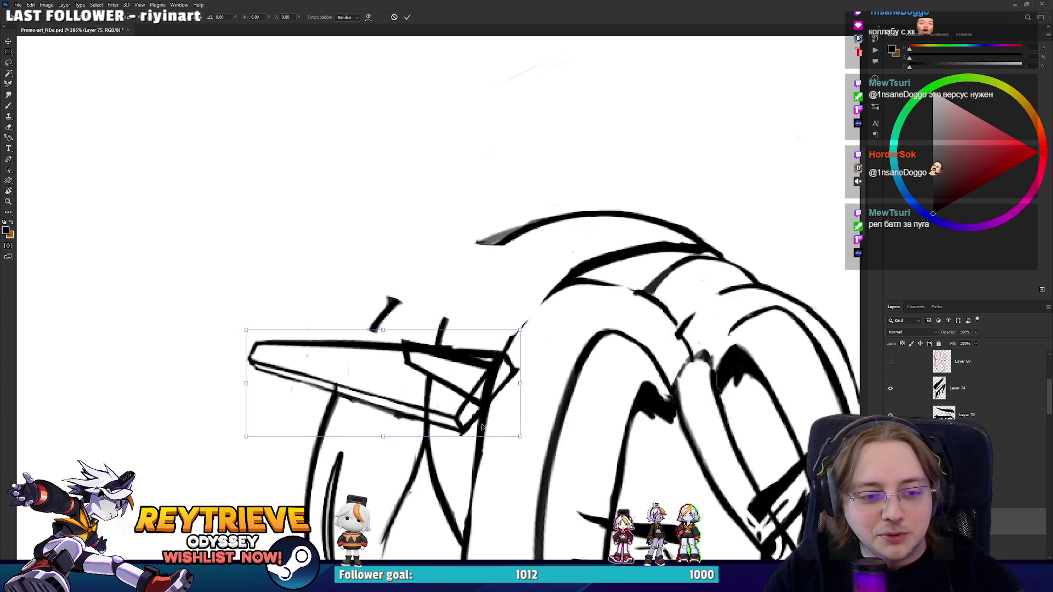
mouse_move(553, 382)
mouse_down()
mouse_move(559, 341)
mouse_move(551, 396)
mouse_up()
right_click(476, 400)
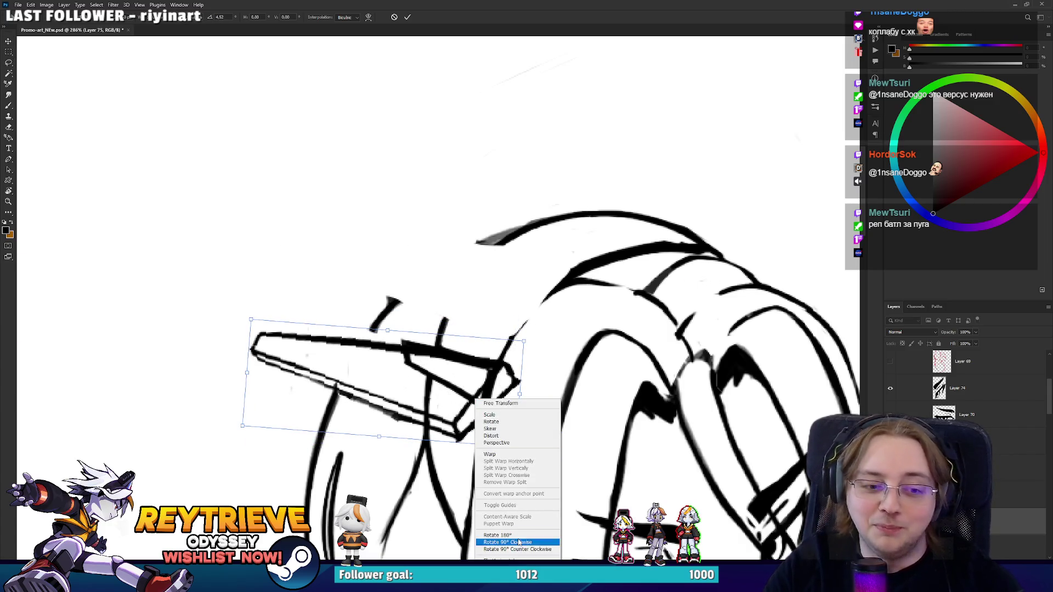
click(501, 558)
mouse_move(576, 344)
mouse_down()
mouse_move(275, 273)
mouse_move(261, 322)
mouse_up()
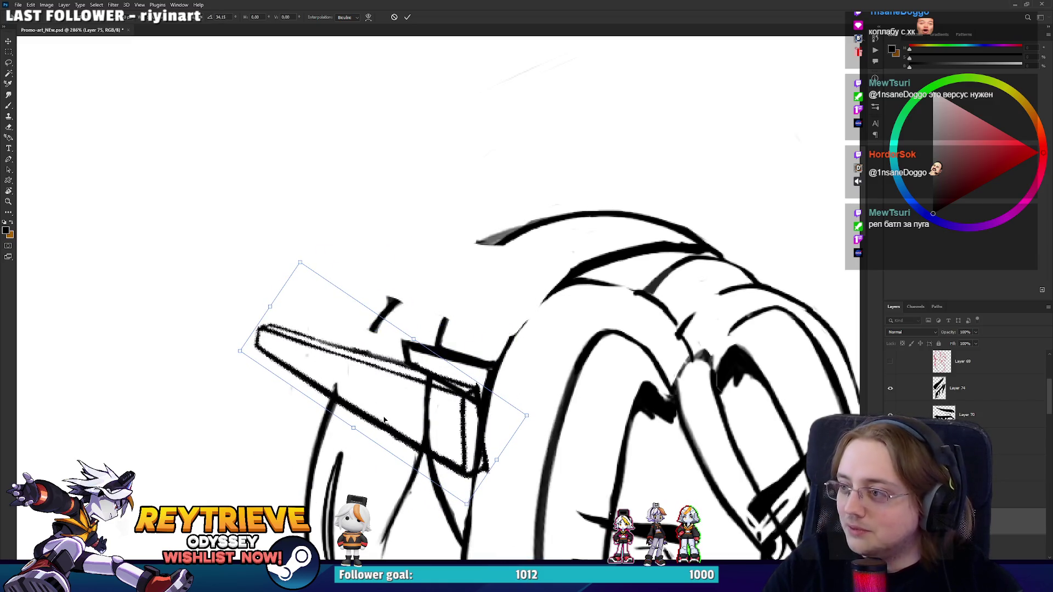
mouse_move(537, 392)
mouse_down()
mouse_move(537, 370)
mouse_move(518, 377)
mouse_move(564, 354)
mouse_move(567, 391)
mouse_up()
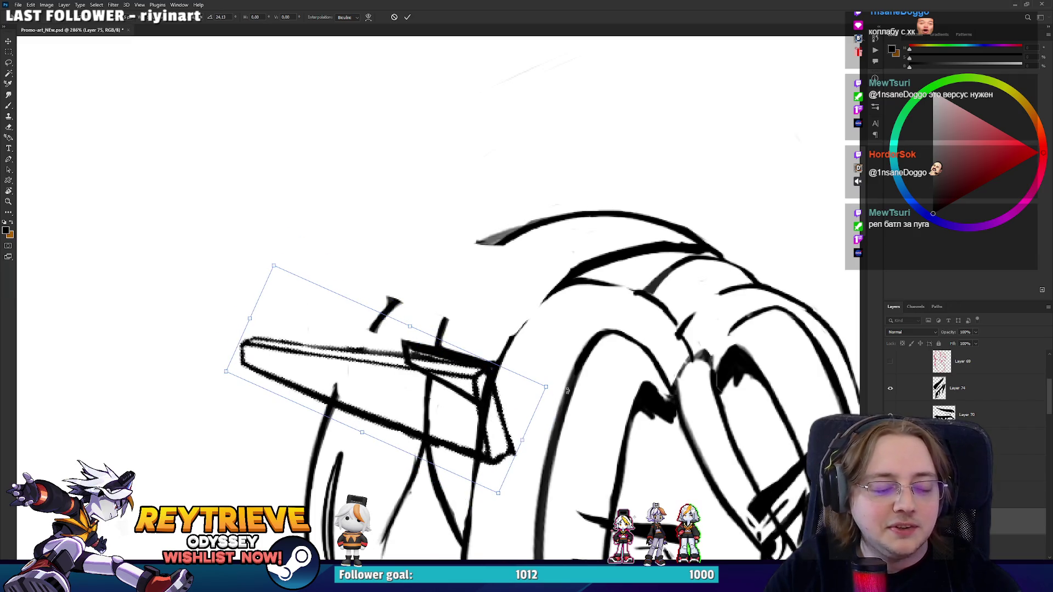
scroll(567, 391, down, 5)
scroll(567, 390, up, 4)
mouse_move(454, 359)
mouse_down()
mouse_move(470, 396)
mouse_move(475, 360)
mouse_up()
key(Return)
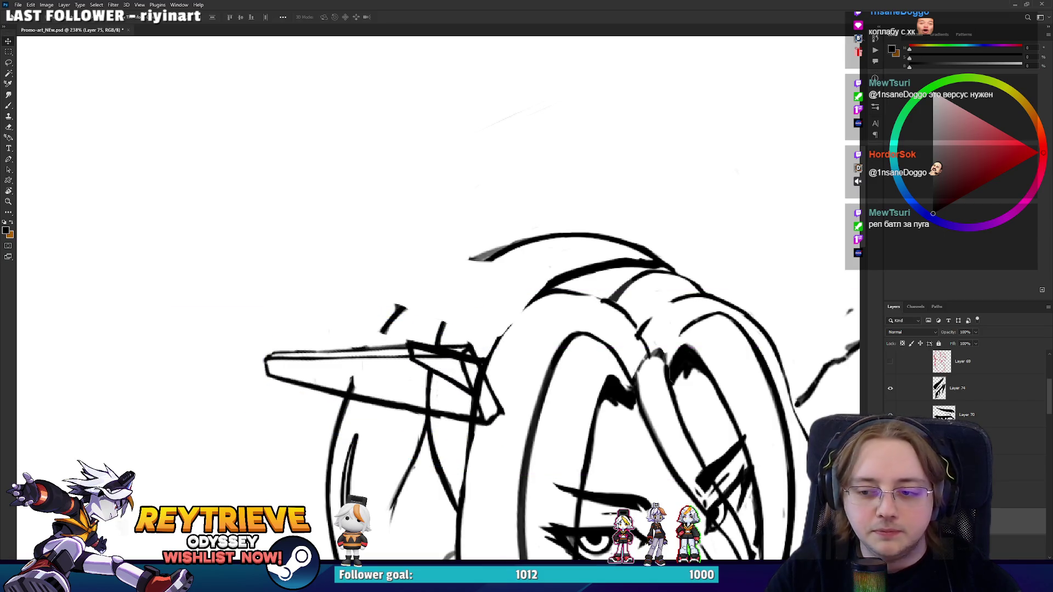
Duplicate the hair pin layer and rotate and position the copy on the head.
key(ctrl+j)
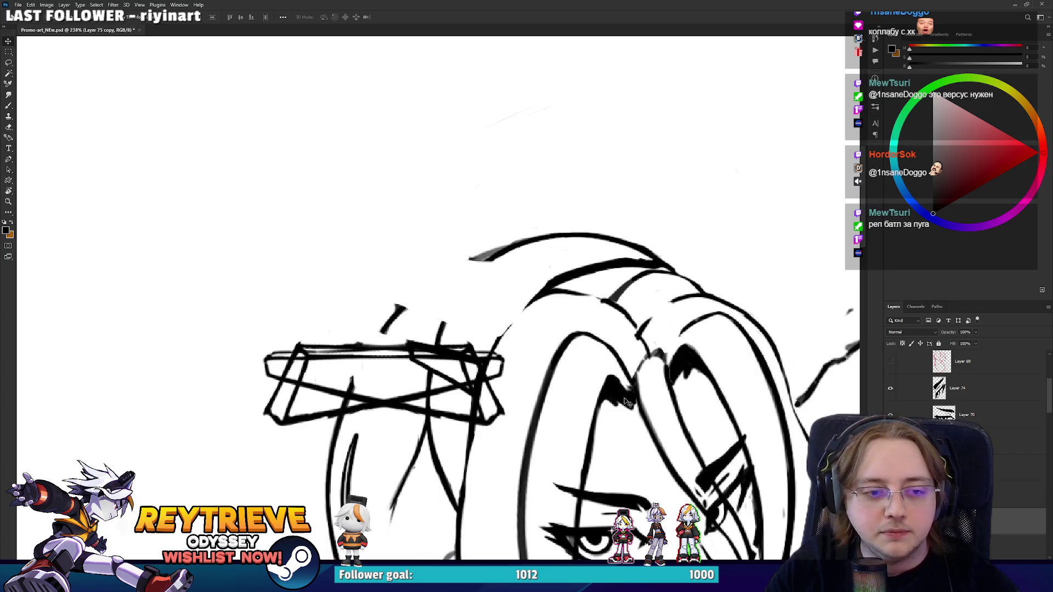
key(ctrl+t)
mouse_move(488, 346)
mouse_down()
mouse_move(402, 267)
mouse_move(272, 363)
mouse_move(290, 366)
mouse_move(351, 279)
mouse_move(369, 280)
mouse_move(351, 281)
mouse_up()
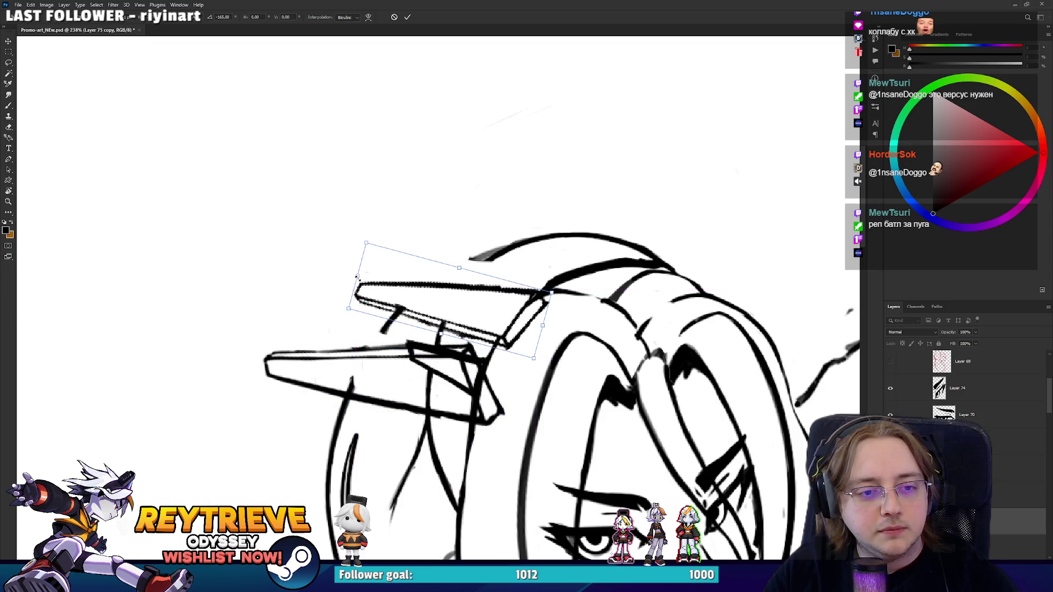
drag(410, 302, 424, 309)
drag(351, 274, 358, 274)
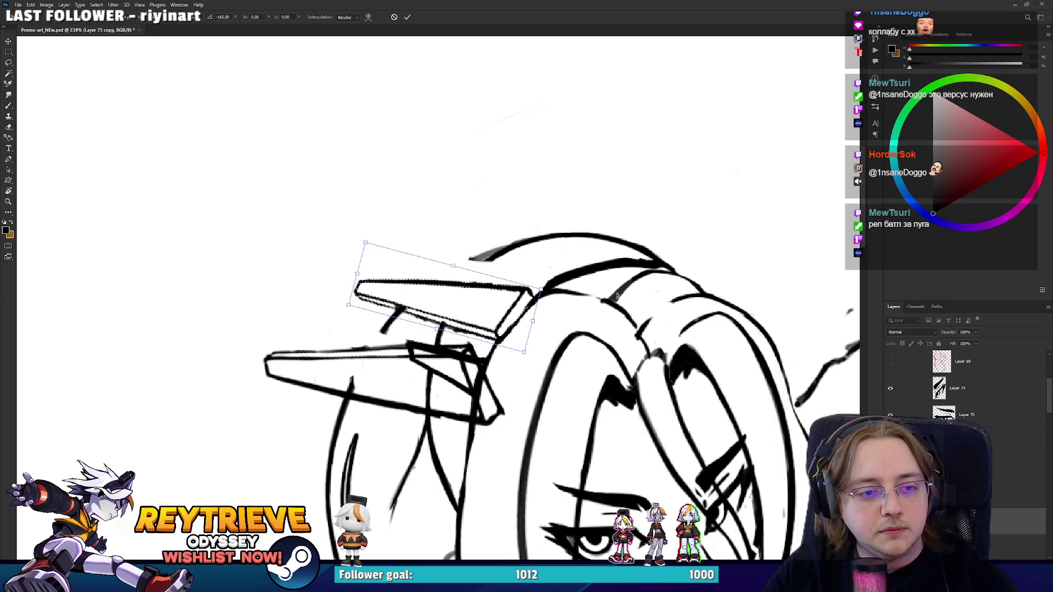
drag(617, 295, 602, 299)
key(Return)
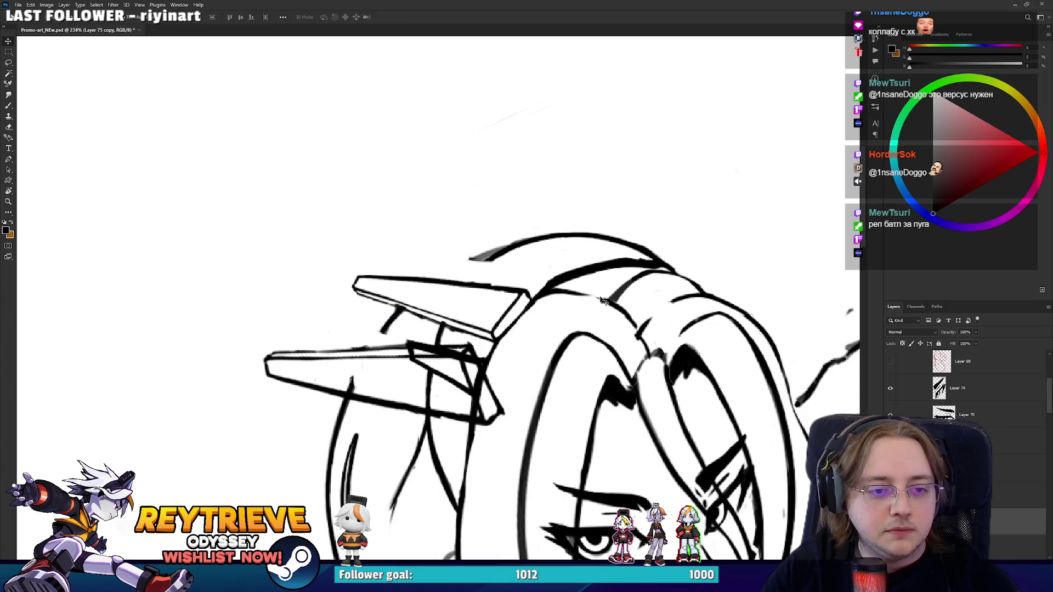
On Layer 35 copy 2, erase stray line bits around the pin's corners, then select Layer 75 copy.
scroll(602, 300, down, 2)
key(ctrl+j)
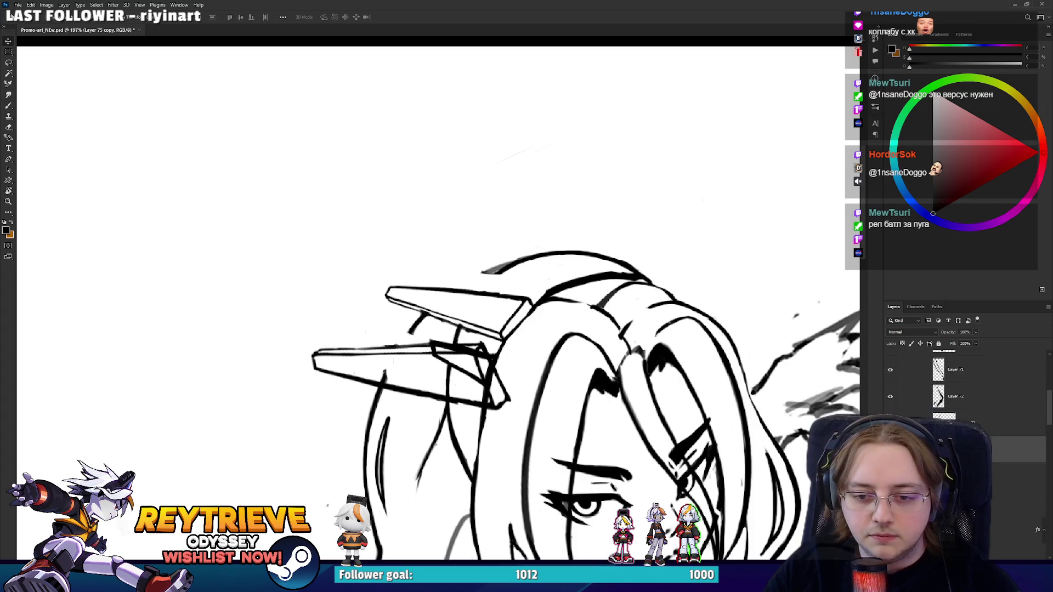
scroll(444, 345, up, 5)
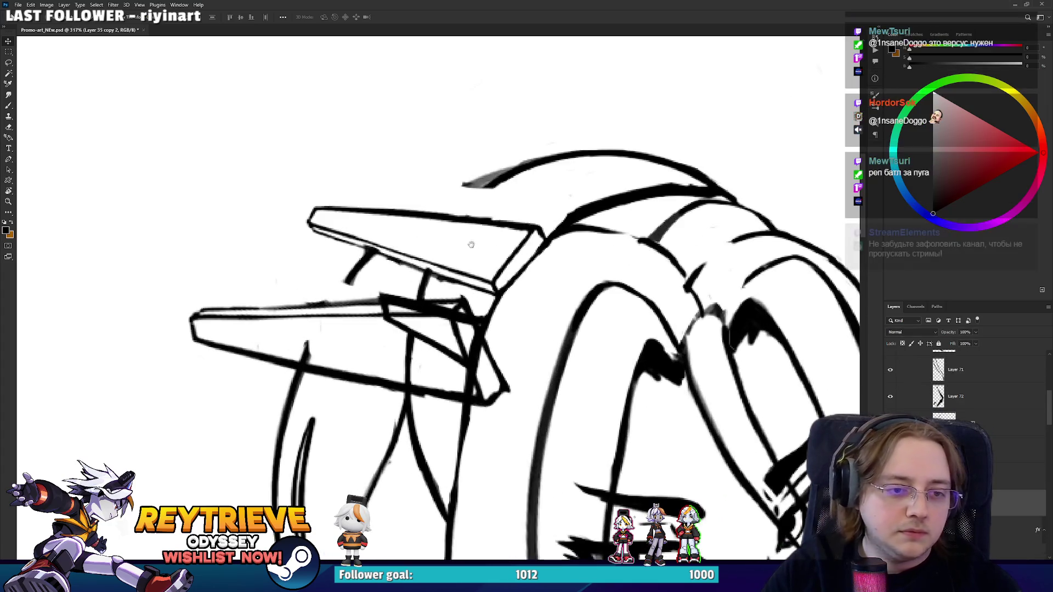
drag(518, 300, 517, 337)
key(e)
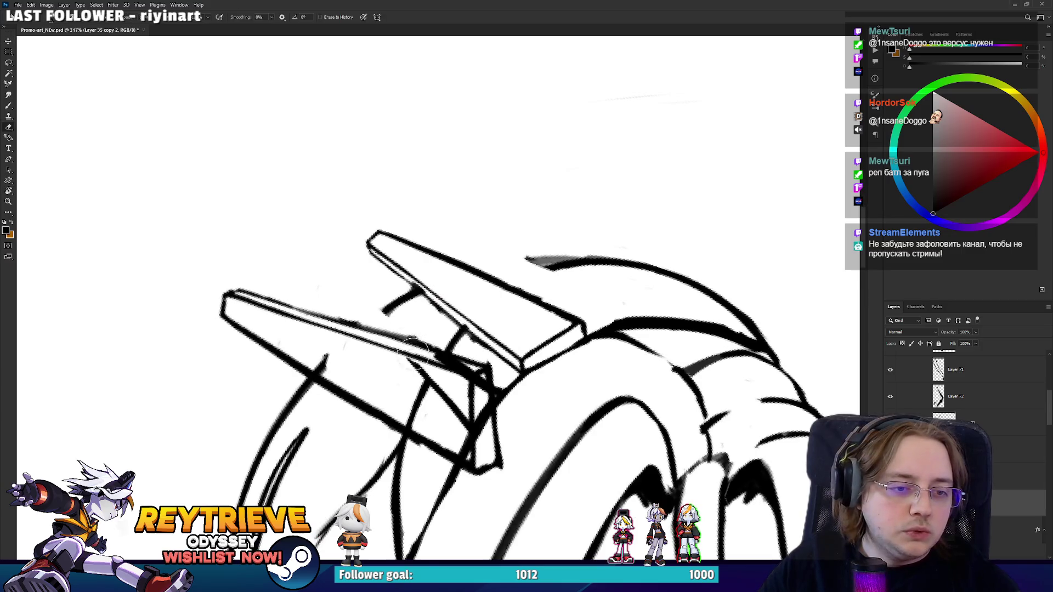
mouse_move(431, 342)
mouse_down()
mouse_move(481, 383)
mouse_move(433, 378)
mouse_move(435, 369)
mouse_move(387, 391)
mouse_move(329, 364)
mouse_move(345, 369)
mouse_up()
mouse_move(483, 433)
mouse_down()
mouse_move(469, 433)
mouse_move(472, 411)
mouse_up()
scroll(420, 360, down, 5)
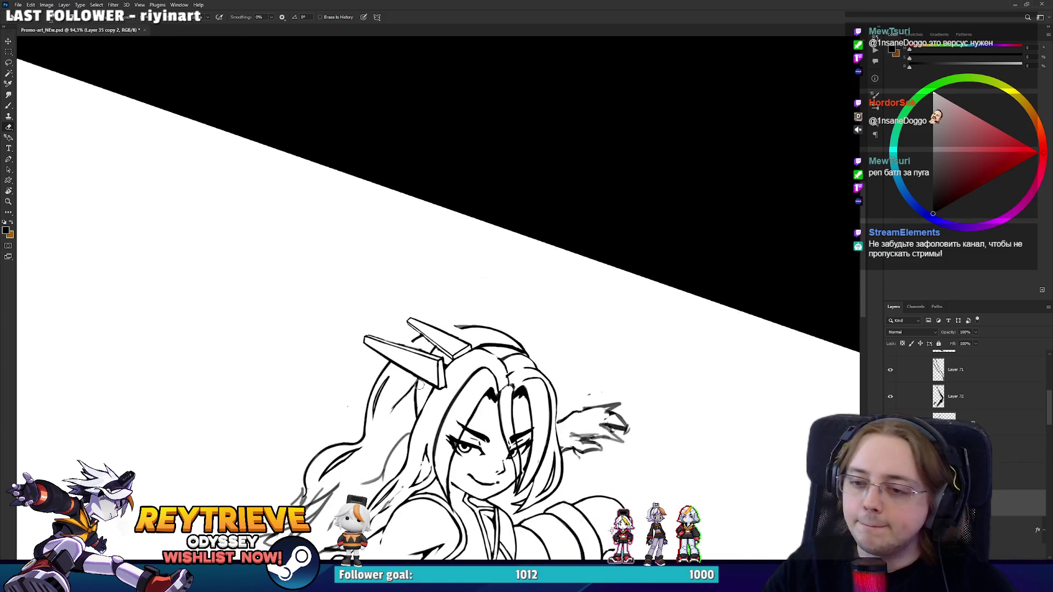
scroll(419, 385, up, 4)
click(1011, 445)
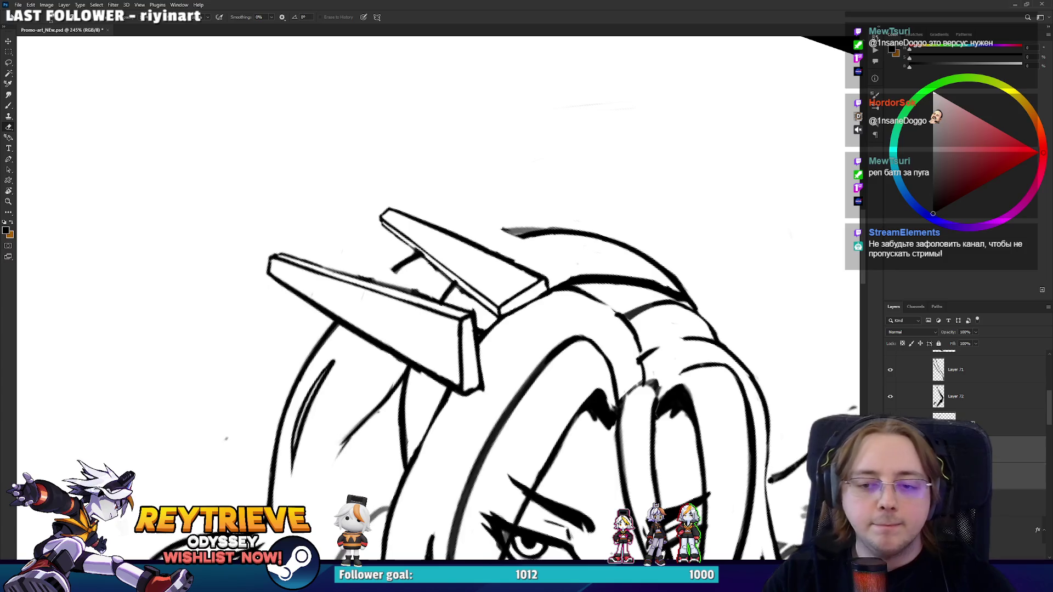
Rotate the canvas along the pins and darken the hair pin's upper edge line.
key(r)
mouse_move(543, 318)
mouse_down()
mouse_move(546, 334)
mouse_move(460, 409)
mouse_move(329, 323)
mouse_move(360, 381)
mouse_up()
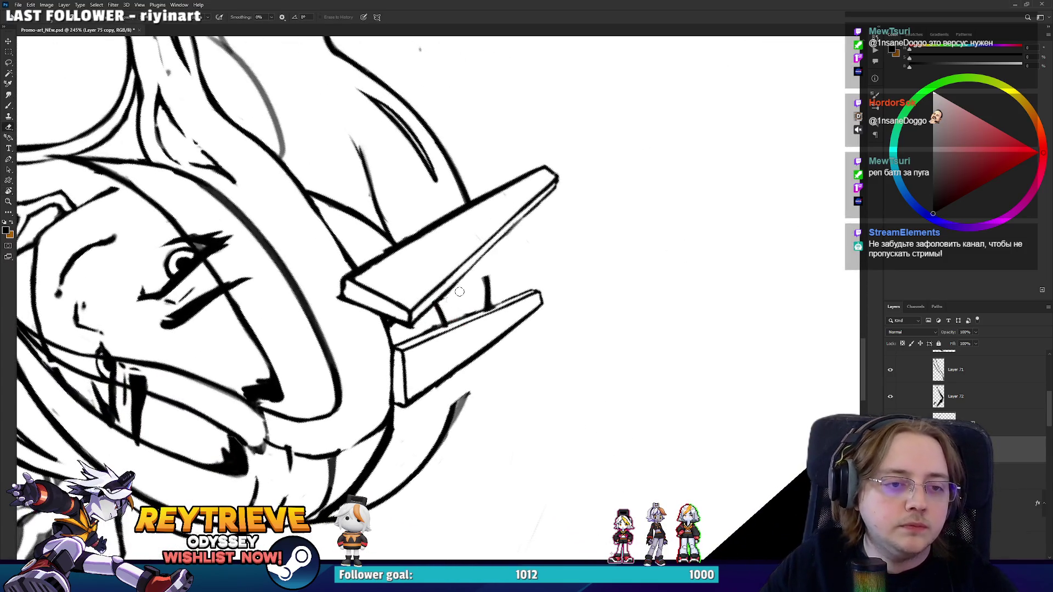
key(b)
drag(442, 296, 557, 183)
Erase faint marks along the pin's upper-left edge and darken its left edge line.
key(r)
drag(351, 275, 381, 253)
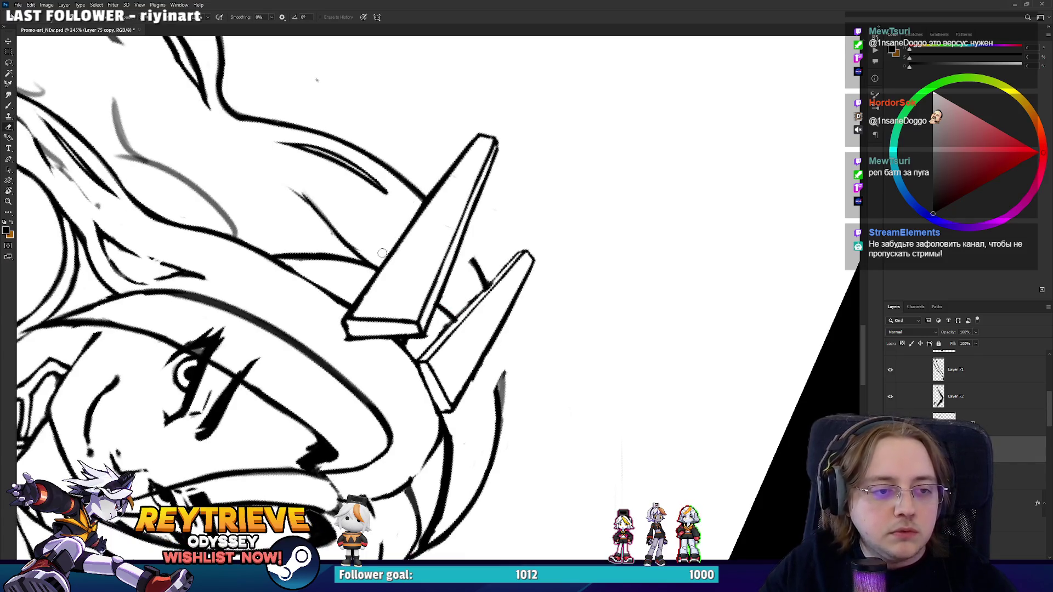
drag(425, 196, 478, 123)
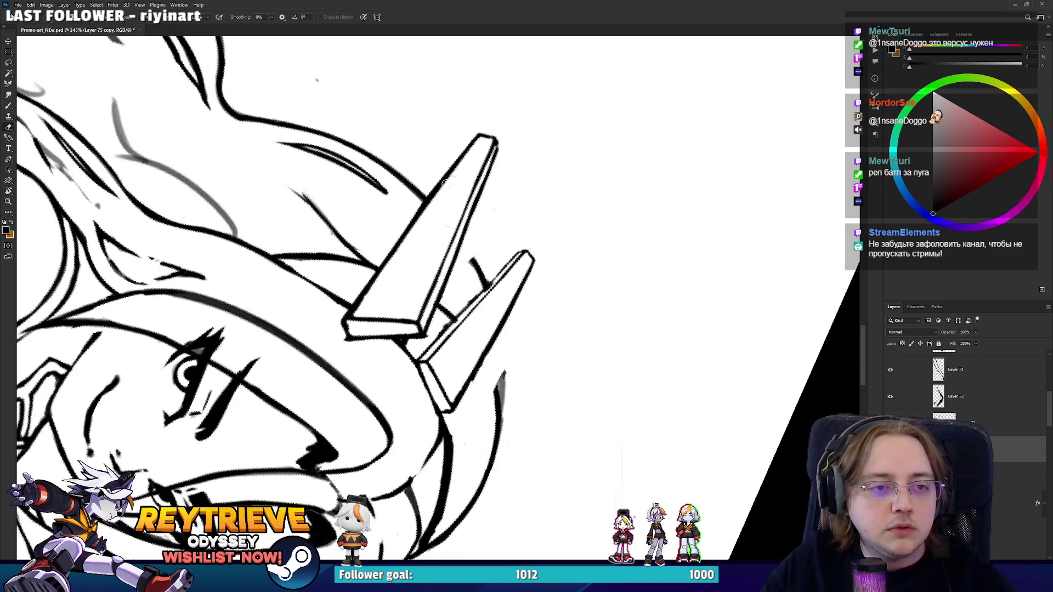
key(b)
drag(351, 317, 373, 287)
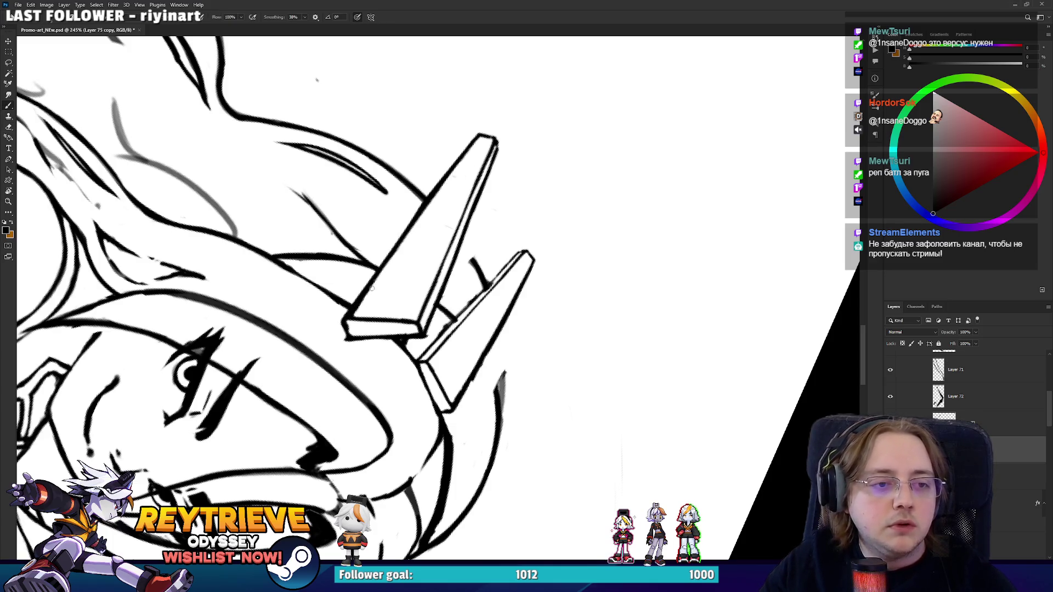
Try lightening the right pin's inner line, then undo it and rotate the view back.
key(e)
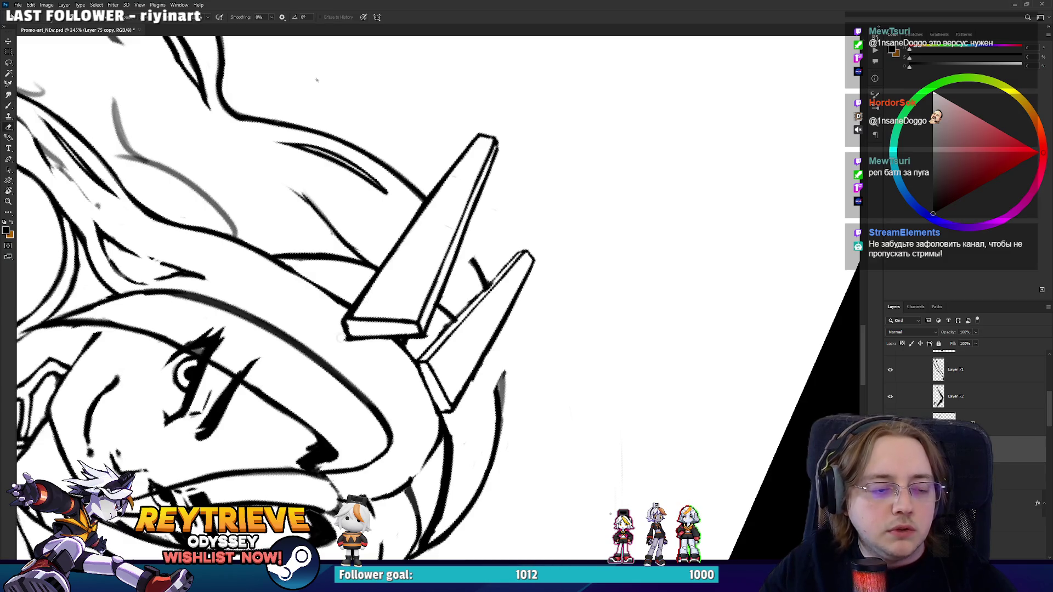
drag(379, 366, 433, 392)
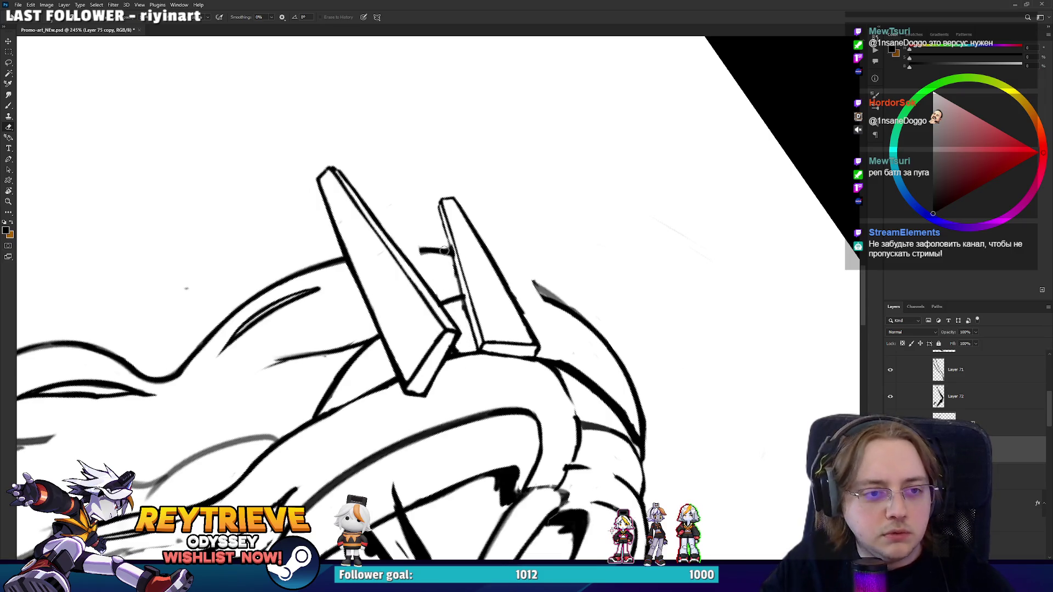
drag(444, 254, 482, 362)
key(ctrl+z)
key(r)
drag(467, 306, 451, 356)
Erase part of the pin's inner line and redraw the line running up the pin.
key(b)
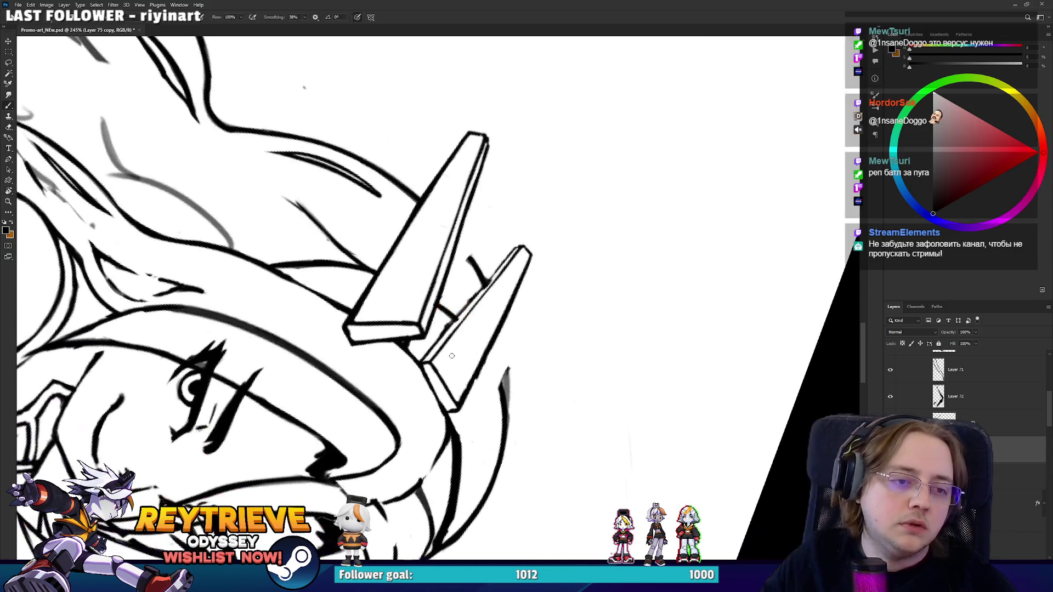
key(e)
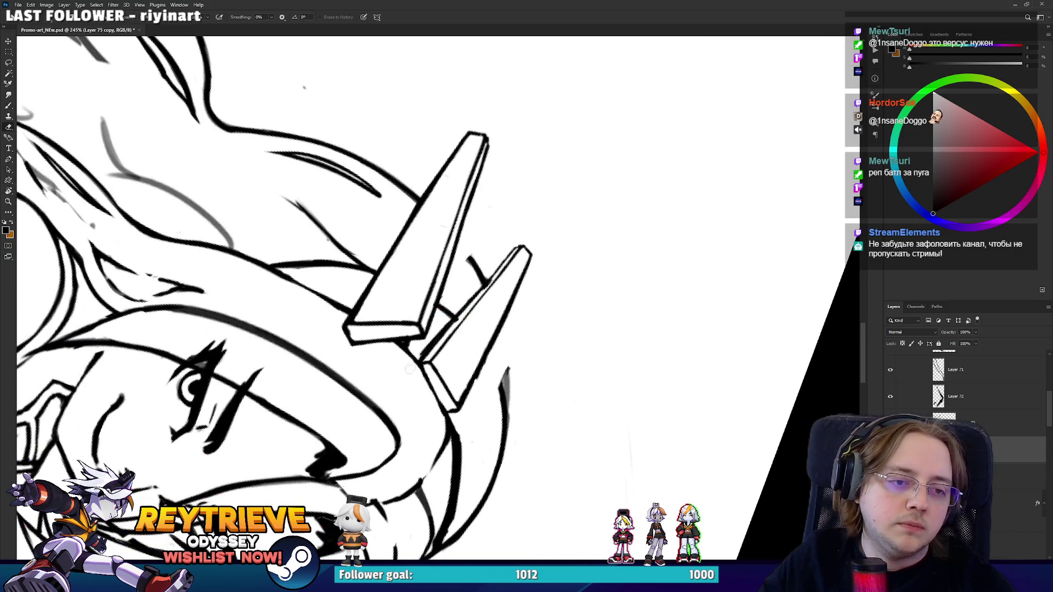
drag(480, 288, 420, 364)
key(b)
drag(455, 321, 520, 246)
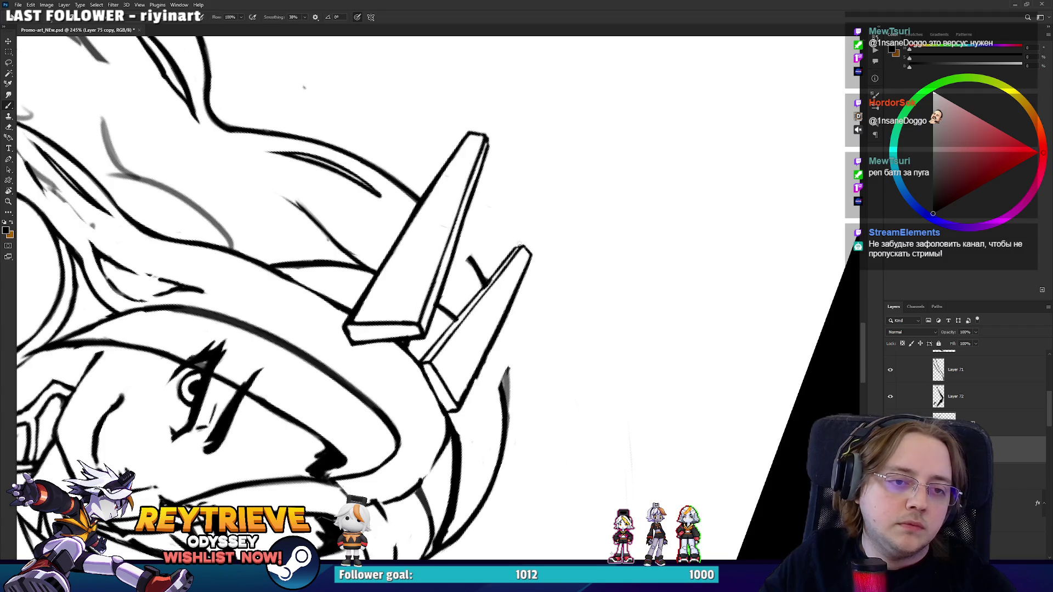
key(r)
drag(533, 327, 504, 372)
Erase the stray line at the pin's lower-left edge, undoing an unwanted upper-edge erasure.
key(e)
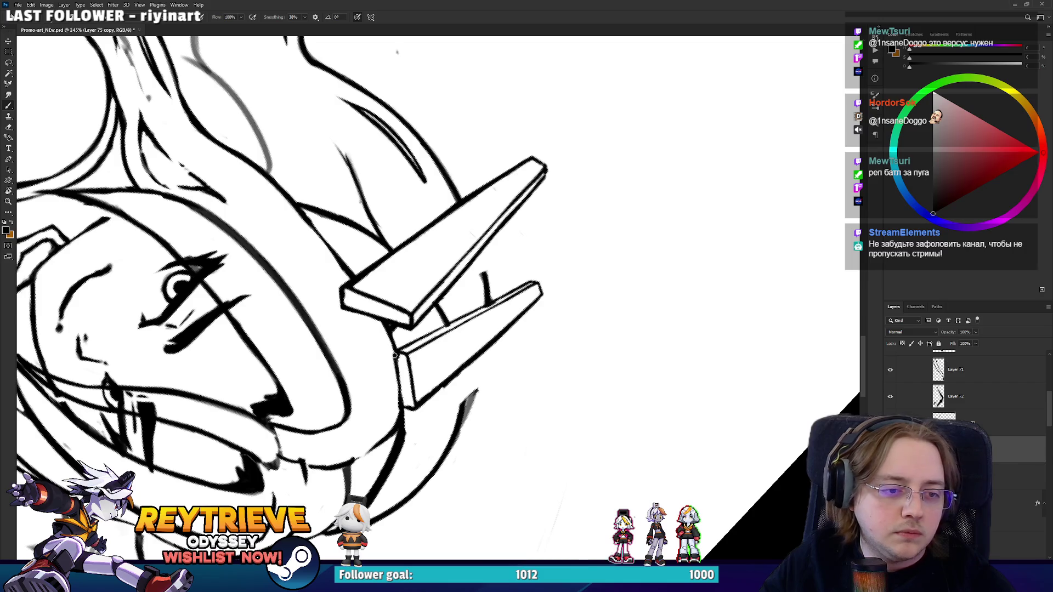
mouse_move(397, 355)
mouse_down()
mouse_move(399, 418)
mouse_move(434, 353)
mouse_move(483, 329)
mouse_move(542, 237)
mouse_move(488, 306)
mouse_up()
key(r)
key(b)
key(r)
key(e)
drag(417, 379, 514, 292)
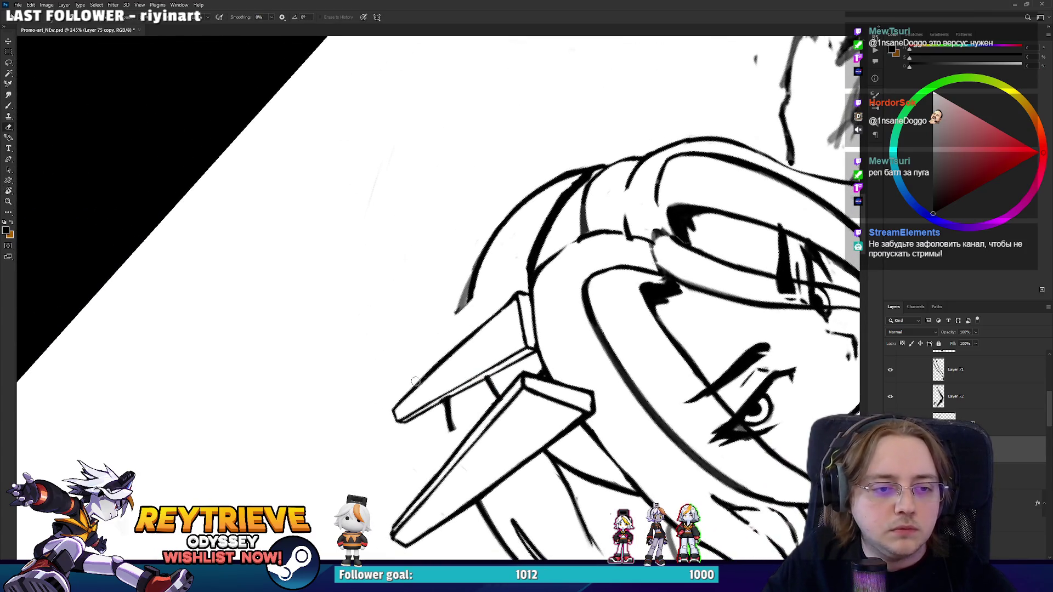
key(ctrl+z)
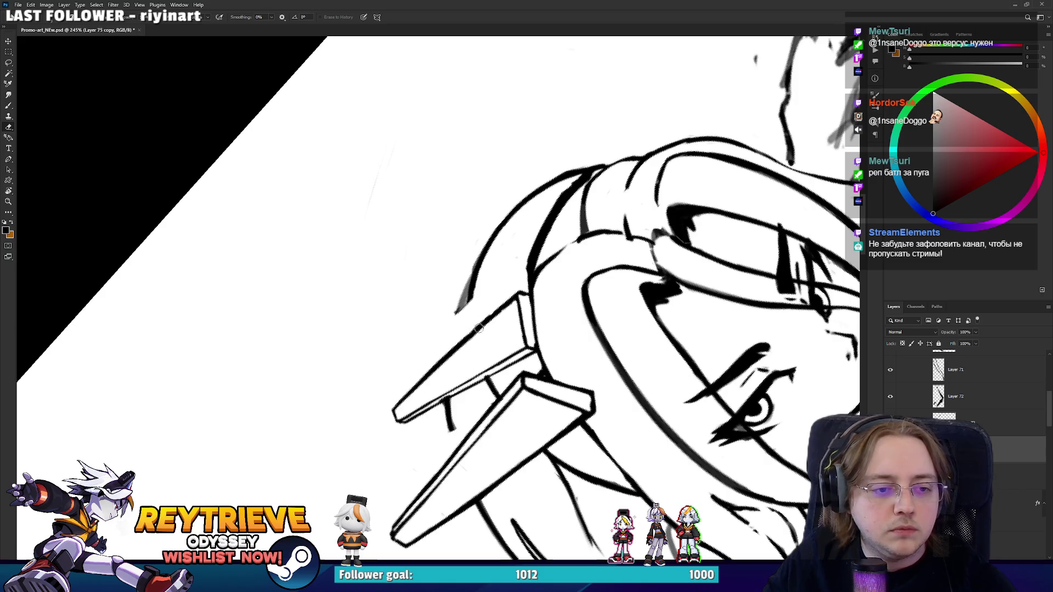
On Layer 35 copy 2, redraw the pin's left edge and ink its inner edge in dark lines.
key(alt+bracketleft)
key(b)
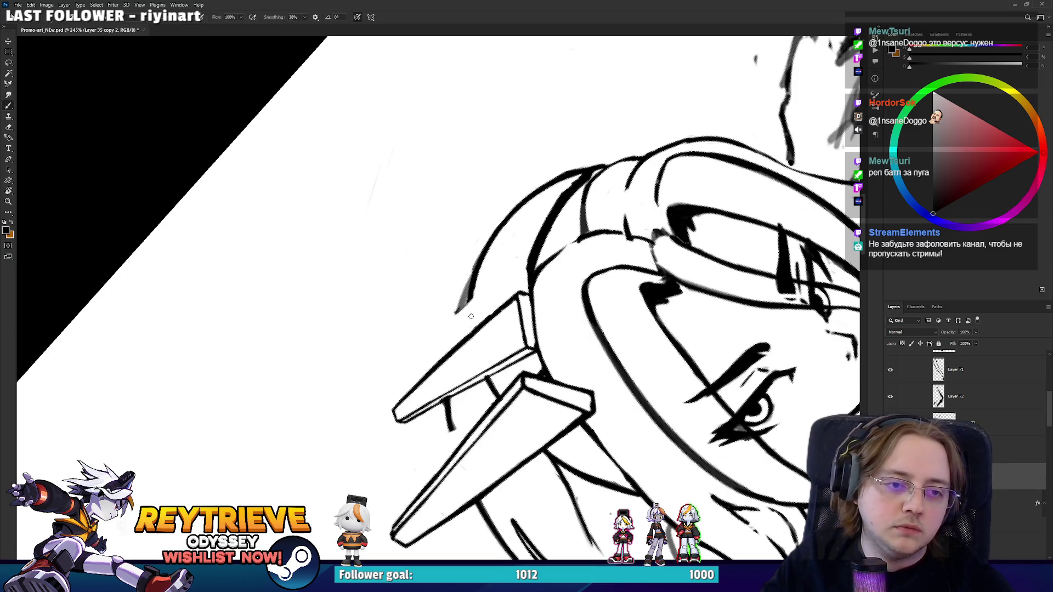
drag(471, 279, 470, 325)
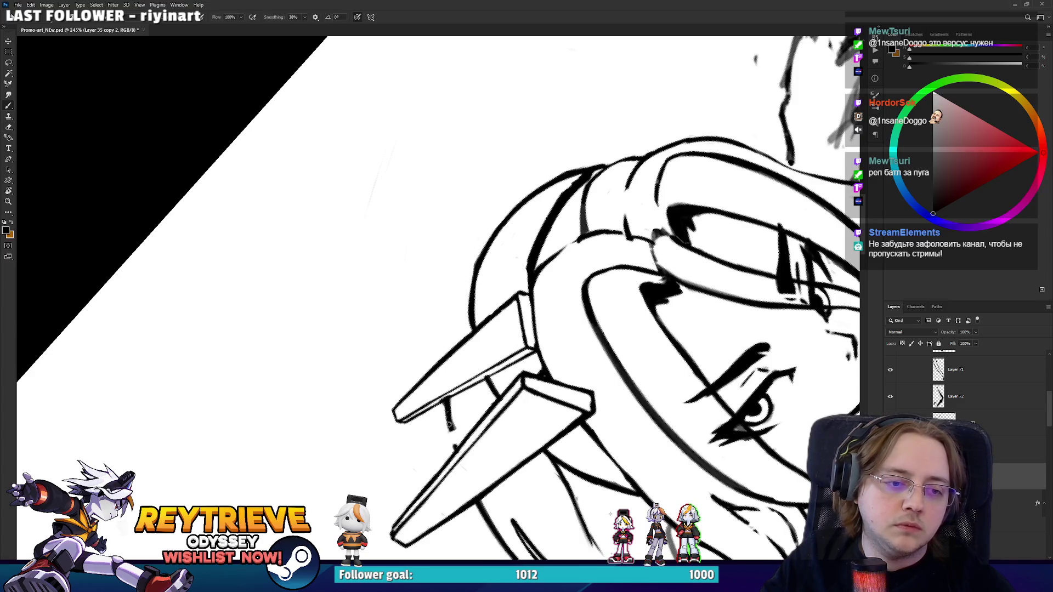
drag(447, 408, 455, 447)
Replace the short left-edge stroke with a longer dark line up the pin's left edge.
key(e)
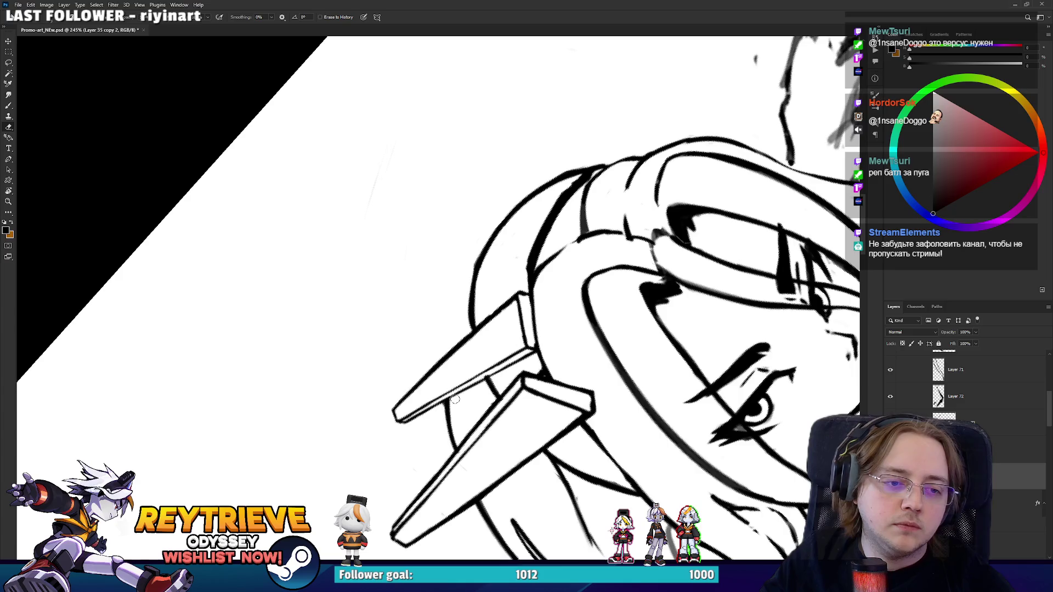
key(b)
drag(447, 356, 470, 285)
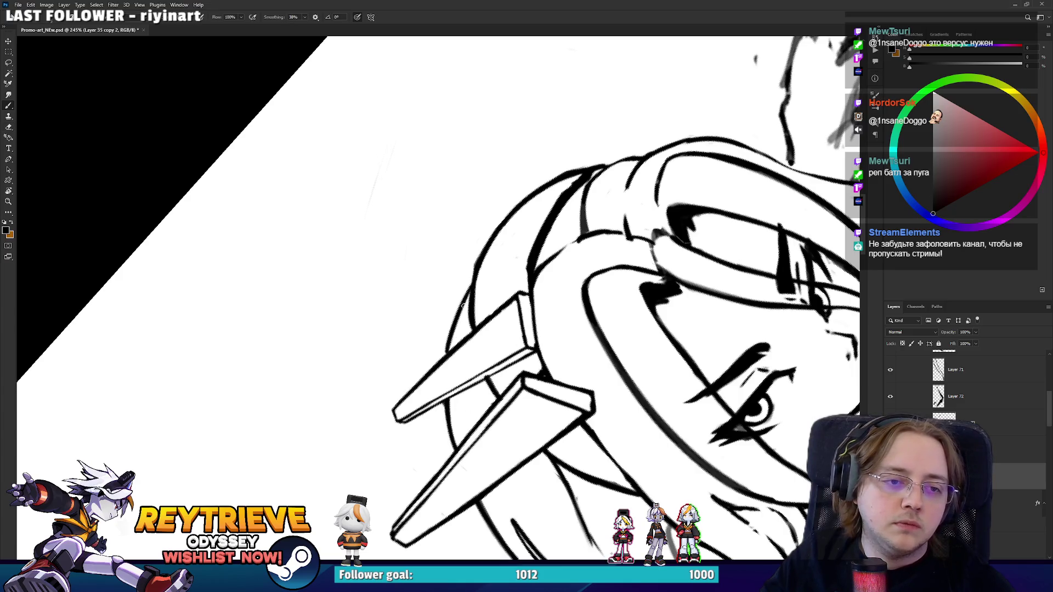
key(ctrl+z)
mouse_move(445, 360)
mouse_down()
mouse_move(475, 271)
mouse_move(521, 308)
mouse_move(523, 299)
mouse_up()
scroll(498, 250, down, 6)
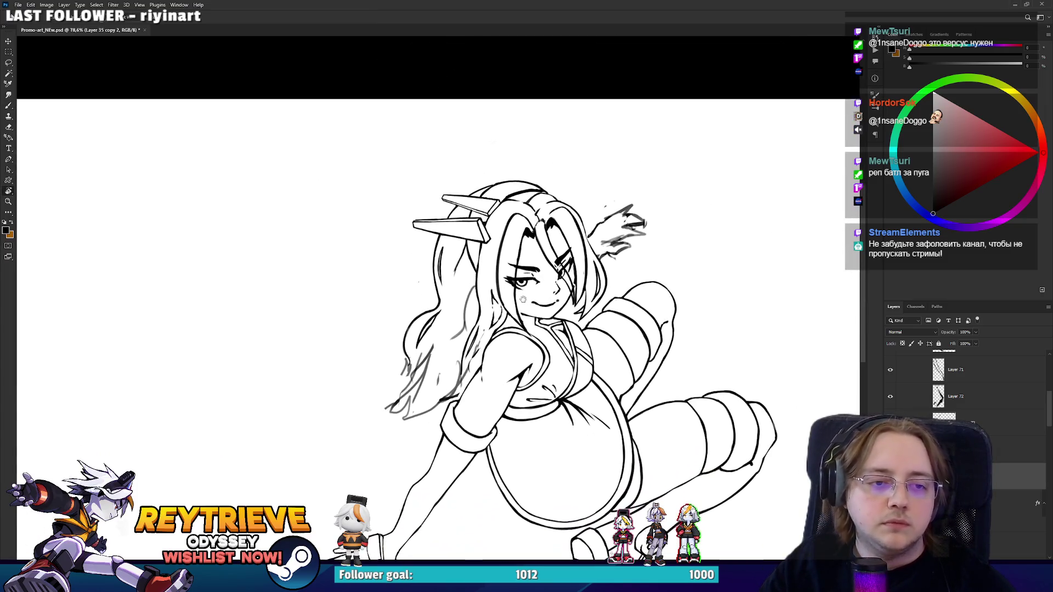
Draw a curved hair strand left of the pins, redoing it as a longer curve.
scroll(522, 299, up, 5)
key(e)
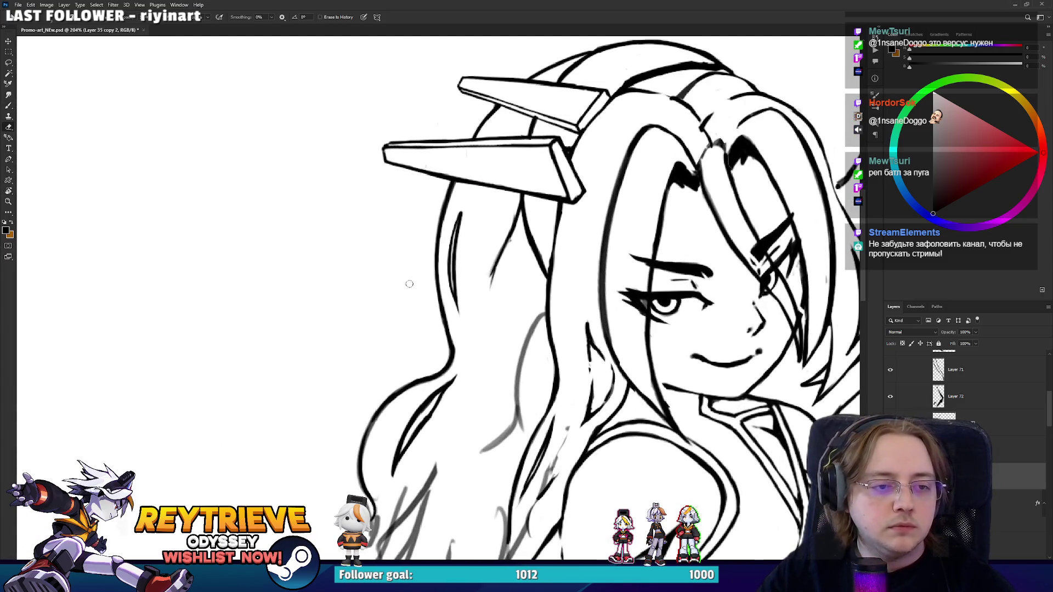
key(b)
drag(411, 271, 416, 207)
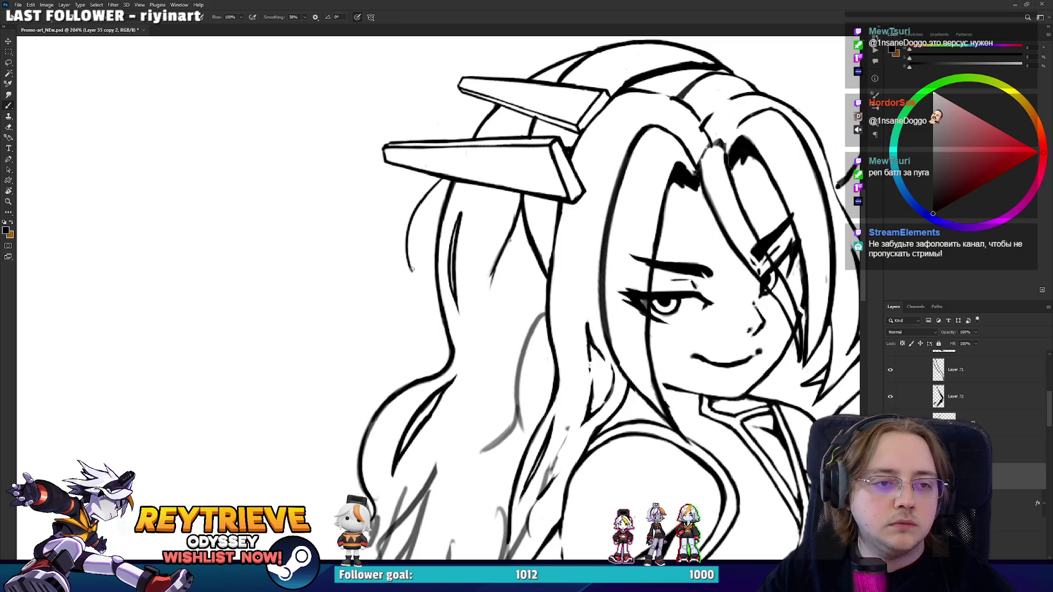
drag(411, 272, 438, 176)
key(ctrl+z)
drag(410, 273, 437, 168)
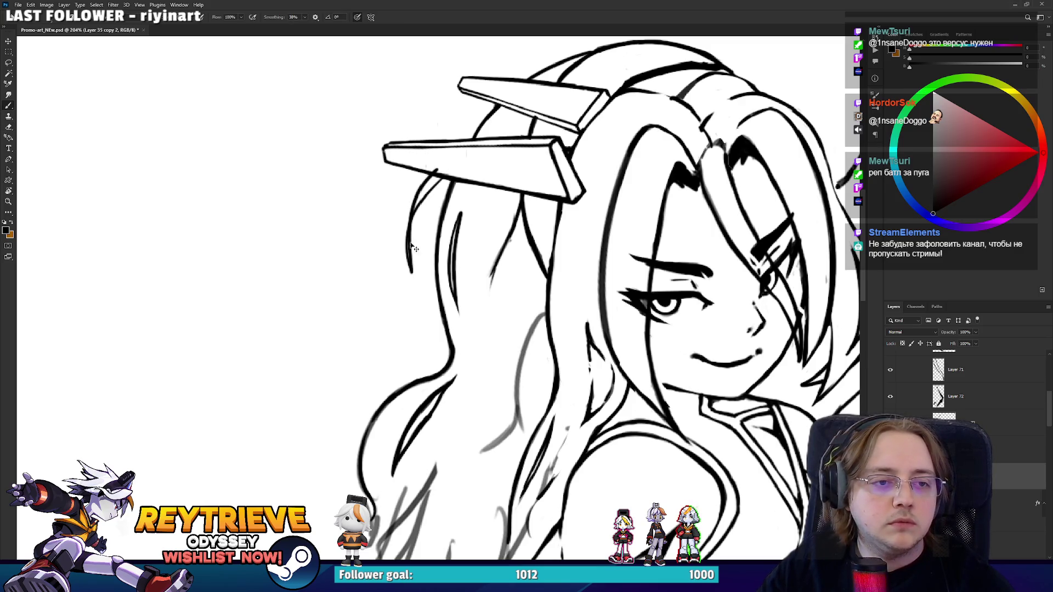
Replace the thick stroke with redrawn curved hair strands, discarding a short trial stroke.
key(ctrl+z)
drag(410, 209, 415, 215)
key(ctrl+z)
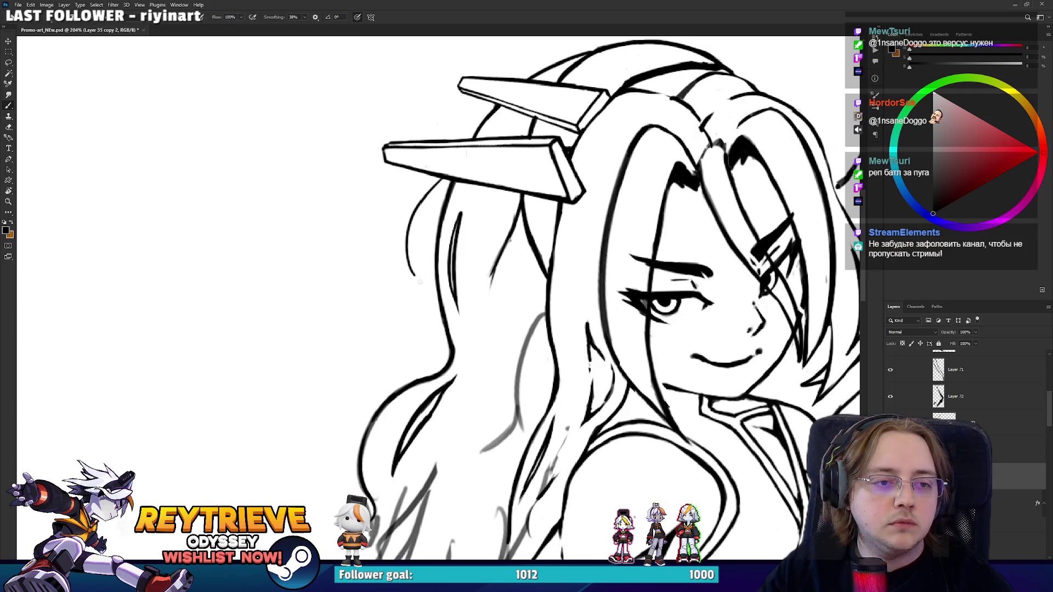
drag(421, 282, 421, 177)
drag(499, 152, 418, 292)
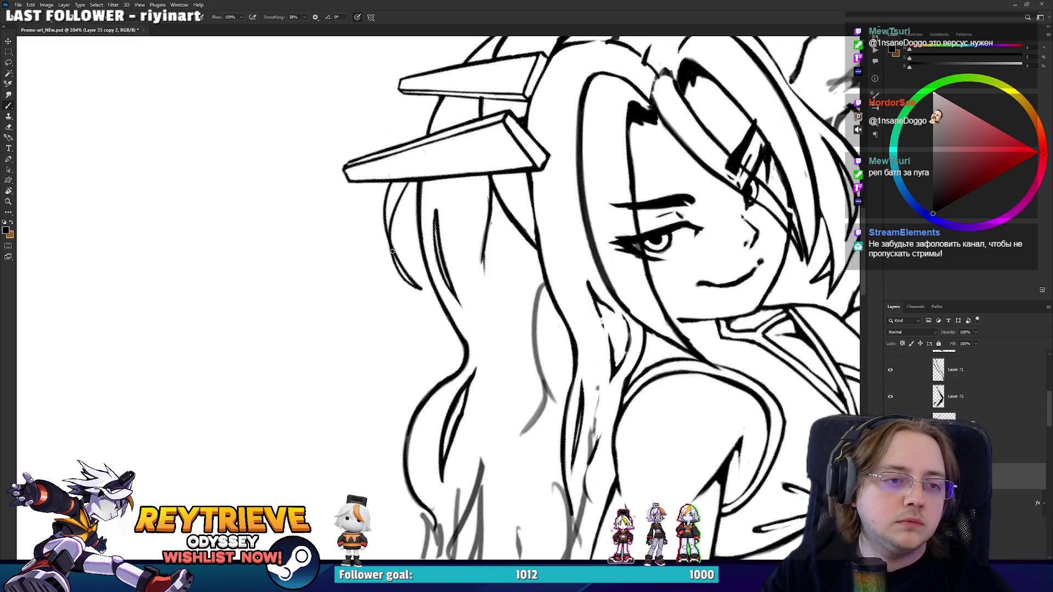
mouse_move(392, 252)
mouse_down()
mouse_move(384, 214)
mouse_move(409, 270)
mouse_up()
key(ctrl+z)
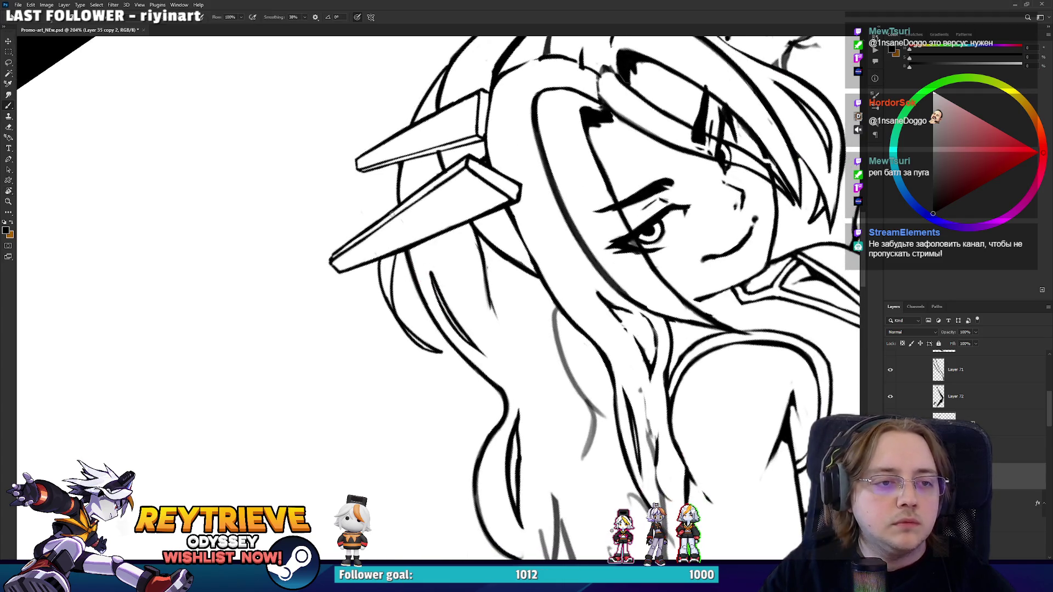
Erase the grey sketch strokes beside the curled strand and trim the ink stroke.
scroll(399, 170, down, 5)
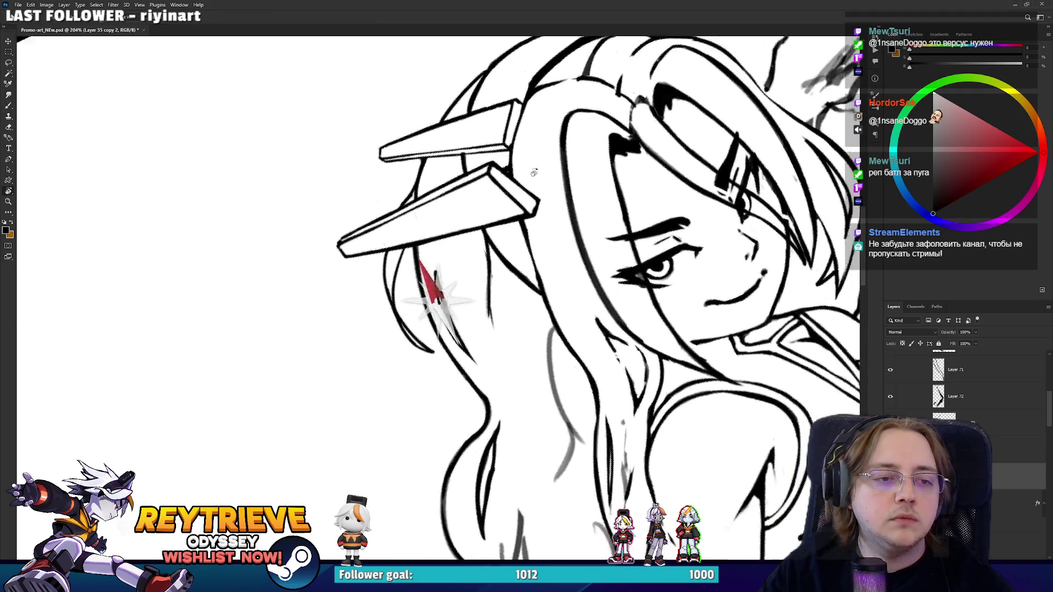
scroll(399, 170, down, 3)
scroll(440, 242, up, 6)
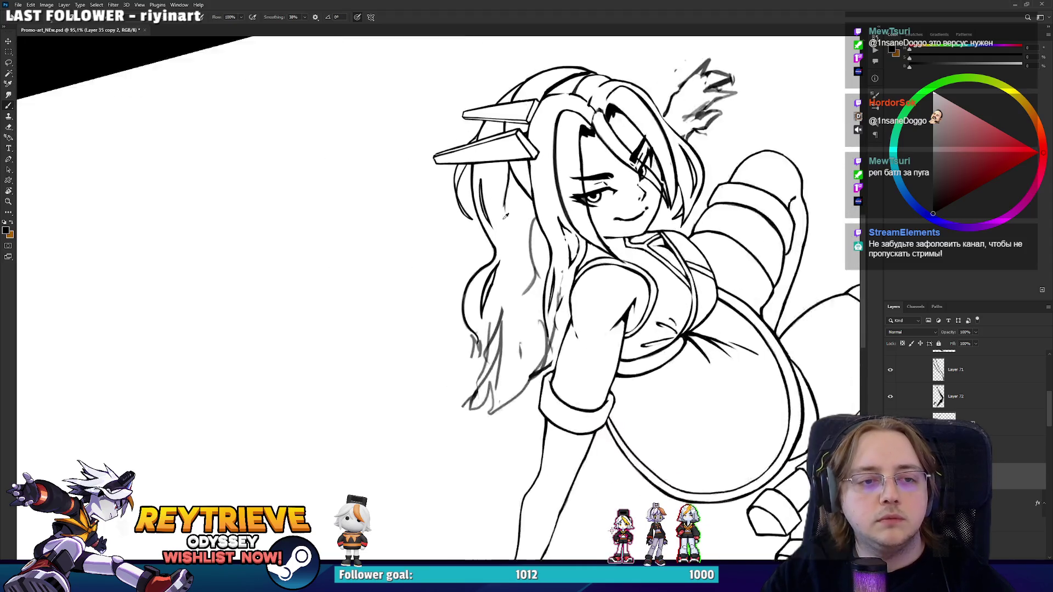
key(e)
mouse_move(447, 345)
mouse_down()
mouse_move(426, 421)
mouse_move(466, 418)
mouse_move(420, 414)
mouse_move(441, 419)
mouse_move(447, 406)
mouse_up()
key(b)
key(e)
key(b)
Replace the thin outline left of the face with a thicker redrawn hair contour.
key(e)
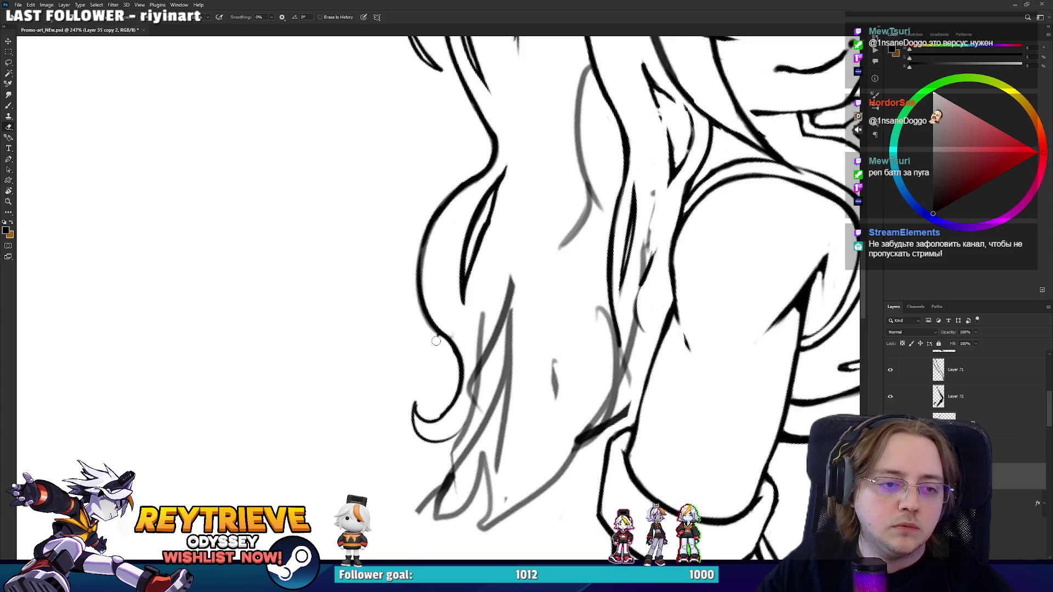
scroll(494, 307, down, 5)
scroll(531, 270, up, 5)
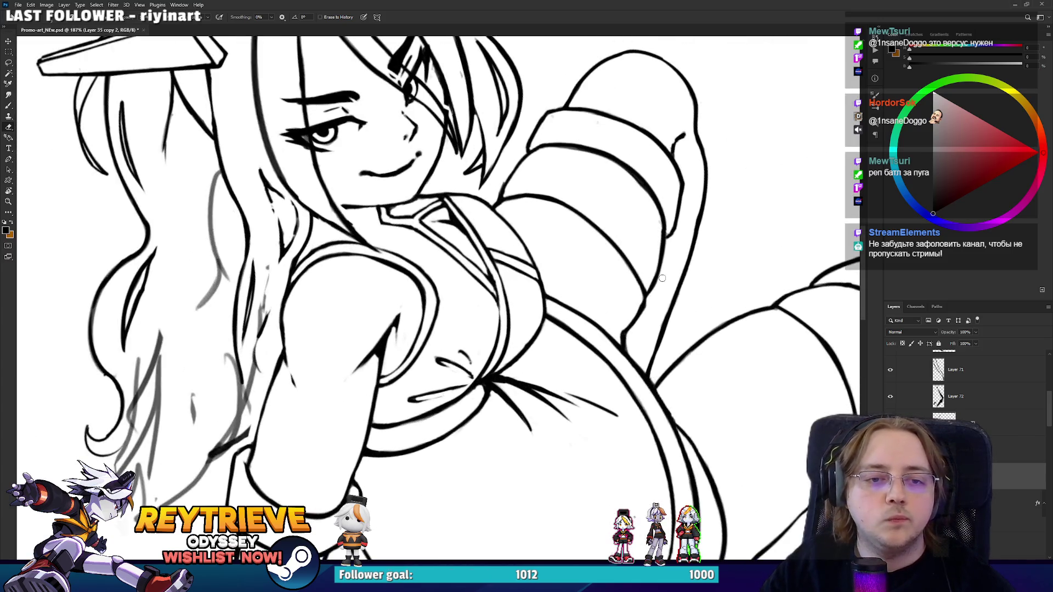
drag(583, 327, 583, 325)
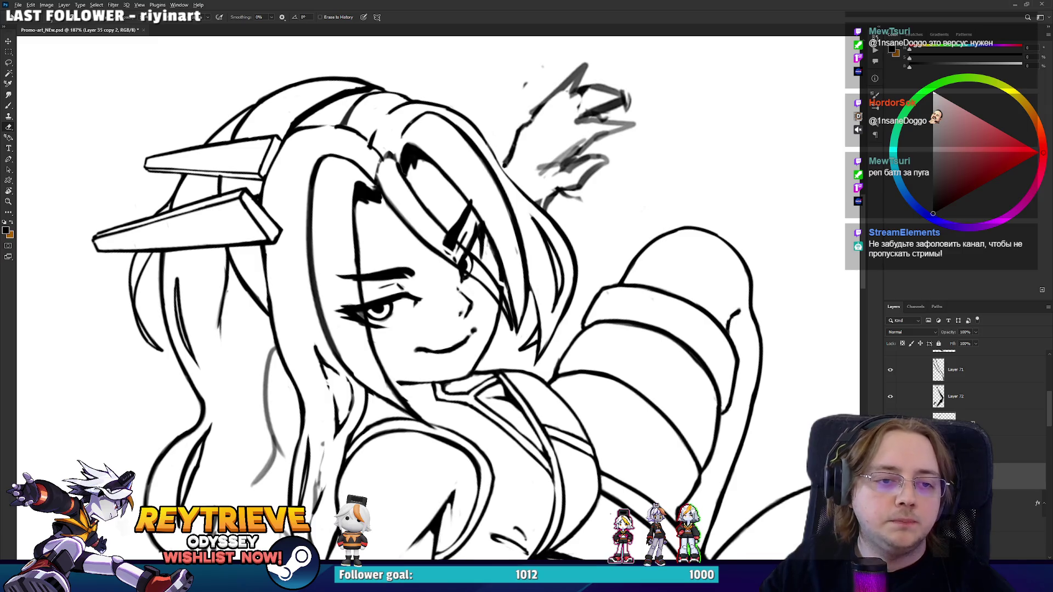
scroll(533, 296, up, 4)
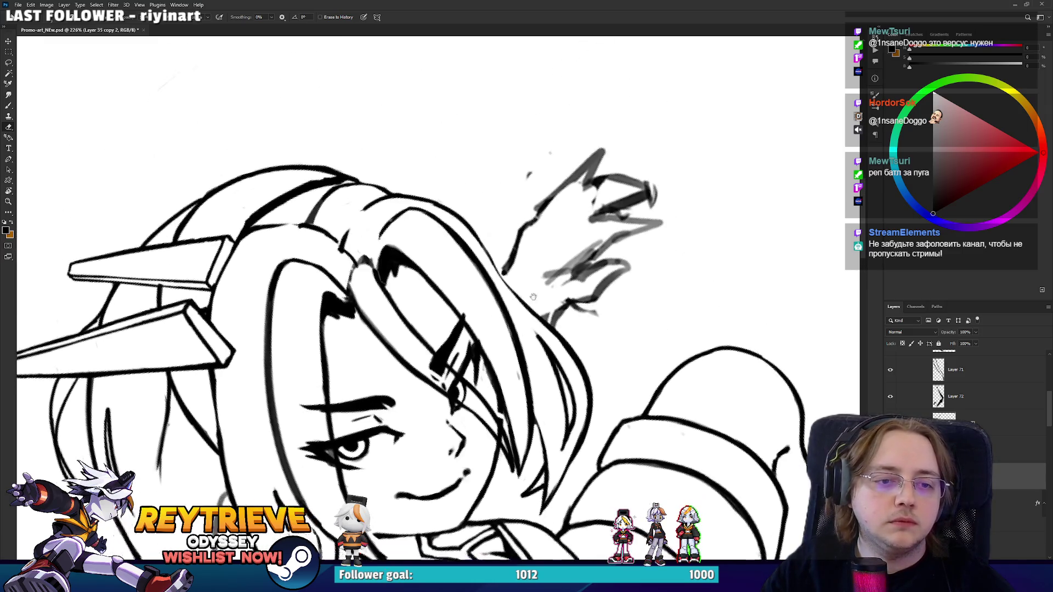
key(r)
mouse_move(533, 297)
mouse_down()
mouse_move(555, 196)
mouse_move(332, 181)
mouse_up()
key(b)
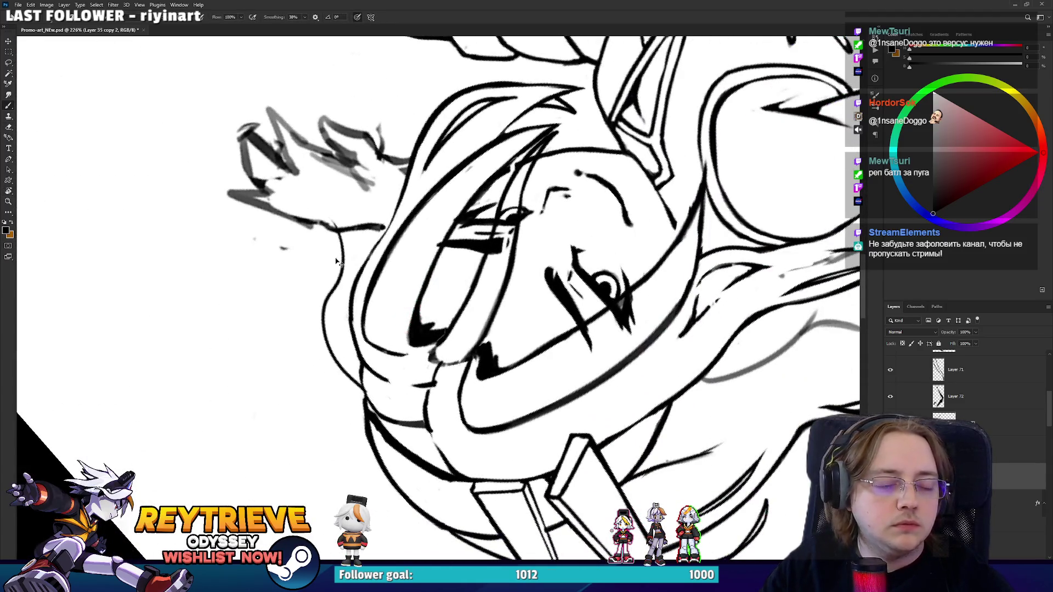
key(ctrl+z)
mouse_move(370, 394)
mouse_down()
mouse_move(331, 236)
mouse_move(301, 214)
mouse_move(362, 394)
mouse_up()
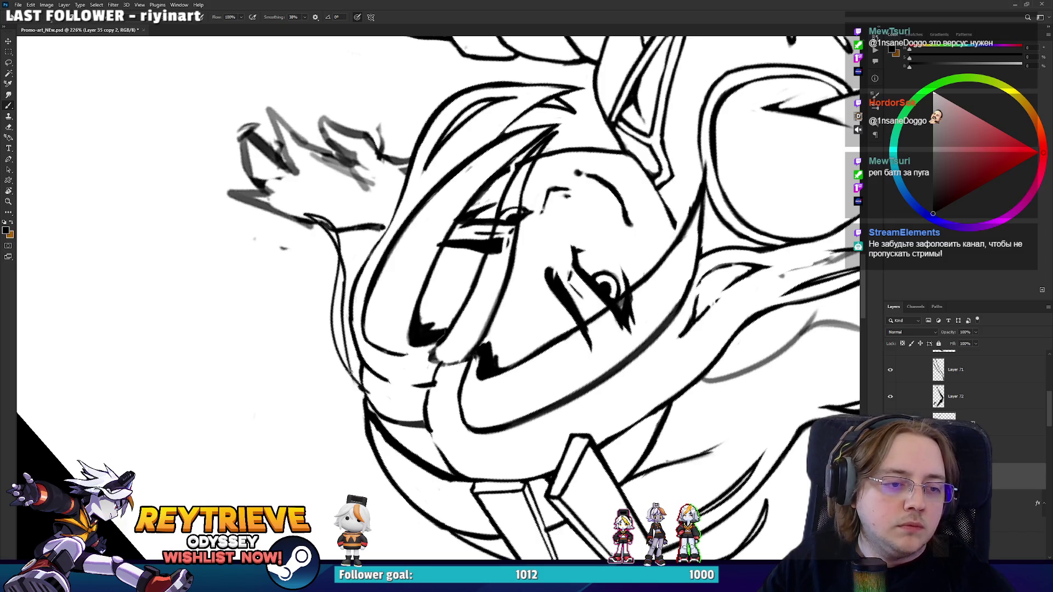
mouse_move(348, 352)
mouse_down()
mouse_move(357, 388)
mouse_move(567, 117)
mouse_up()
Draw a long sweeping hair strand above the head in an upright floating view.
key(r)
mouse_move(559, 29)
mouse_down()
mouse_move(620, 211)
mouse_move(571, 36)
mouse_up()
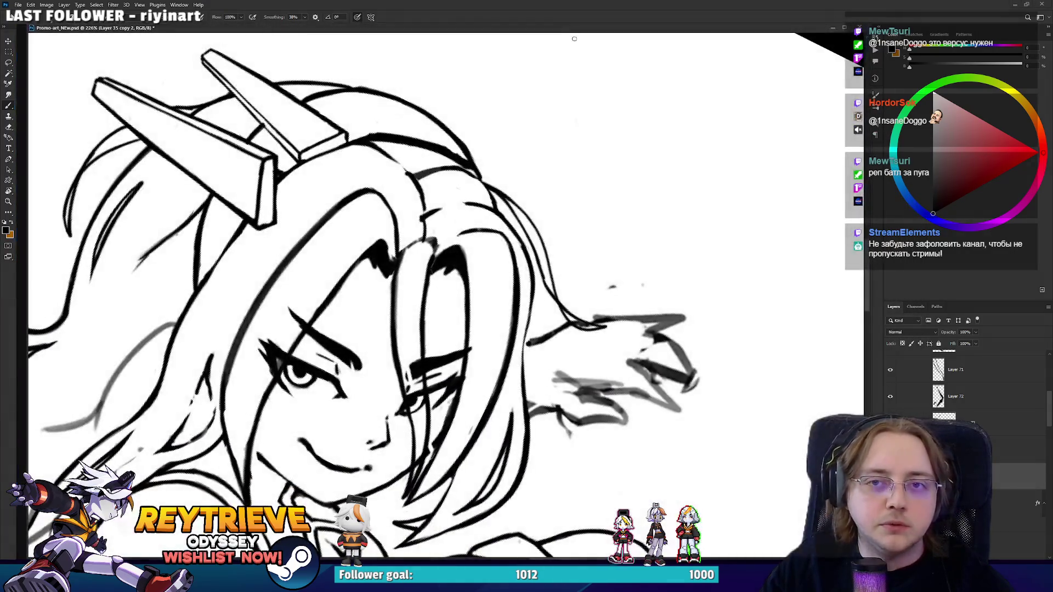
mouse_move(548, 103)
mouse_down()
mouse_move(669, 242)
mouse_move(680, 329)
mouse_move(676, 291)
mouse_move(554, 134)
mouse_move(614, 263)
mouse_move(638, 362)
mouse_move(598, 258)
mouse_move(524, 173)
mouse_up()
Straighten and zoom out the view, then erase the long strand above the head.
key(r)
key(e)
key(b)
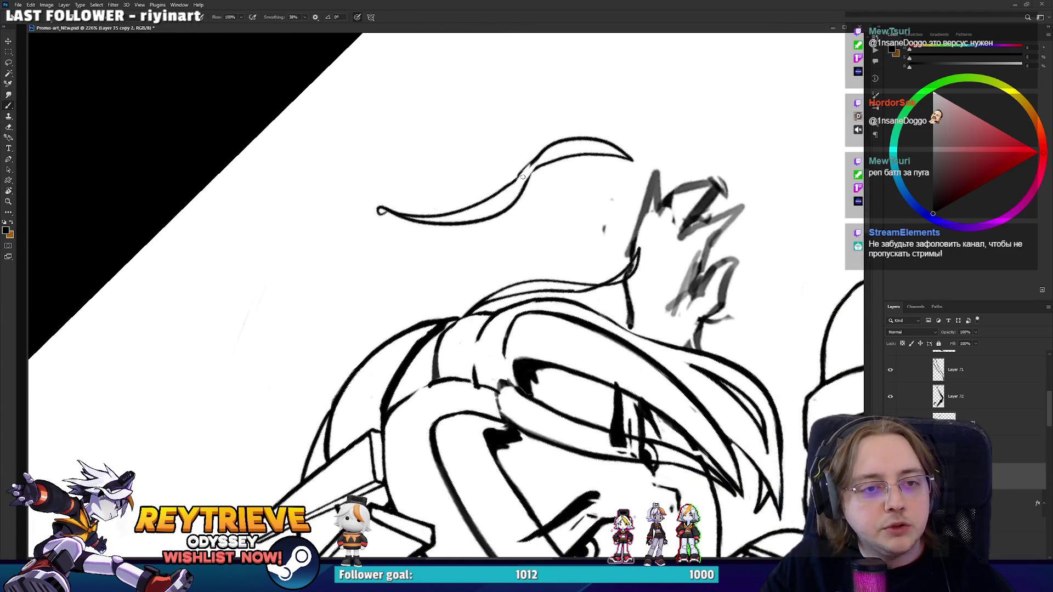
key(r)
drag(552, 125, 608, 268)
scroll(608, 268, up, 2)
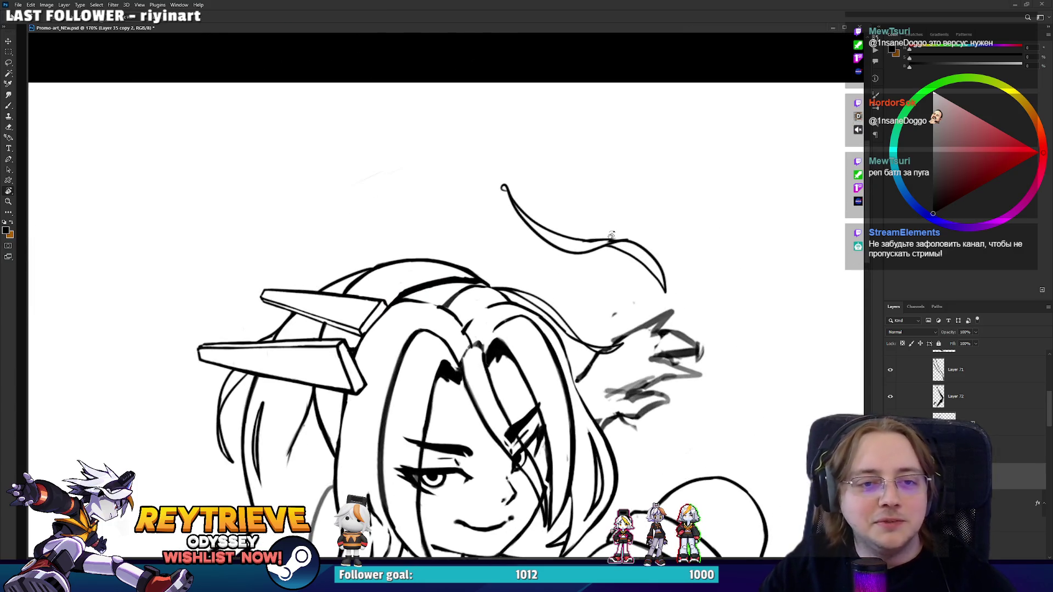
key(e)
drag(515, 201, 670, 285)
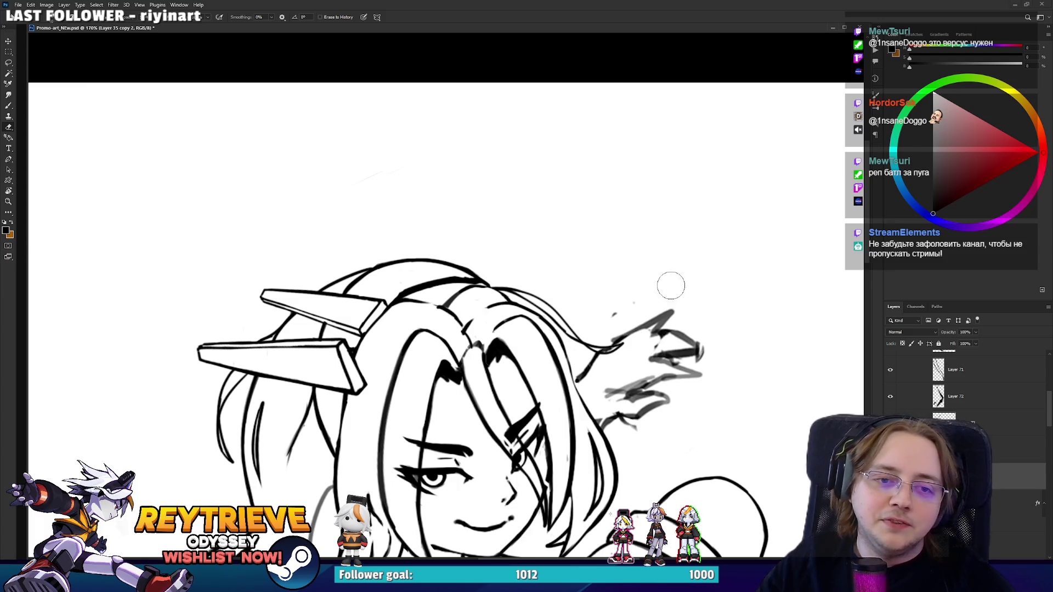
Ink the outer hair outline running down the side of the head.
scroll(616, 240, up, 3)
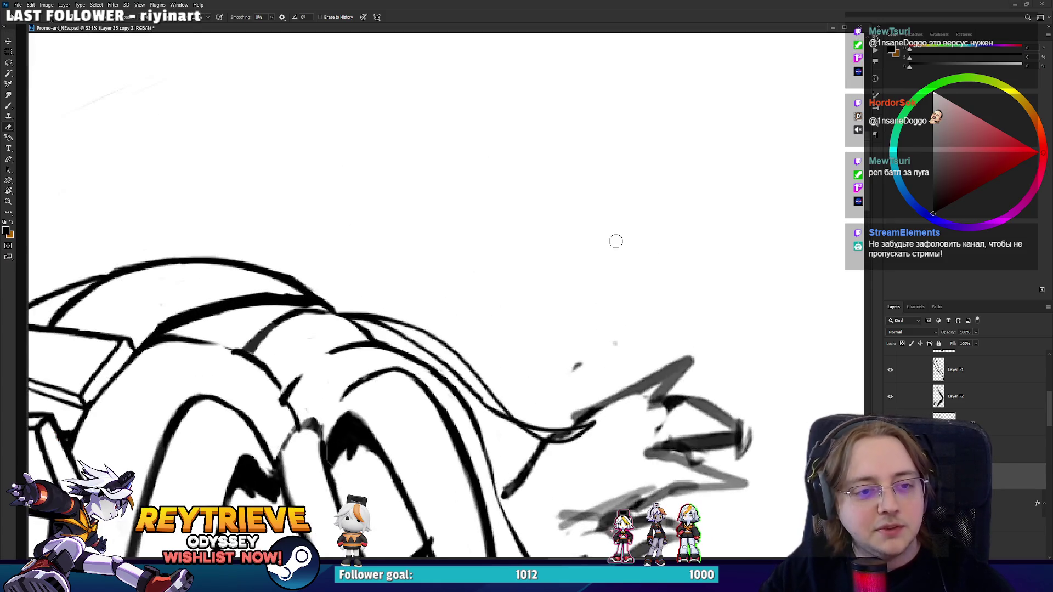
key(r)
mouse_move(615, 239)
mouse_down()
mouse_move(548, 274)
mouse_move(470, 344)
mouse_up()
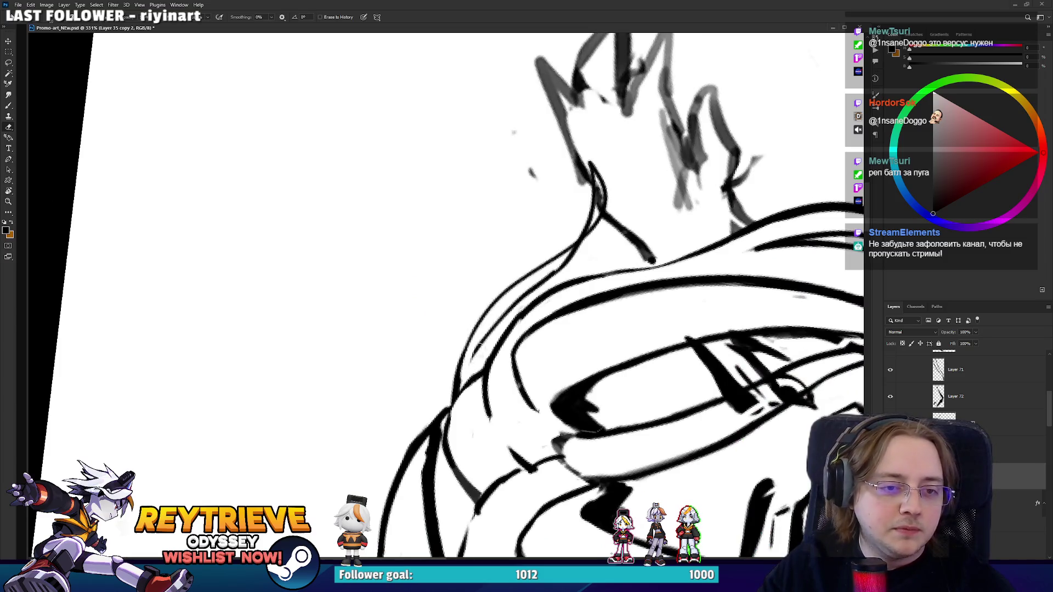
key(b)
drag(485, 341, 457, 389)
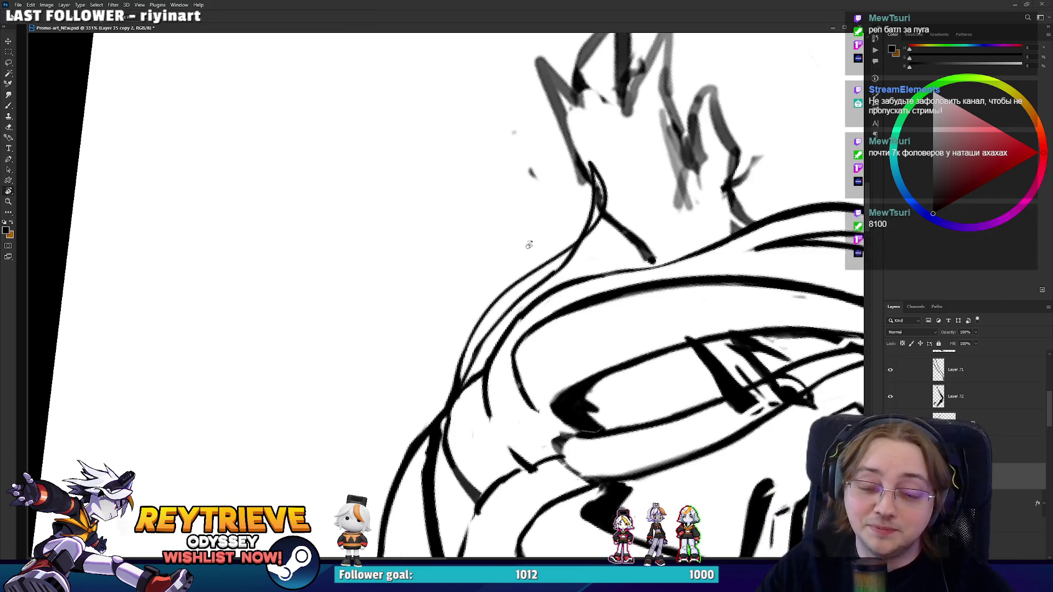
drag(713, 109, 398, 428)
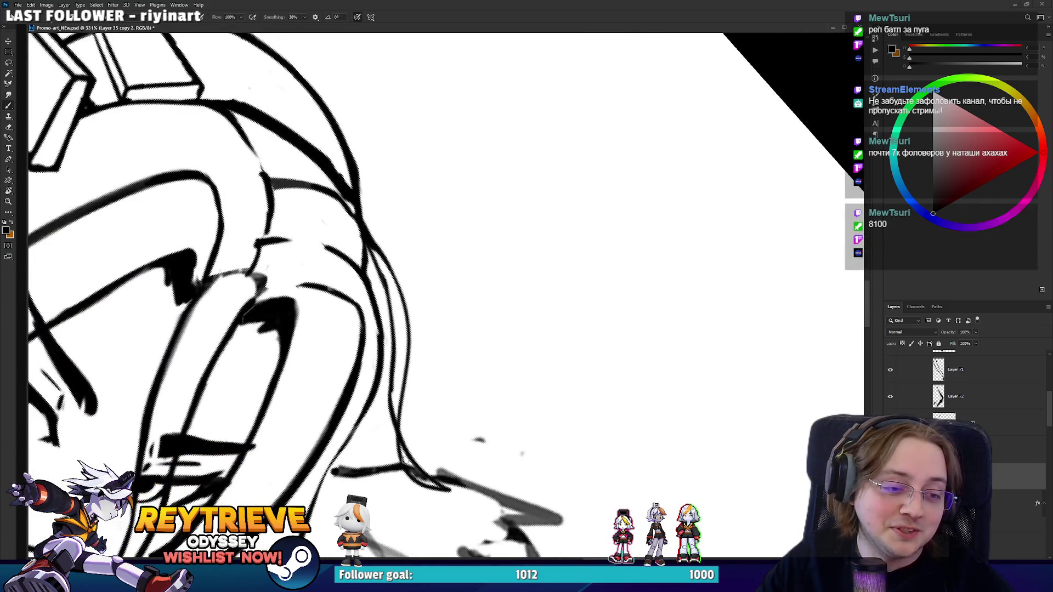
key(e)
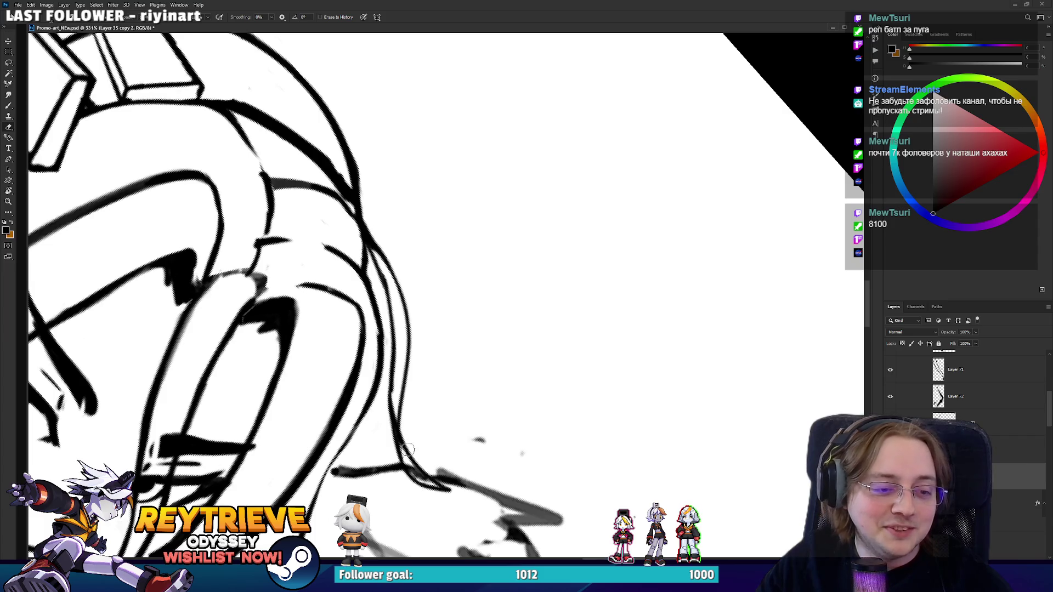
key(b)
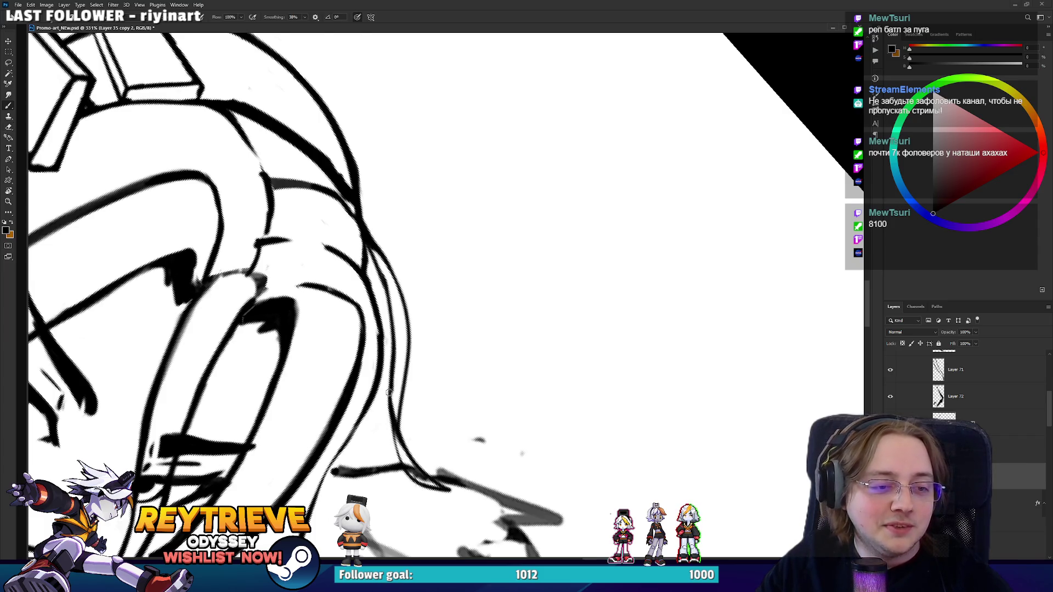
mouse_move(386, 279)
mouse_down()
mouse_move(387, 334)
mouse_move(486, 221)
mouse_up()
Zoom in and re-ink the hair line, undoing strokes that didn't fit.
key(e)
key(r)
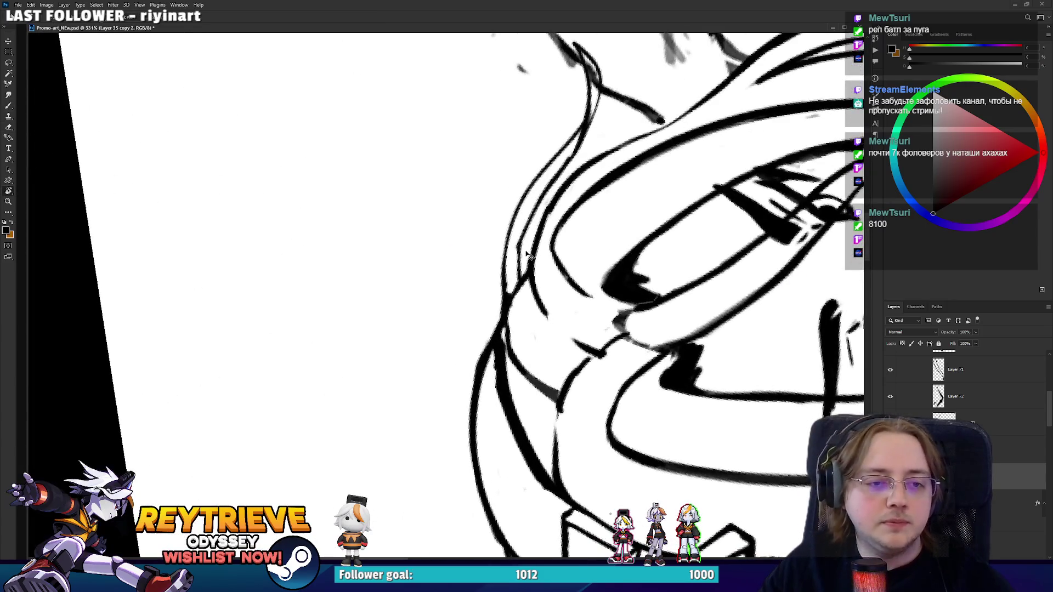
key(b)
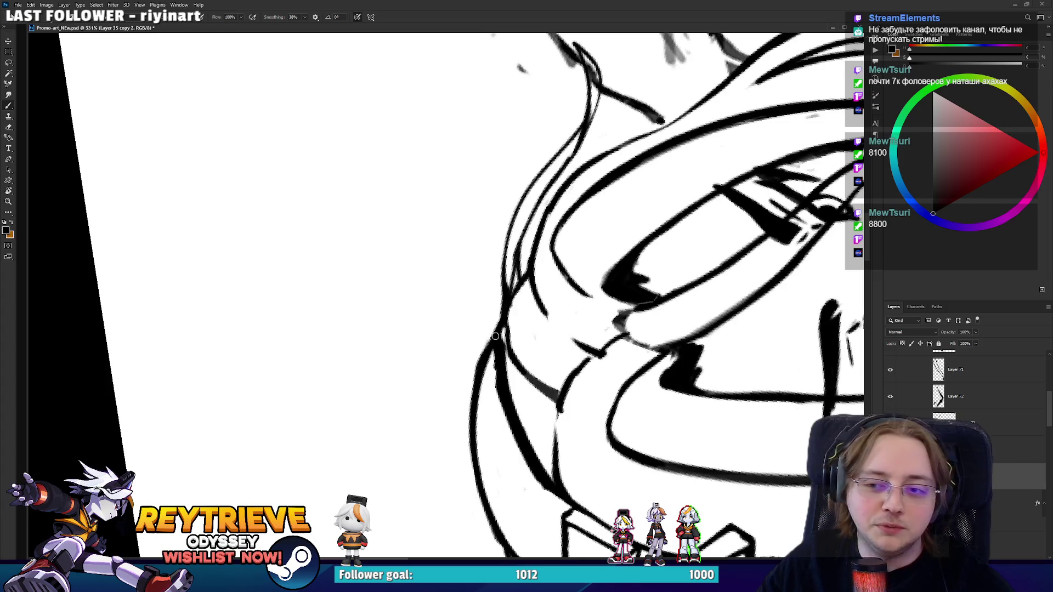
key(z)
mouse_move(495, 323)
mouse_down()
mouse_move(485, 270)
mouse_move(506, 263)
mouse_move(520, 197)
mouse_up()
key(ctrl+z)
drag(508, 302, 528, 181)
key(e)
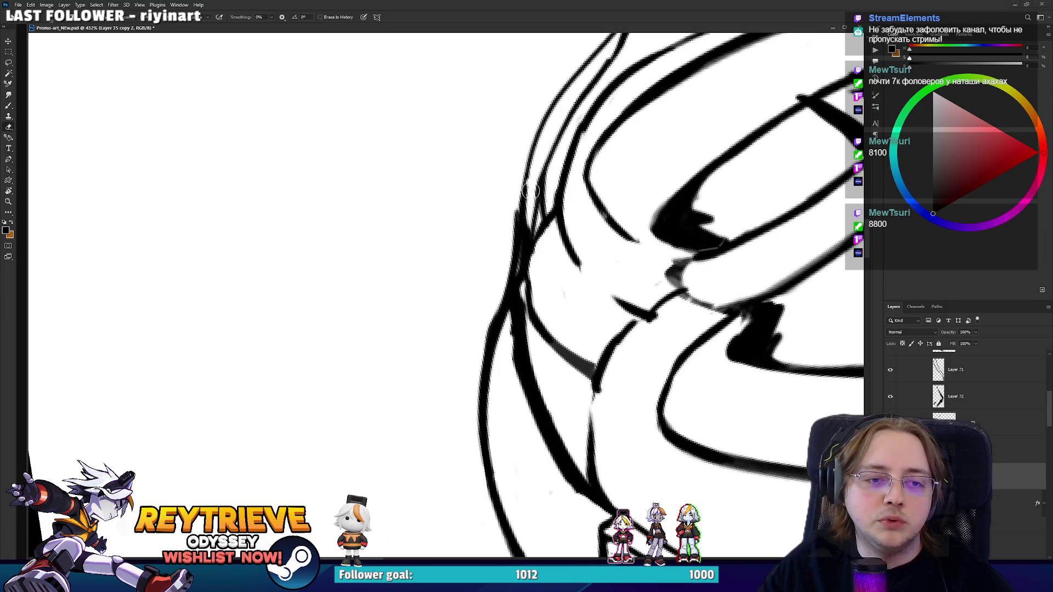
key(ctrl+z)
key(ctrl+z)
key(ctrl+z)
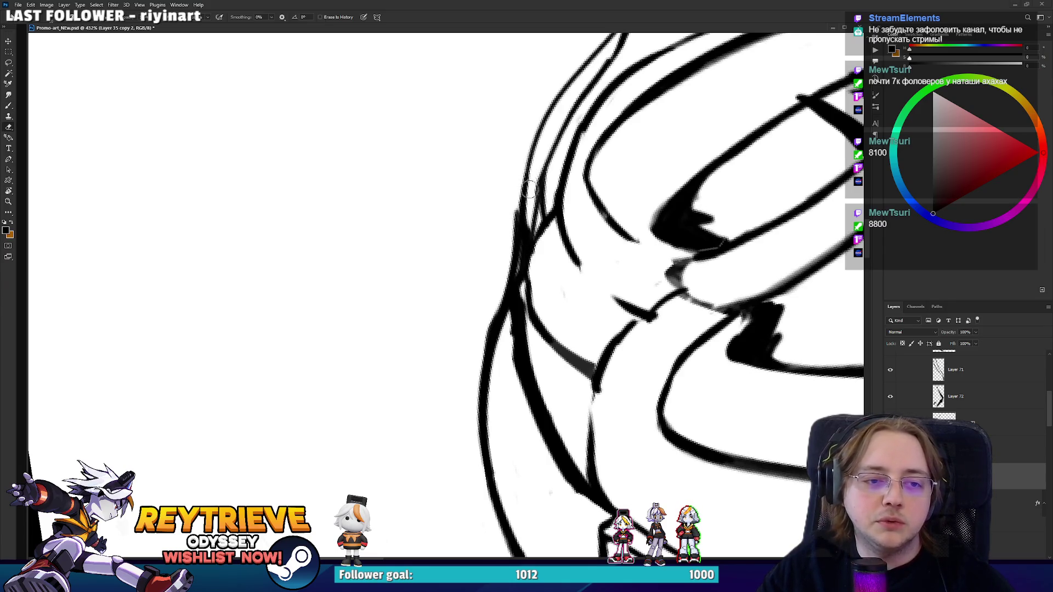
key(ctrl+z)
key(b)
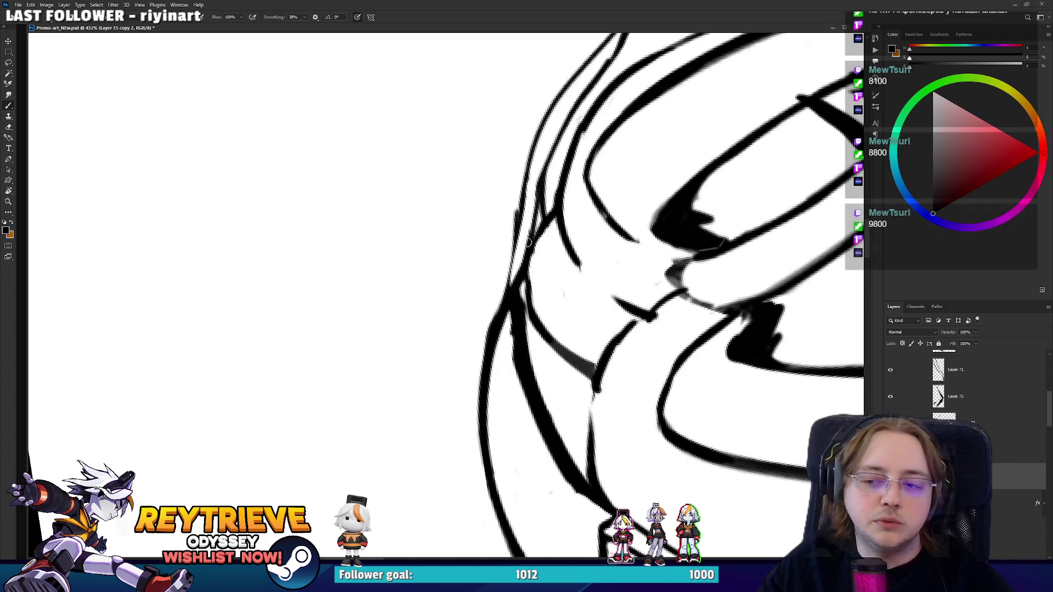
Ink the outer hair edge along the top of the head.
key(r)
drag(528, 243, 439, 392)
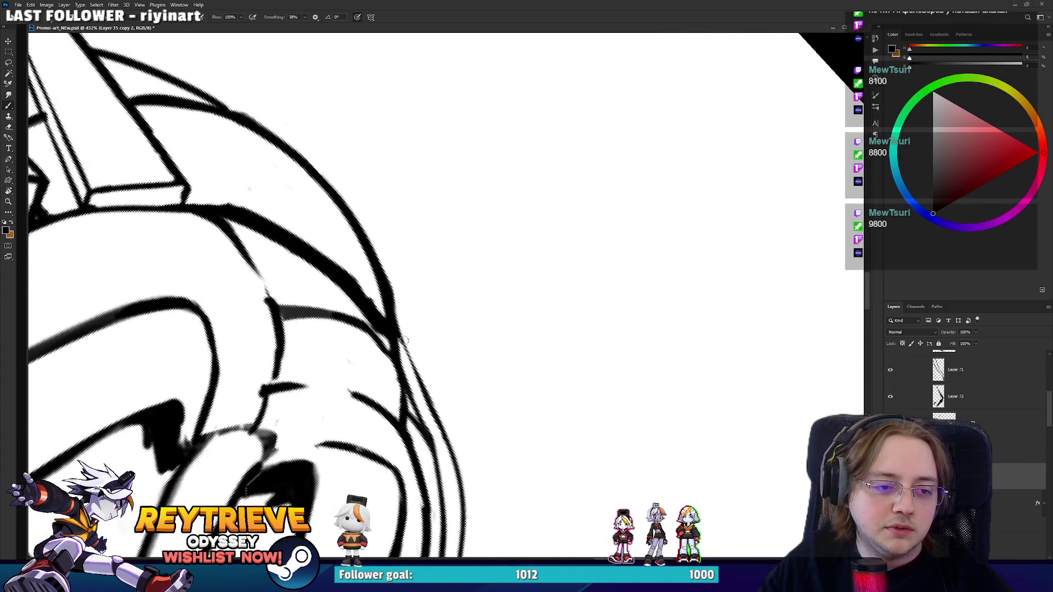
drag(404, 341, 433, 404)
scroll(400, 336, down, 5)
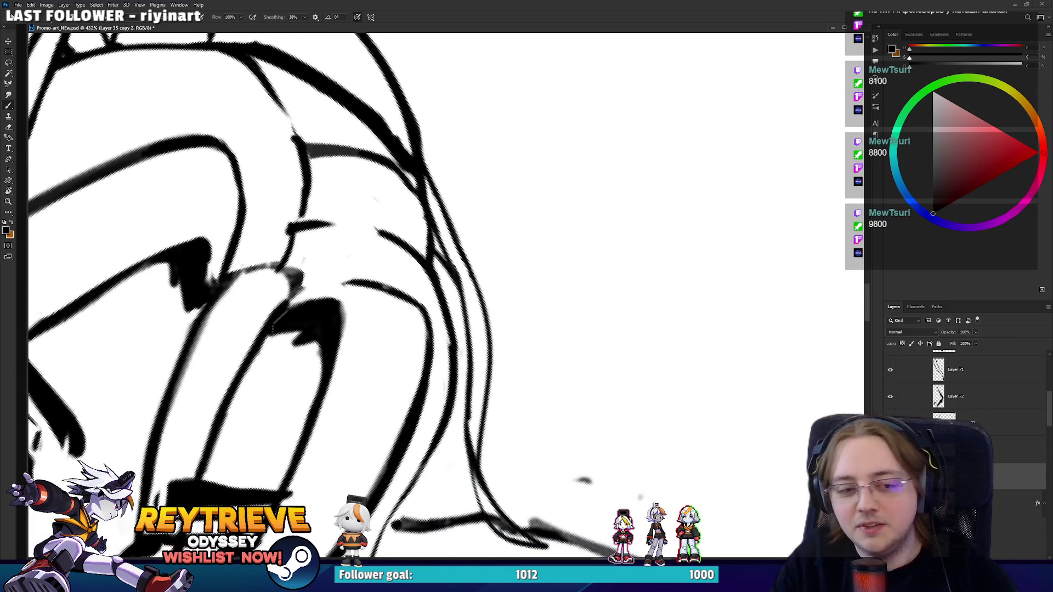
key(e)
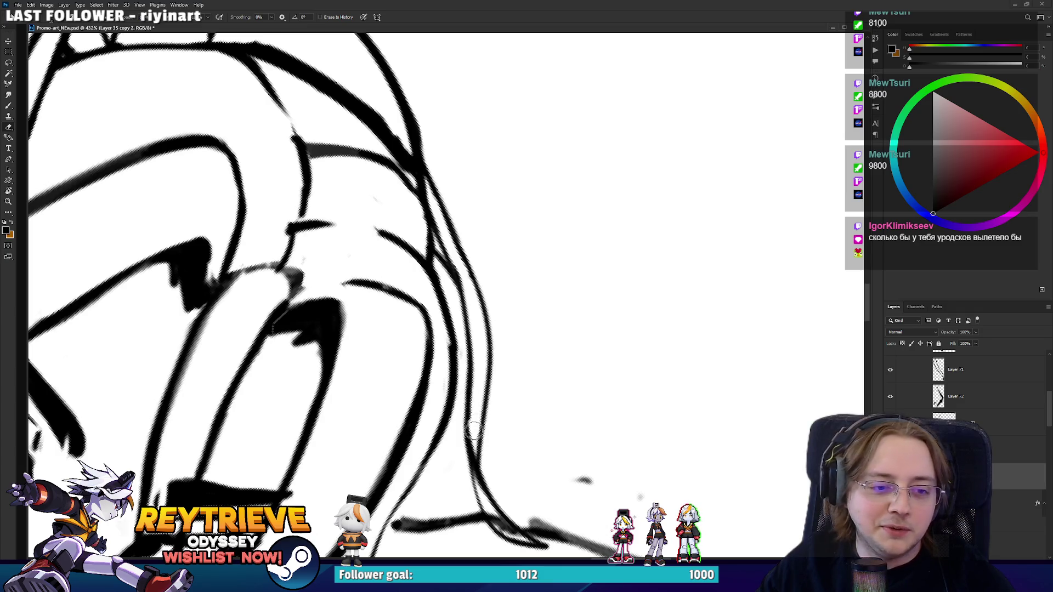
scroll(470, 372, down, 5)
Zoom out to the whole head, enlarge the eraser and turn the drawing nearly upside-down.
key(r)
mouse_move(470, 371)
mouse_down()
mouse_move(570, 215)
mouse_move(522, 311)
mouse_up()
scroll(570, 215, up, 3)
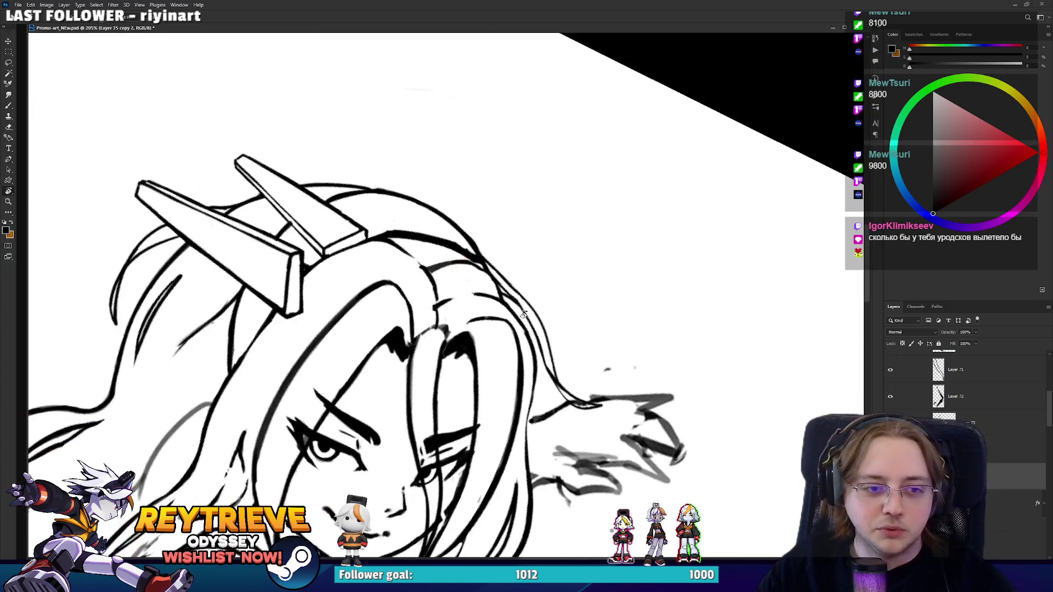
key(e)
key(bracketright)
key(bracketright)
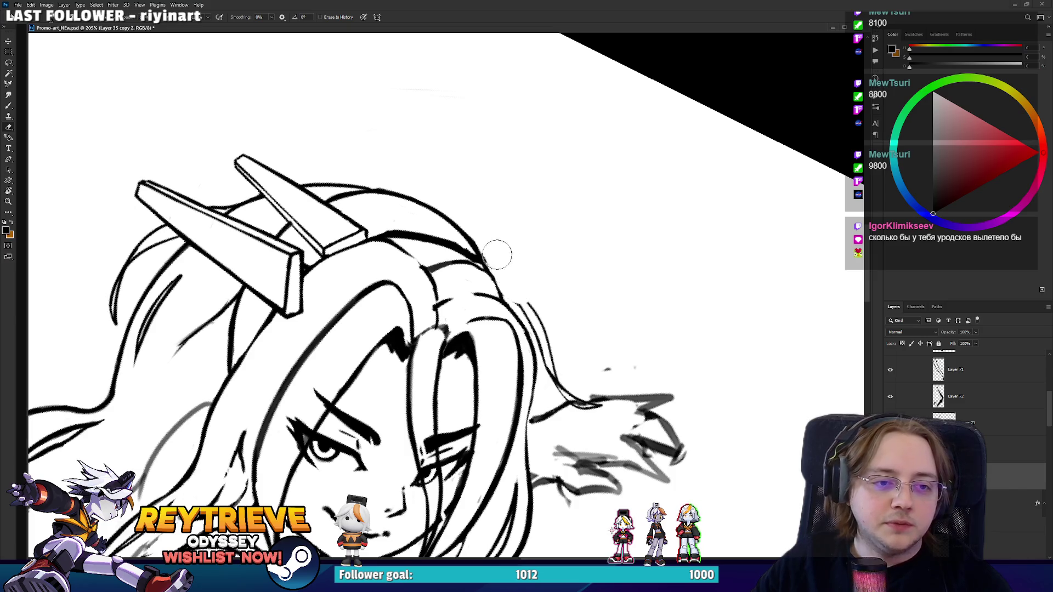
key(r)
mouse_move(542, 236)
mouse_down()
mouse_move(384, 256)
mouse_move(373, 299)
mouse_up()
Erase part of the thin inner hair outline, then reframe the face and head.
key(b)
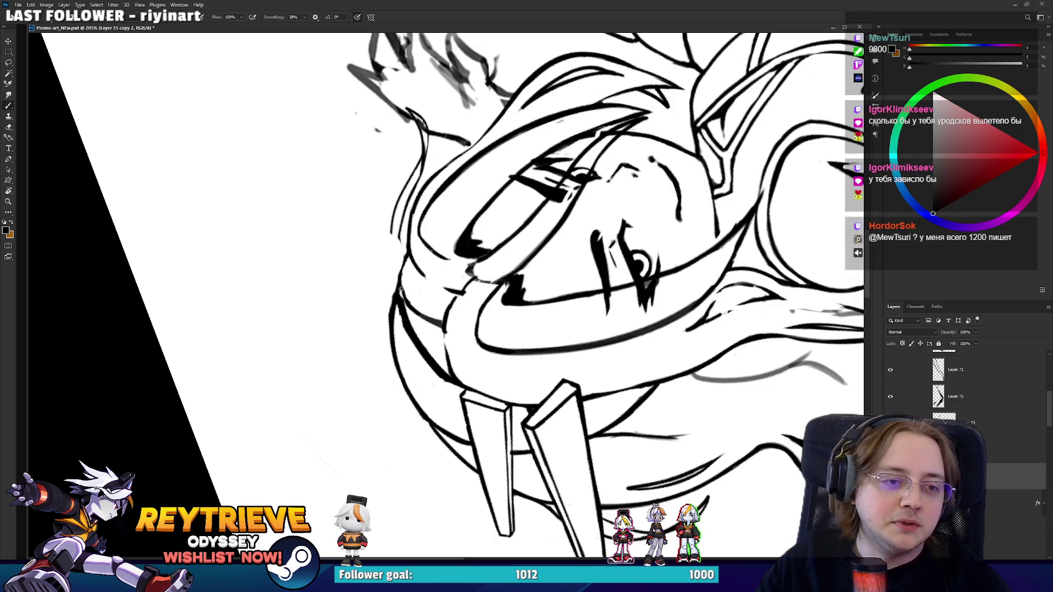
key(e)
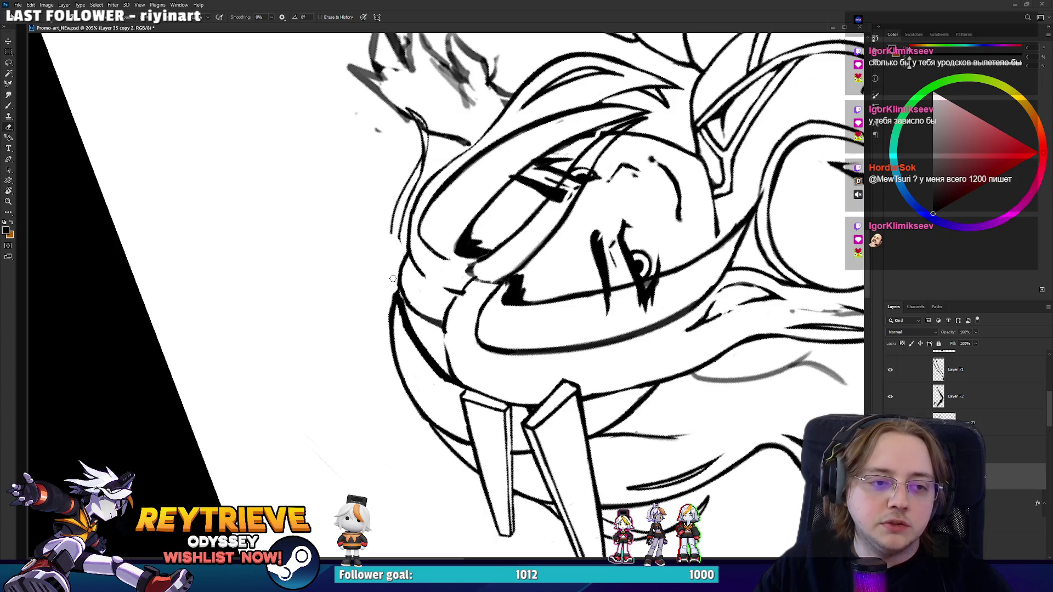
drag(393, 295, 393, 312)
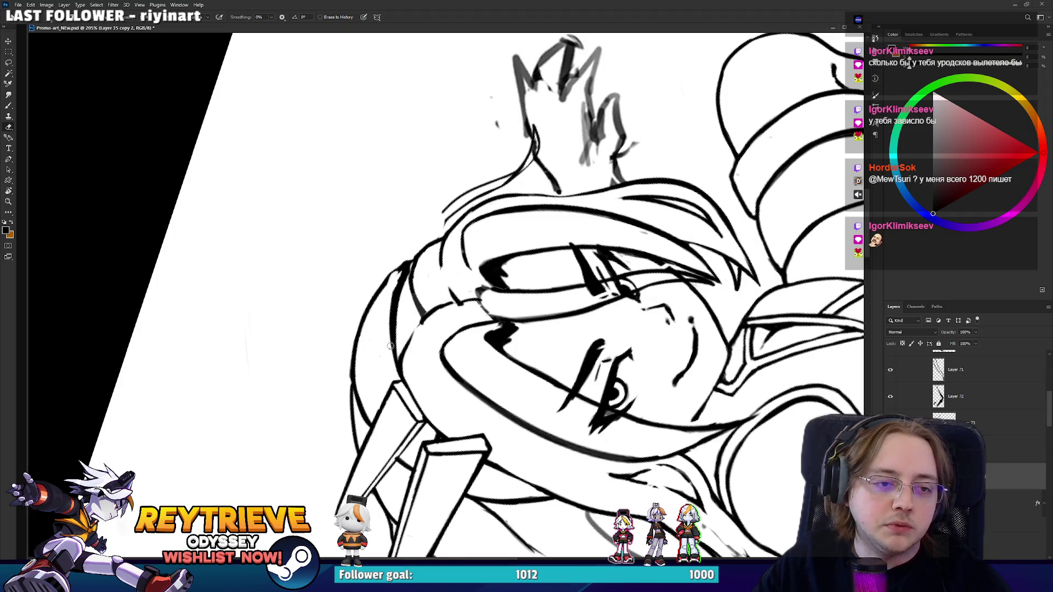
drag(389, 346, 386, 341)
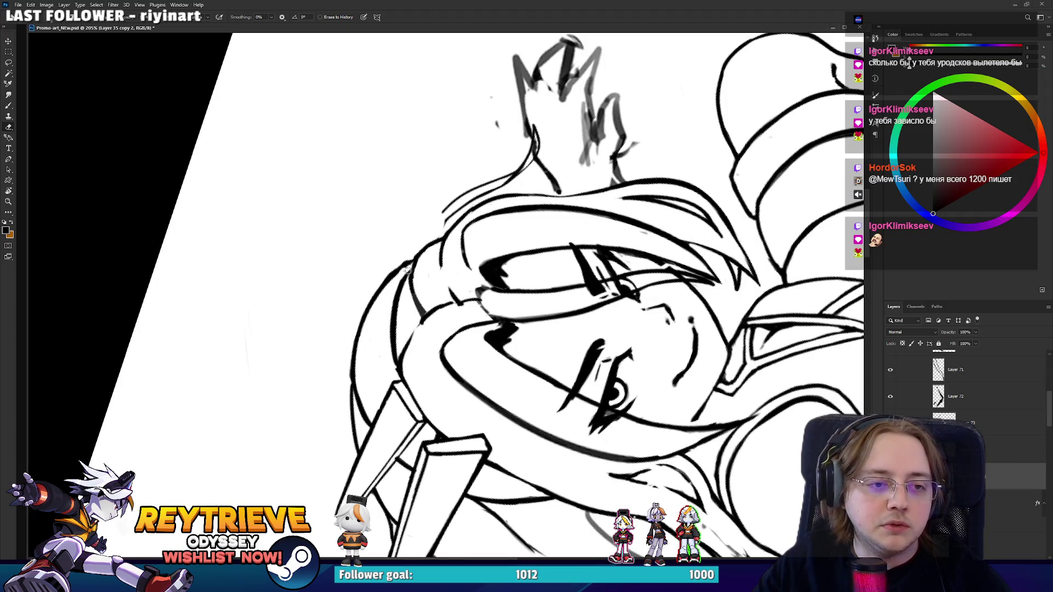
key(b)
drag(411, 329, 459, 372)
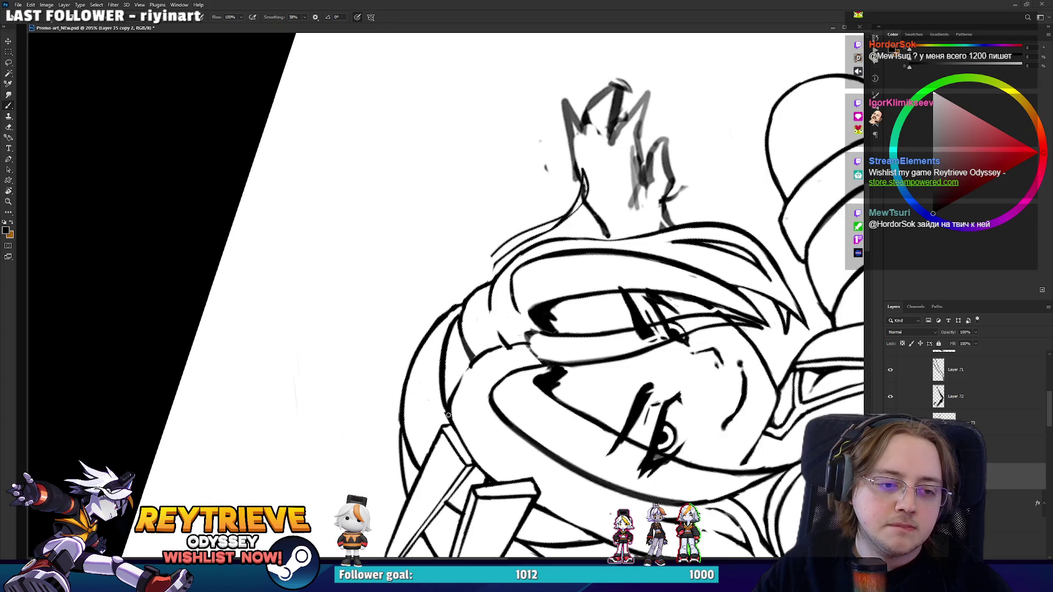
key(r)
mouse_move(512, 294)
mouse_down()
mouse_move(502, 329)
mouse_move(460, 359)
mouse_move(475, 315)
mouse_move(489, 328)
mouse_move(443, 270)
mouse_up()
Rotate the canvas view so the head sits upright.
key(e)
key(r)
key(b)
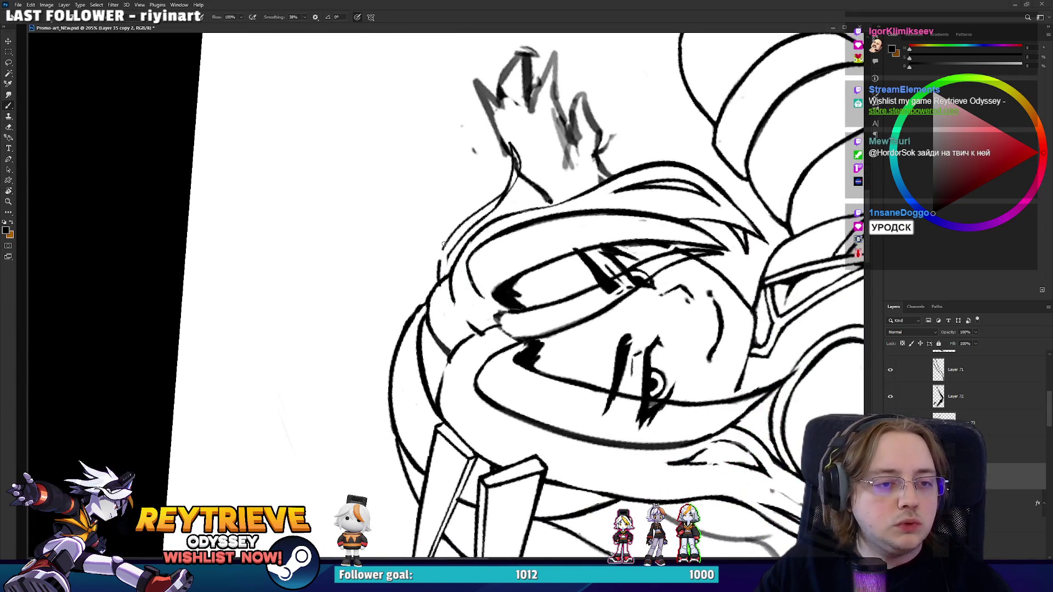
key(r)
drag(530, 186, 417, 164)
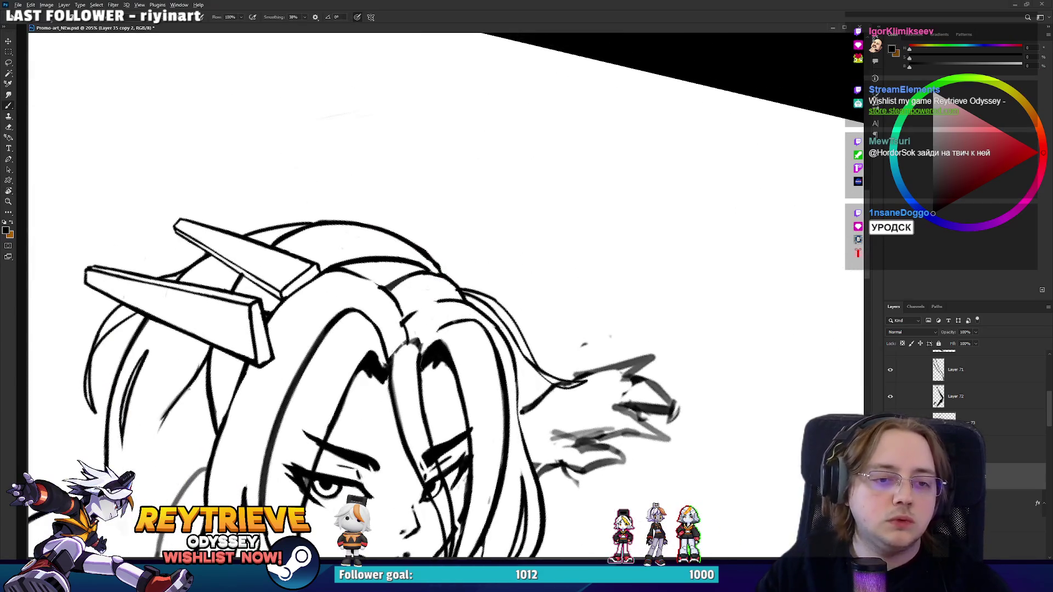
Lasso the flyaway hair strand beside the head, move it lower, and deselect.
key(l)
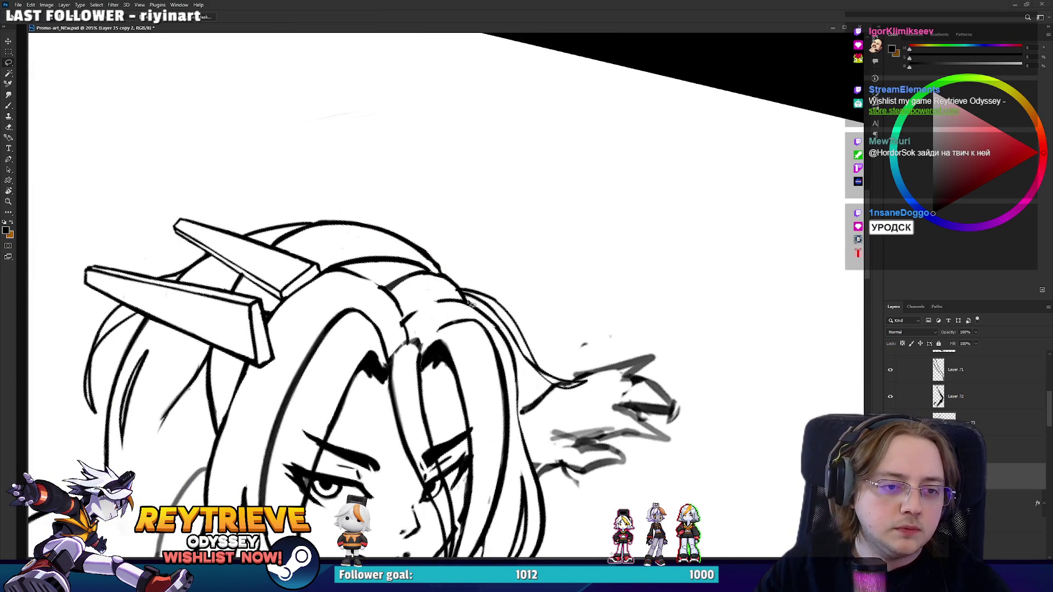
mouse_move(461, 277)
mouse_down()
mouse_move(602, 389)
mouse_move(554, 395)
mouse_move(513, 318)
mouse_move(496, 321)
mouse_up()
key(b)
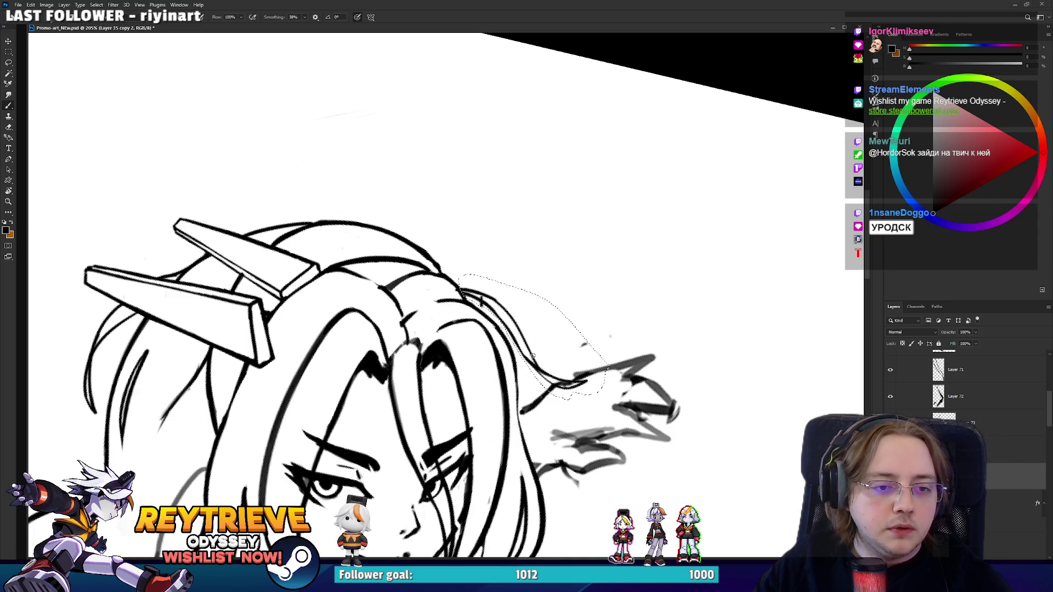
key(l)
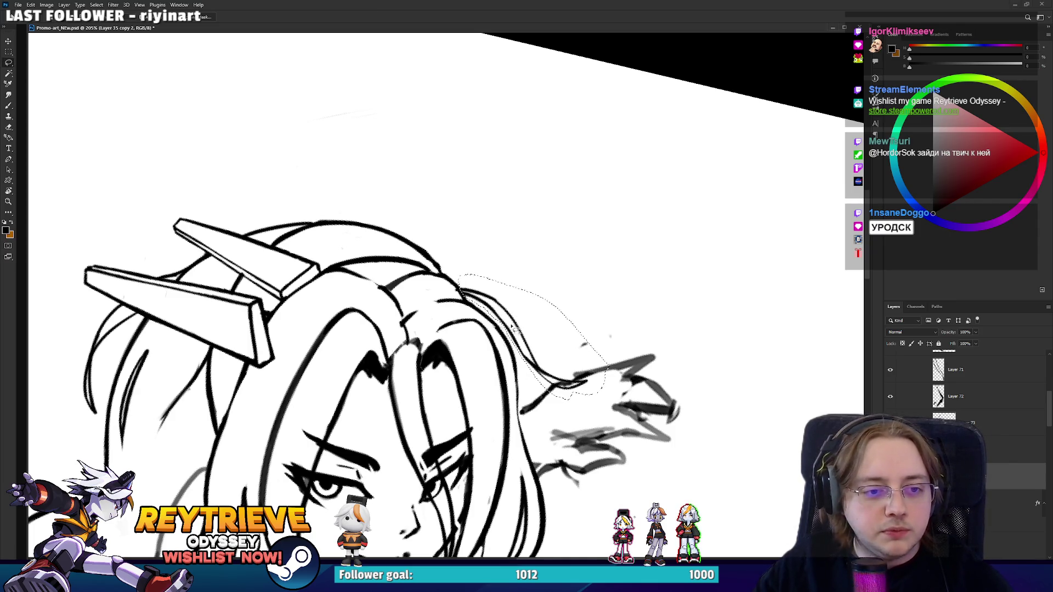
key(v)
mouse_move(539, 331)
mouse_down()
mouse_move(518, 409)
mouse_move(531, 437)
mouse_up()
key(e)
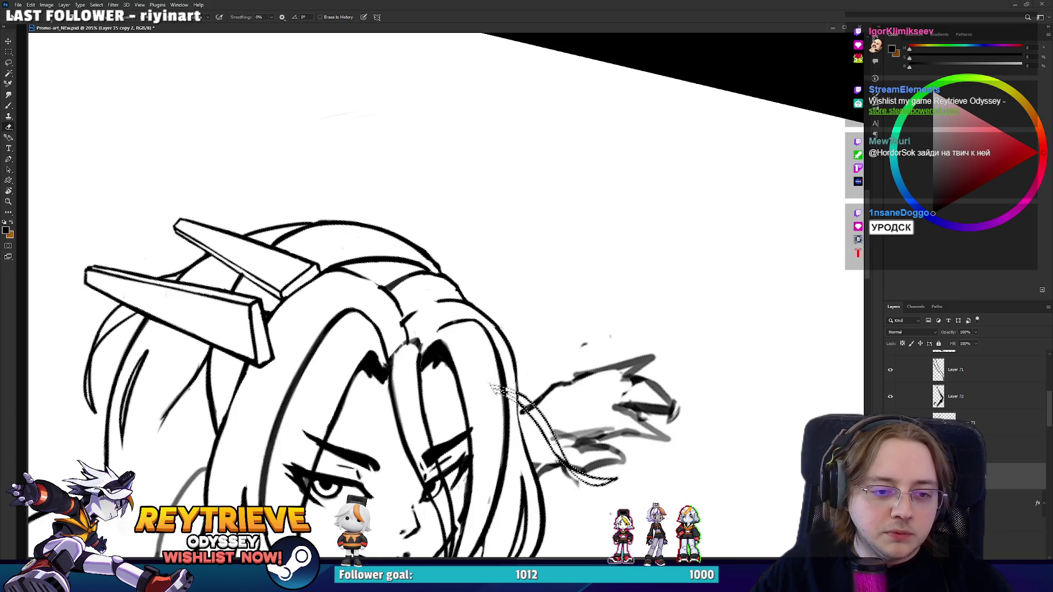
key(ctrl+d)
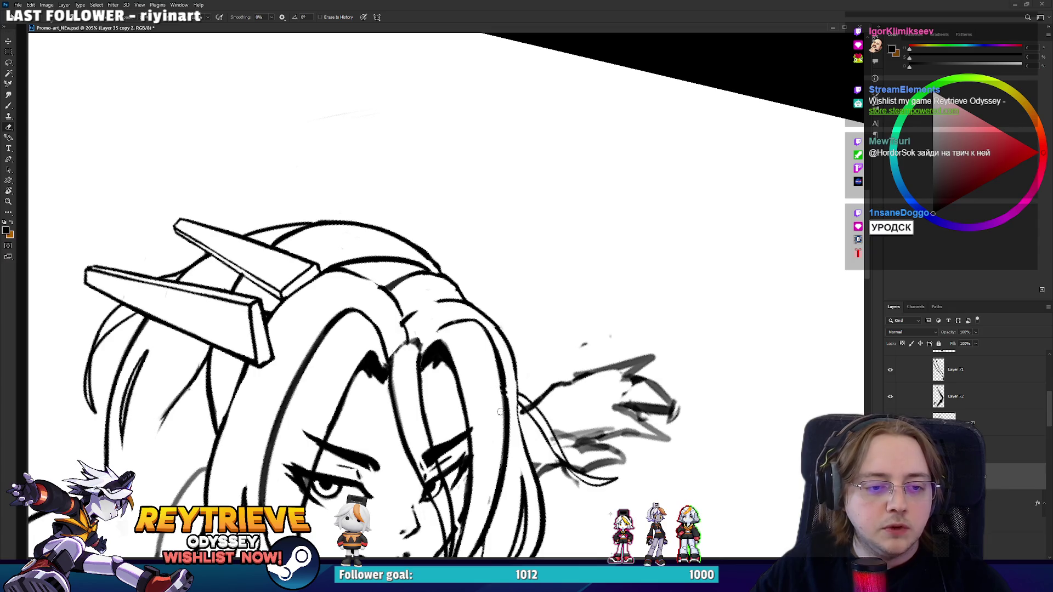
Darken the hair line joining the moved strand and rotate the view back toward level.
key(b)
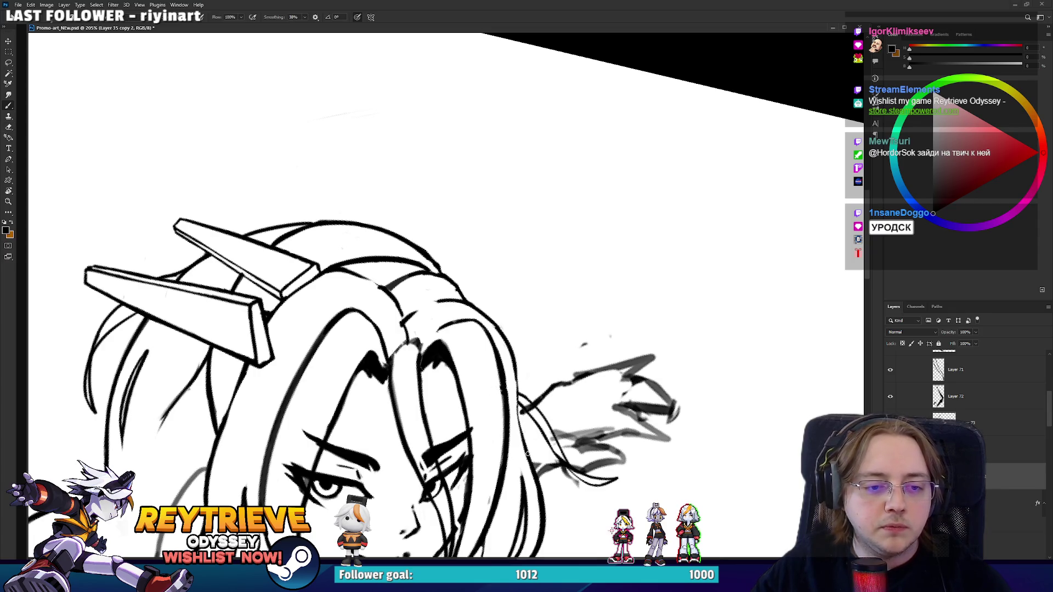
drag(526, 445, 519, 395)
mouse_move(549, 219)
mouse_down()
mouse_move(494, 137)
mouse_move(549, 137)
mouse_move(521, 164)
mouse_move(549, 192)
mouse_up()
scroll(408, 384, down, 5)
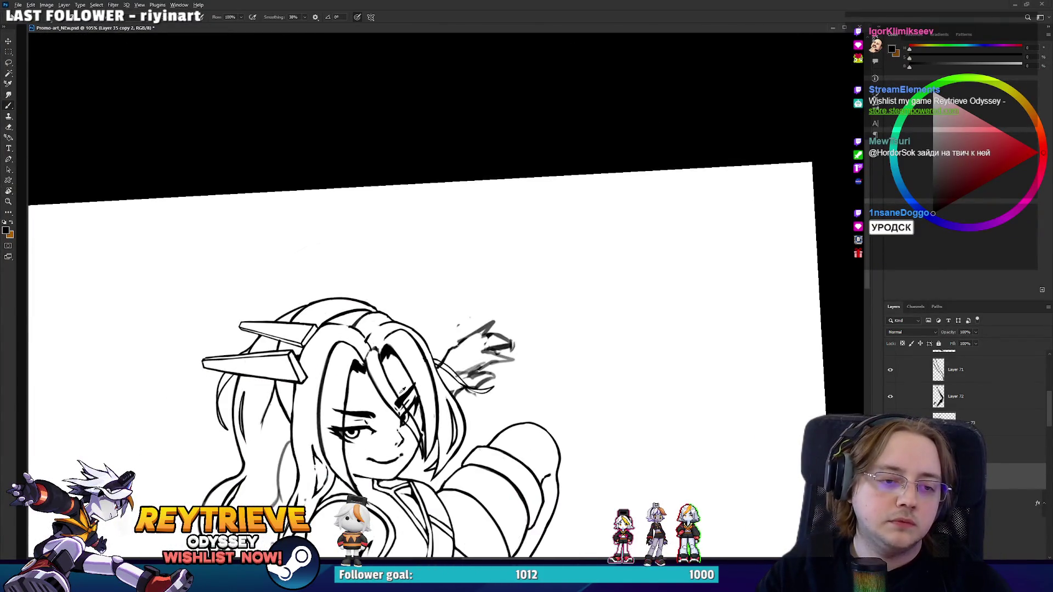
Shift the flyaway hair strand down and right, then erase the leftover marks around it.
scroll(402, 391, up, 6)
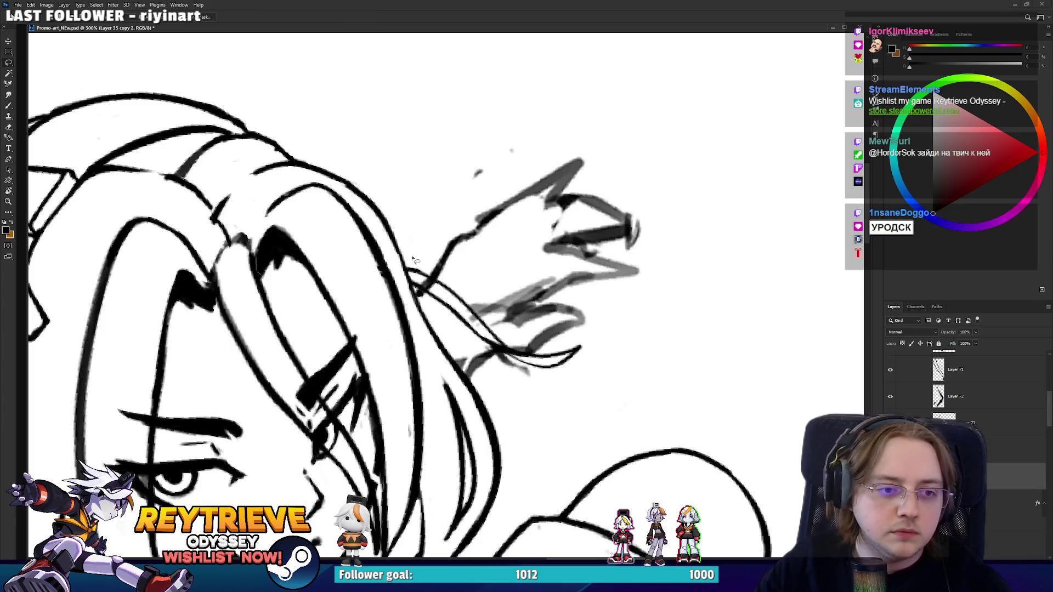
drag(413, 244, 414, 249)
mouse_move(494, 300)
mouse_down()
mouse_move(543, 408)
mouse_move(512, 380)
mouse_up()
key(ctrl+d)
key(e)
drag(428, 342, 472, 405)
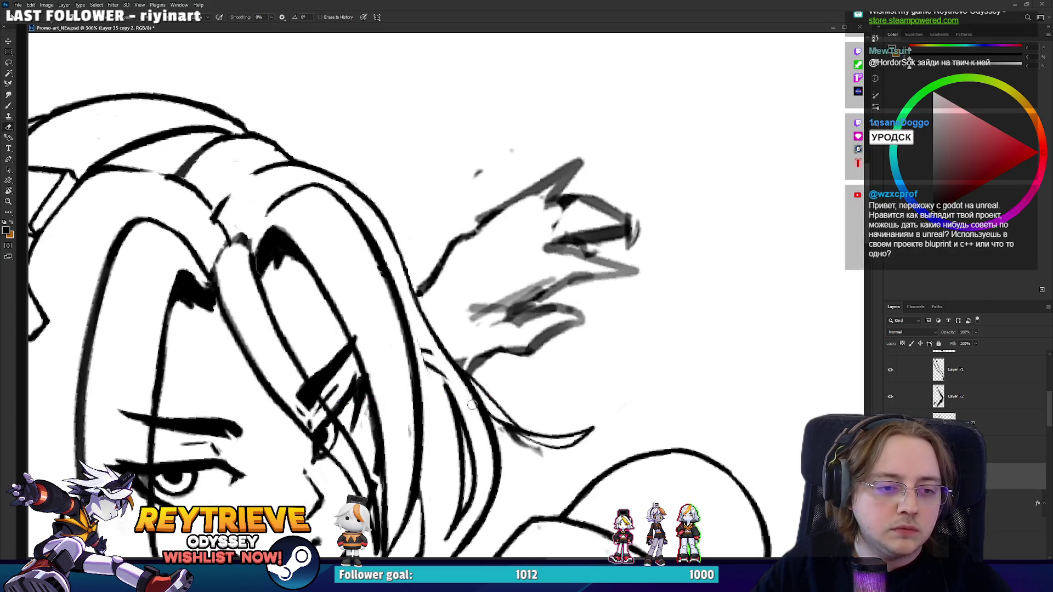
mouse_move(431, 353)
mouse_down()
mouse_move(453, 399)
mouse_move(445, 376)
mouse_up()
key(b)
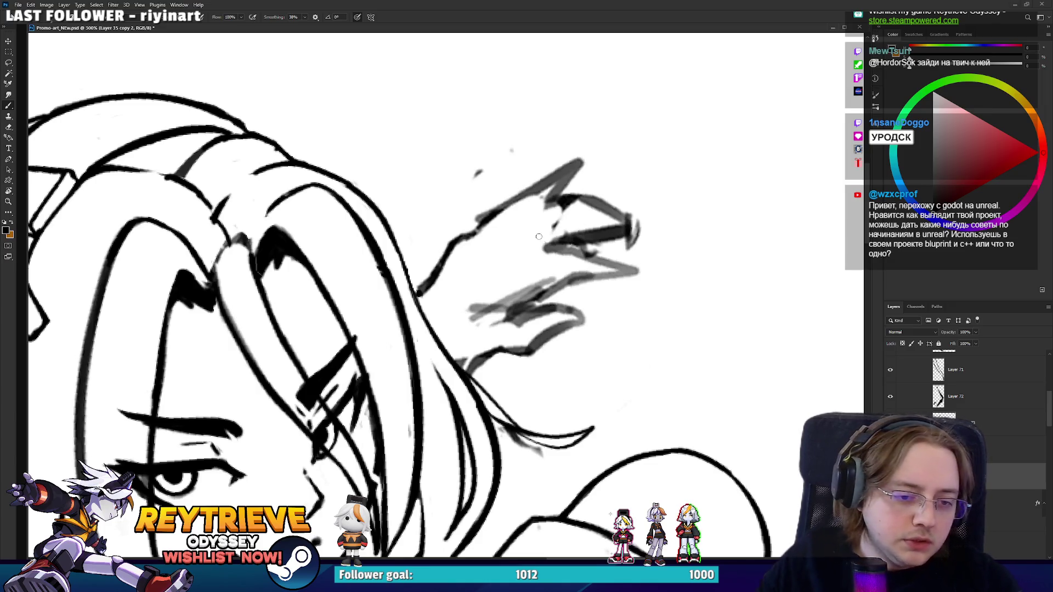
Ink two curved strokes along the hair outline, then switch over to Discord.
key(r)
mouse_move(538, 237)
mouse_down()
mouse_move(473, 478)
mouse_move(485, 462)
mouse_up()
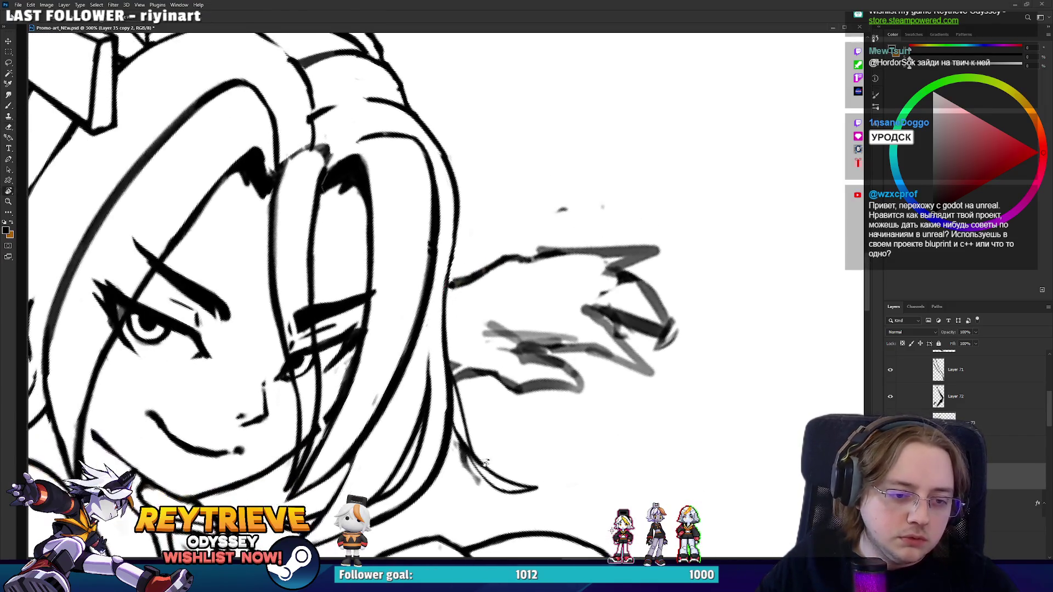
key(e)
scroll(467, 317, up, 3)
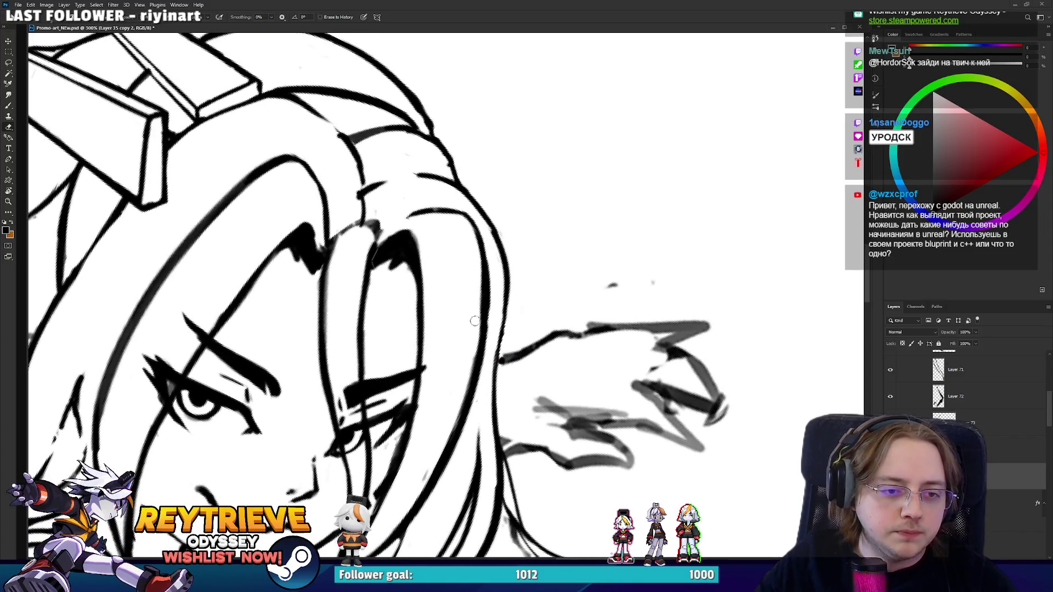
key(b)
drag(457, 195, 340, 304)
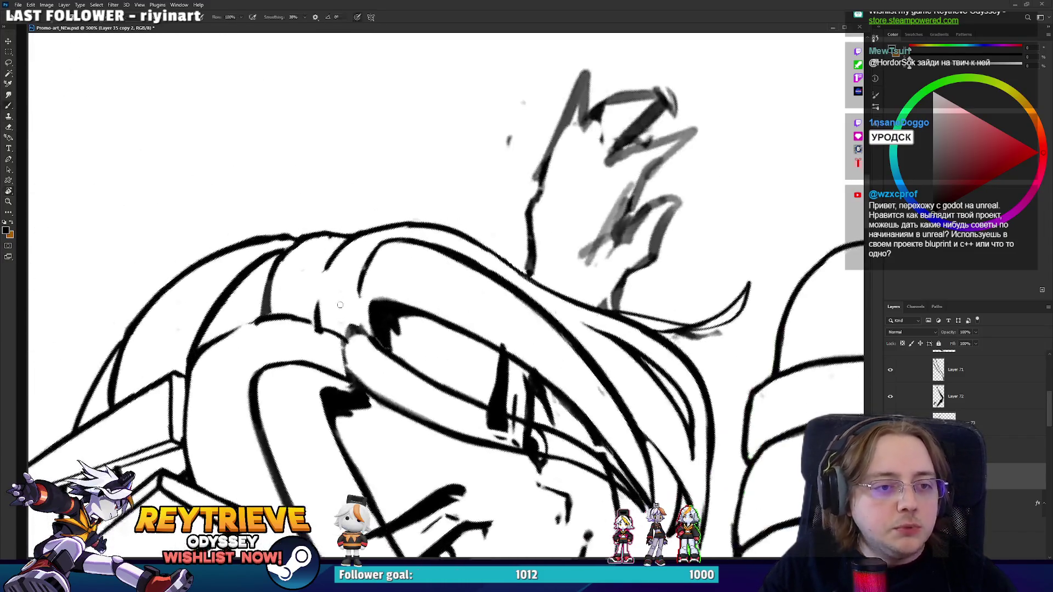
drag(374, 254, 365, 287)
drag(376, 246, 359, 293)
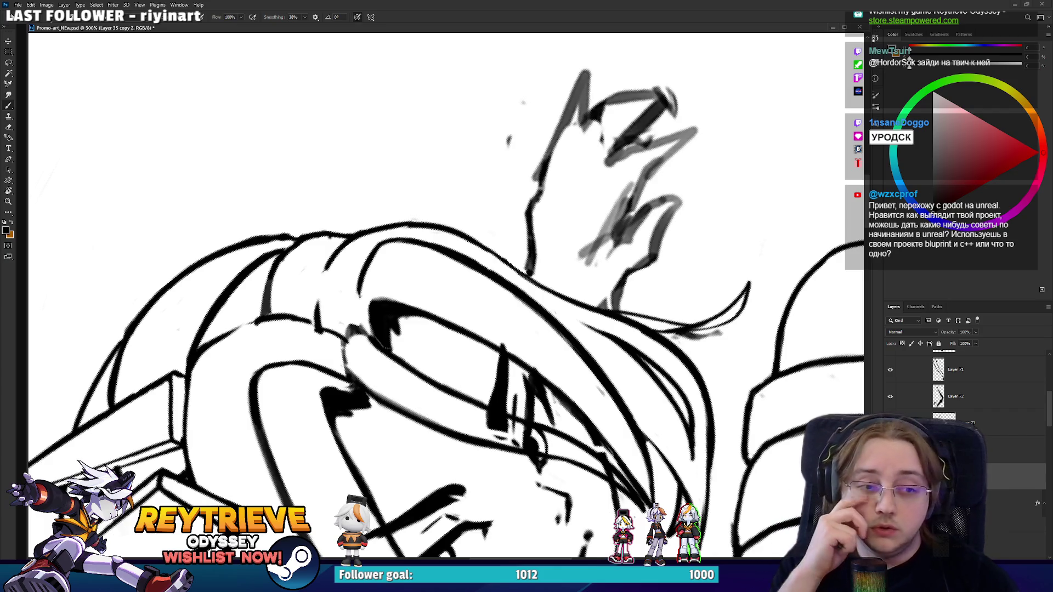
scroll(364, 273, down, 5)
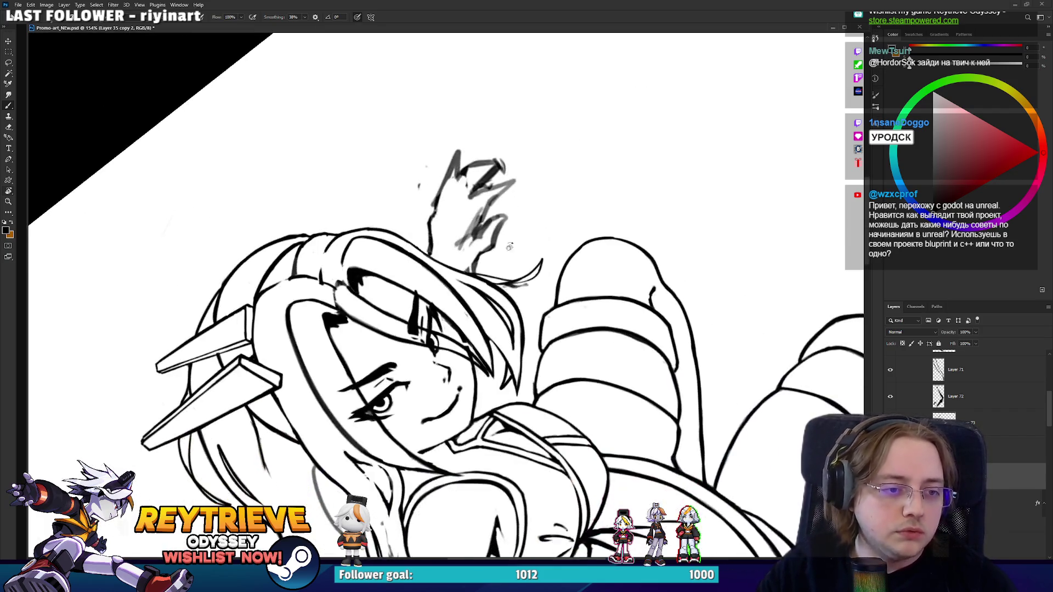
drag(493, 285, 551, 324)
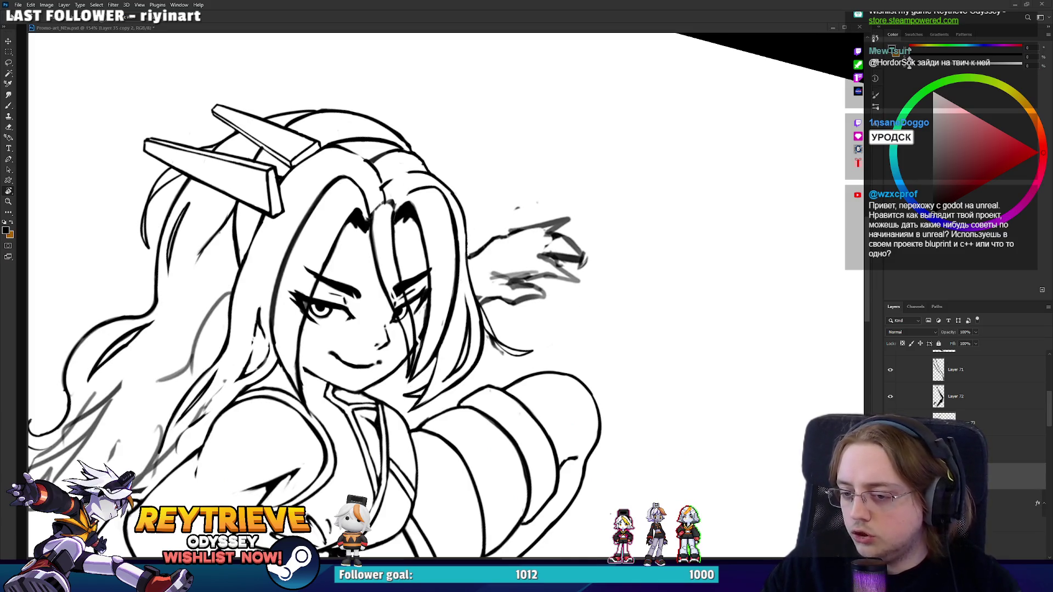
key(alt+Tab)
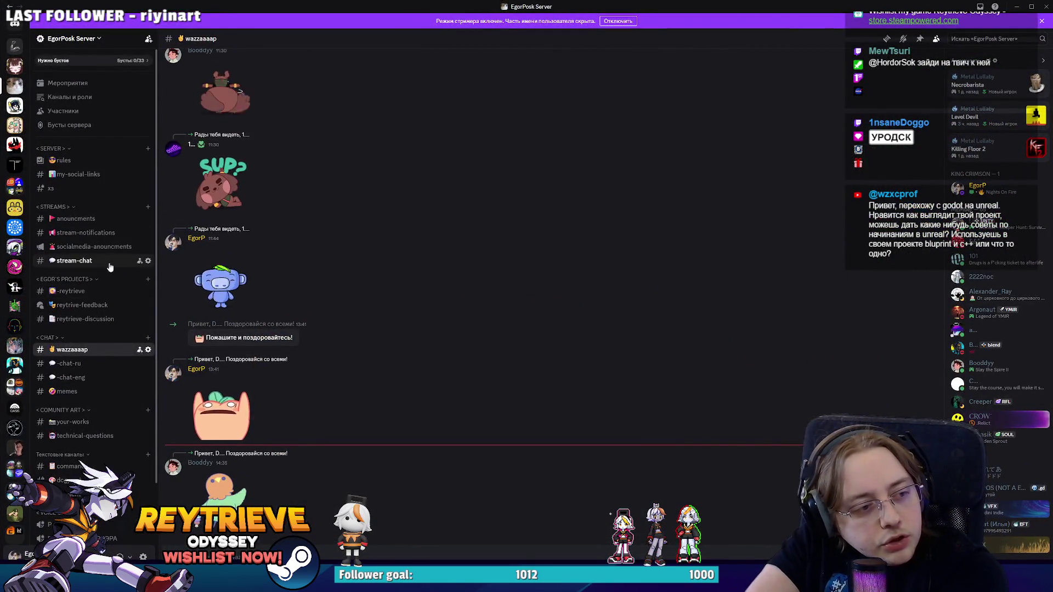
Open the #technical-questions channel and scroll to the Unreal Blueprints Best Practices post.
mouse_move(96, 307)
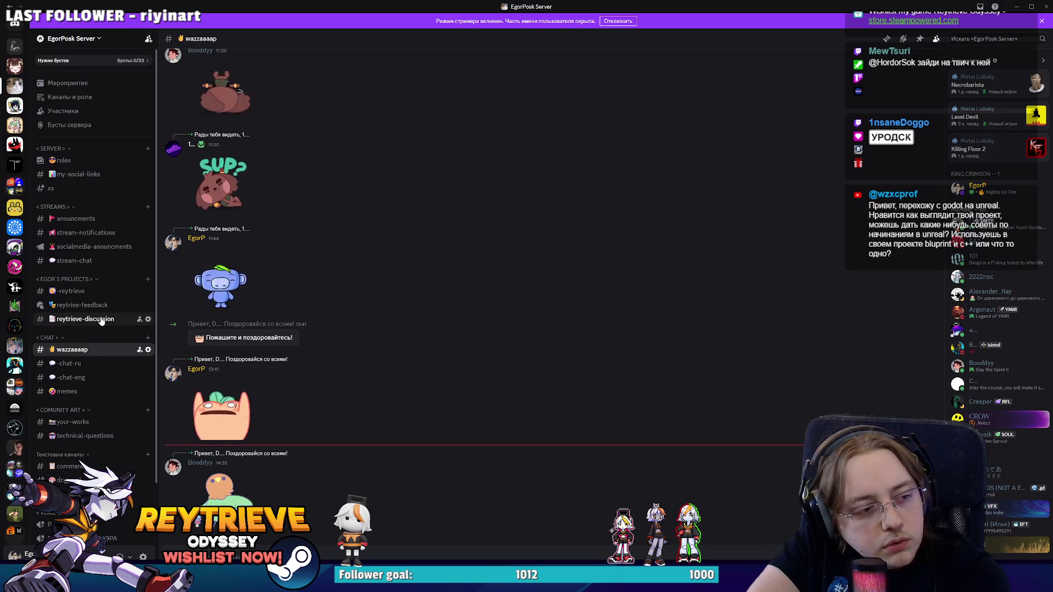
click(98, 434)
scroll(406, 409, up, 10)
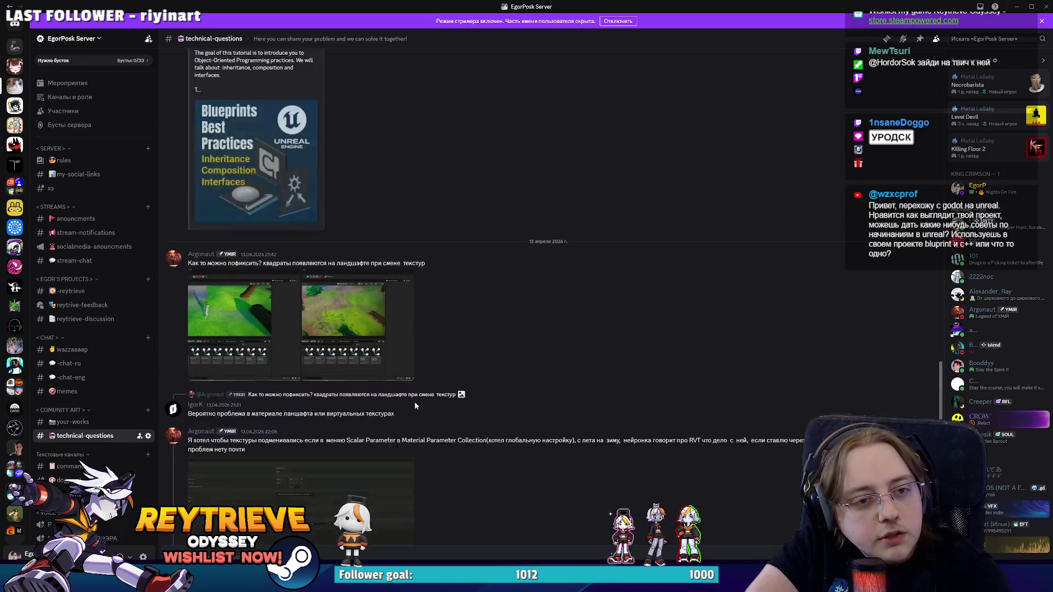
scroll(415, 403, up, 20)
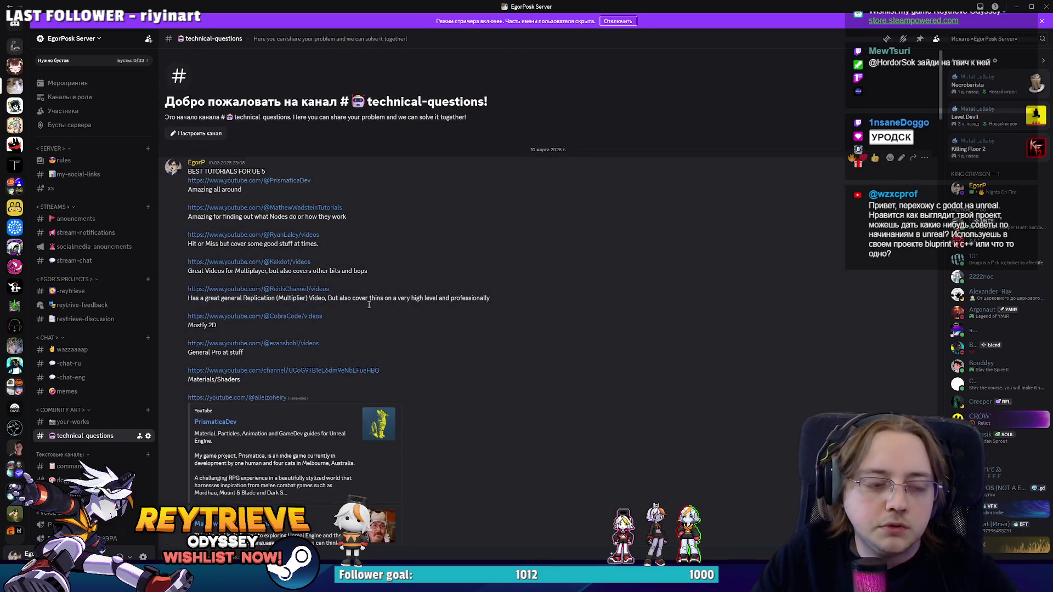
scroll(384, 304, down, 5)
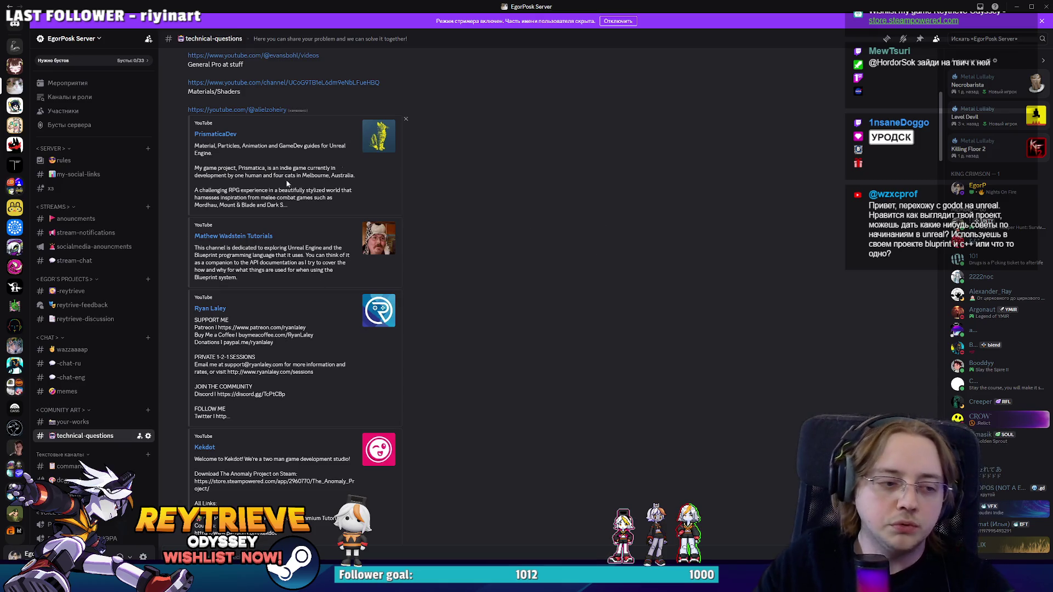
scroll(491, 263, down, 5)
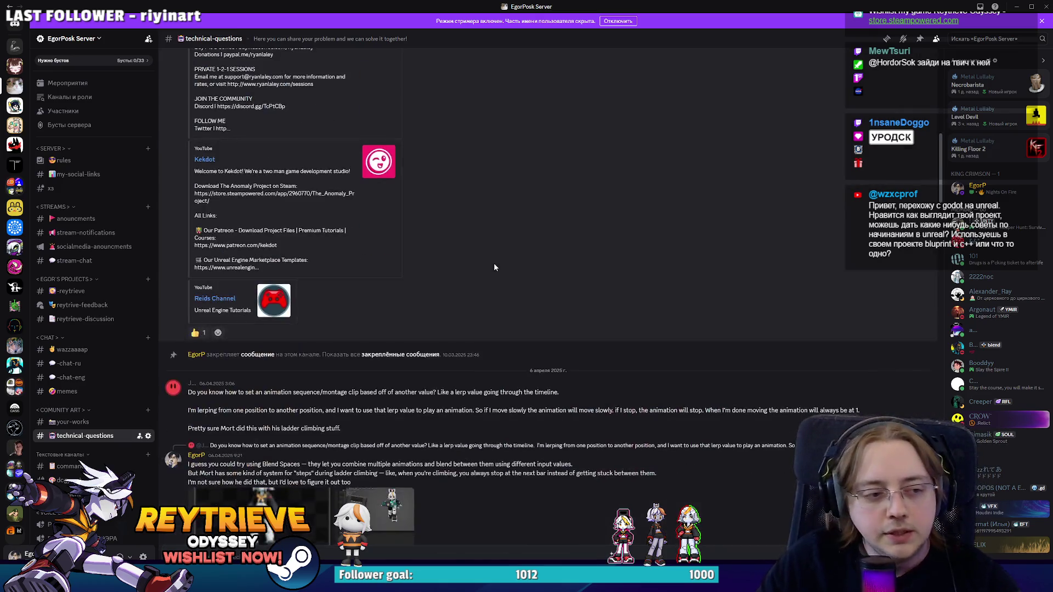
scroll(483, 264, down, 5)
scroll(480, 270, down, 10)
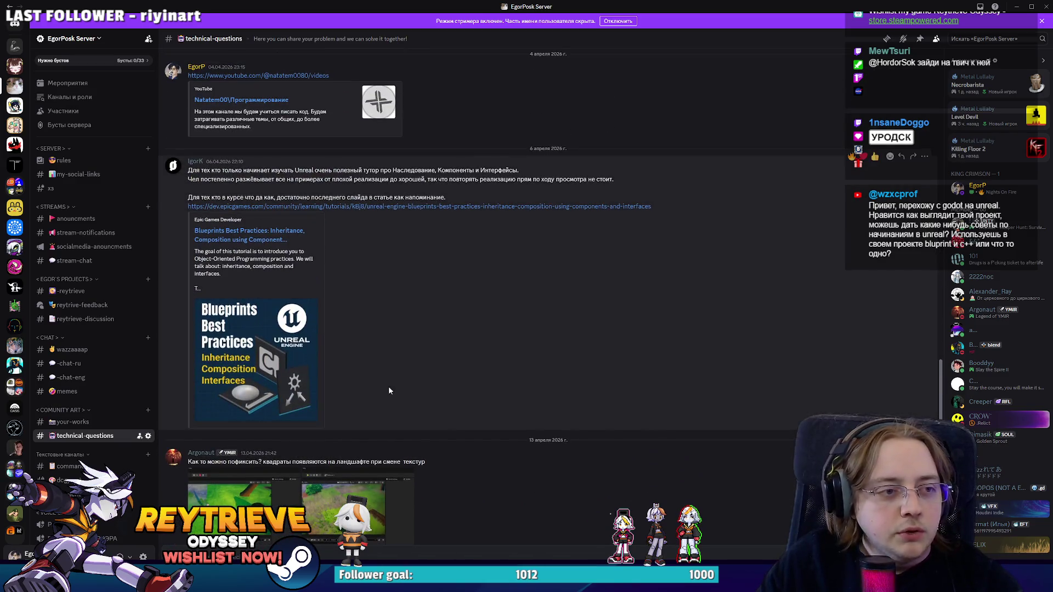
Highlight the Blueprints tutorial message text, then clear the highlight.
mouse_move(222, 289)
mouse_down()
mouse_move(212, 271)
mouse_move(222, 179)
mouse_move(456, 344)
mouse_up()
click(217, 178)
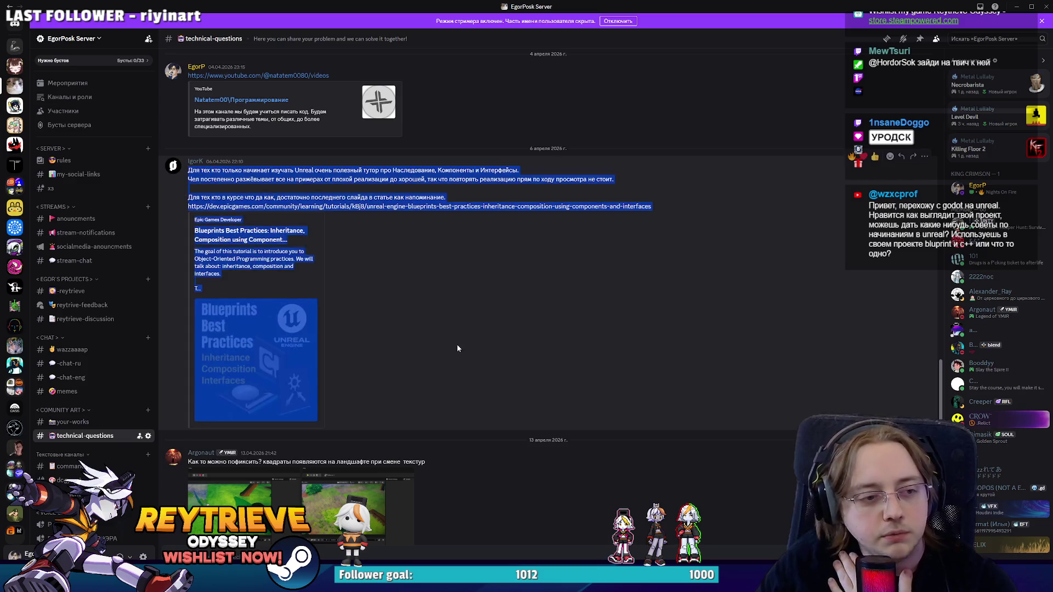
click(446, 318)
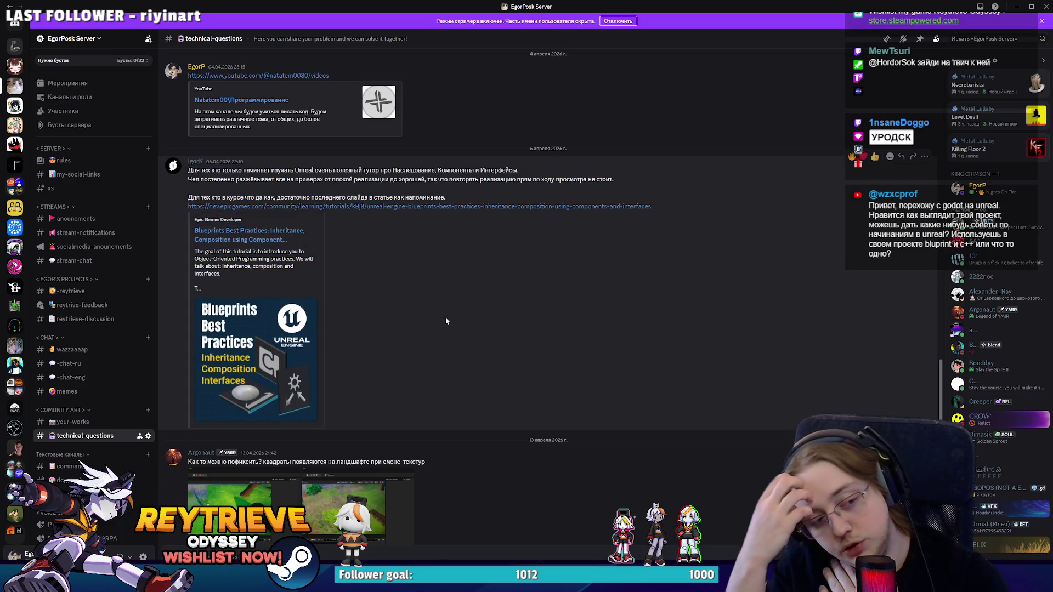
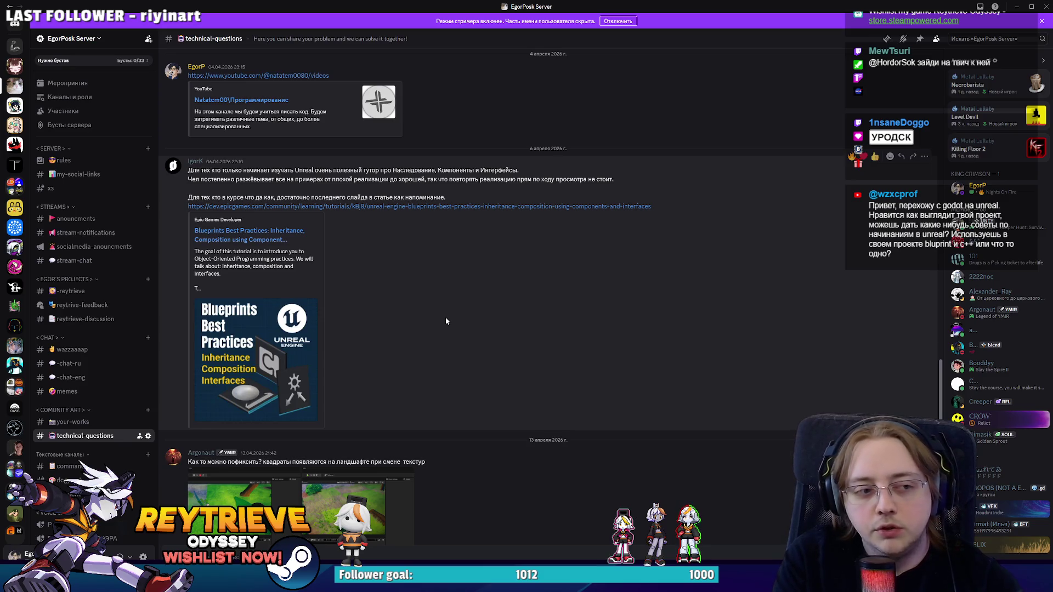
Scroll through the #technical-questions history, clearing an accidental text selection along the way.
scroll(422, 315, up, 15)
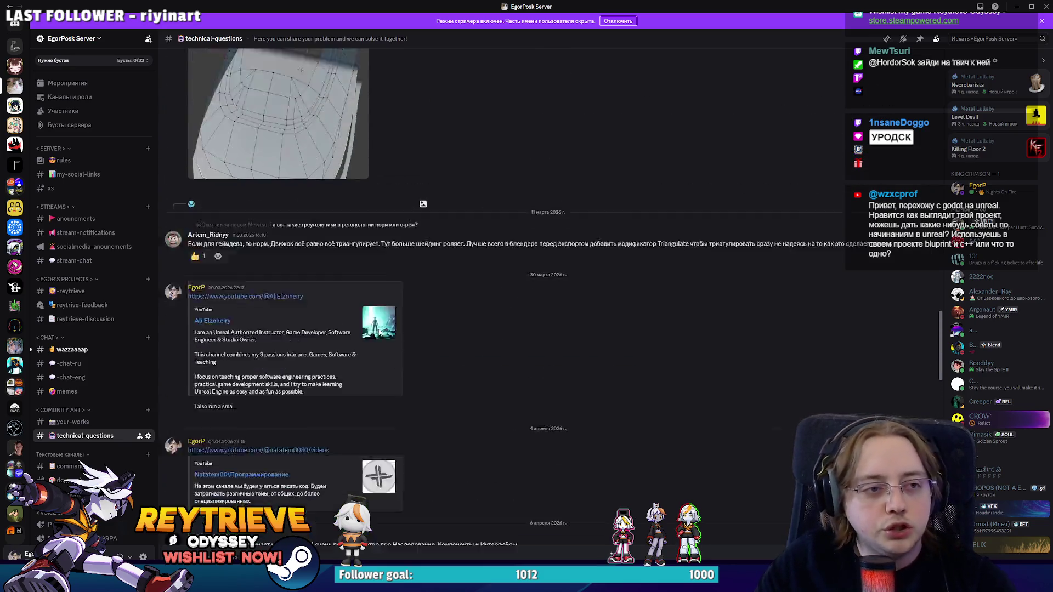
scroll(379, 246, up, 10)
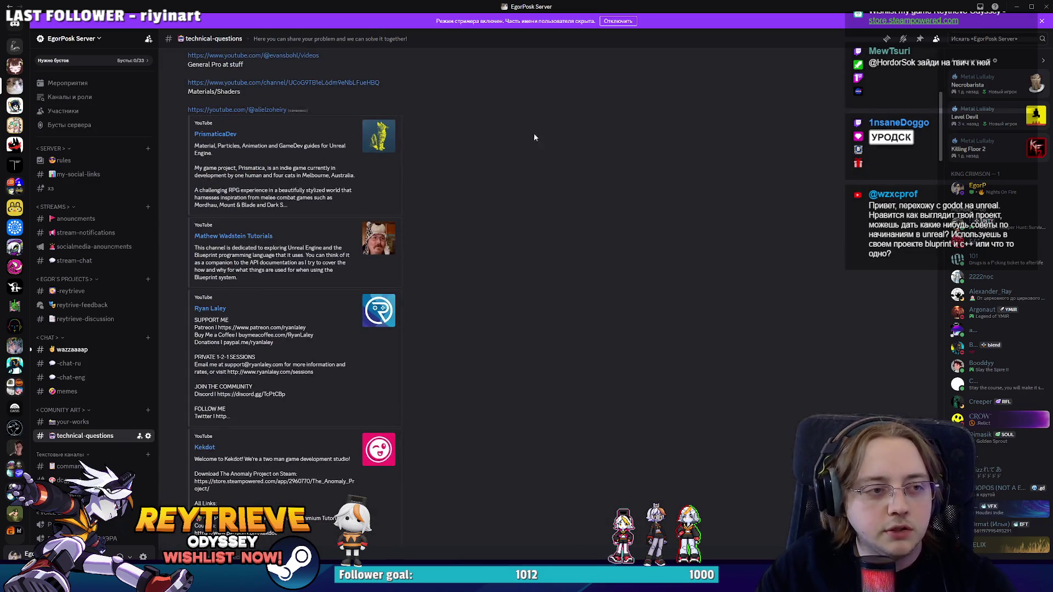
scroll(301, 410, down, 1)
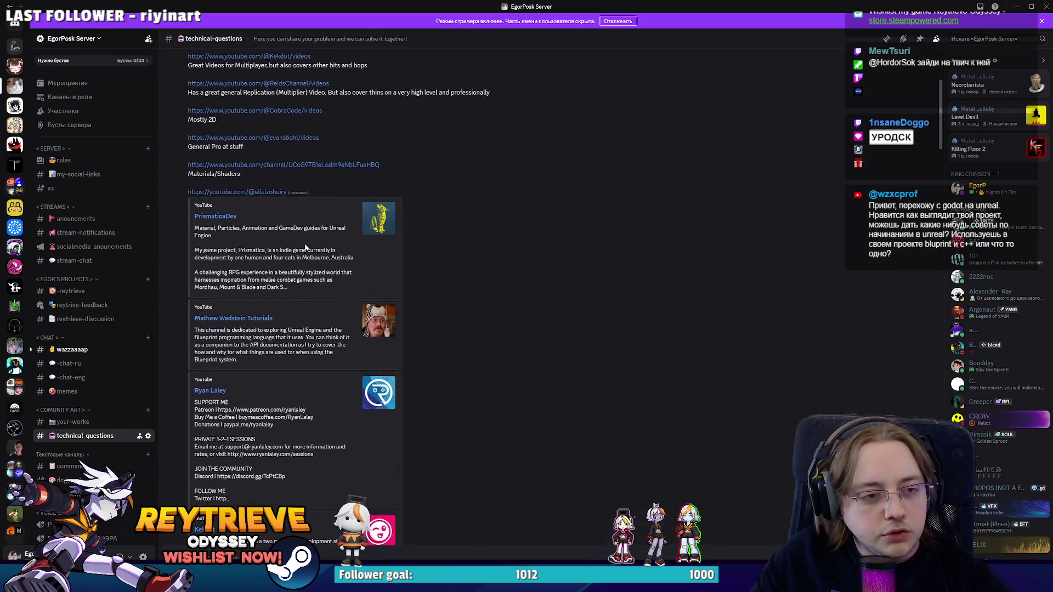
drag(246, 215, 195, 221)
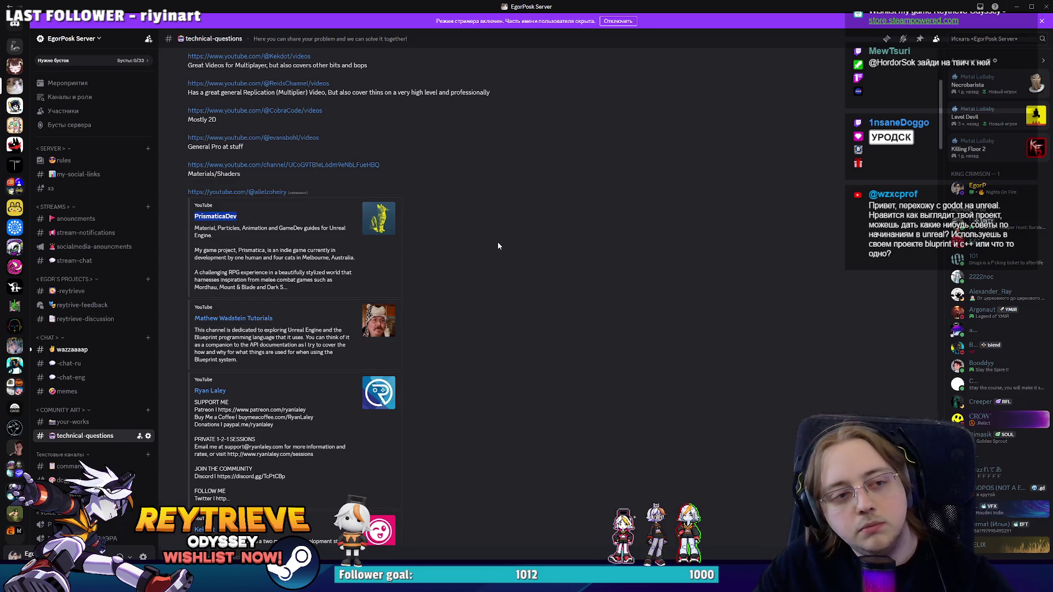
click(498, 246)
scroll(481, 229, down, 3)
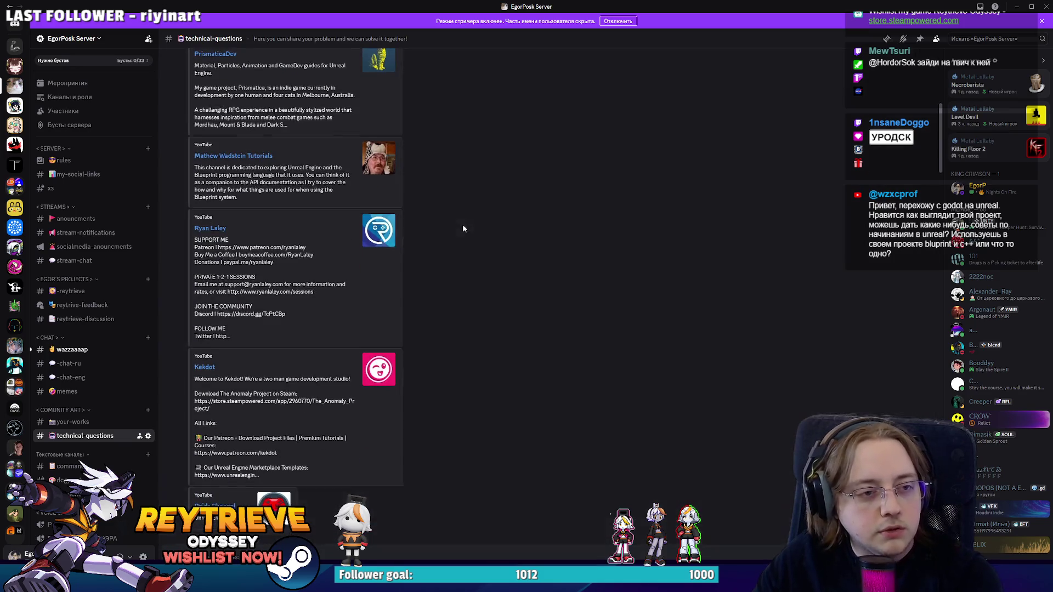
scroll(464, 230, down, 4)
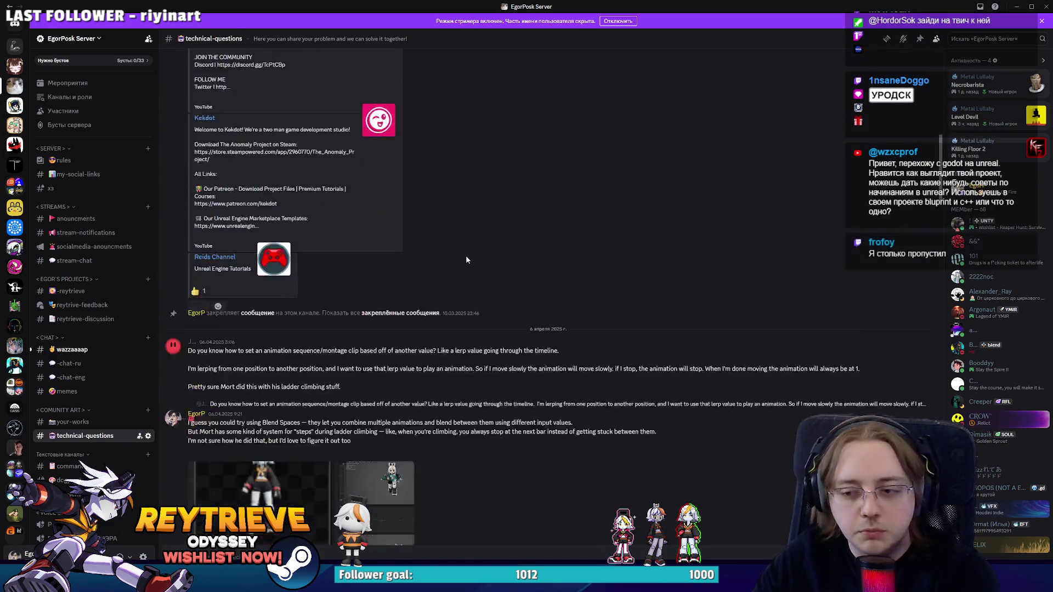
scroll(467, 252, down, 8)
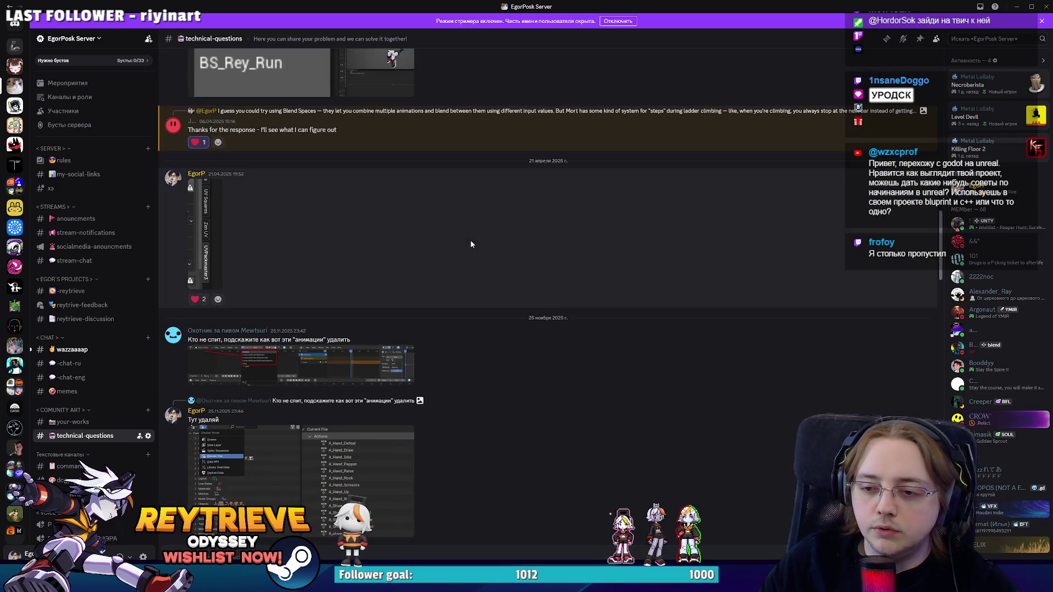
scroll(470, 244, down, 10)
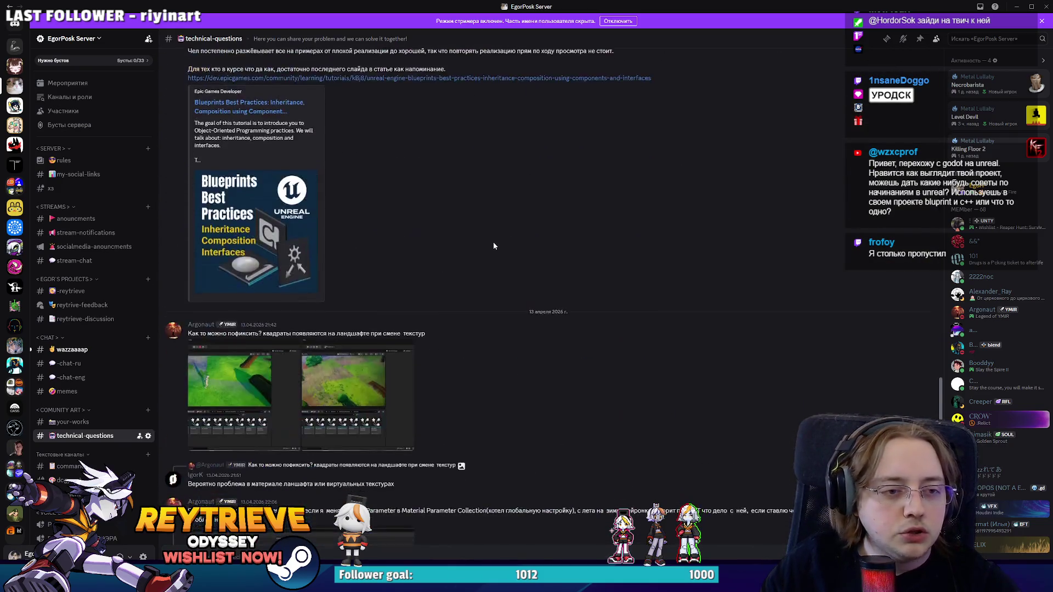
scroll(421, 198, up, 3)
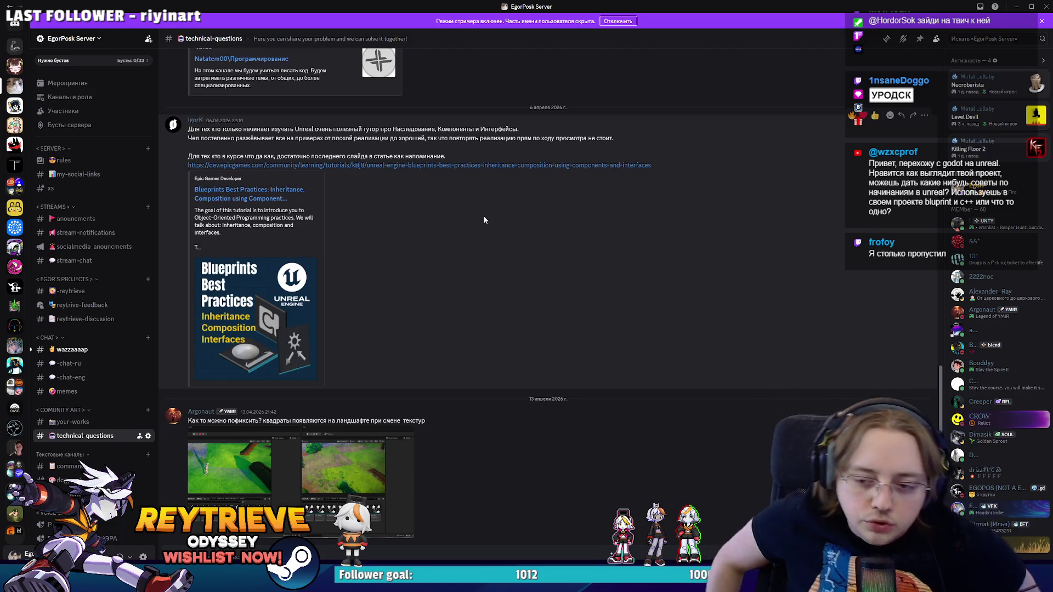
Open the wazzaaaap channel, then return to Photoshop with the canvas tilted to a drawing angle.
click(113, 354)
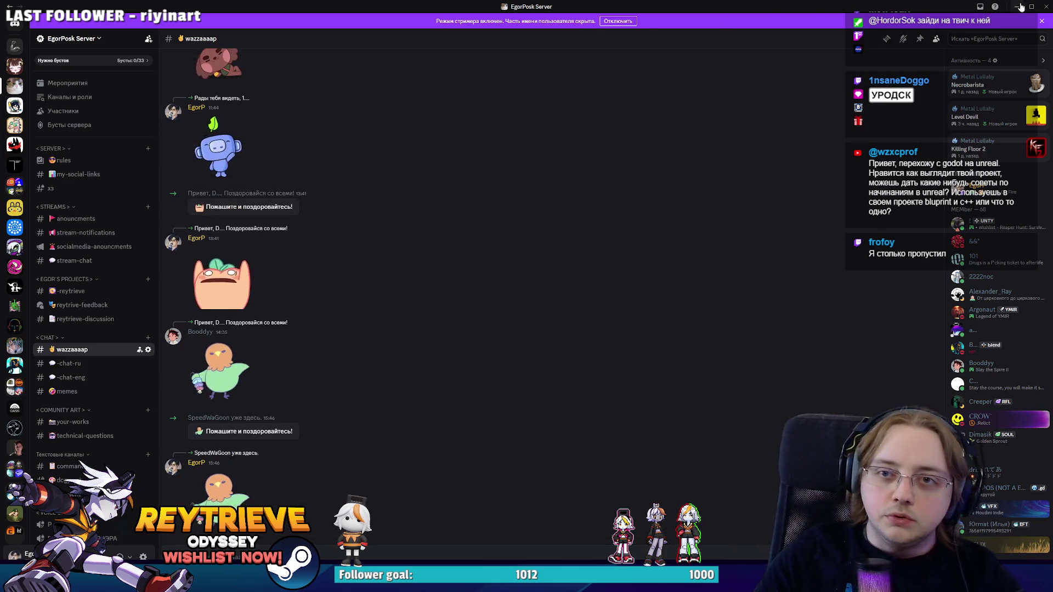
key(alt+Tab)
mouse_move(516, 239)
mouse_down()
mouse_move(573, 267)
mouse_move(395, 187)
mouse_move(384, 219)
mouse_up()
Try and undo two brush strokes, then reset the canvas rotation upright.
key(b)
drag(384, 276, 386, 227)
key(ctrl+z)
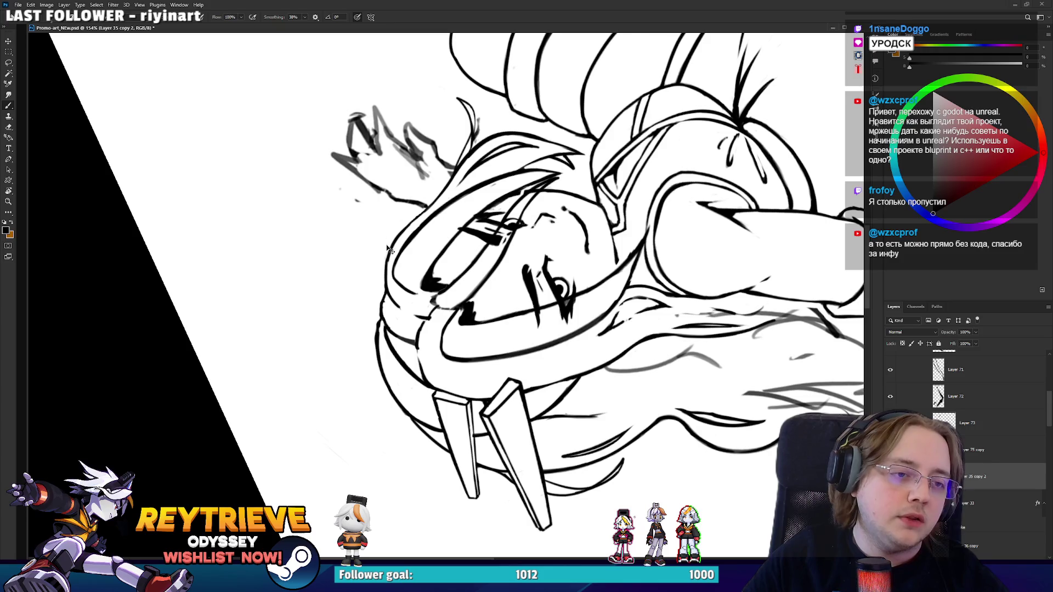
mouse_move(385, 264)
mouse_down()
mouse_move(386, 225)
mouse_move(620, 312)
mouse_move(550, 188)
mouse_move(575, 70)
mouse_up()
key(ctrl+z)
key(r)
scroll(620, 312, down, 3)
scroll(619, 313, up, 3)
Turn the canvas upside down, erase hair sketch lines, and rotate it back upright.
key(e)
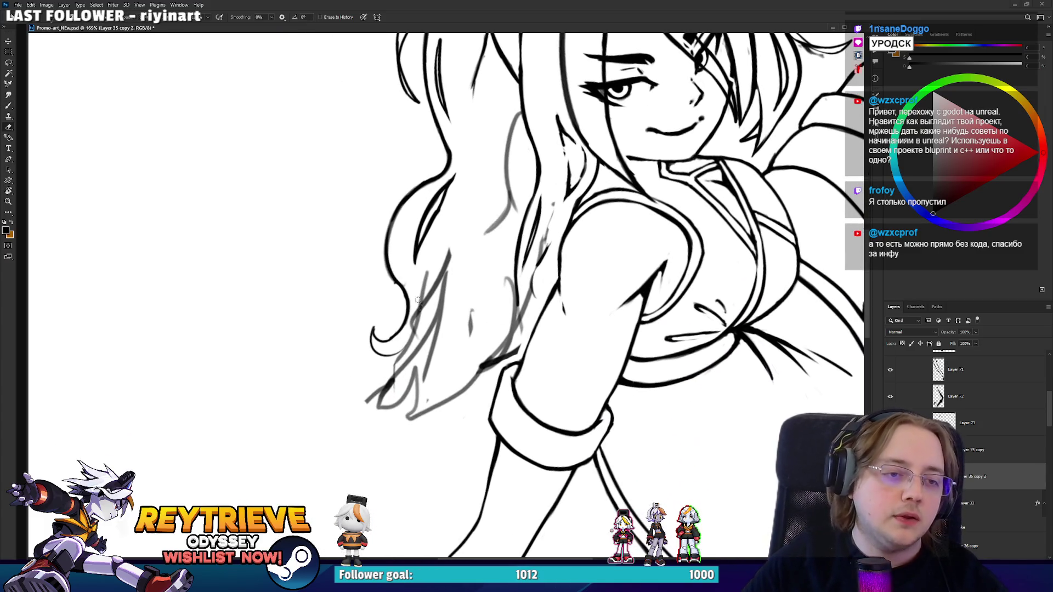
key(r)
mouse_move(413, 321)
mouse_down()
mouse_move(456, 244)
mouse_move(466, 254)
mouse_move(462, 306)
mouse_up()
key(b)
key(e)
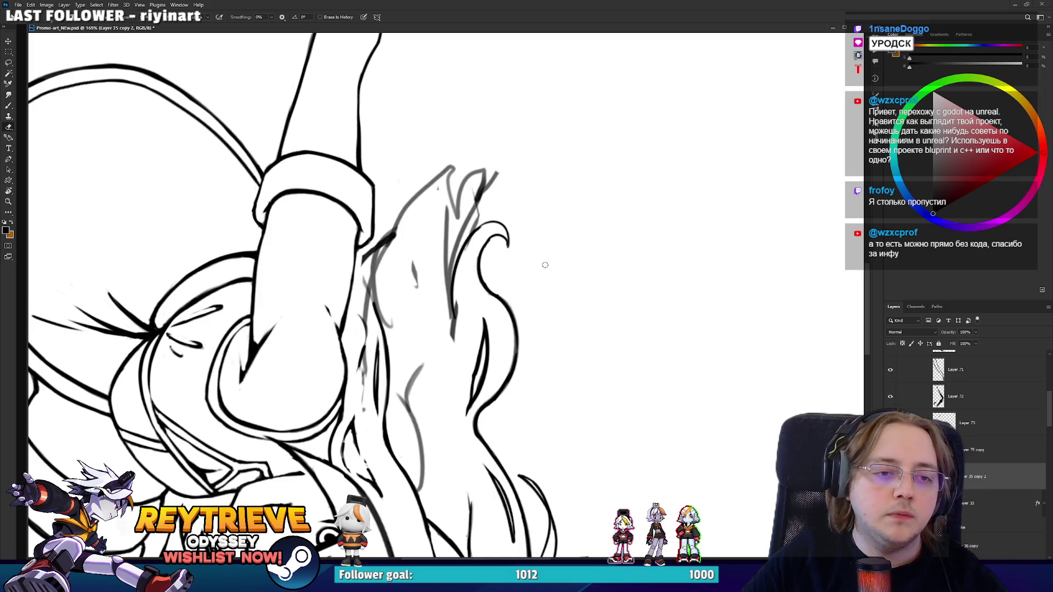
key(r)
drag(545, 265, 402, 283)
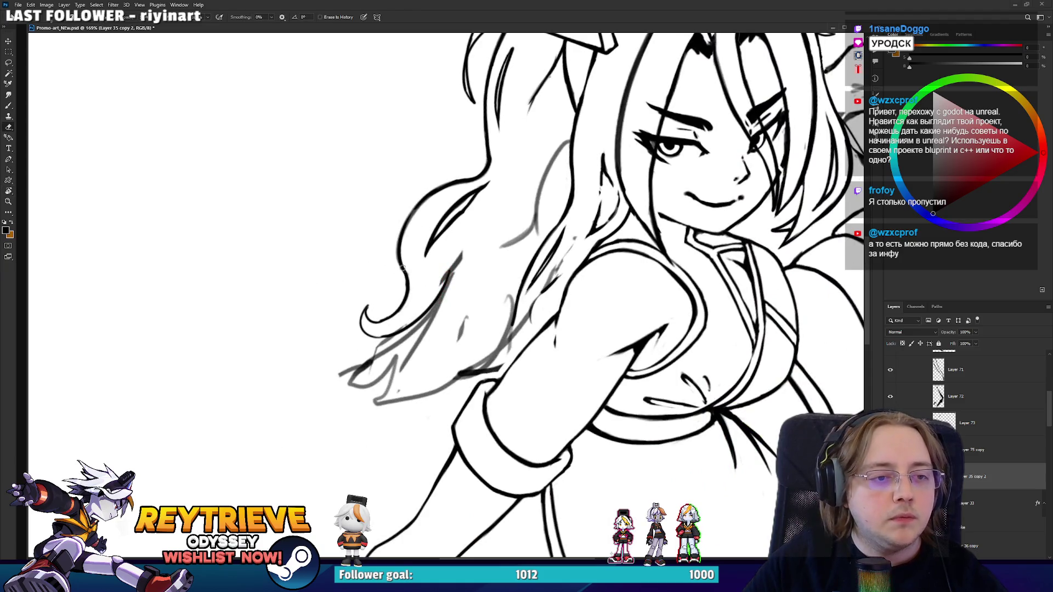
Tilt the canvas and try ink lines along the lower hair curl, undoing both.
key(r)
drag(418, 291, 481, 242)
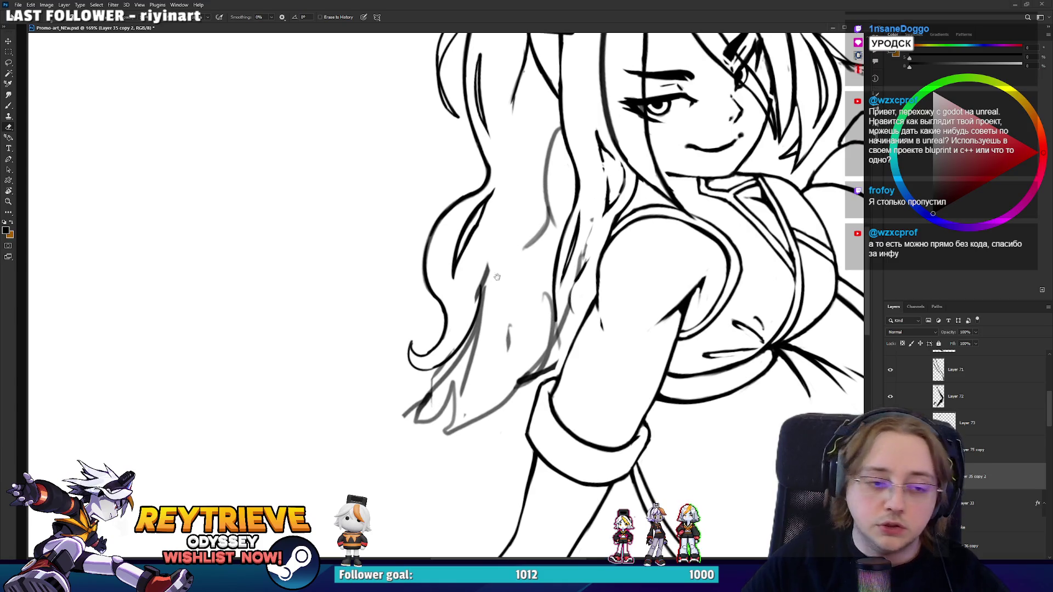
drag(496, 277, 497, 234)
key(b)
drag(421, 308, 419, 291)
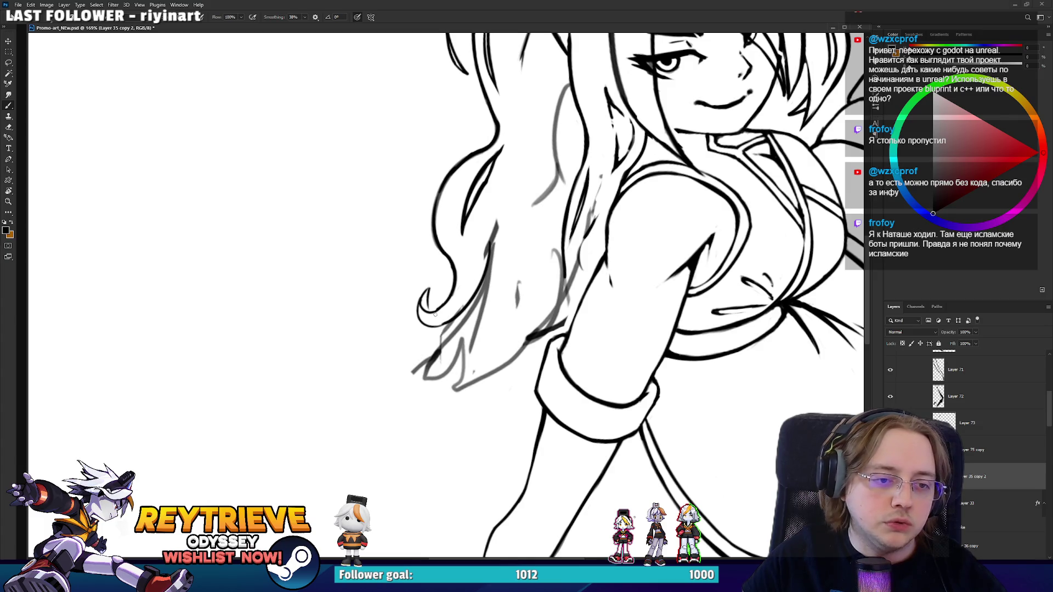
key(ctrl+z)
drag(435, 317, 429, 288)
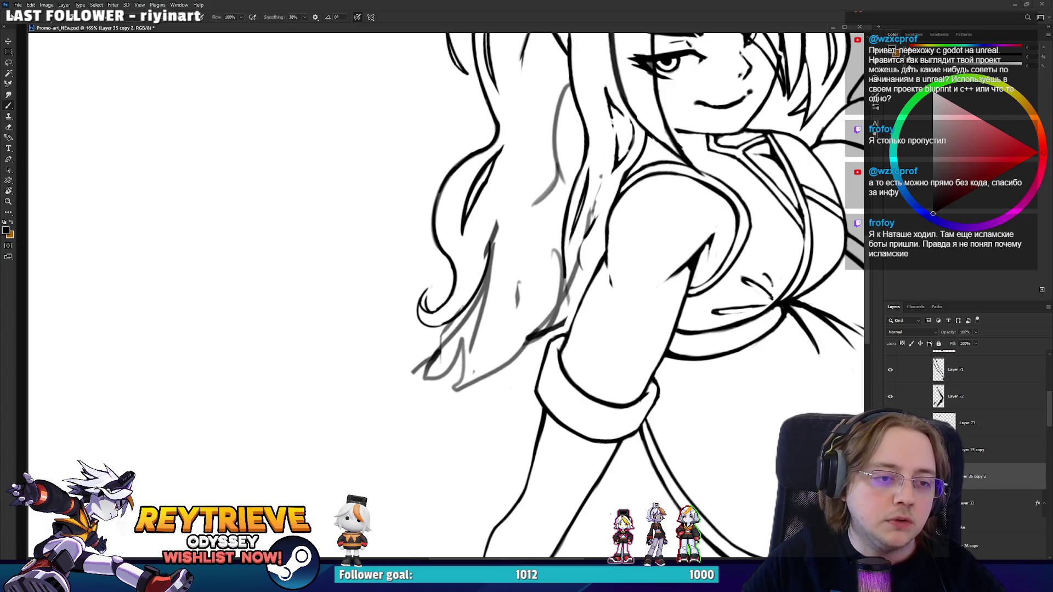
key(ctrl+z)
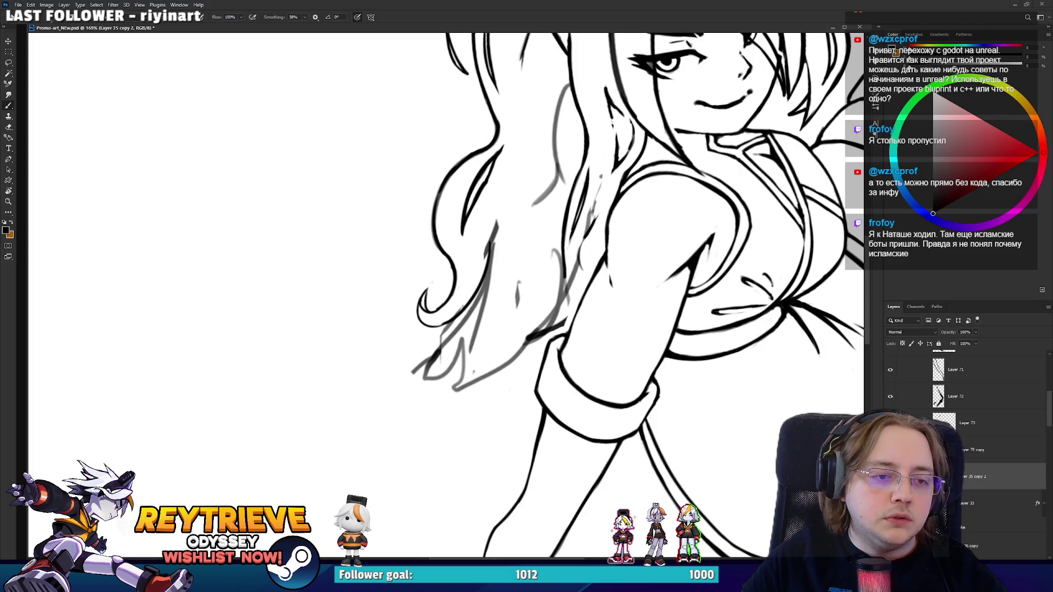
Erase the grey sketch strokes along the hair curl beside the arm.
key(e)
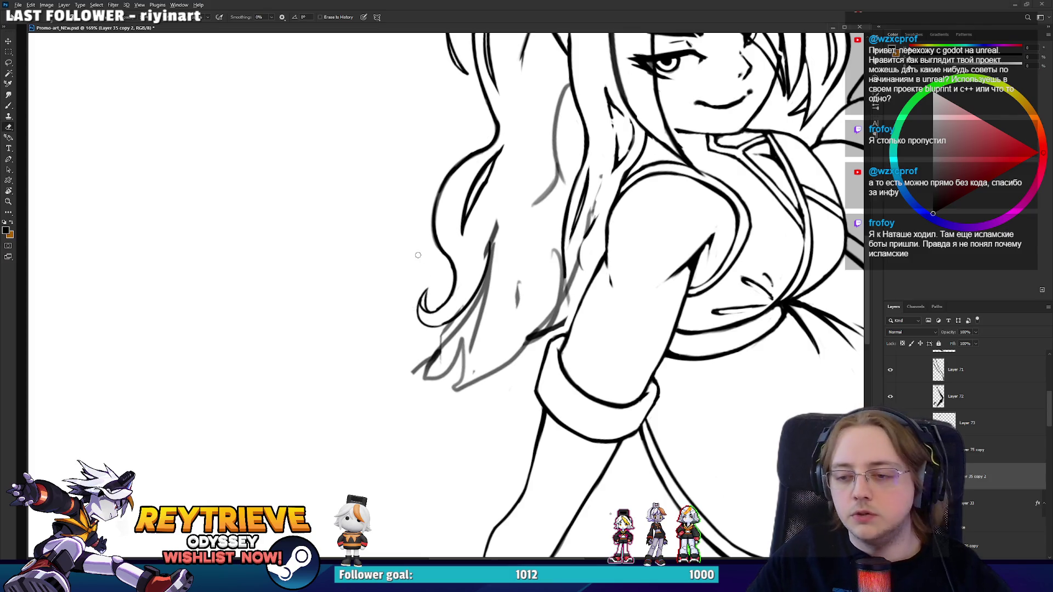
scroll(428, 351, up, 3)
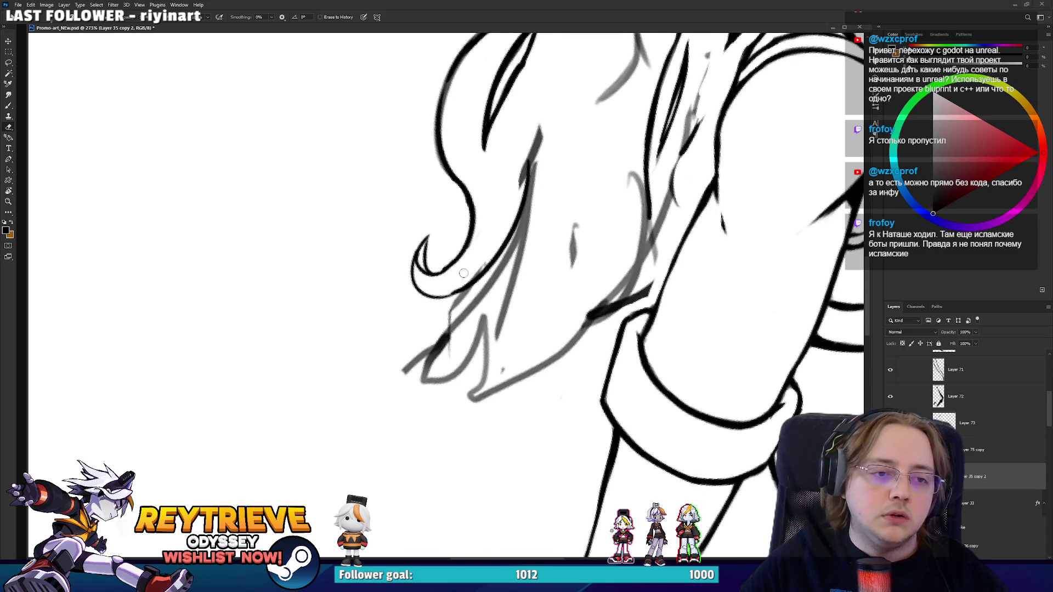
mouse_move(463, 273)
mouse_down()
mouse_move(492, 251)
mouse_move(447, 277)
mouse_move(444, 417)
mouse_up()
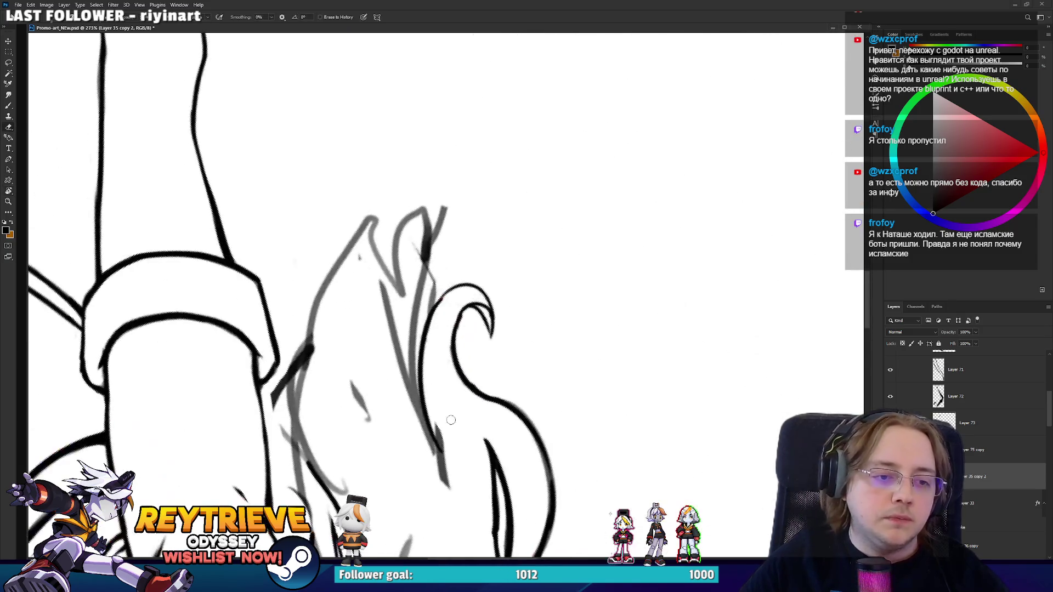
drag(464, 485, 436, 360)
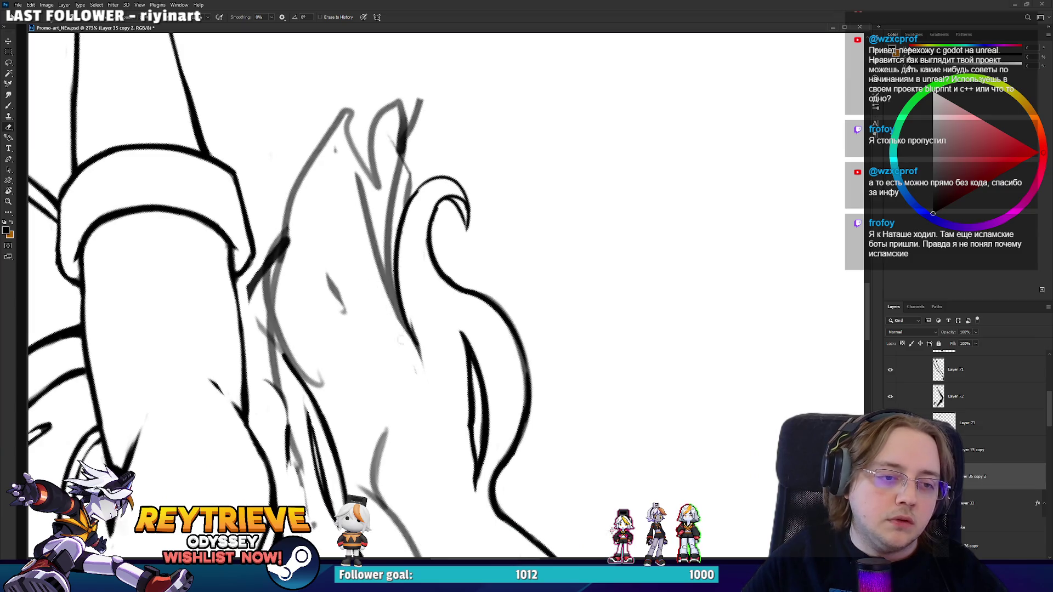
mouse_move(378, 264)
mouse_down()
mouse_move(367, 186)
mouse_move(390, 247)
mouse_move(395, 176)
mouse_move(416, 176)
mouse_up()
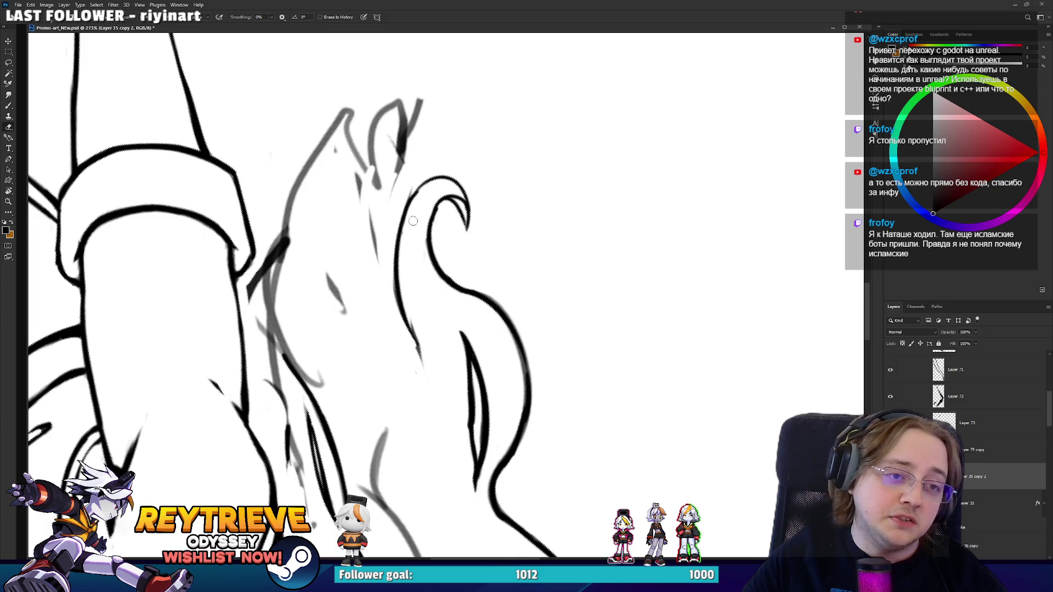
mouse_move(413, 221)
mouse_down()
mouse_move(436, 182)
mouse_move(414, 229)
mouse_move(407, 334)
mouse_up()
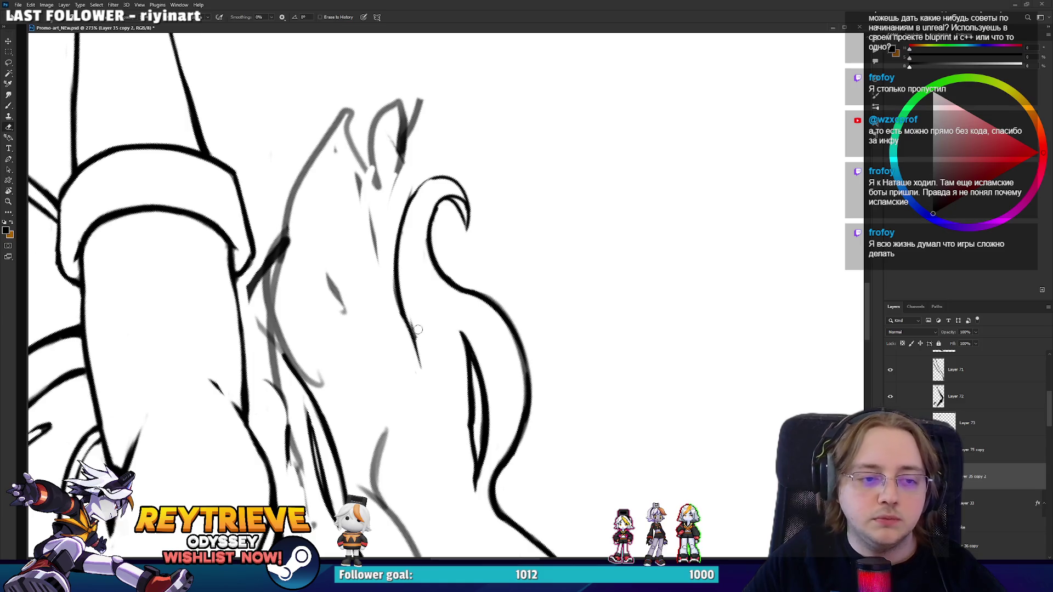
mouse_move(415, 242)
mouse_down()
mouse_move(445, 336)
mouse_move(429, 305)
mouse_up()
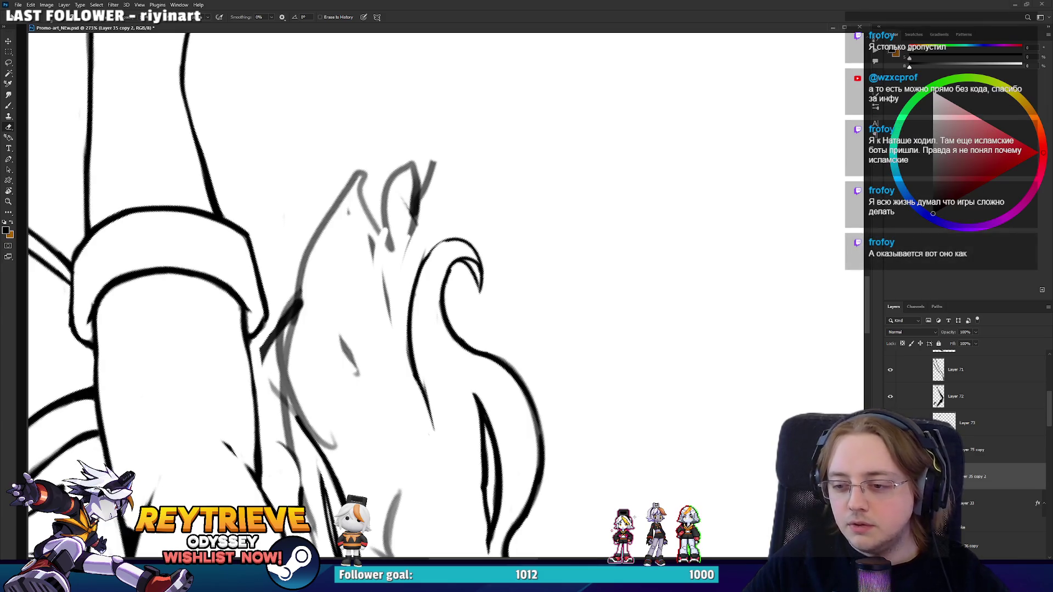
Rotate the canvas to a comfortable angle and zoom to about 189% on the hair by the cuff.
key(r)
mouse_move(492, 204)
mouse_down()
mouse_move(539, 341)
mouse_move(400, 389)
mouse_up()
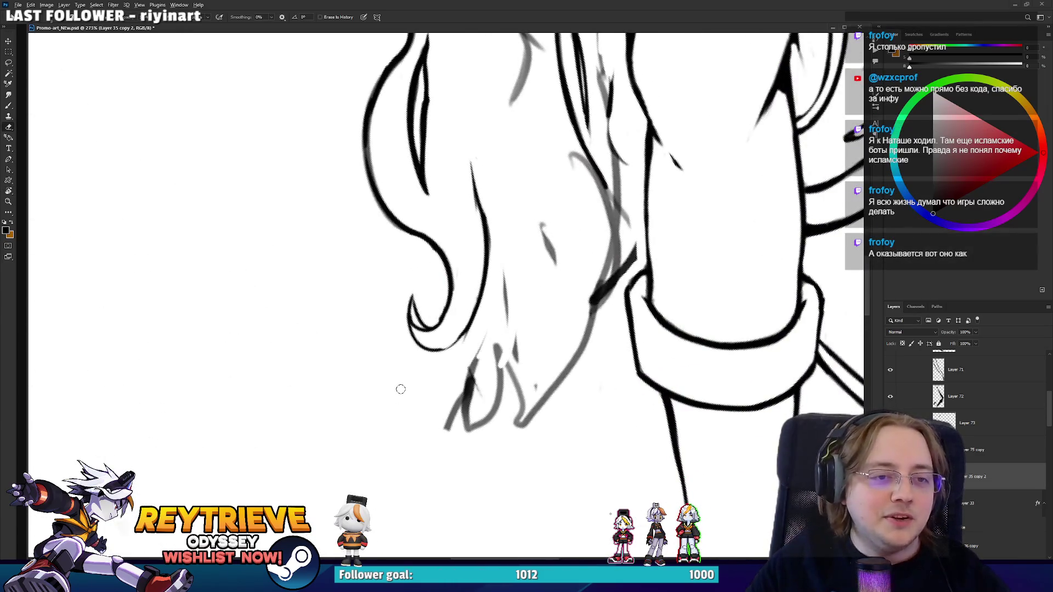
scroll(400, 389, down, 5)
scroll(480, 305, up, 4)
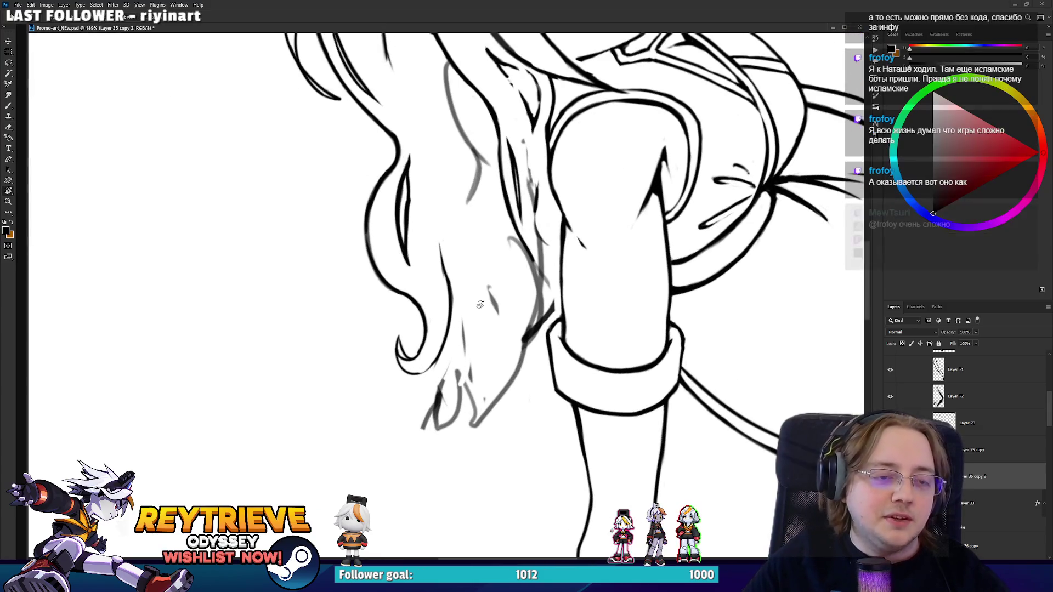
Ink a clean line along the hair's outer edge by the face and trim its overshoot.
drag(480, 305, 493, 252)
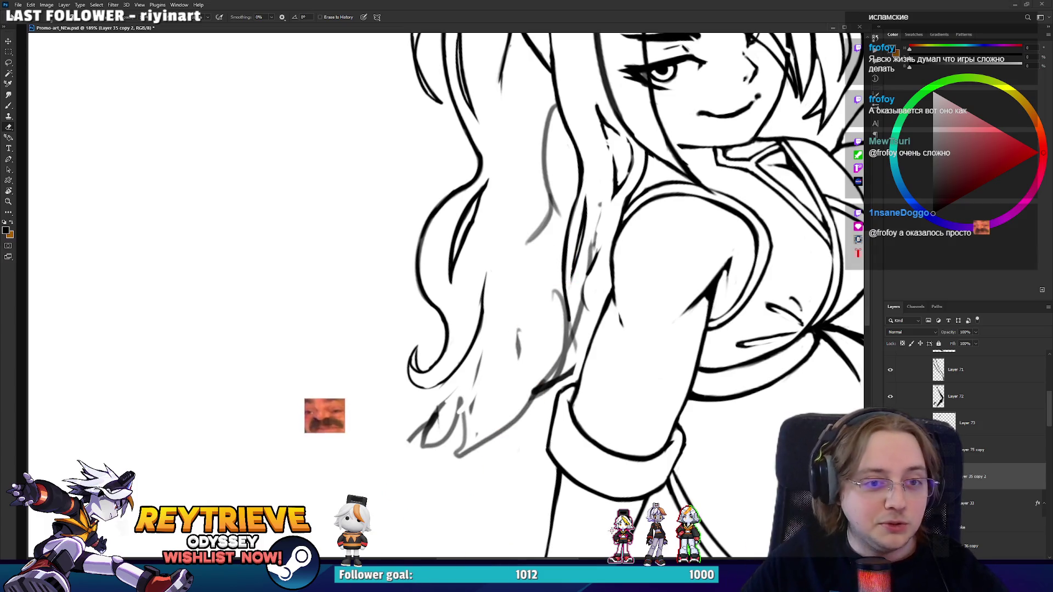
mouse_move(554, 145)
mouse_down()
mouse_move(557, 244)
mouse_move(510, 279)
mouse_move(514, 307)
mouse_up()
key(b)
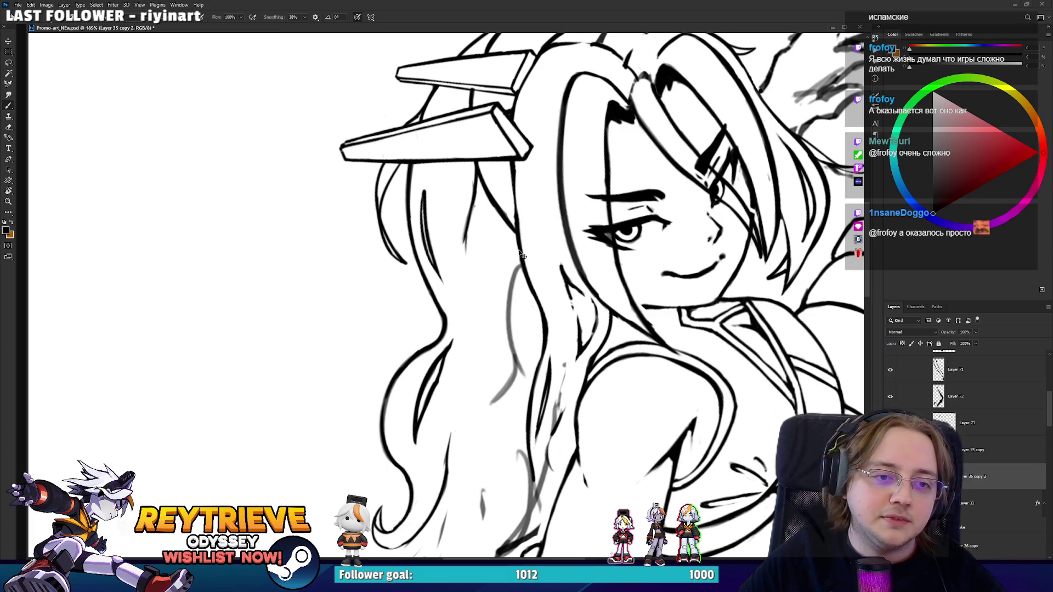
drag(523, 247, 510, 290)
key(ctrl+z)
drag(522, 244, 509, 333)
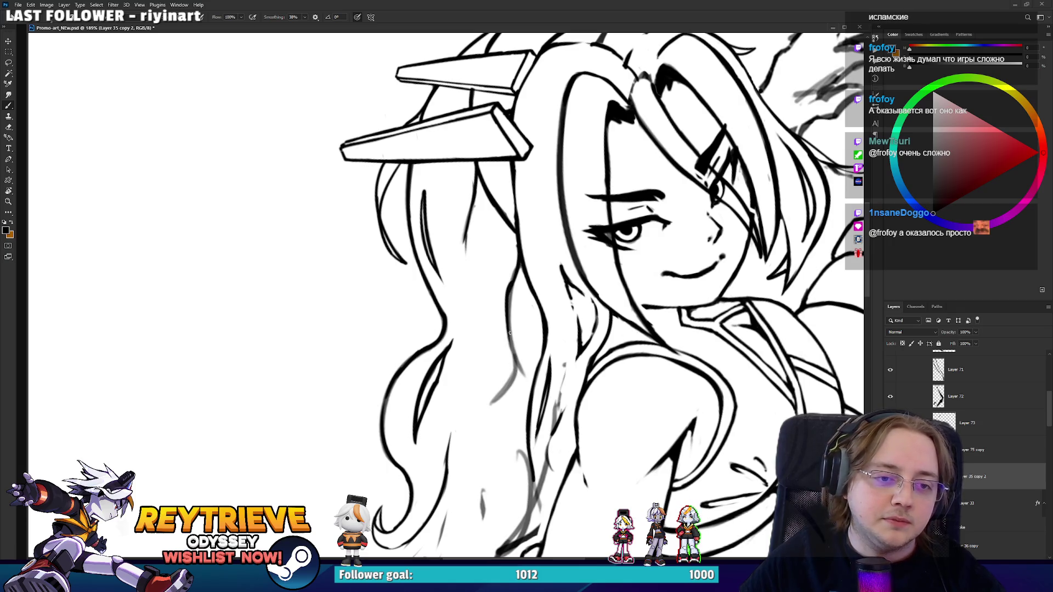
key(ctrl+z)
mouse_move(513, 286)
mouse_down()
mouse_move(507, 364)
mouse_move(518, 264)
mouse_move(508, 330)
mouse_up()
key(e)
key(b)
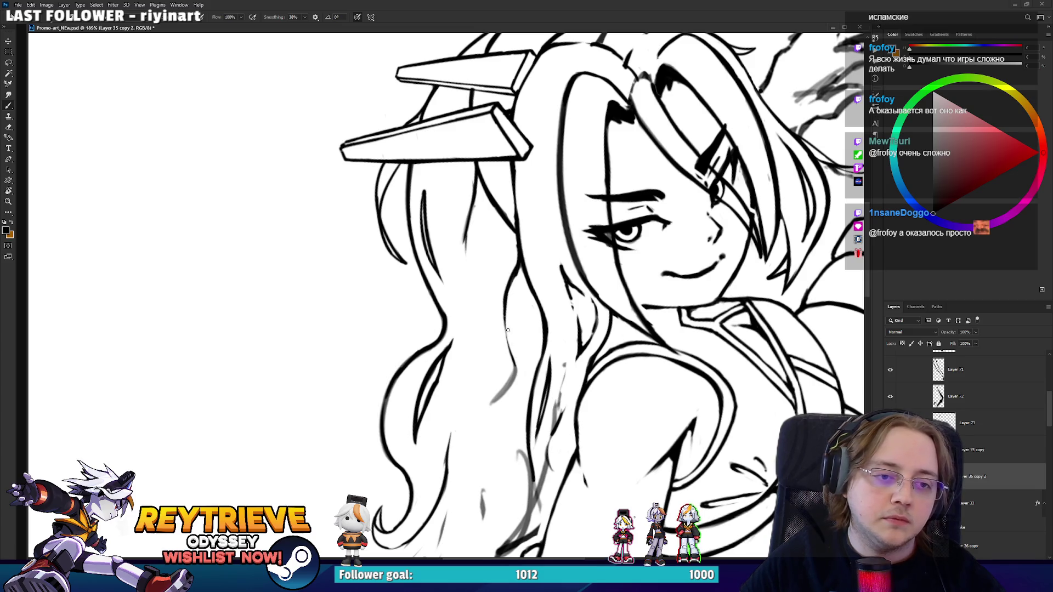
Try a short hair strand beside the face, undo it, and rotate to view the fins sideways.
drag(466, 268, 468, 234)
key(ctrl+z)
mouse_move(466, 283)
mouse_down()
mouse_move(470, 224)
mouse_move(467, 310)
mouse_up()
key(ctrl+z)
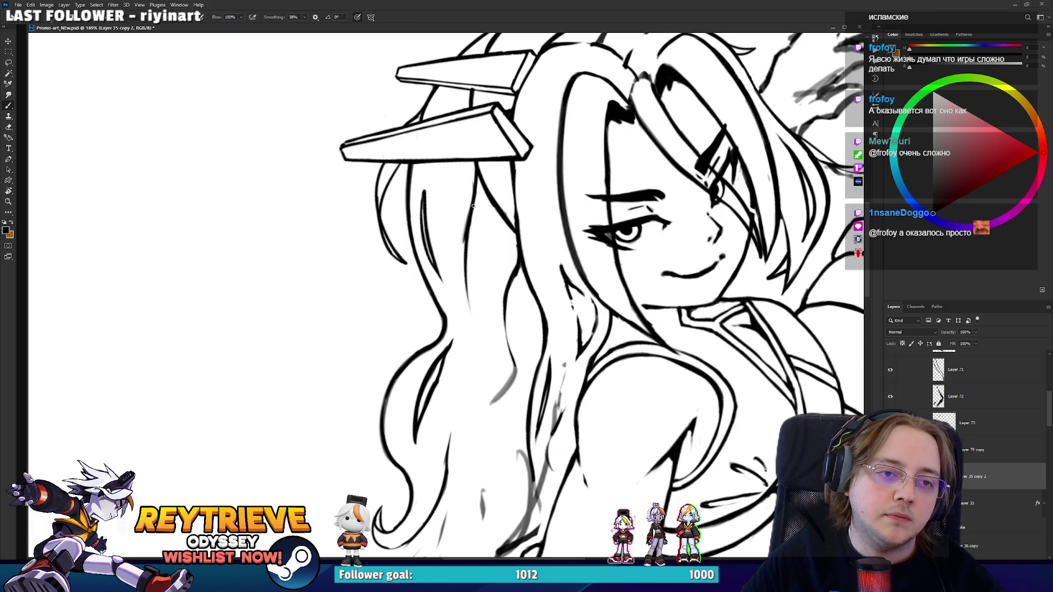
mouse_move(473, 206)
mouse_down()
mouse_move(439, 296)
mouse_move(460, 356)
mouse_move(543, 362)
mouse_up()
key(e)
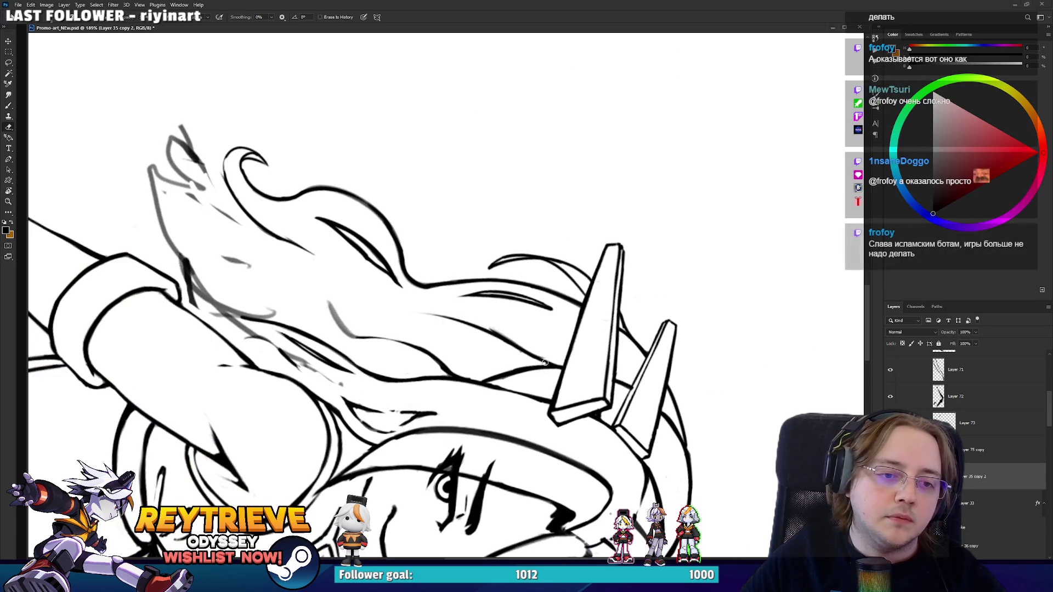
key(b)
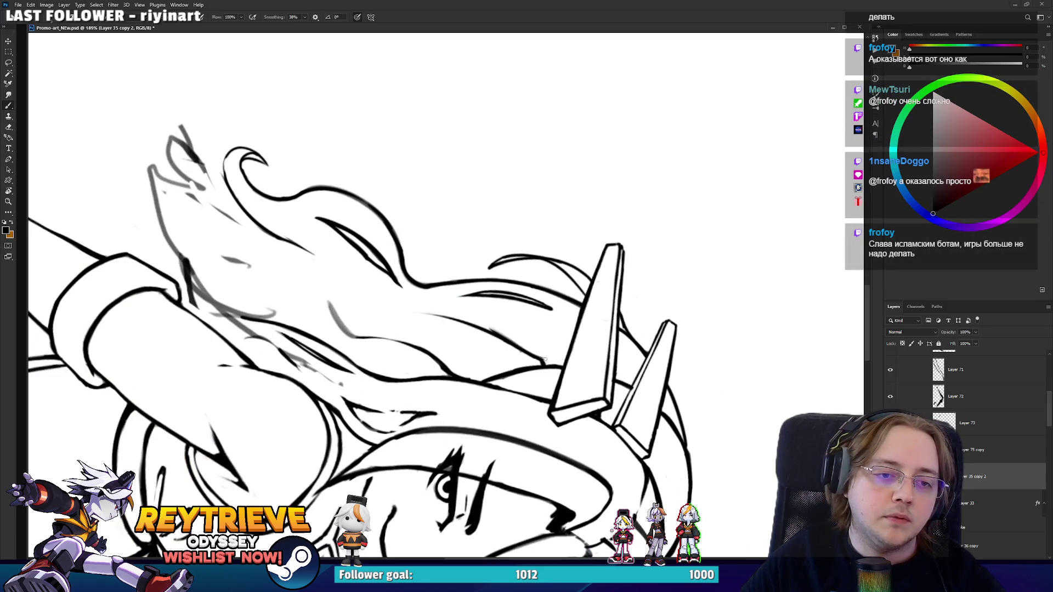
key(e)
Rotate the view back upright on the face and readjust the zoom.
drag(513, 348, 513, 196)
key(b)
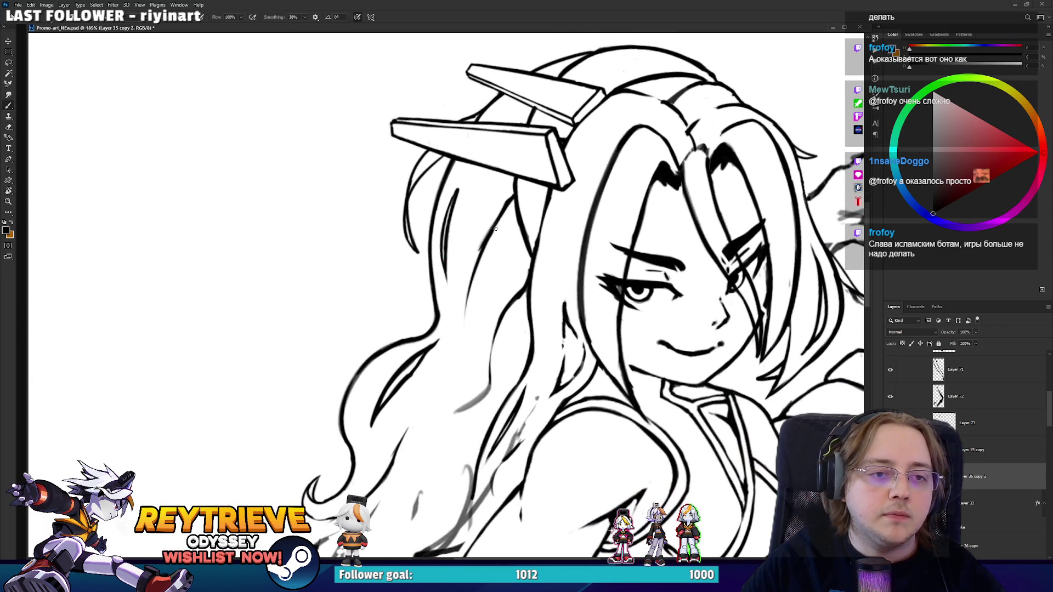
drag(511, 242, 480, 218)
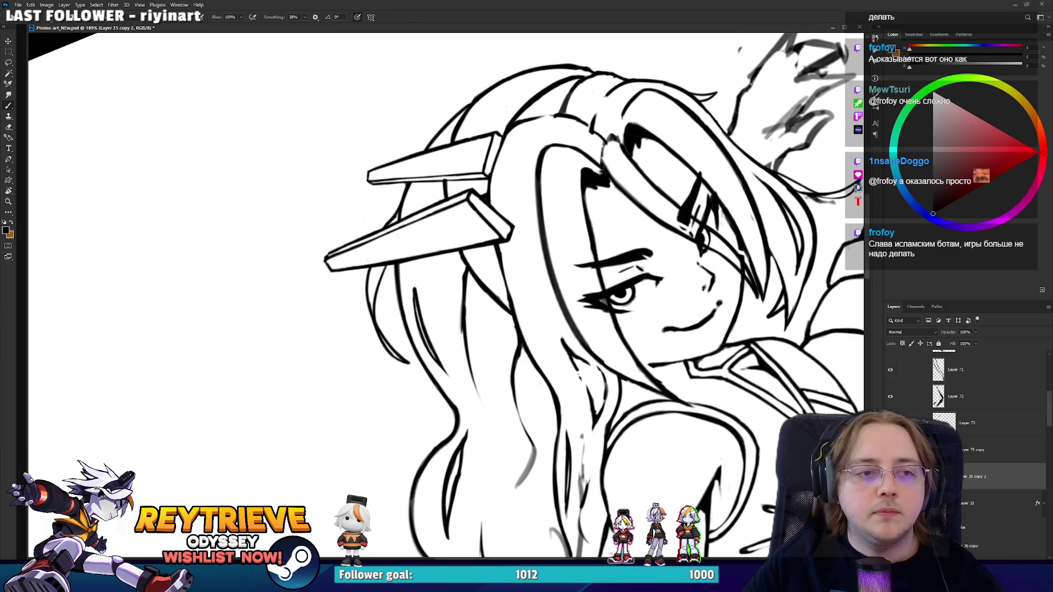
scroll(446, 296, down, 5)
key(r)
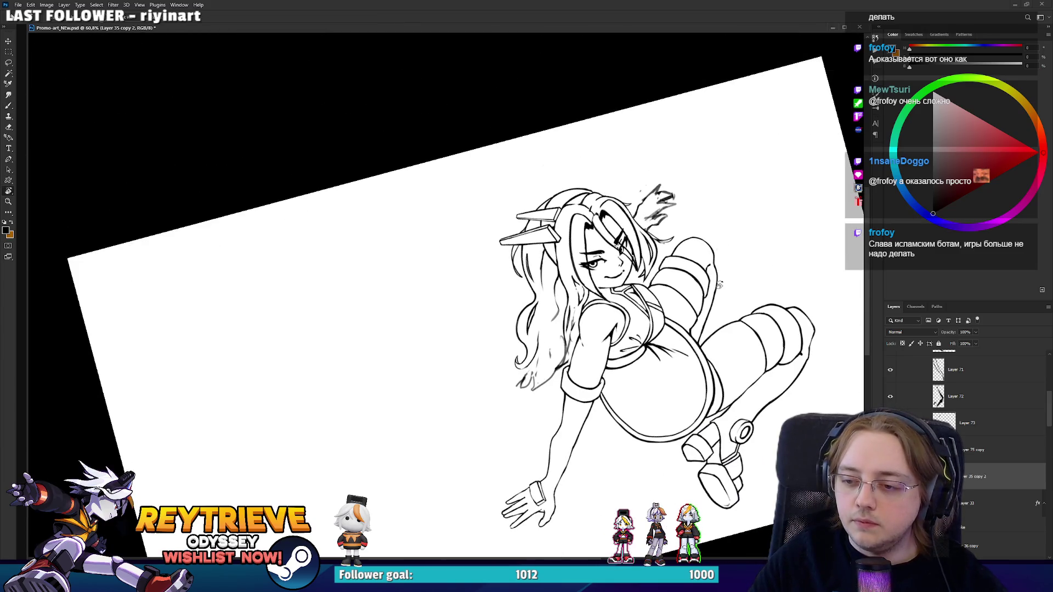
scroll(663, 264, up, 3)
drag(663, 264, 540, 249)
scroll(537, 248, down, 1)
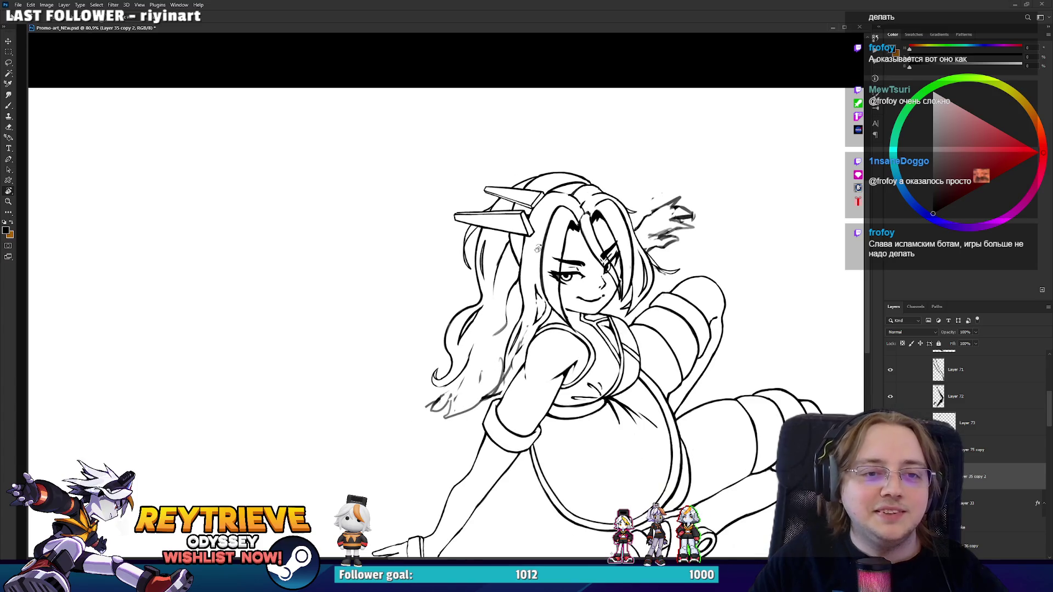
Lasso-select the headpiece fins together with the hair lines on top of the head.
scroll(563, 171, up, 3)
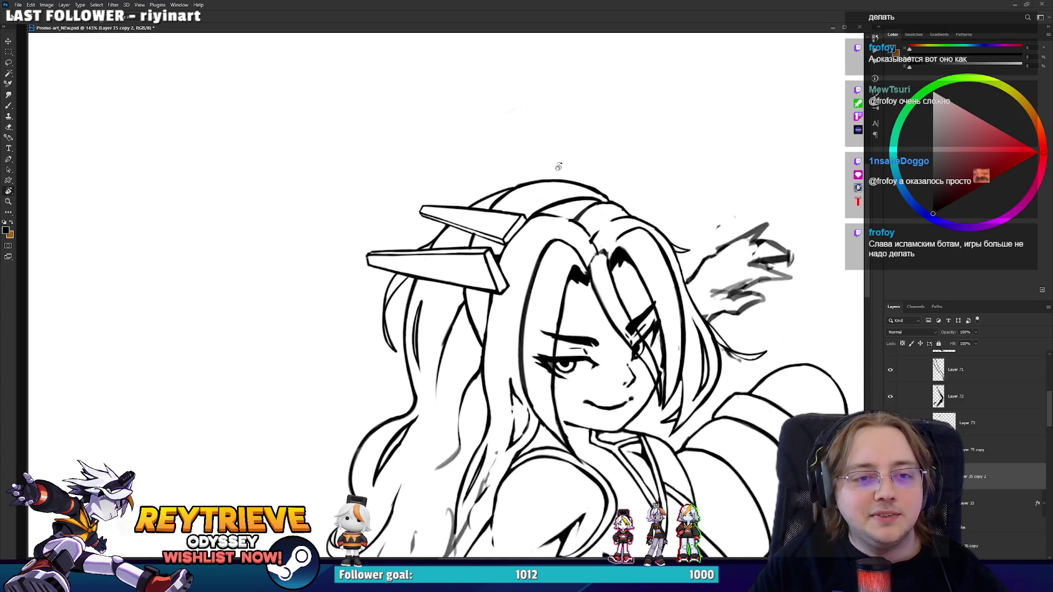
scroll(564, 171, down, 1)
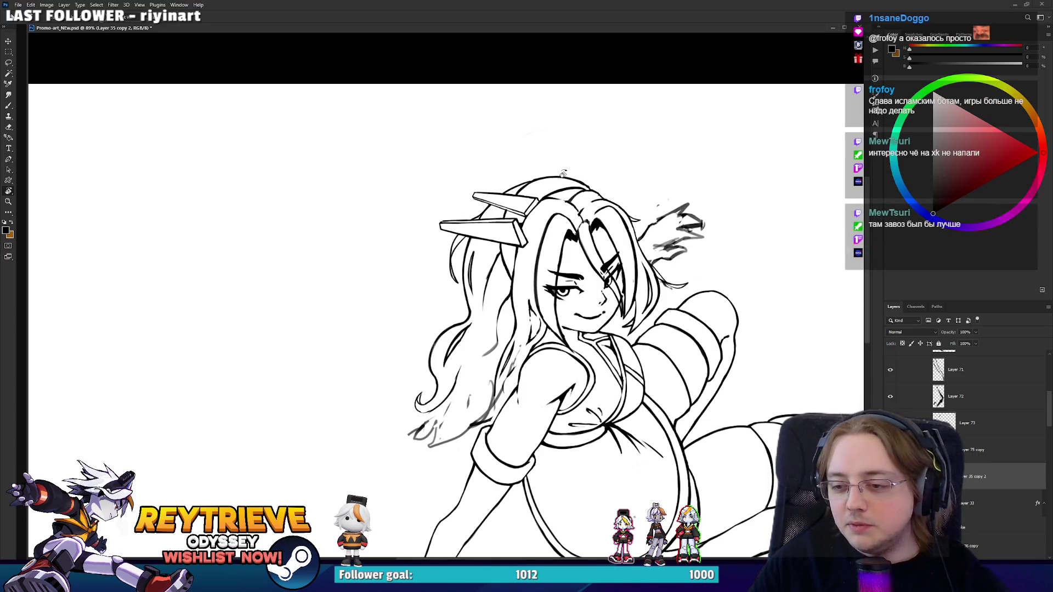
scroll(564, 173, up, 4)
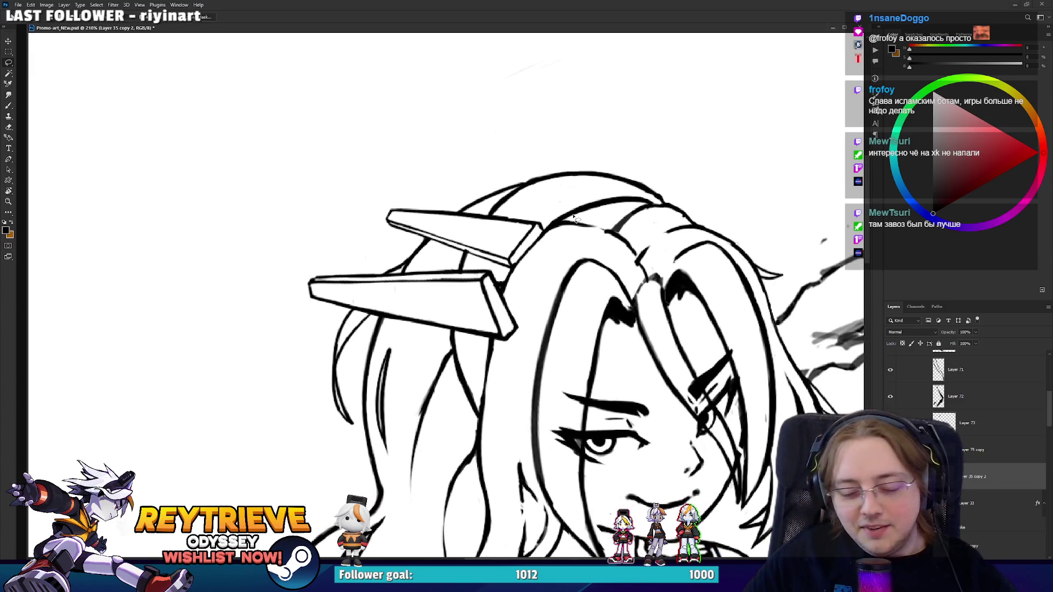
mouse_move(370, 320)
mouse_down()
mouse_move(300, 299)
mouse_move(358, 265)
mouse_move(388, 276)
mouse_move(468, 270)
mouse_up()
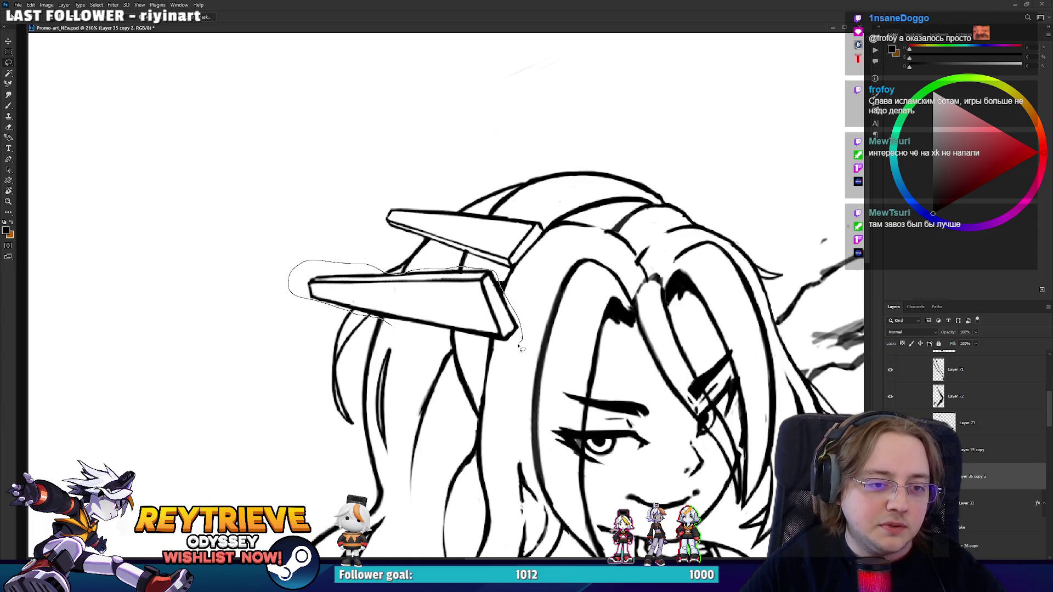
drag(415, 338, 417, 338)
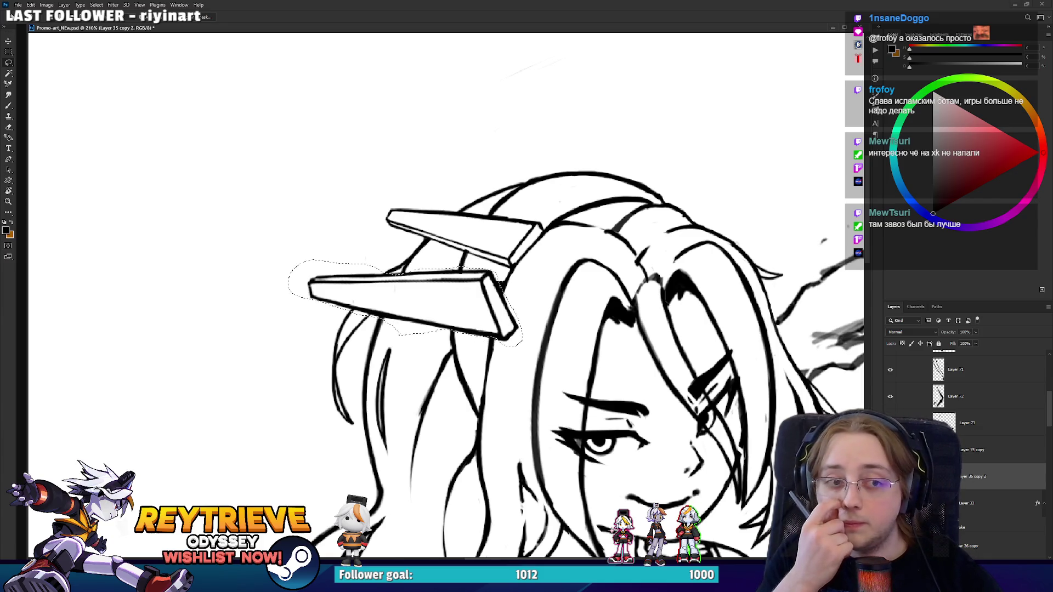
drag(450, 323, 462, 382)
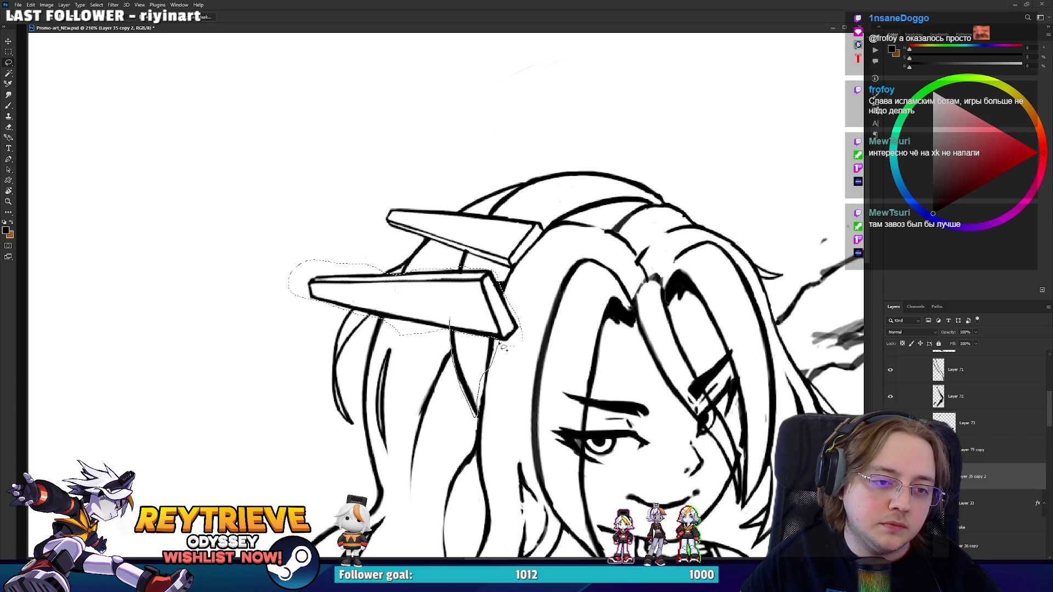
drag(504, 347, 504, 345)
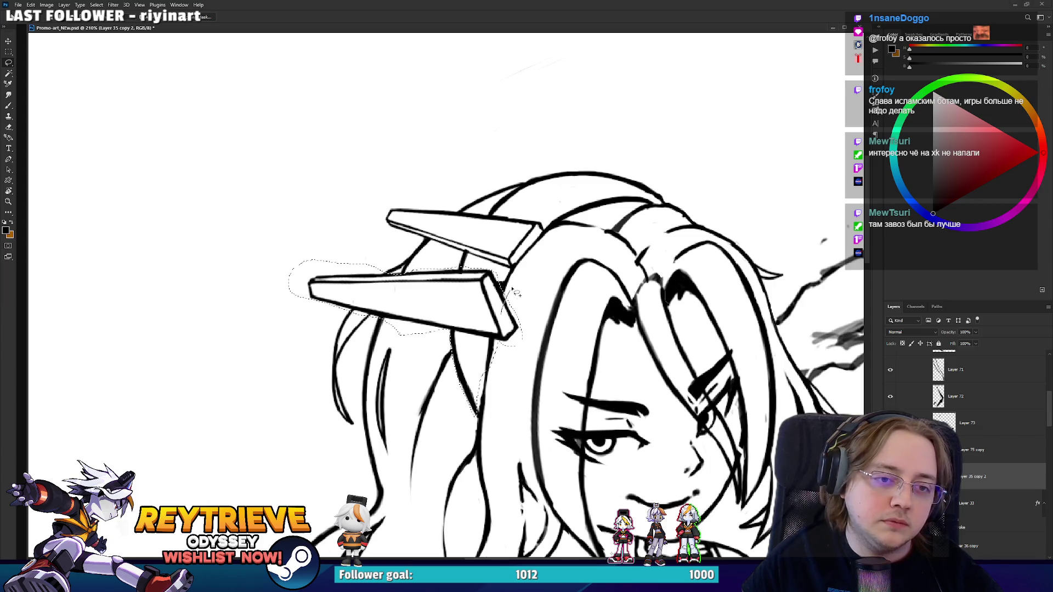
mouse_move(504, 247)
mouse_down()
mouse_move(455, 253)
mouse_move(375, 221)
mouse_move(462, 213)
mouse_move(530, 180)
mouse_move(665, 179)
mouse_up()
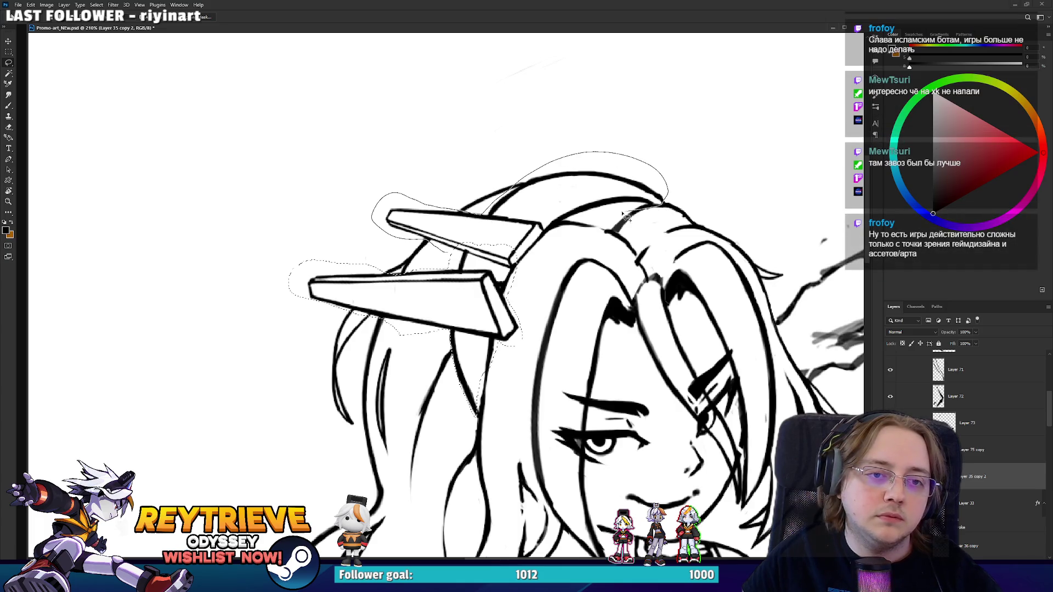
drag(626, 217, 529, 240)
Move the selected fins and top hair down by 24 px.
drag(598, 160, 576, 185)
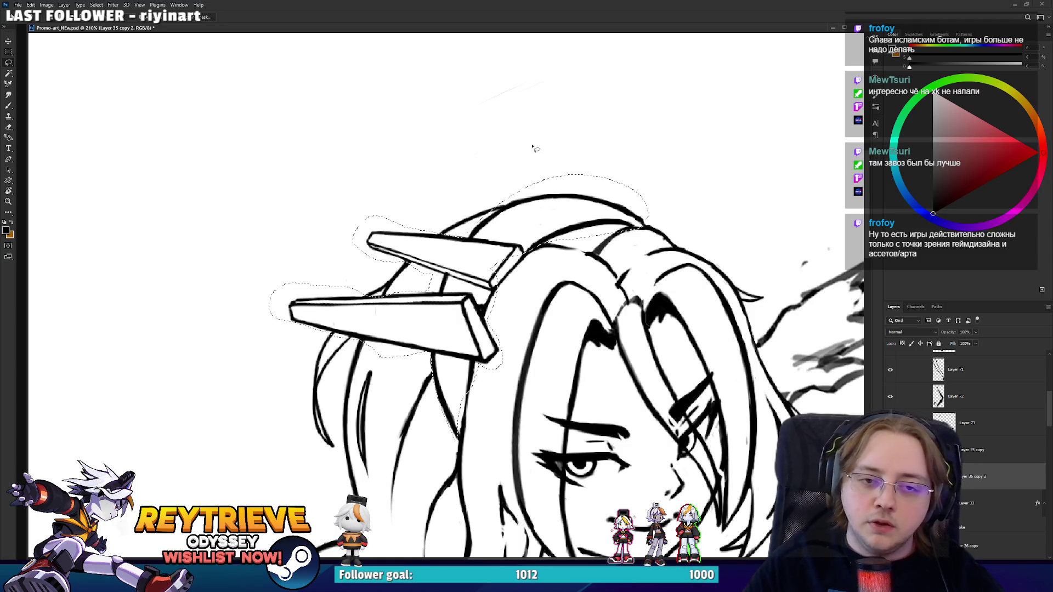
drag(581, 177, 565, 182)
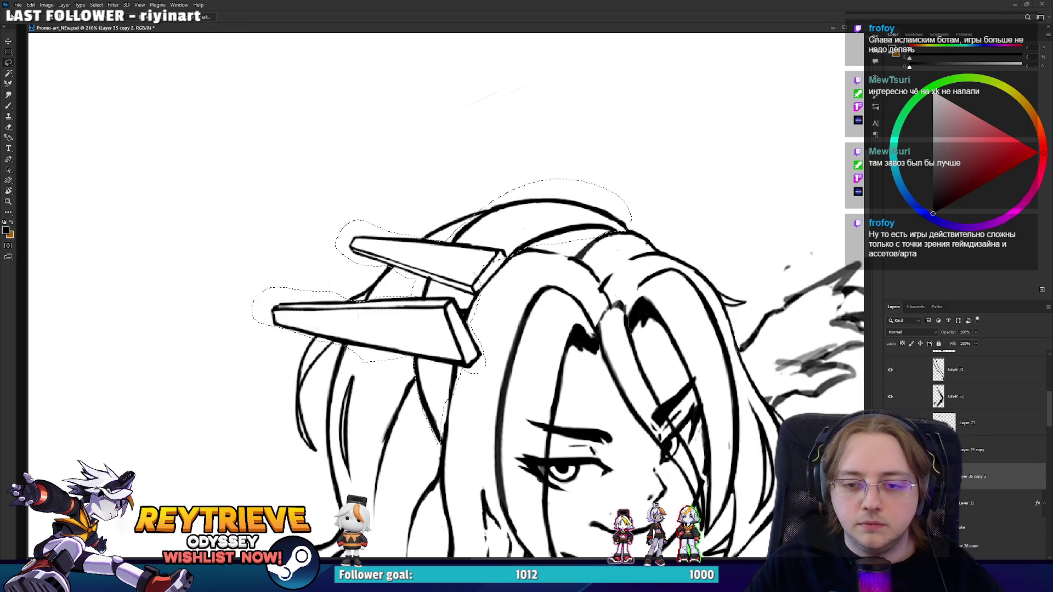
key(v)
mouse_move(583, 230)
mouse_down()
mouse_move(583, 258)
mouse_move(596, 259)
mouse_up()
scroll(597, 258, down, 3)
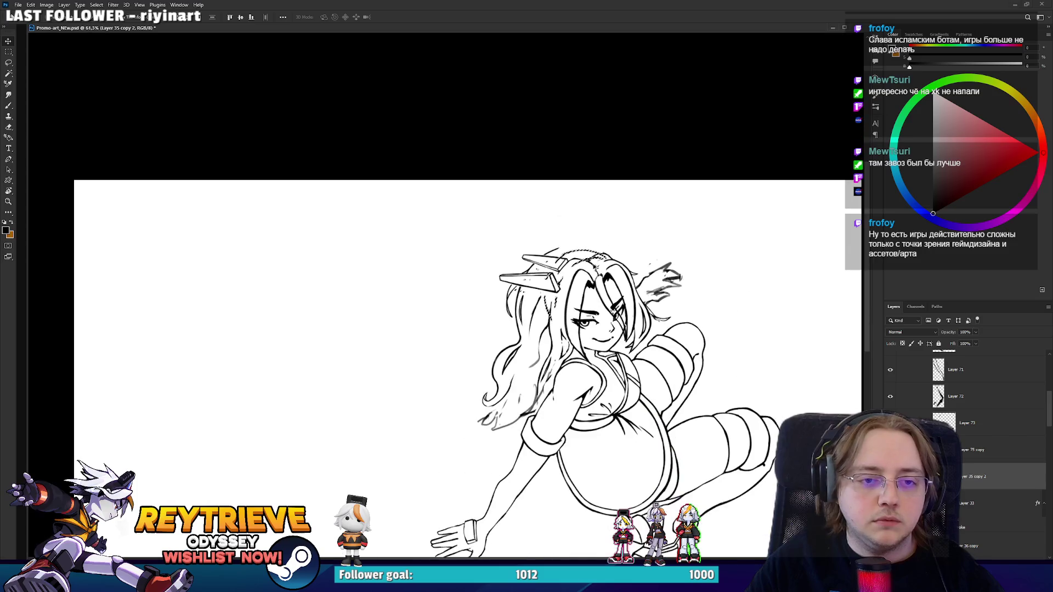
Erase the stray and faint grey ghost strokes at the top of the hair, undoing one stroke.
scroll(592, 263, up, 2)
scroll(588, 265, up, 3)
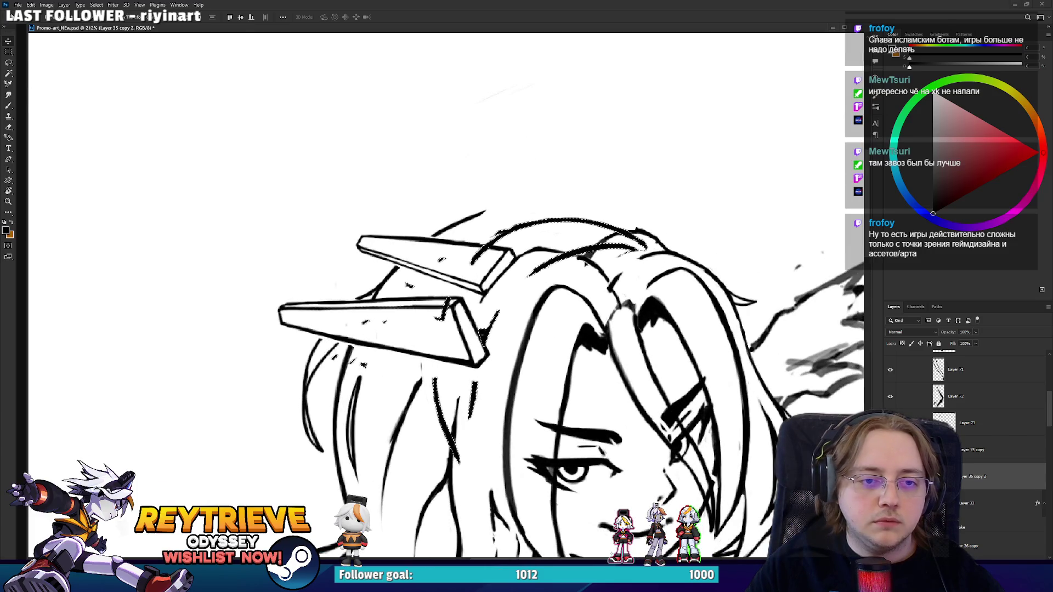
drag(588, 265, 494, 229)
key(e)
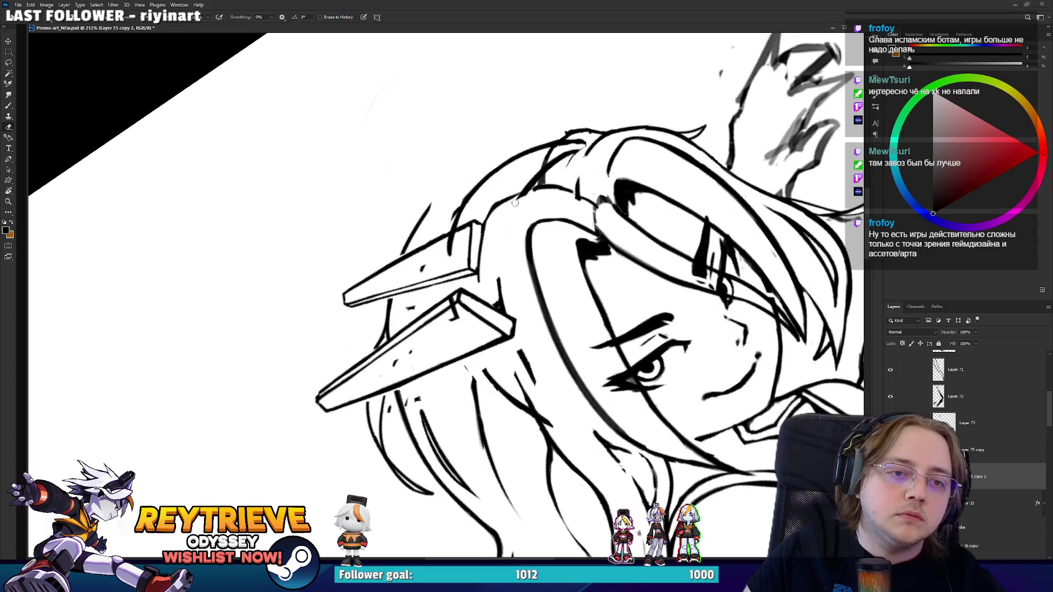
mouse_move(571, 152)
mouse_down()
mouse_move(576, 188)
mouse_move(590, 185)
mouse_up()
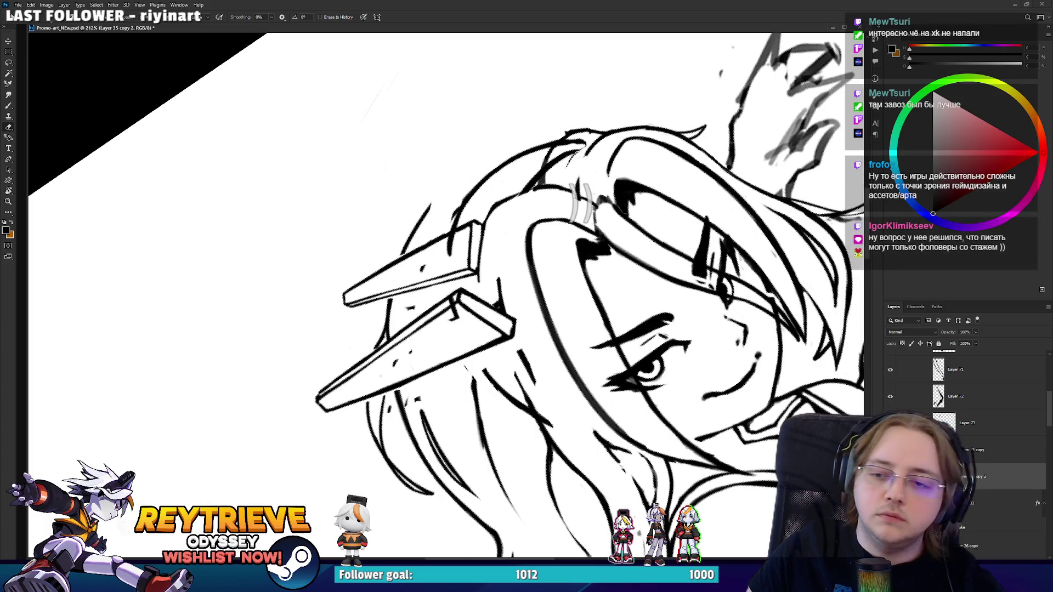
drag(567, 132, 566, 166)
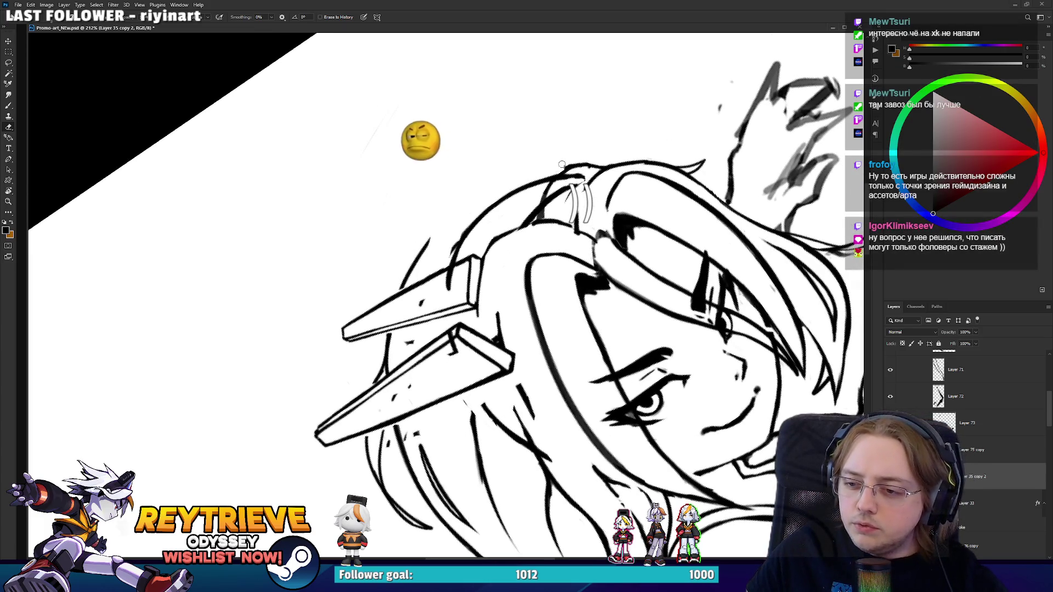
drag(586, 185, 587, 222)
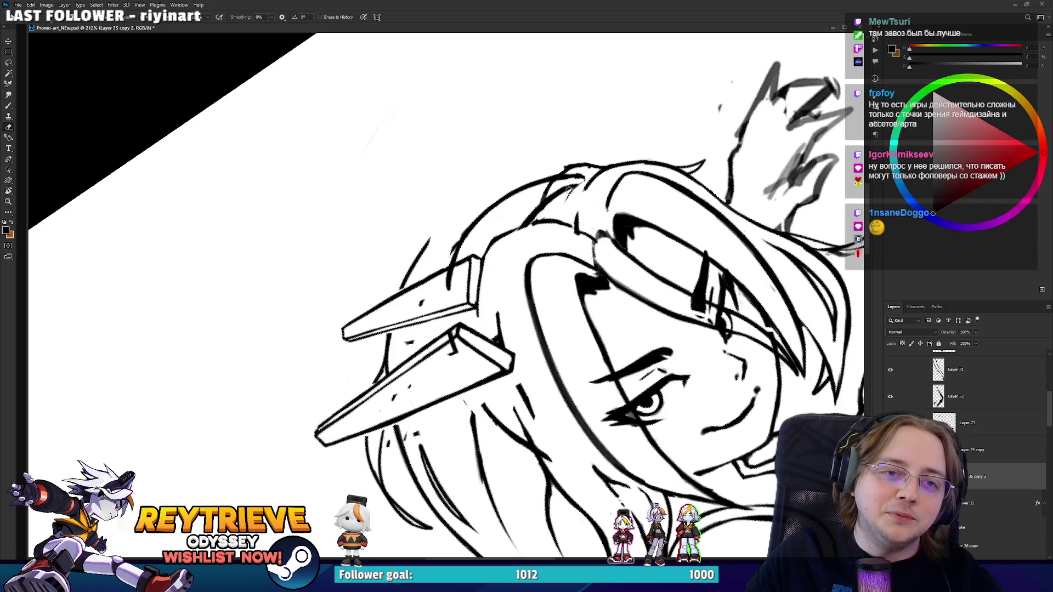
key(b)
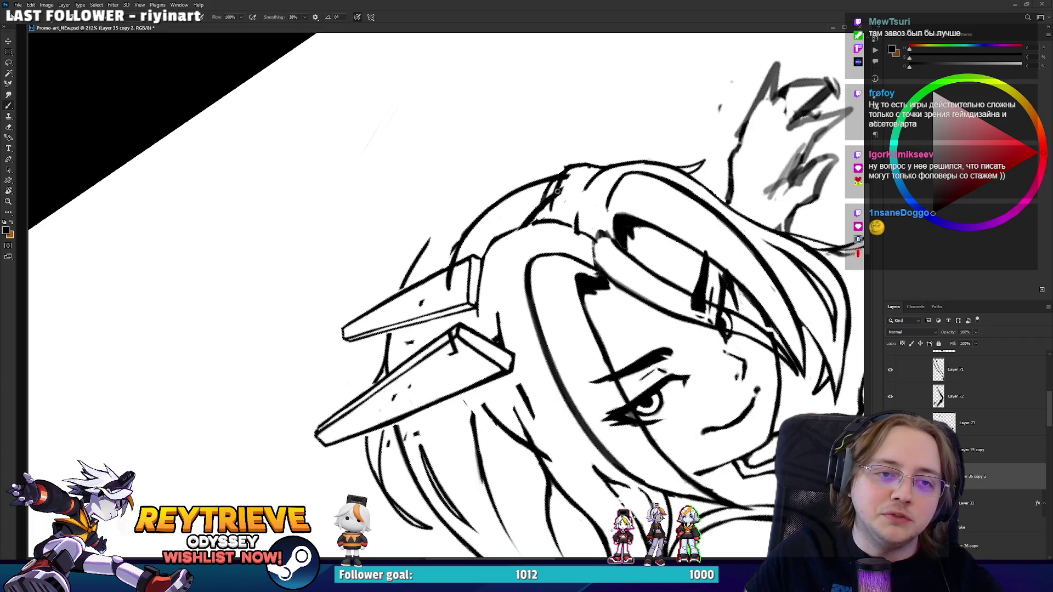
key(ctrl+z)
key(e)
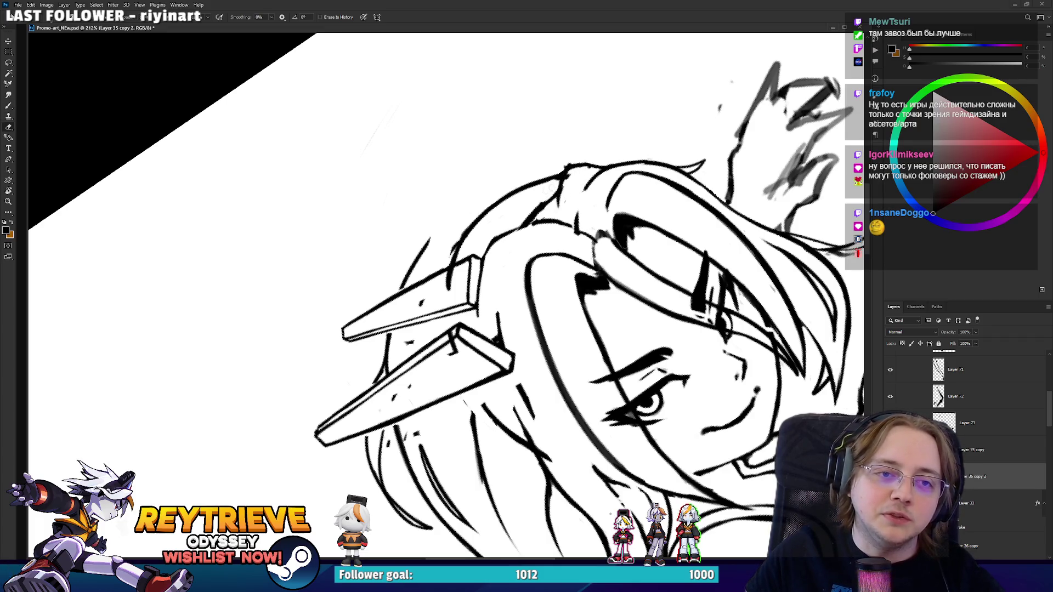
Rotate the canvas and erase the lines in the hair near the fins.
key(r)
mouse_move(548, 220)
mouse_down()
mouse_move(630, 181)
mouse_move(568, 218)
mouse_move(540, 259)
mouse_up()
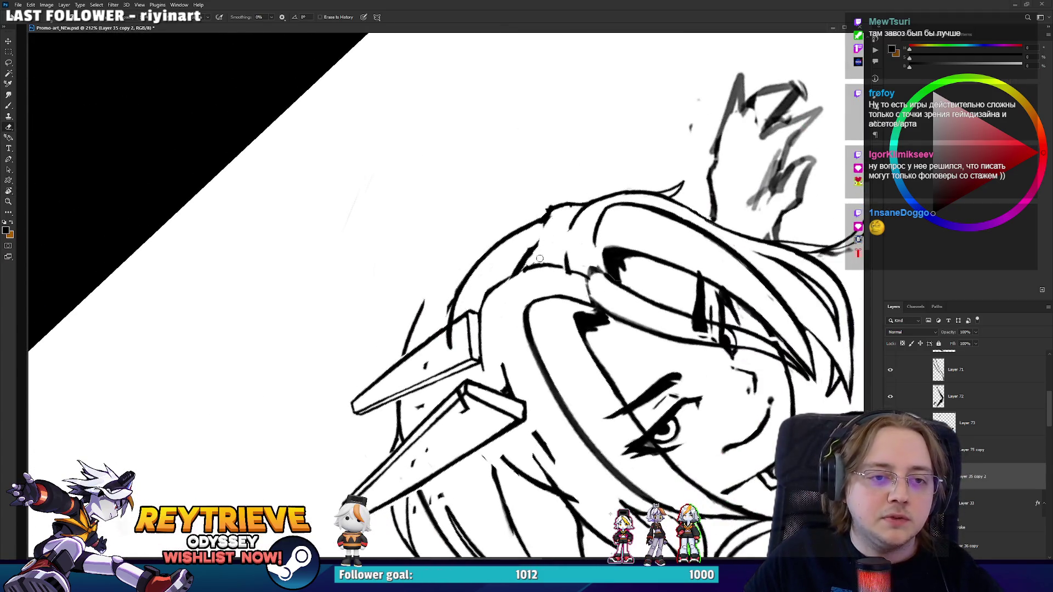
mouse_move(551, 210)
mouse_down()
mouse_move(529, 266)
mouse_move(553, 205)
mouse_move(581, 212)
mouse_move(569, 308)
mouse_move(595, 322)
mouse_move(607, 236)
mouse_move(635, 209)
mouse_move(570, 189)
mouse_move(453, 207)
mouse_move(528, 316)
mouse_move(565, 255)
mouse_move(549, 278)
mouse_move(540, 254)
mouse_move(529, 273)
mouse_up()
key(b)
key(e)
Select the Layer 75 copy fins layer and switch to the Move tool.
key(r)
key(alt+bracketright)
key(v)
scroll(529, 272, down, 3)
Zoom toward the fins, select Layer 35 copy 2, and rotate the canvas about 20° counter-clockwise.
scroll(525, 271, up, 3)
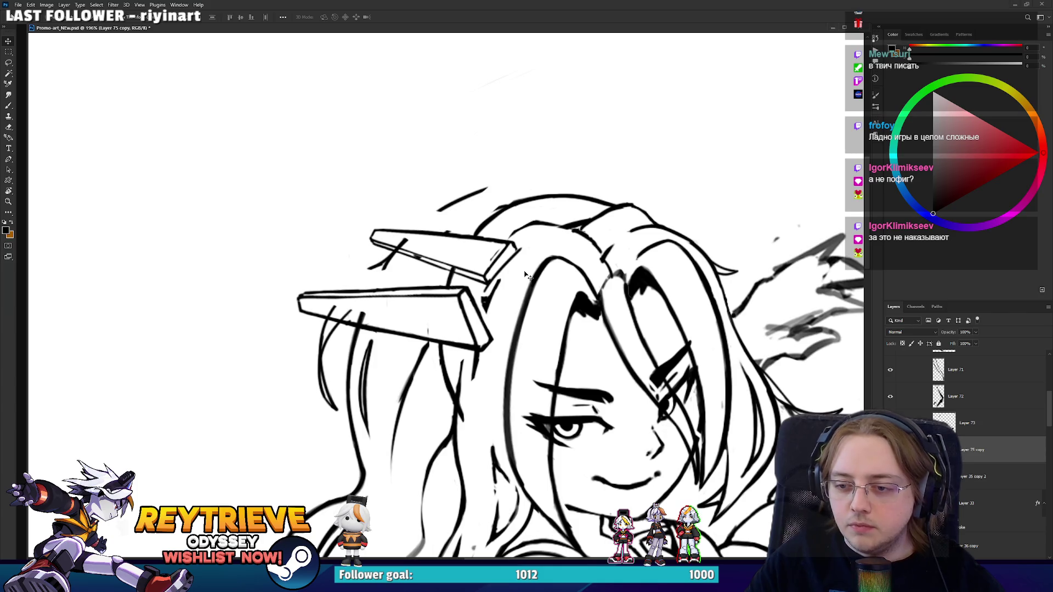
scroll(525, 274, up, 3)
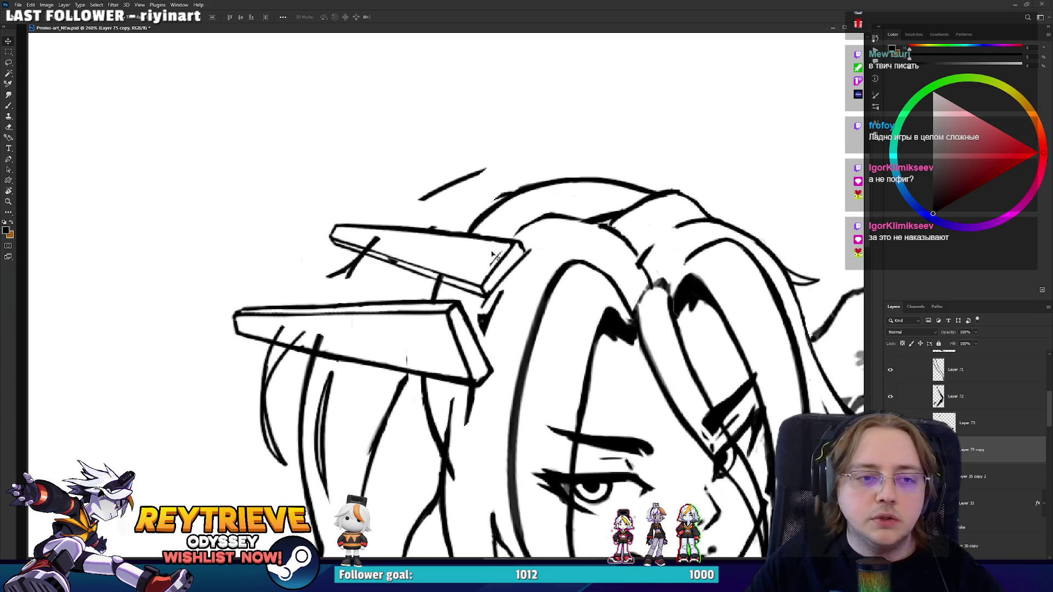
drag(529, 270, 552, 270)
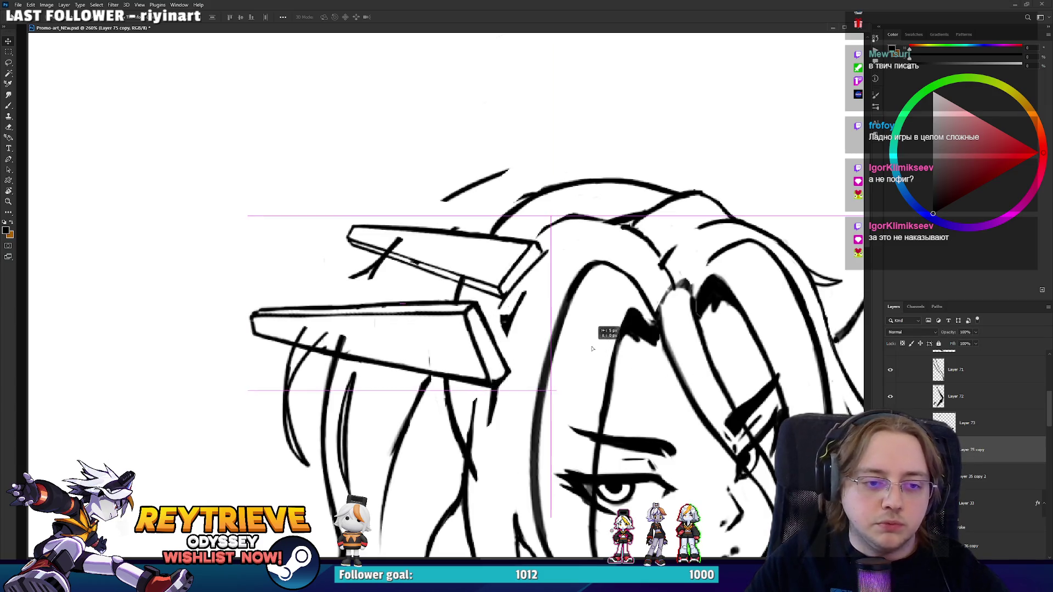
key(alt+bracketleft)
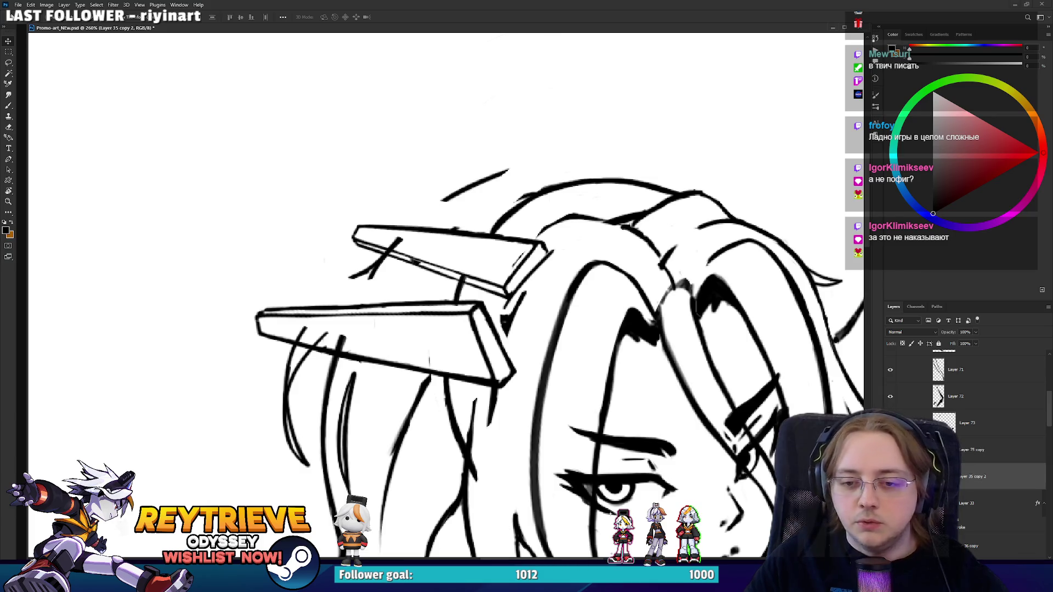
key(e)
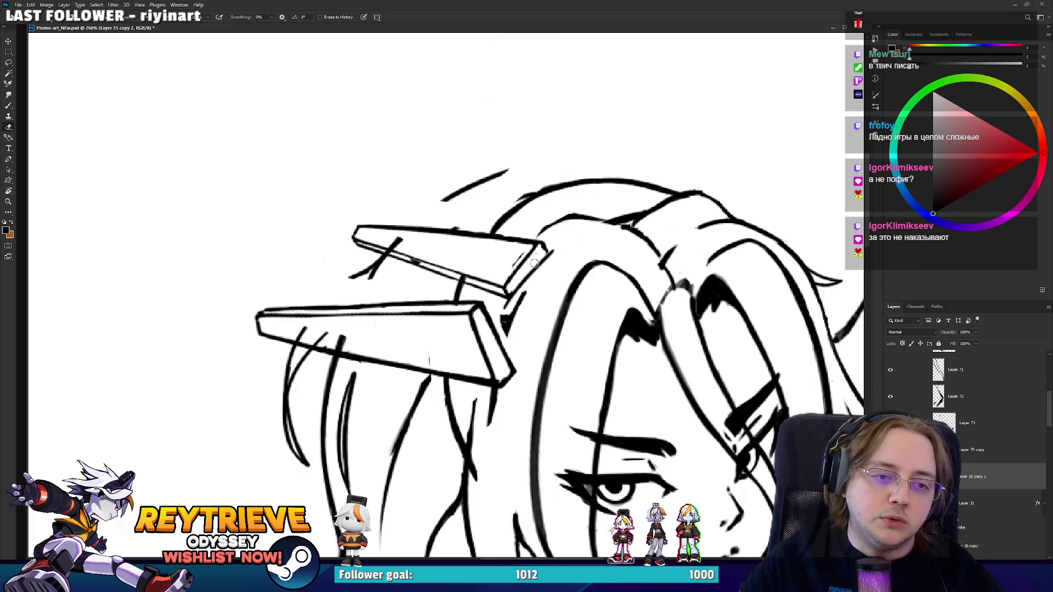
key(r)
mouse_move(333, 338)
mouse_down()
mouse_move(342, 357)
mouse_move(329, 355)
mouse_move(368, 309)
mouse_up()
Extend the hair line beside the fins, then zoom out to the whole upright figure.
key(b)
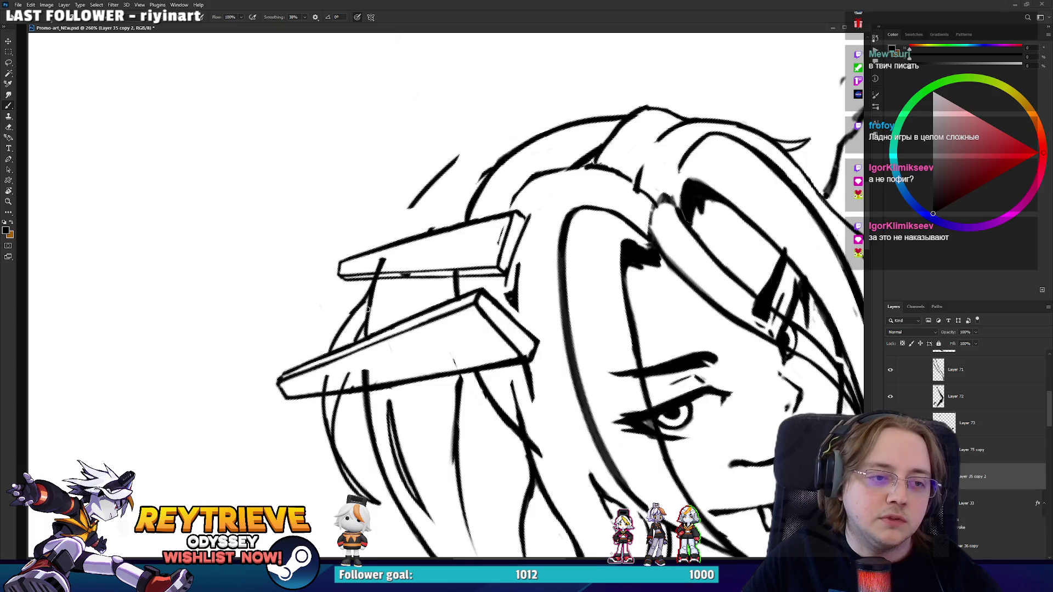
key(e)
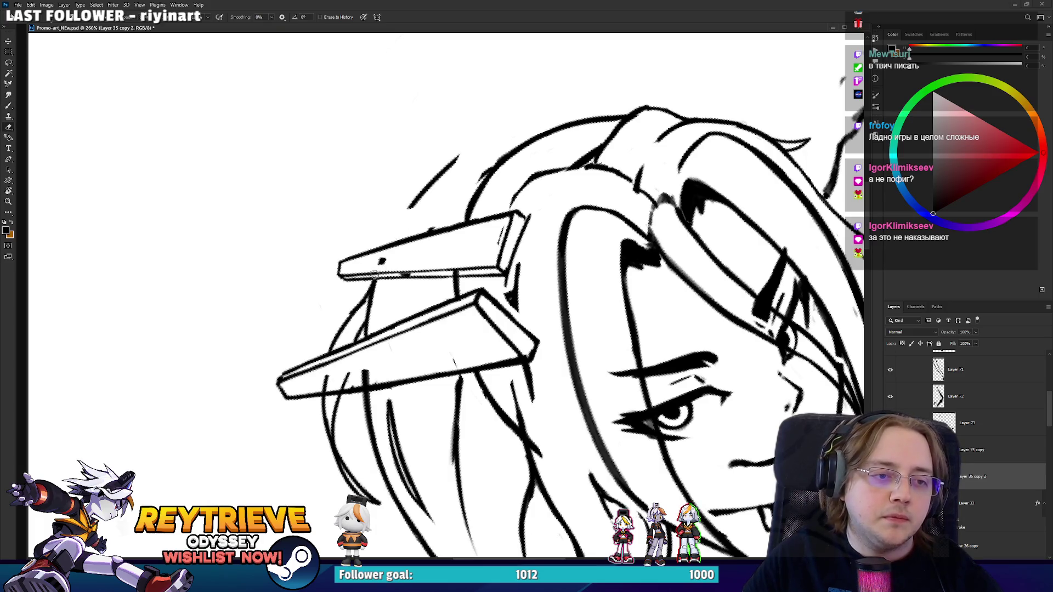
key(b)
drag(384, 244, 421, 192)
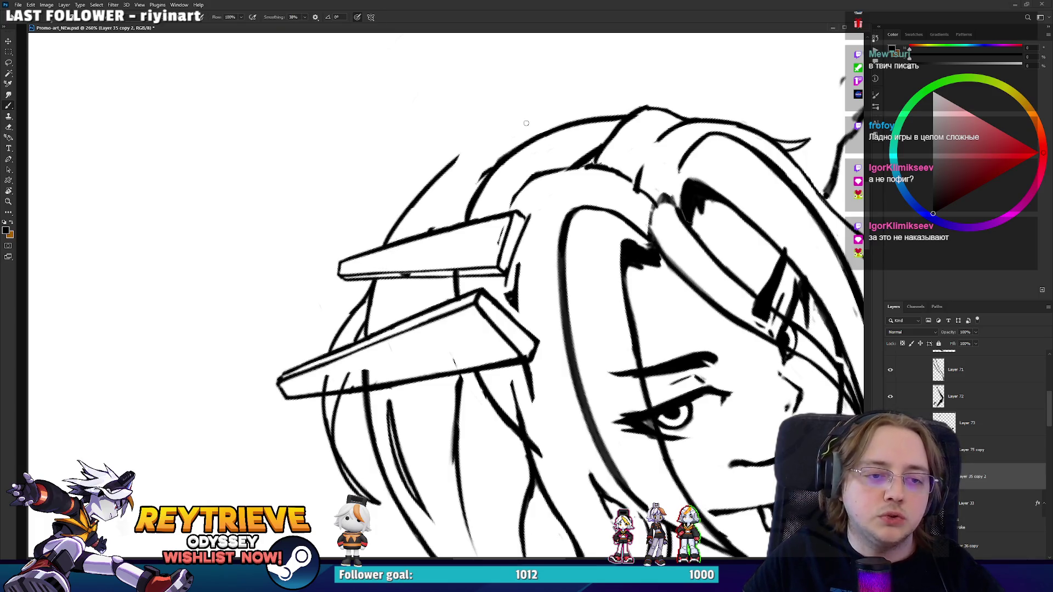
scroll(542, 70, down, 5)
mouse_move(541, 70)
mouse_down()
mouse_move(452, 294)
mouse_move(584, 156)
mouse_up()
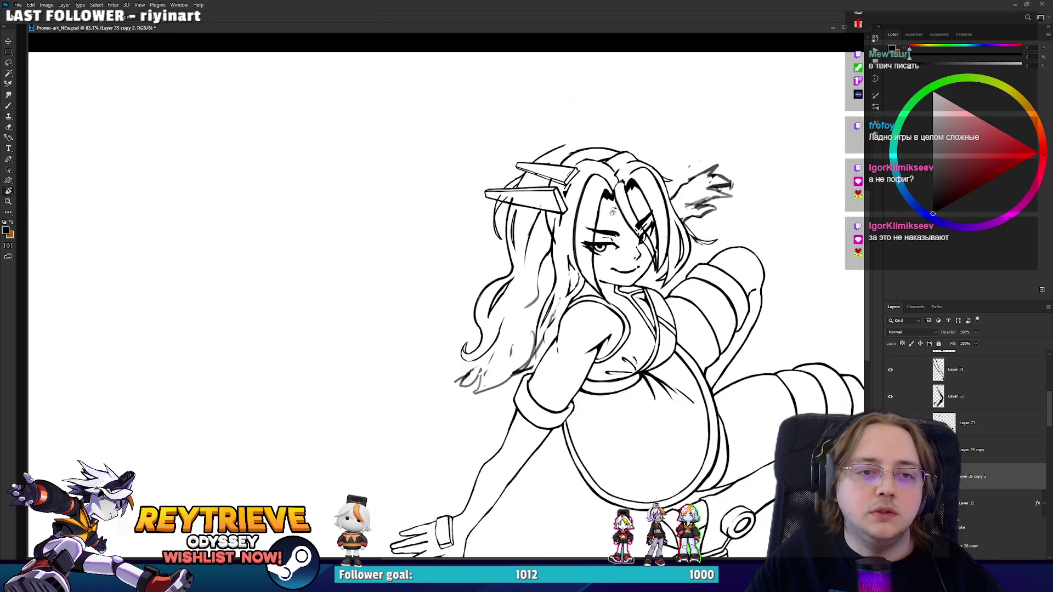
Lasso-select the left side of the long hair and nudge it slightly.
scroll(549, 164, up, 3)
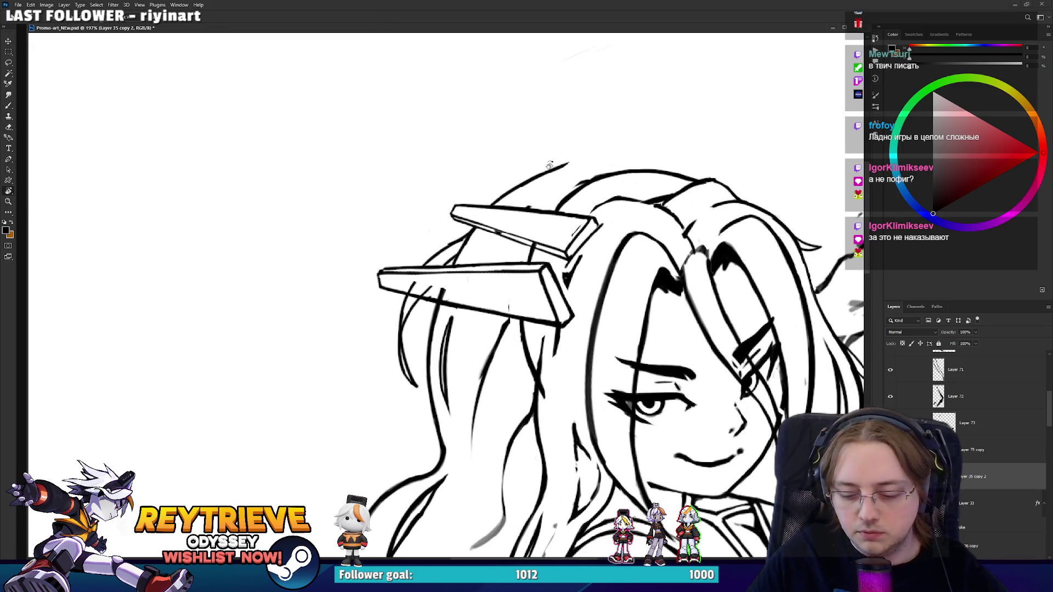
key(l)
mouse_move(573, 171)
mouse_down()
mouse_move(532, 205)
mouse_move(470, 340)
mouse_move(384, 417)
mouse_move(482, 181)
mouse_up()
drag(480, 270, 532, 100)
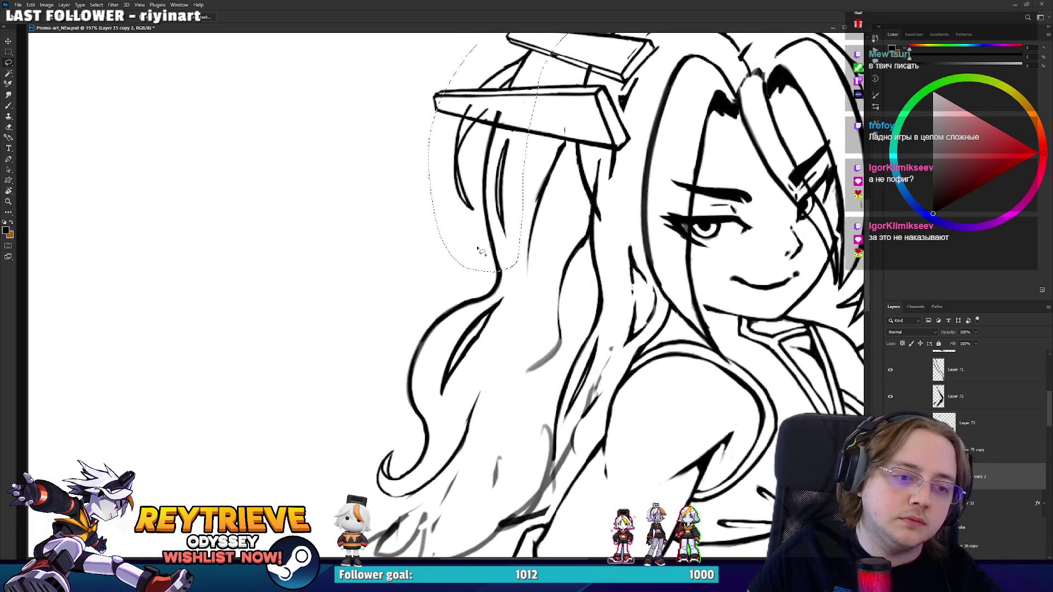
mouse_move(490, 223)
mouse_down()
mouse_move(340, 439)
mouse_move(466, 456)
mouse_move(531, 281)
mouse_move(527, 258)
mouse_up()
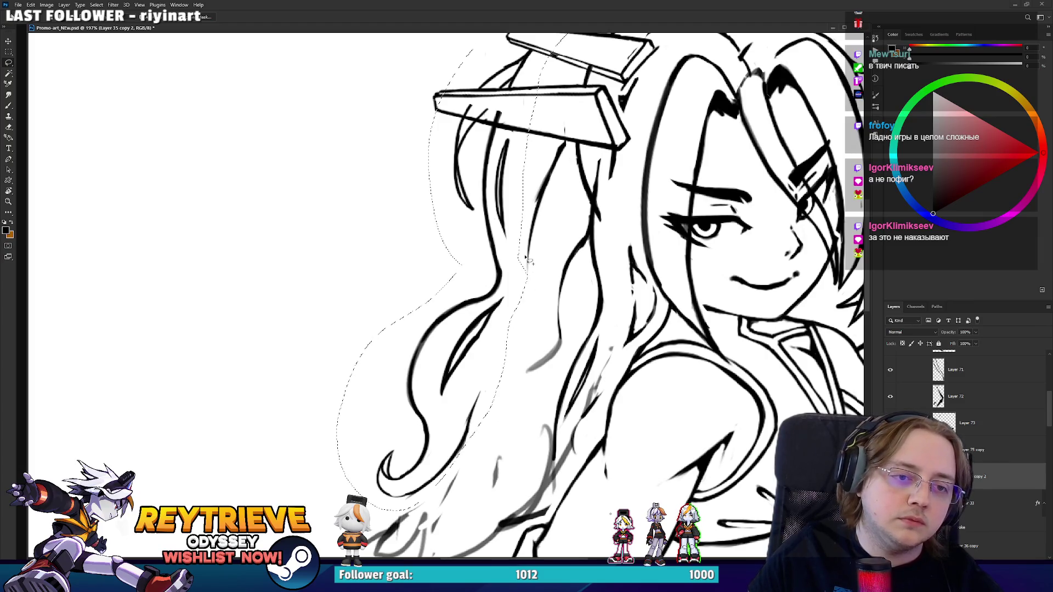
scroll(504, 164, down, 3)
mouse_move(542, 110)
mouse_down()
mouse_move(549, 131)
mouse_move(542, 121)
mouse_up()
Erase the faint grey marks near the fins, then rotate the view so the face is upright.
scroll(542, 121, up, 2)
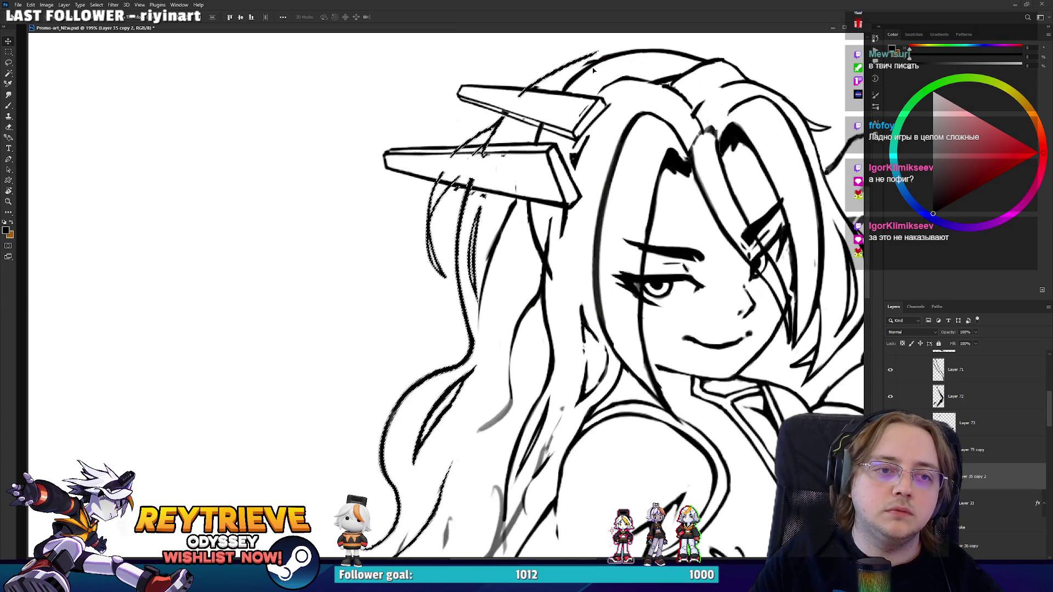
scroll(483, 238, up, 2)
drag(483, 238, 438, 307)
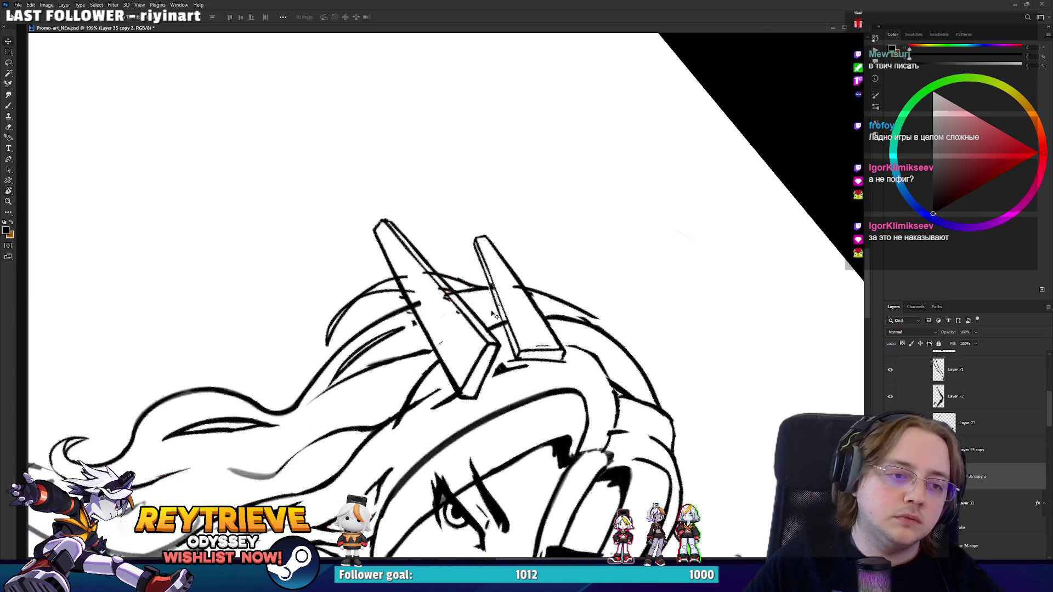
key(e)
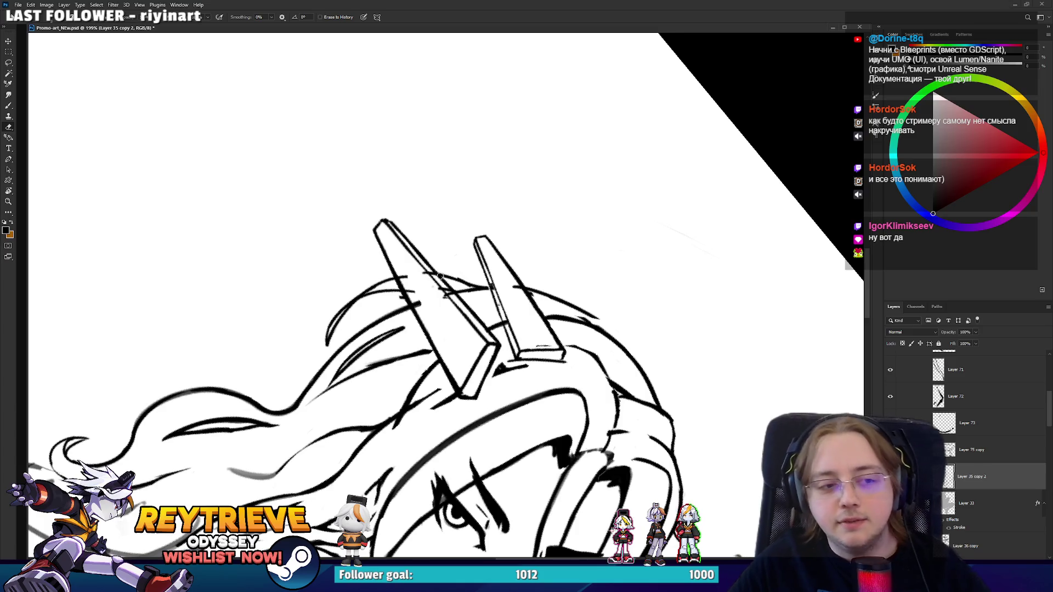
drag(444, 293, 426, 268)
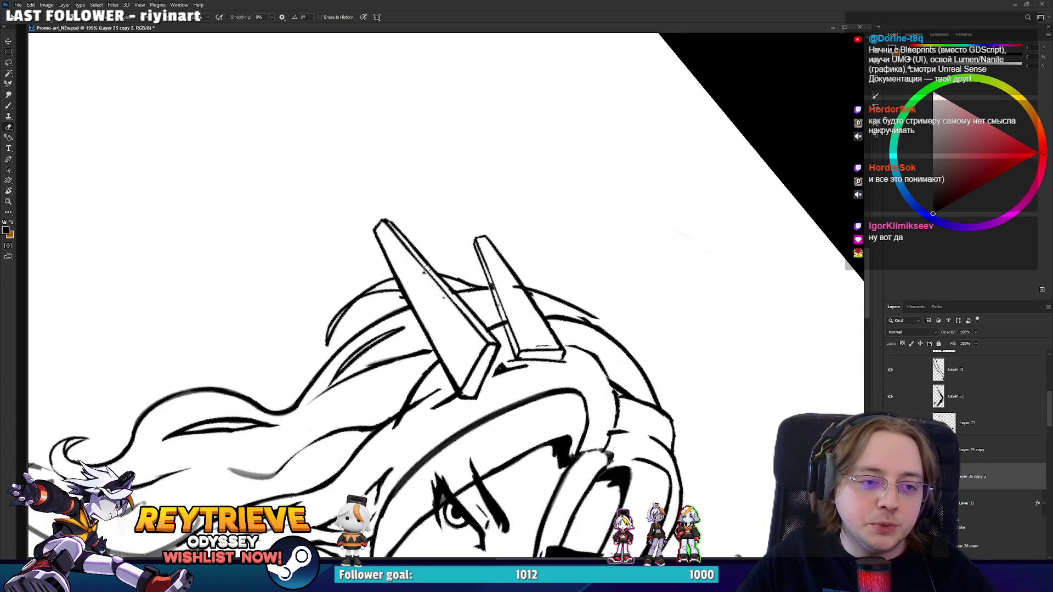
drag(471, 324, 535, 341)
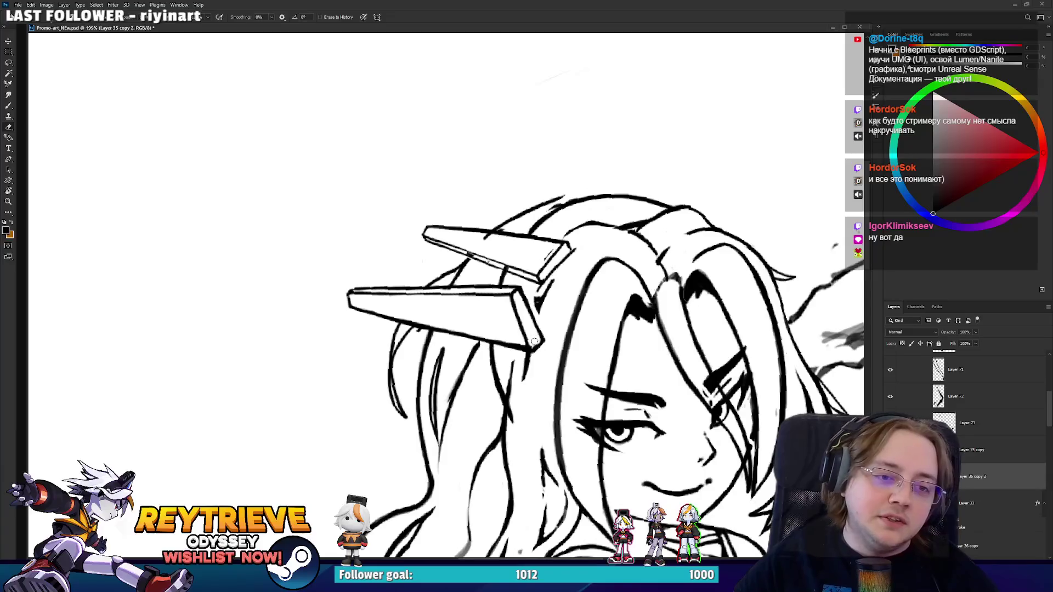